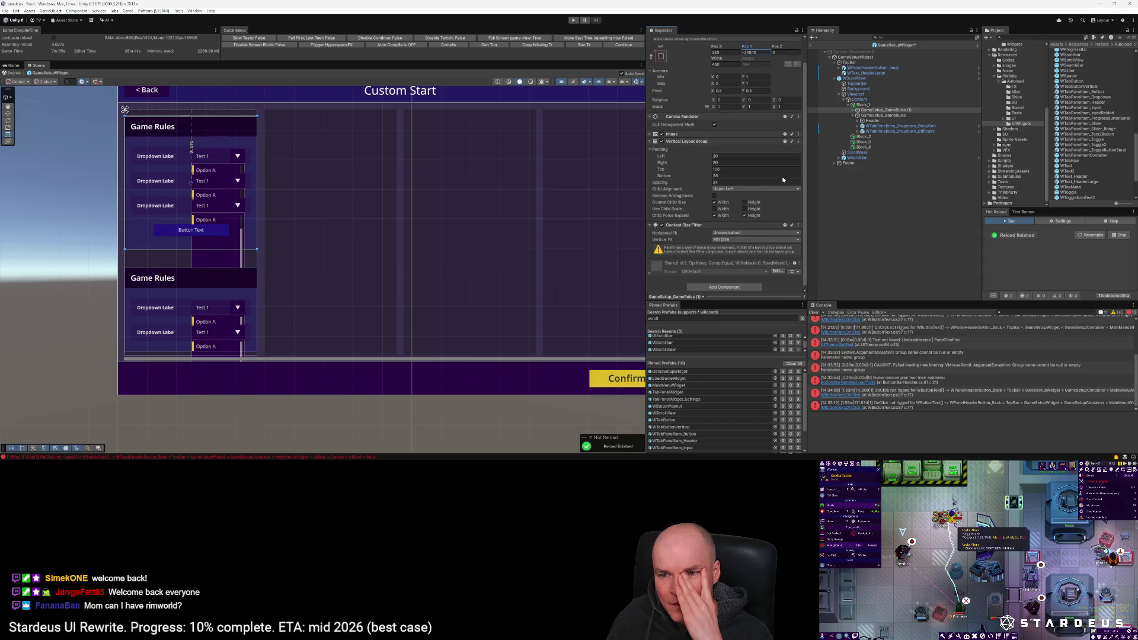
Step: Disable the Game Rules panel's Content Size Fitter and remove the component
{"action": "scroll", "coordinate": [788, 226], "scroll_direction": "up", "scroll_amount": 1}
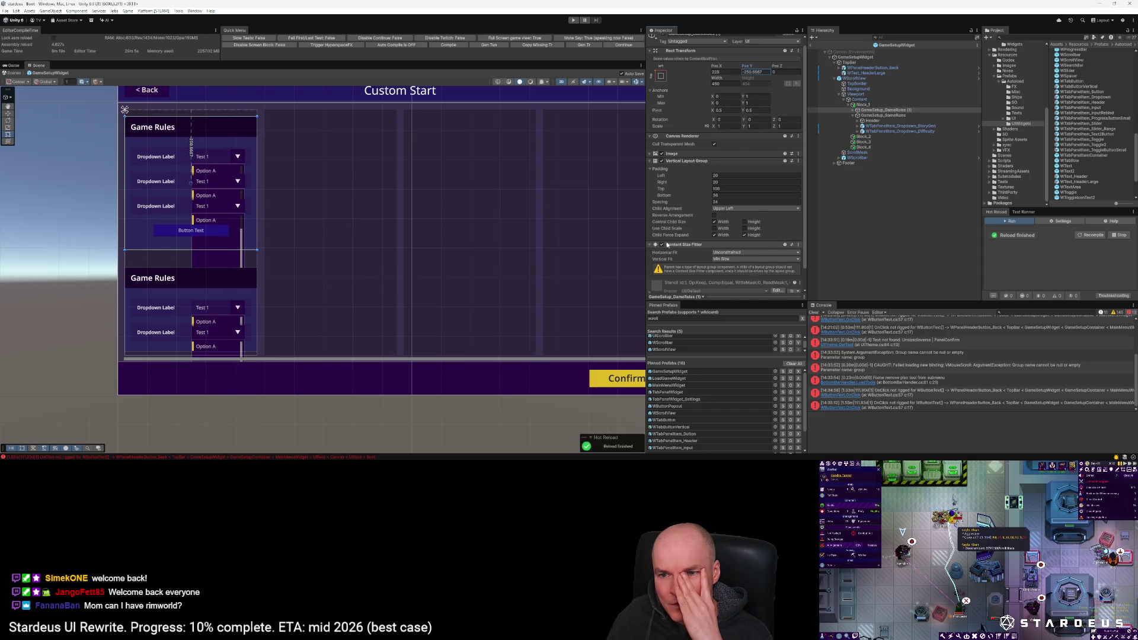
{"action": "left_click", "coordinate": [661, 245]}
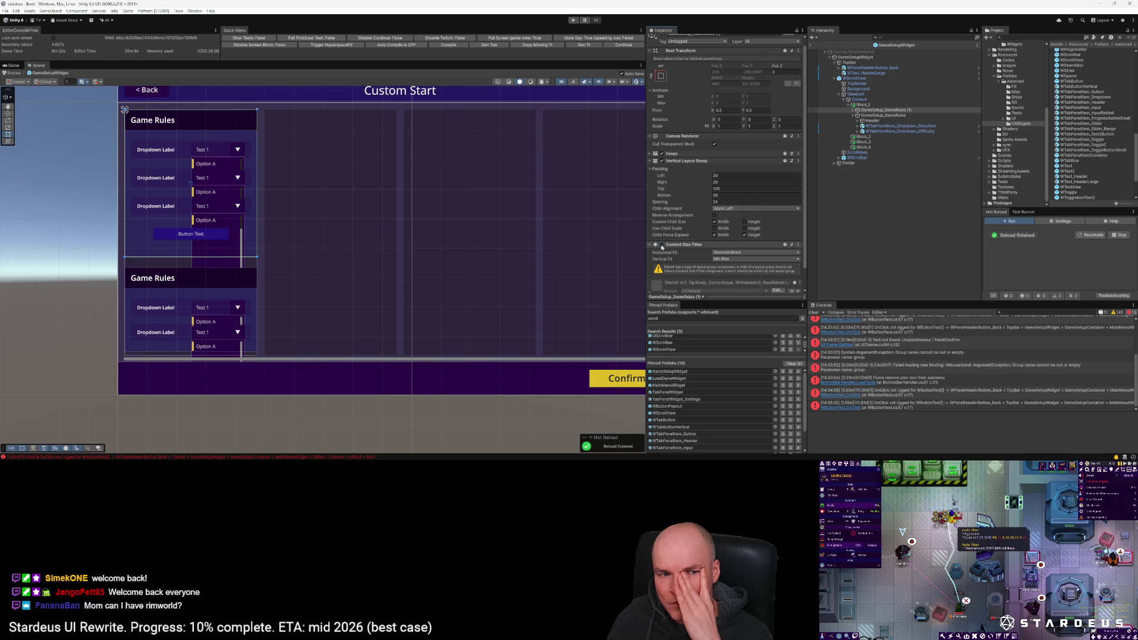
{"action": "left_click", "coordinate": [798, 245]}
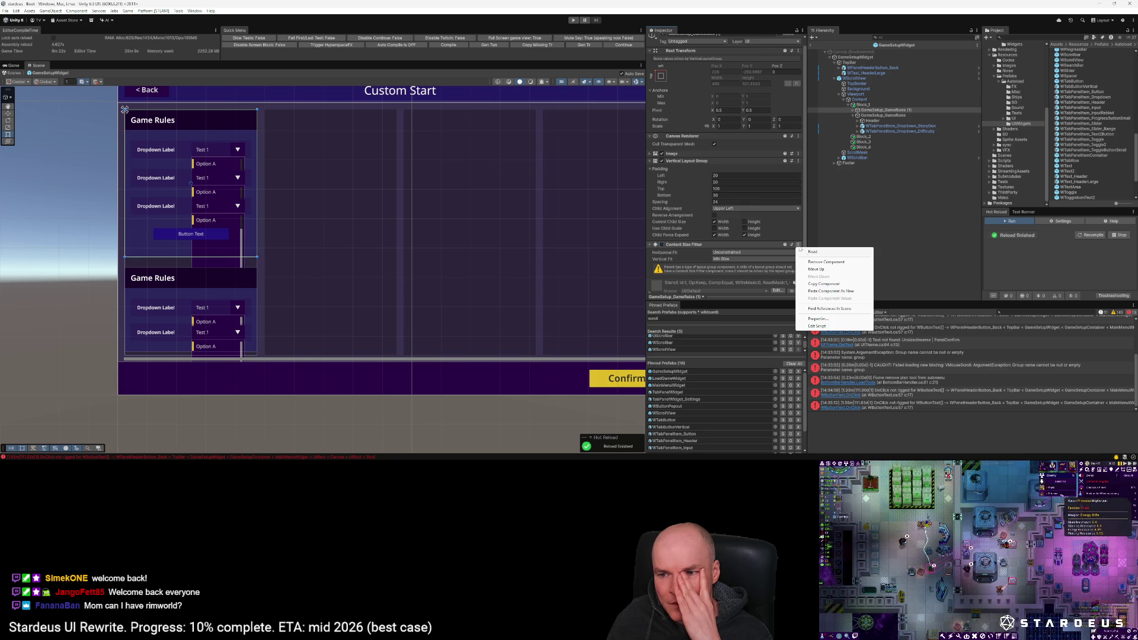
{"action": "left_click", "coordinate": [821, 262]}
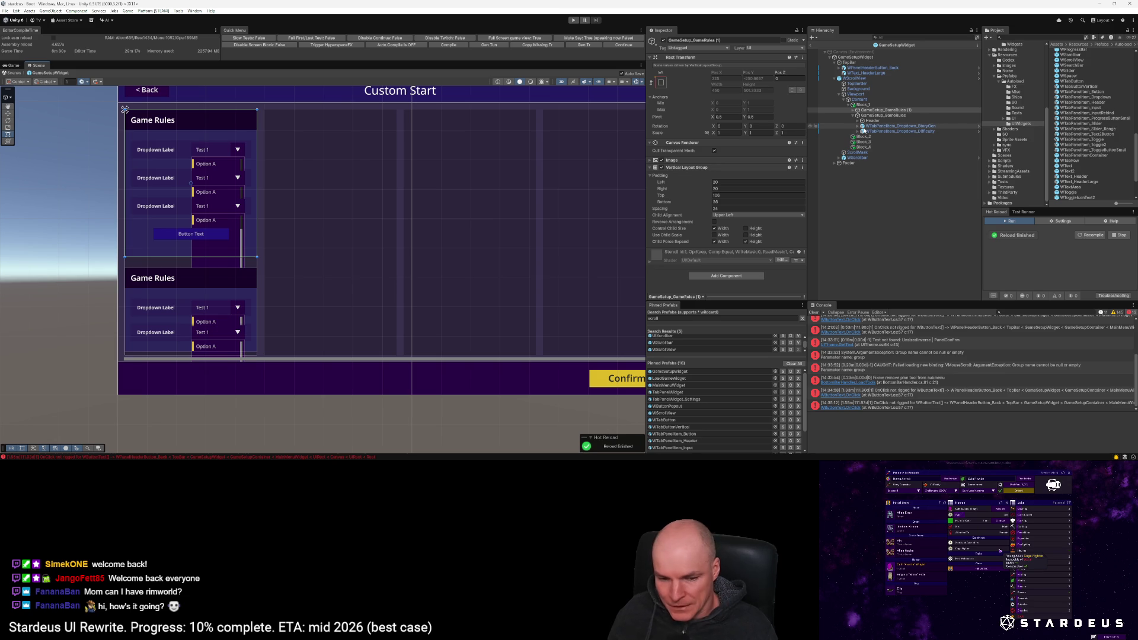
Step: Compare the Game Rules panels and expand GameSetup_ShipConfig to show its Header and two dropdowns
{"action": "left_click", "coordinate": [854, 110]}
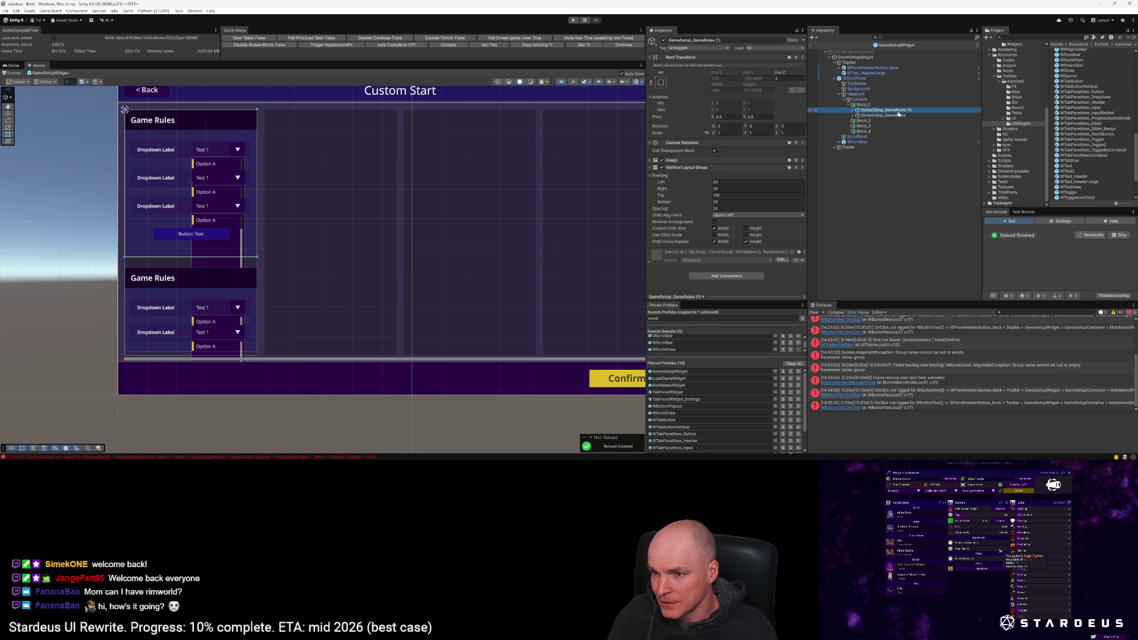
{"action": "left_click", "coordinate": [898, 115]}
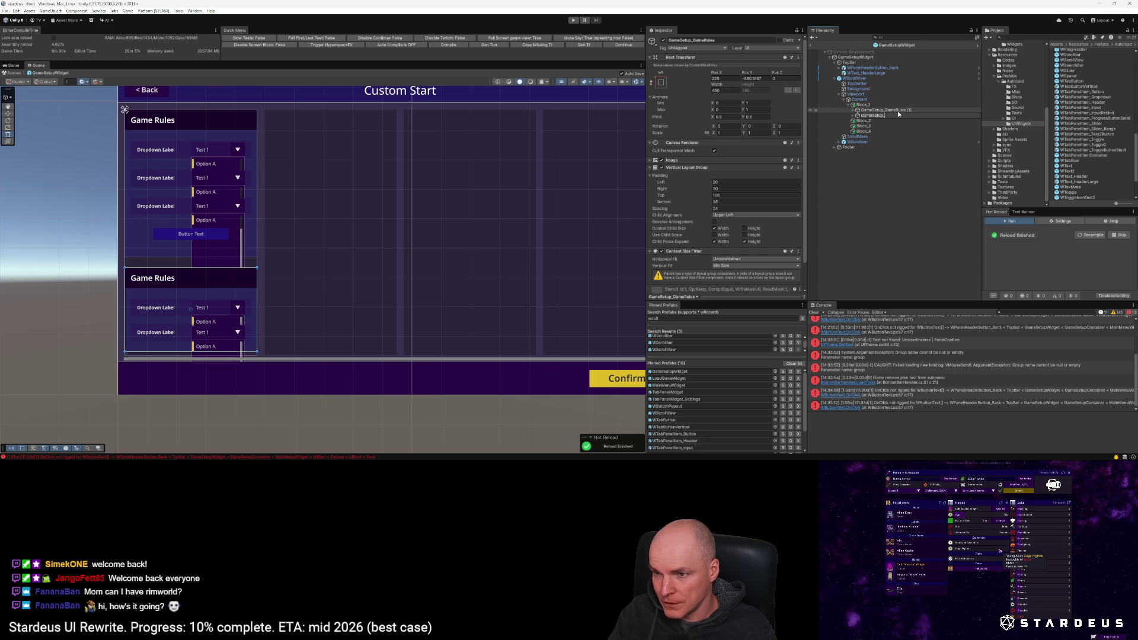
{"action": "left_click", "coordinate": [898, 115]}
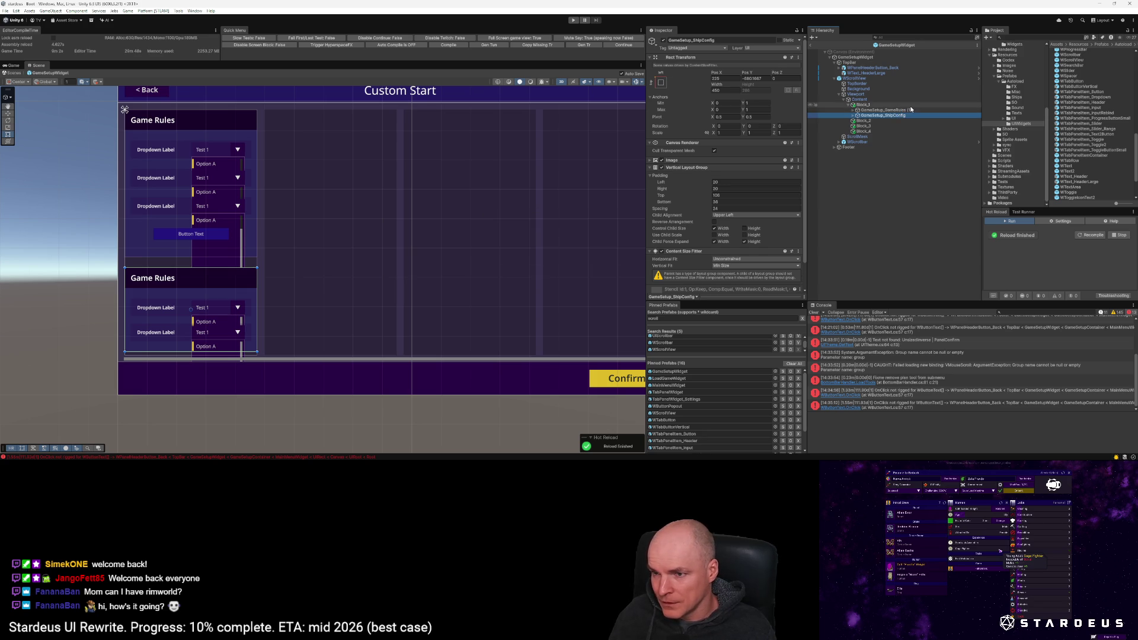
{"action": "left_click", "coordinate": [910, 110]}
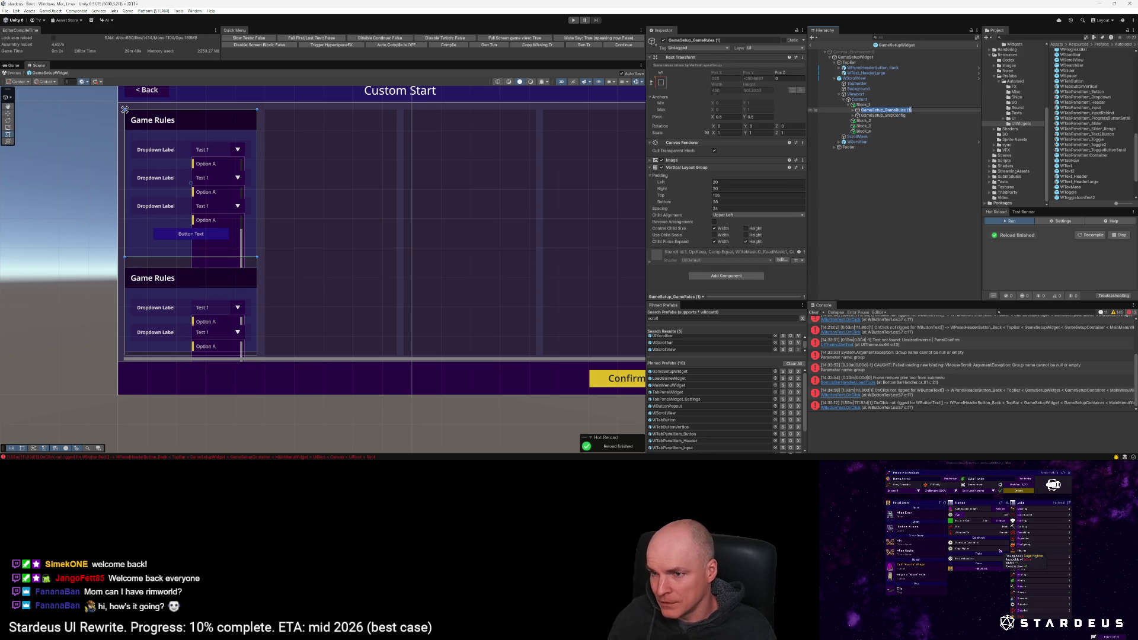
{"action": "left_click", "coordinate": [902, 115]}
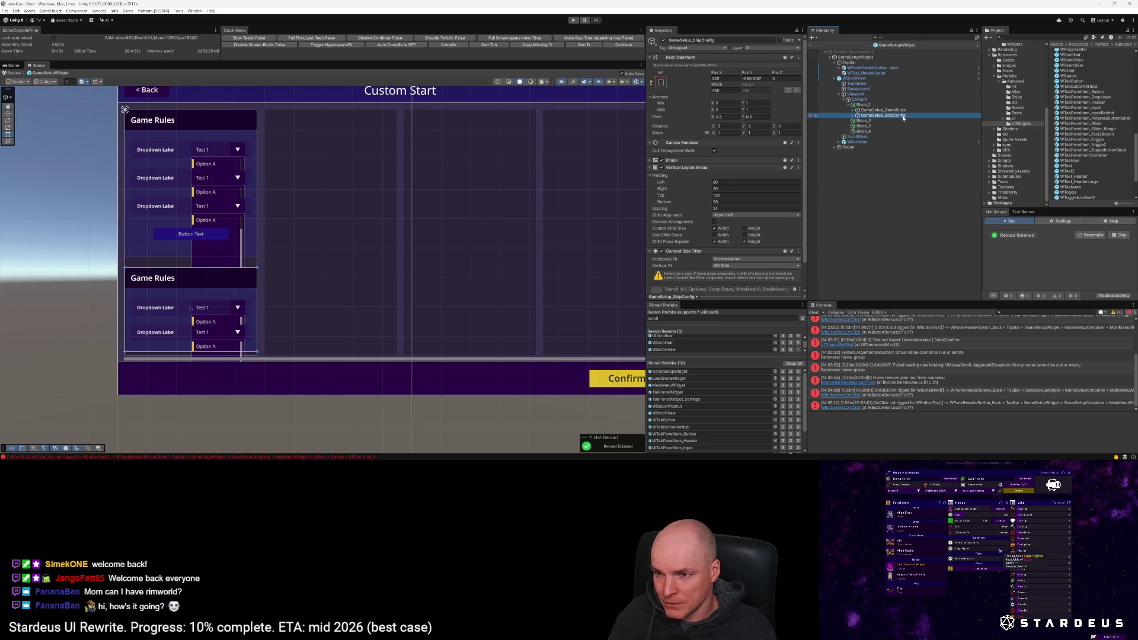
{"action": "left_click", "coordinate": [852, 116]}
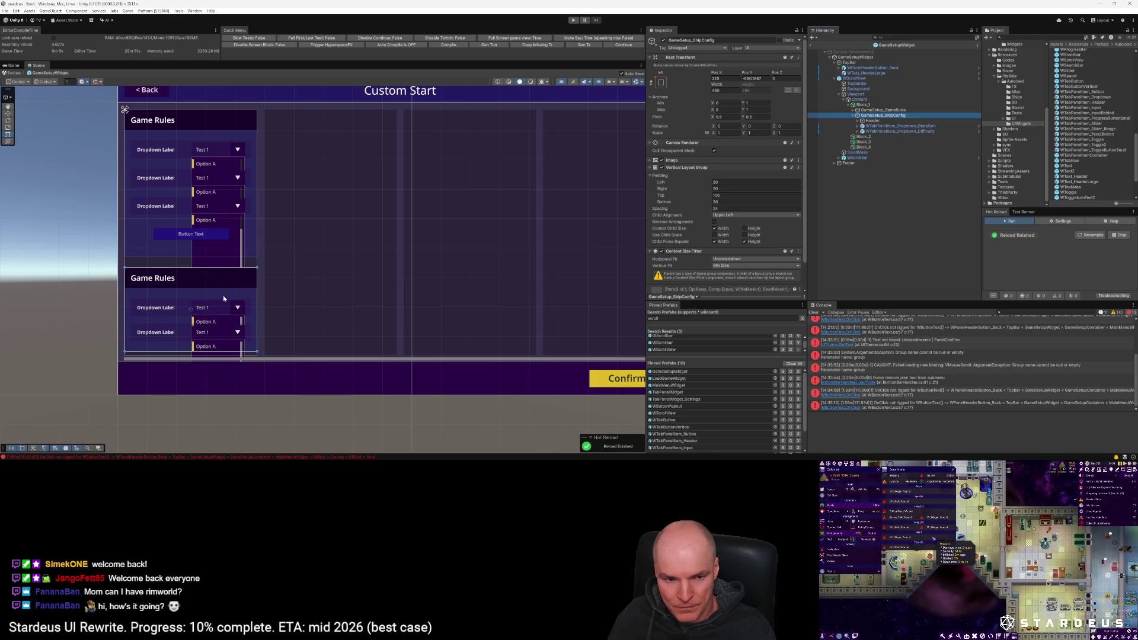
{"action": "right_click", "coordinate": [884, 116]}
Step: Add a UI Image under GameSetup_ShipConfig and rename it ShipPreviewBG
{"action": "mouse_move", "coordinate": [965, 295]}
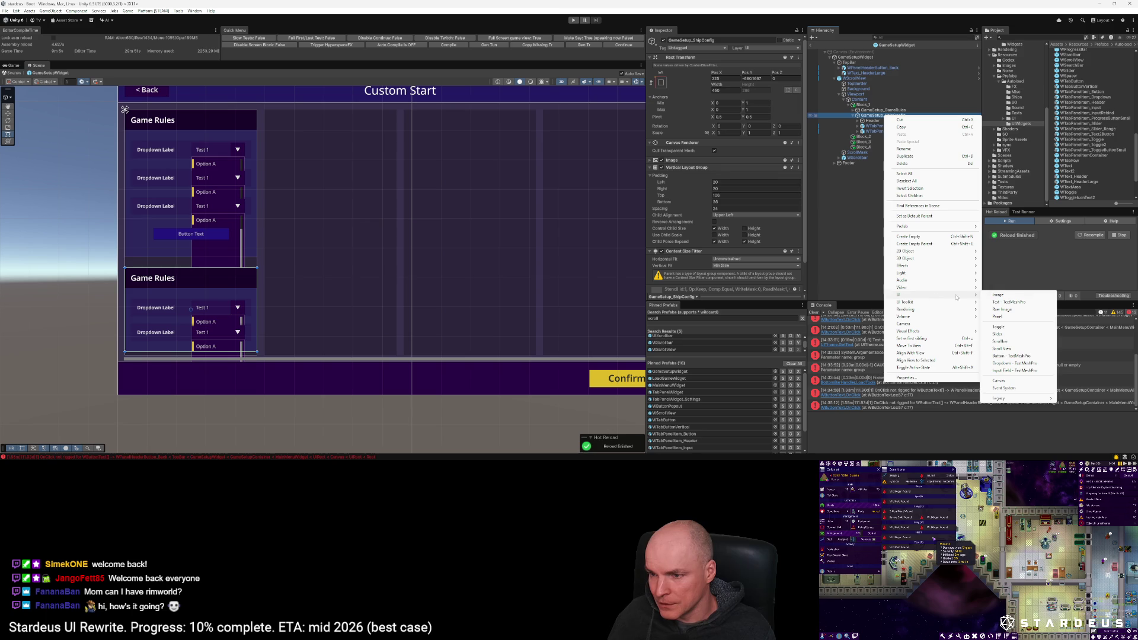
{"action": "left_click", "coordinate": [1009, 297]}
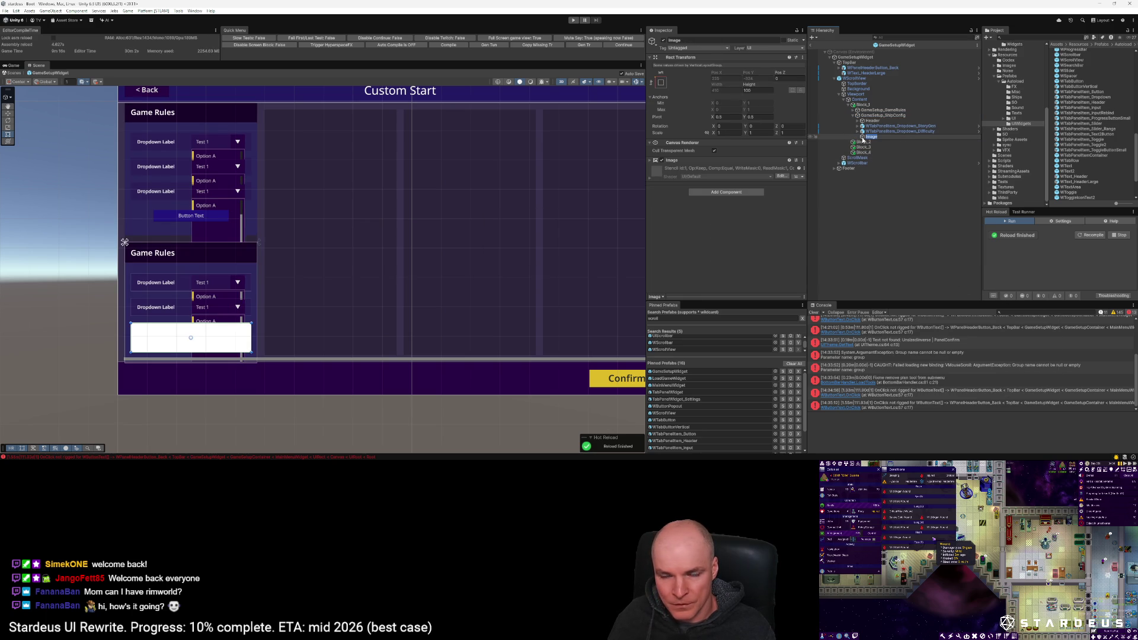
{"action": "key", "text": "F2"}
{"action": "type", "text": "Foot"}
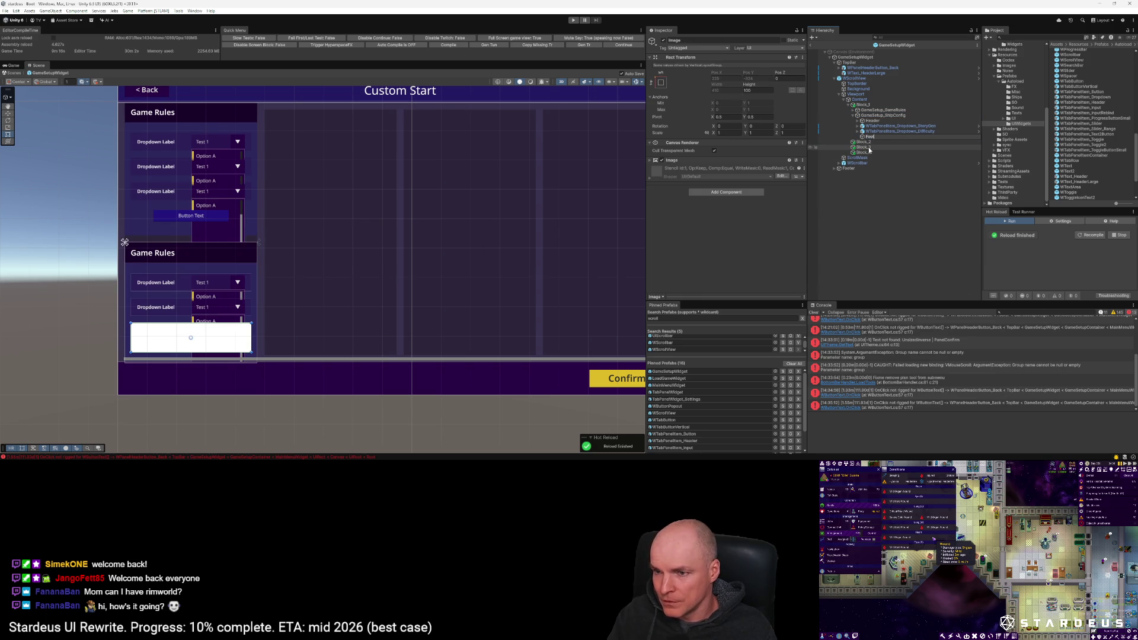
{"action": "key", "text": "BackSpace"}
{"action": "key", "text": "BackSpace"}
{"action": "key", "text": "BackSpace"}
{"action": "type", "text": "w"}
{"action": "key", "text": "Return"}
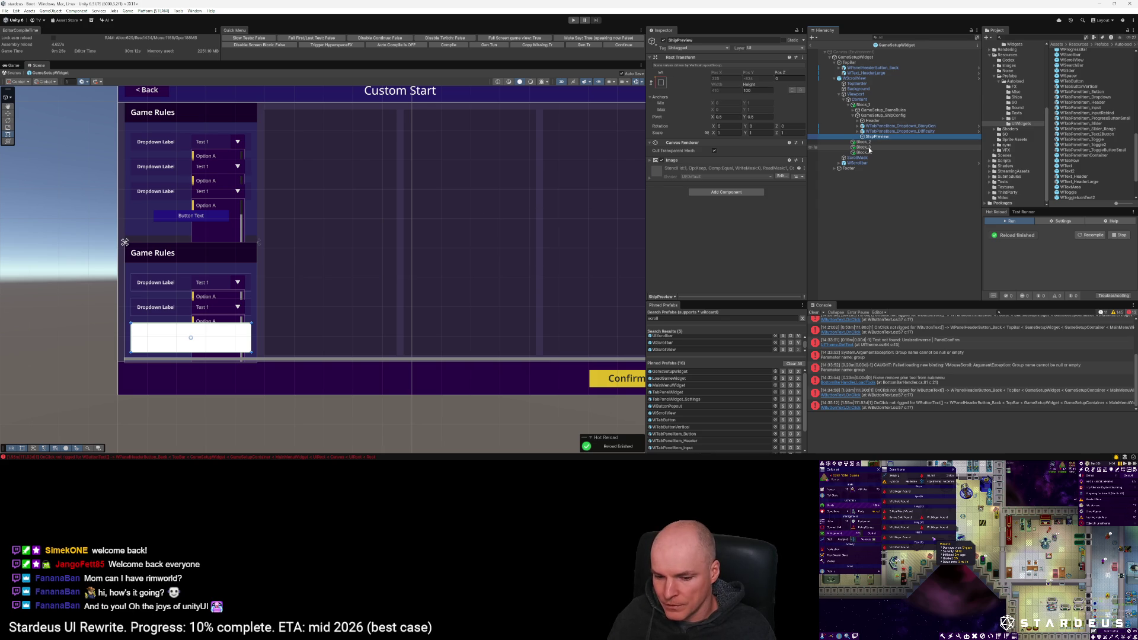
{"action": "left_click", "coordinate": [878, 137]}
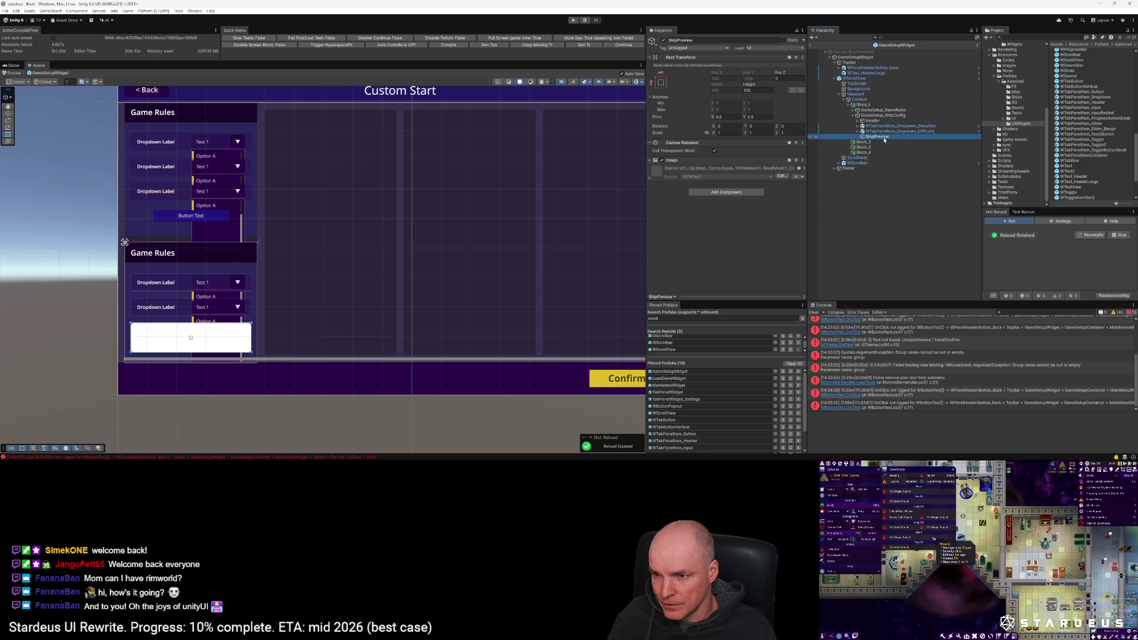
{"action": "type", "text": "BG"}
{"action": "key", "text": "Return"}
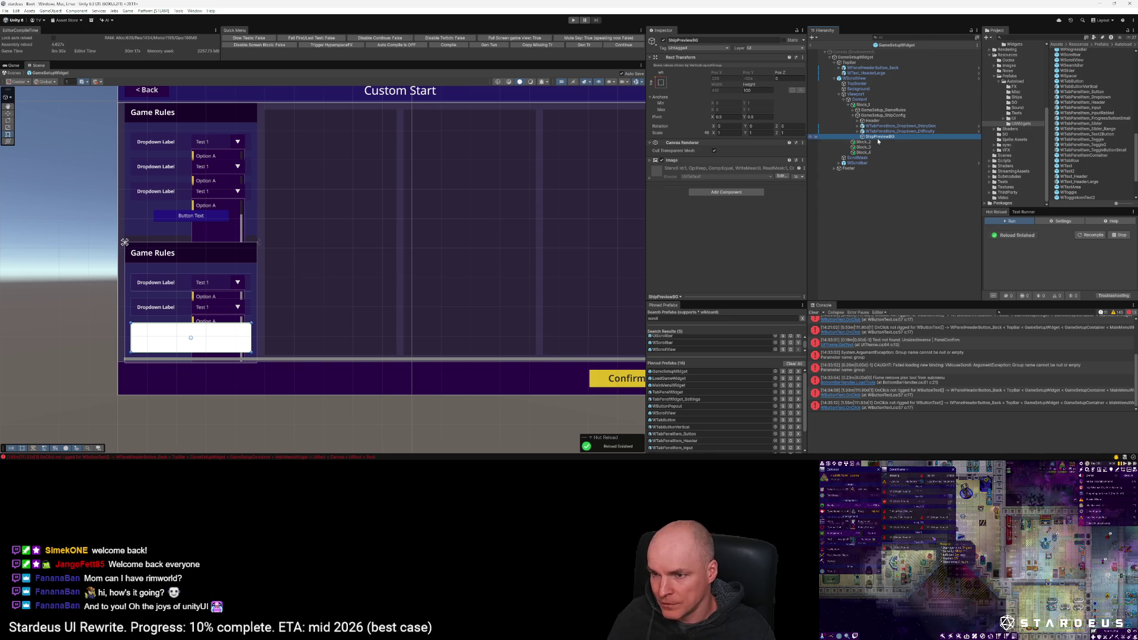
{"action": "left_click", "coordinate": [731, 192]}
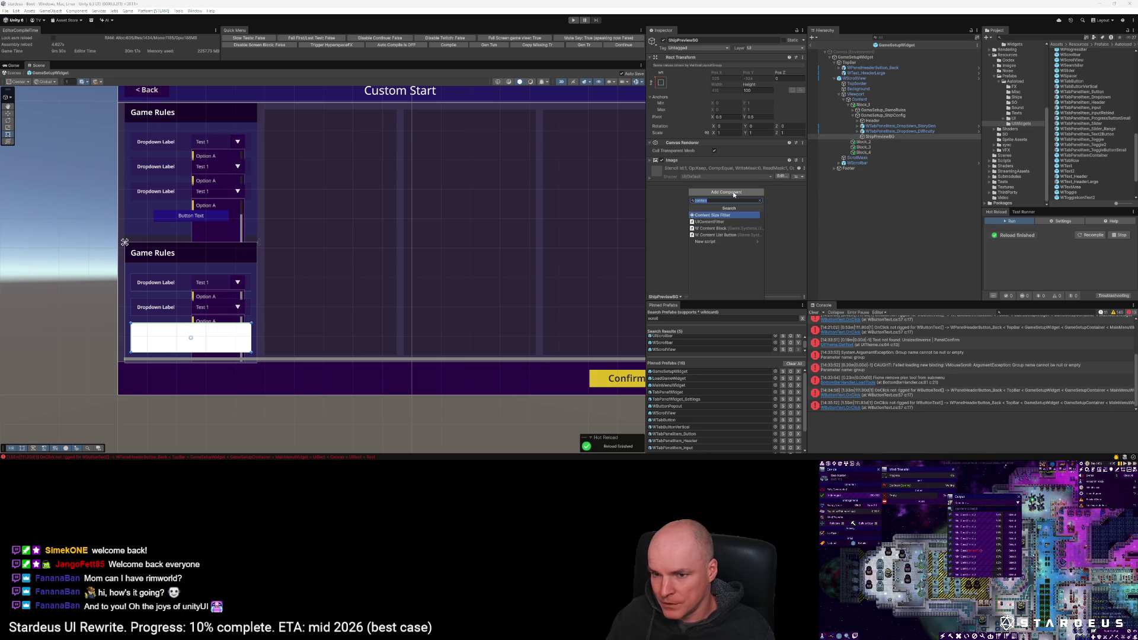
Step: Give ShipPreviewBG a Layout Element with Ignore Layout on, anchored bottom-stretch
{"action": "type", "text": "layout"}
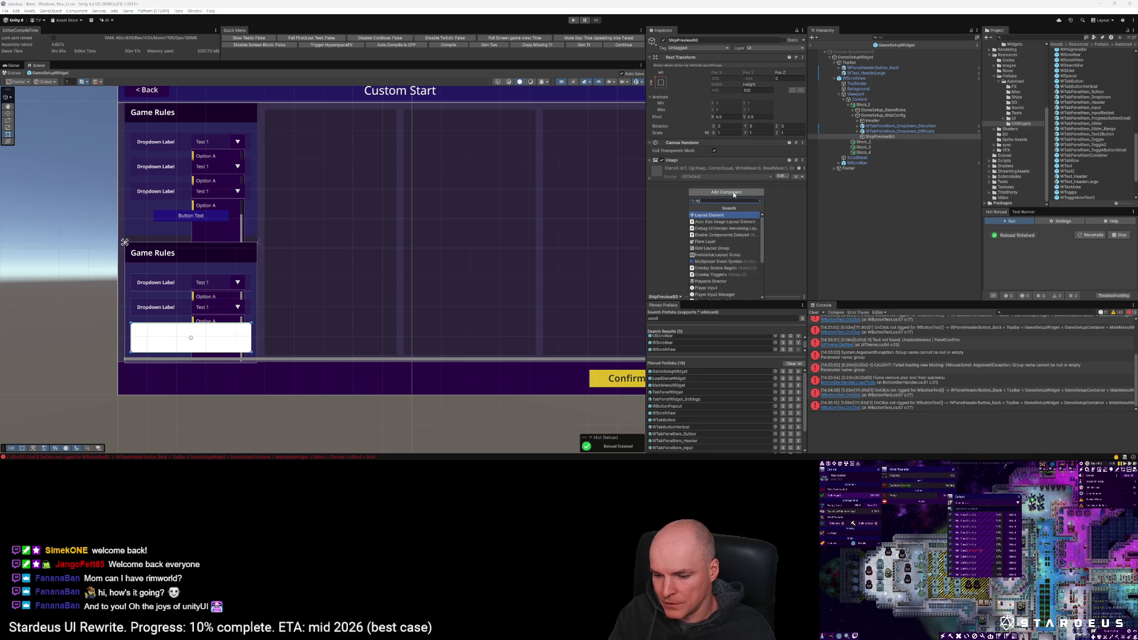
{"action": "key", "text": "Return"}
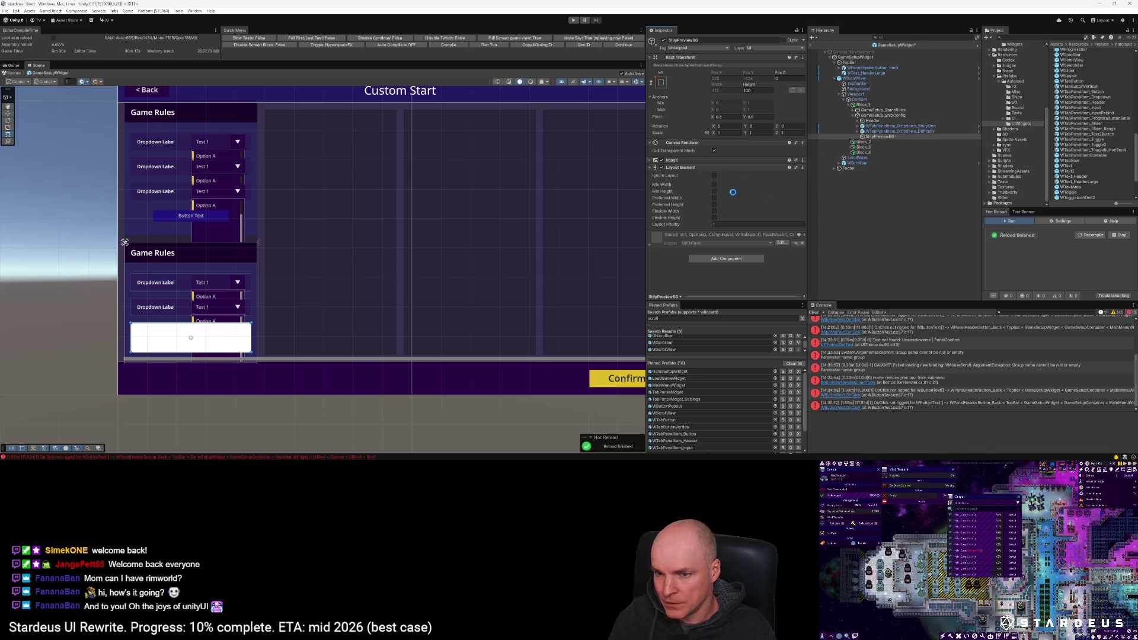
{"action": "left_click", "coordinate": [714, 169]}
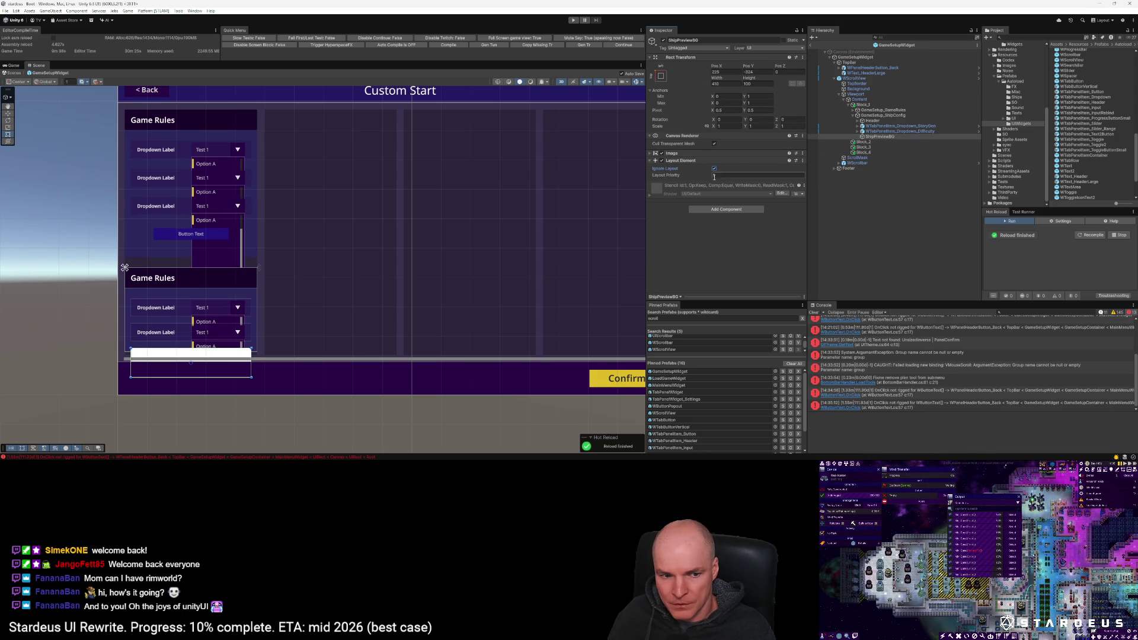
{"action": "left_click", "coordinate": [661, 75]}
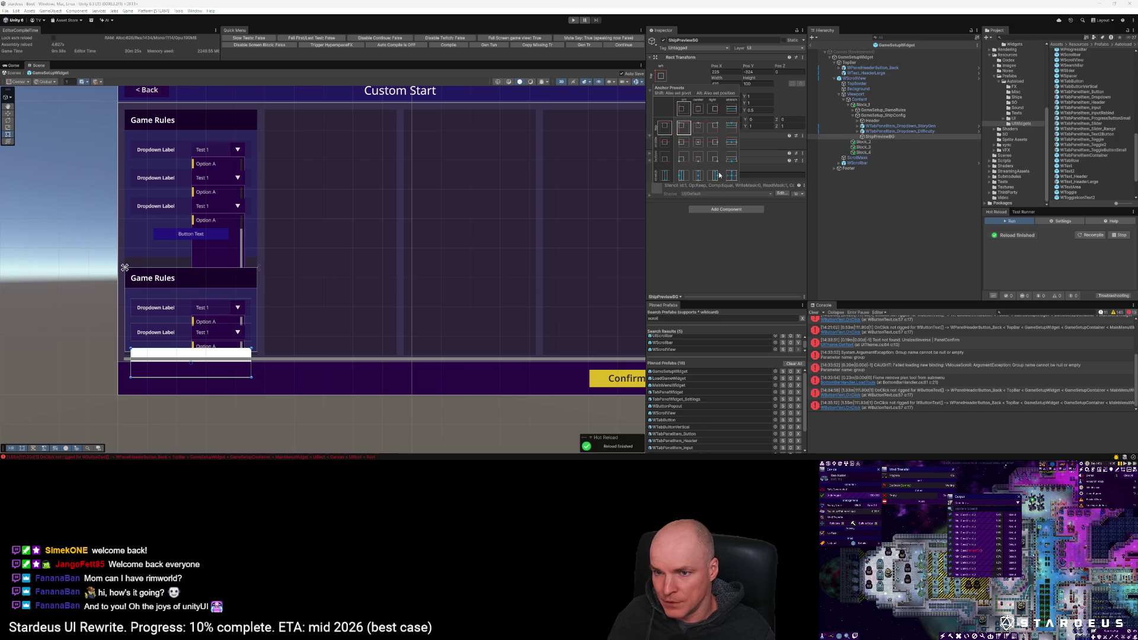
{"action": "left_click", "coordinate": [731, 163], "text": "alt+shift"}
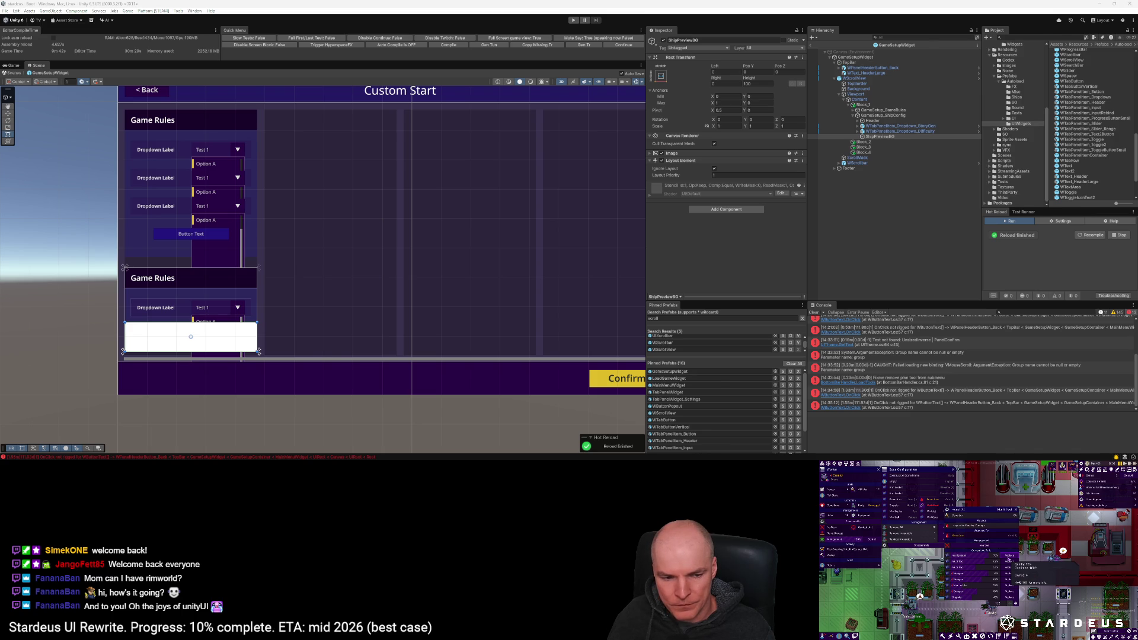
{"action": "key", "text": "alt+Tab"}
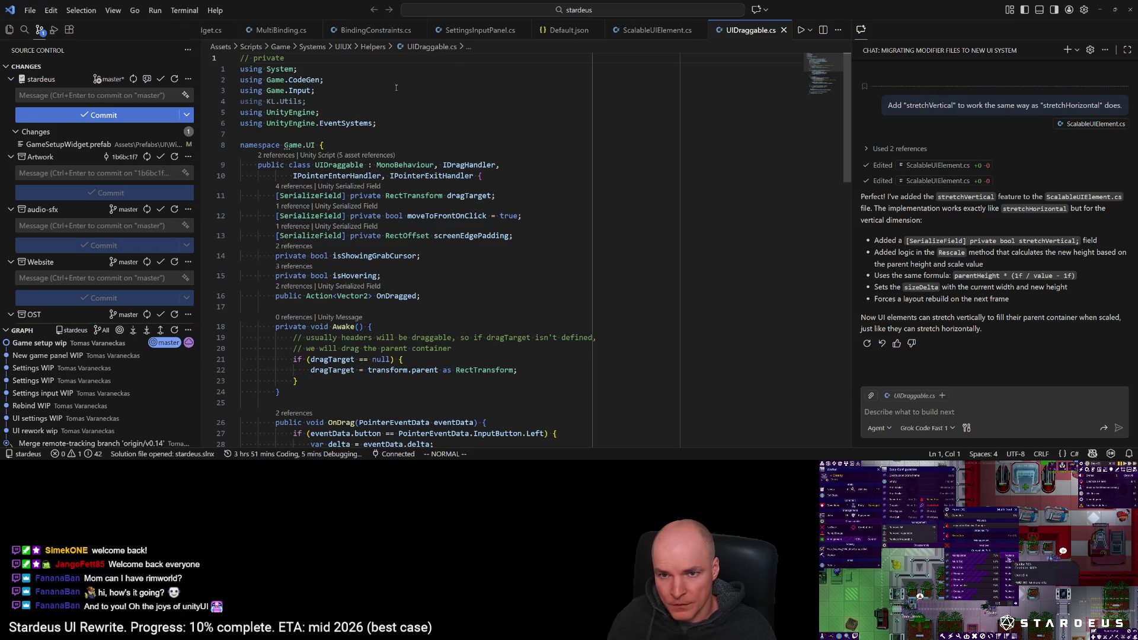
Step: Search Default.json for the PanelFooter usages and locate the IconBG2 entry
{"action": "left_click", "coordinate": [568, 29]}
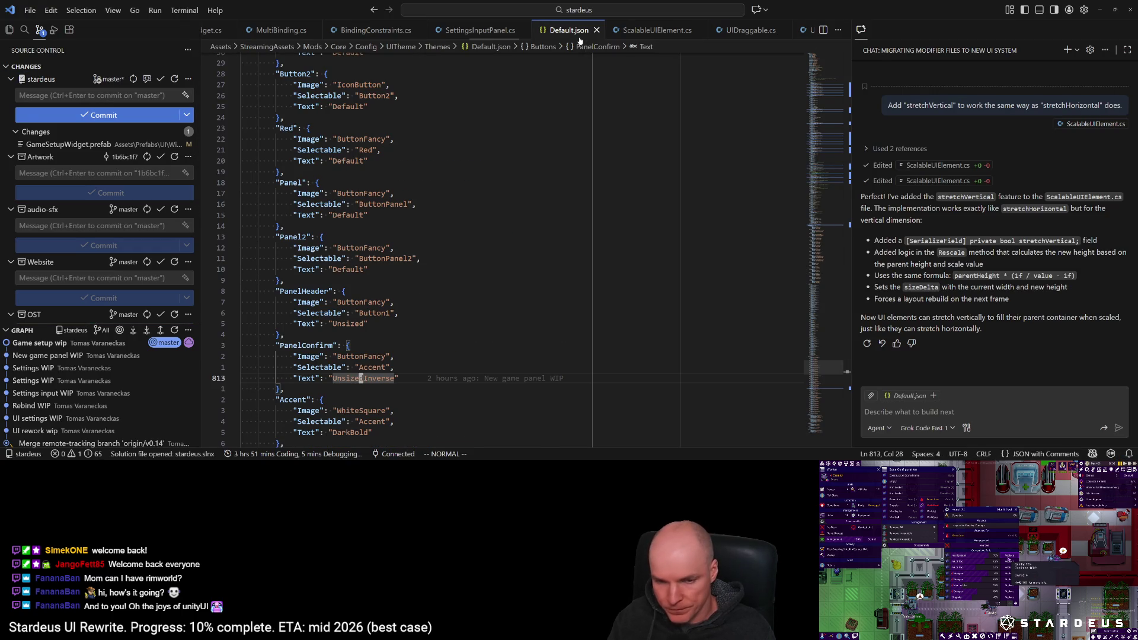
{"action": "type", "text": "/PanelFooter"}
{"action": "key", "text": "Return"}
{"action": "key", "text": "n"}
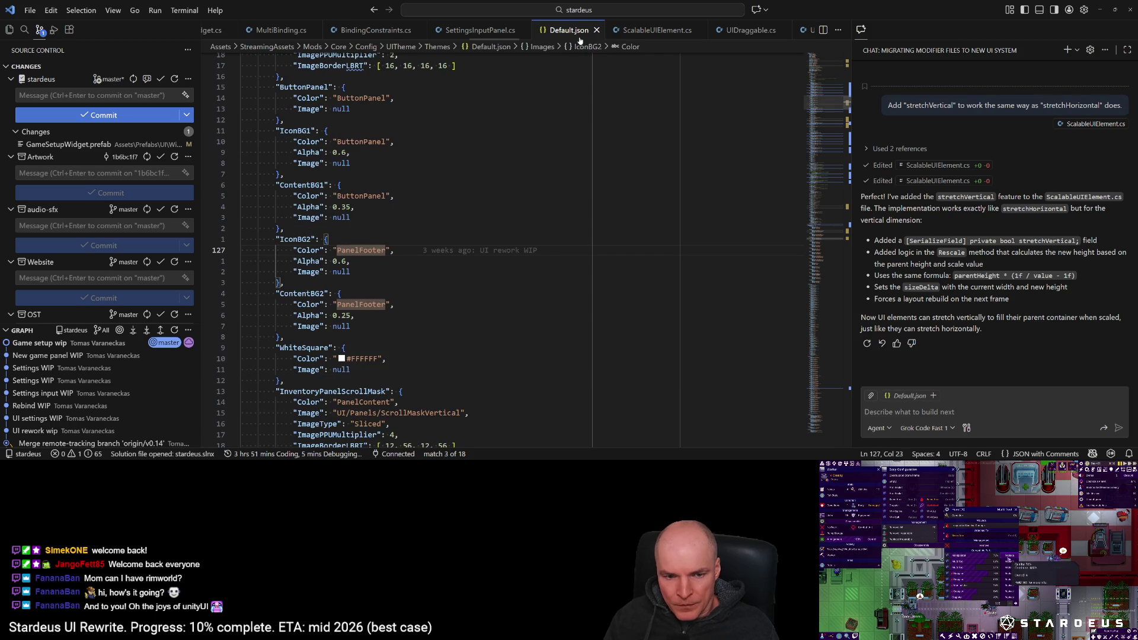
{"action": "key", "text": "n"}
{"action": "key", "text": "n"}
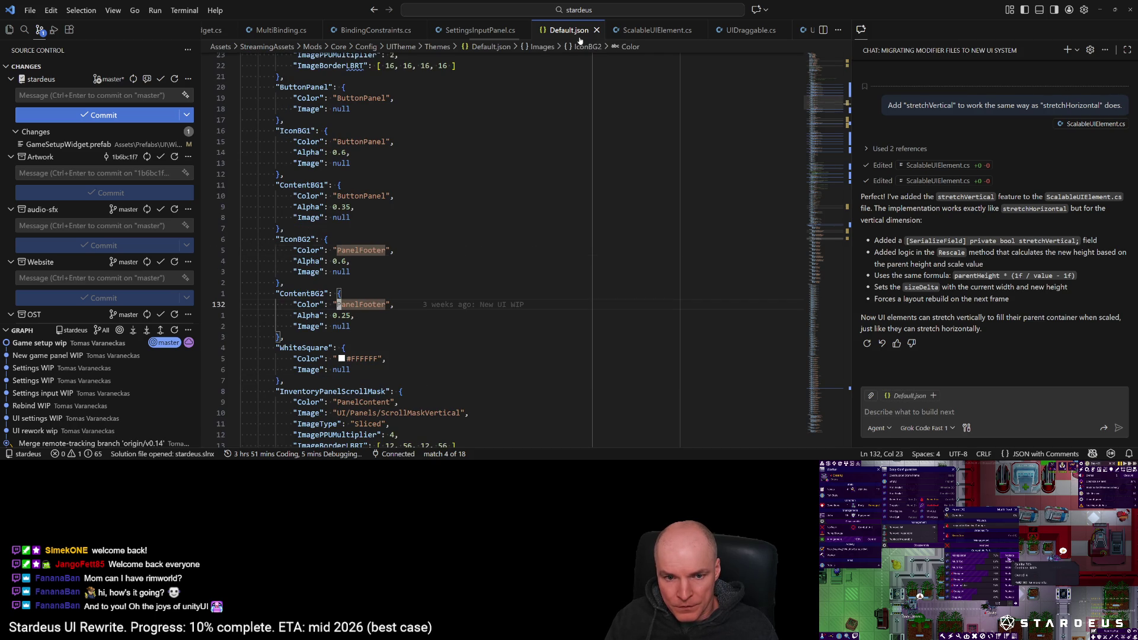
{"action": "key", "text": "n"}
{"action": "key", "text": "n"}
{"action": "key", "text": "n"}
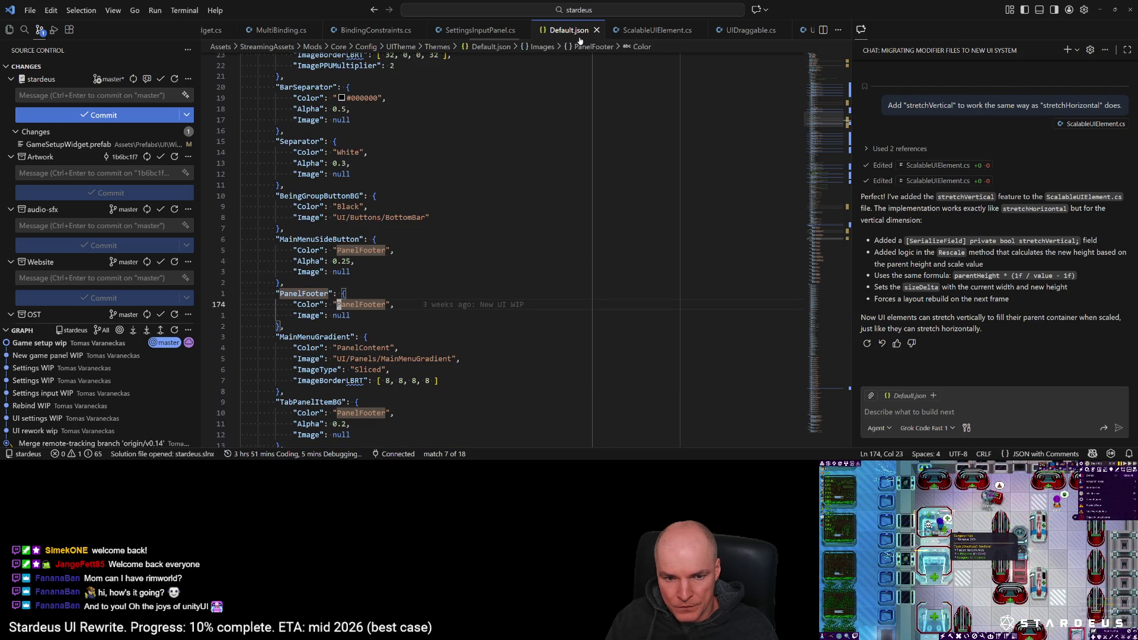
{"action": "key", "text": "n"}
{"action": "key", "text": "n"}
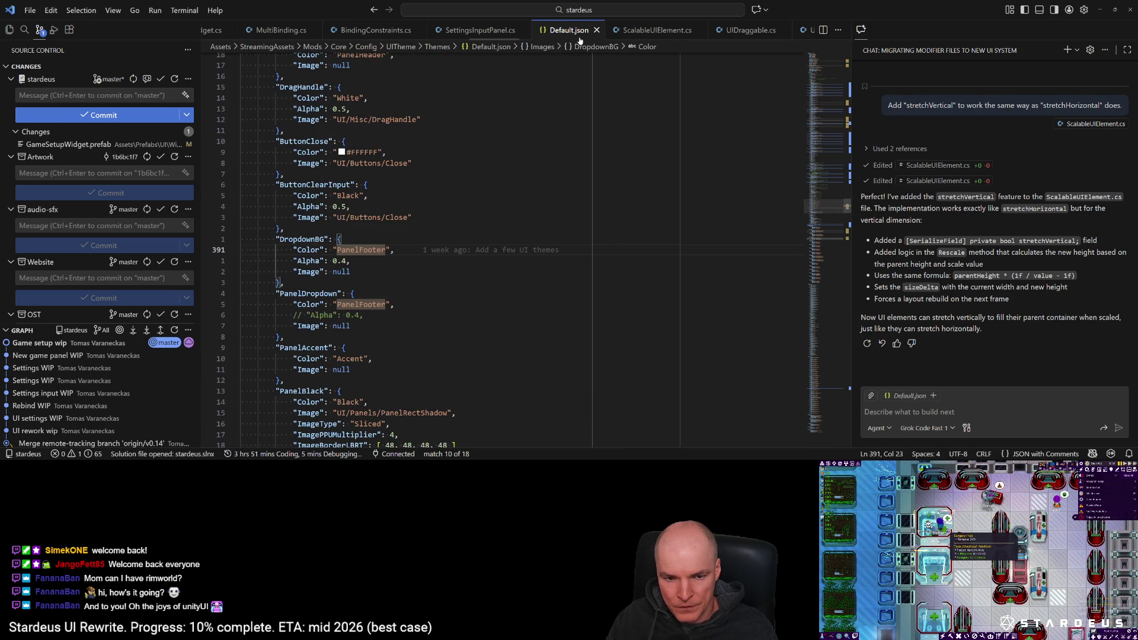
{"action": "key", "text": "n"}
{"action": "key", "text": "n"}
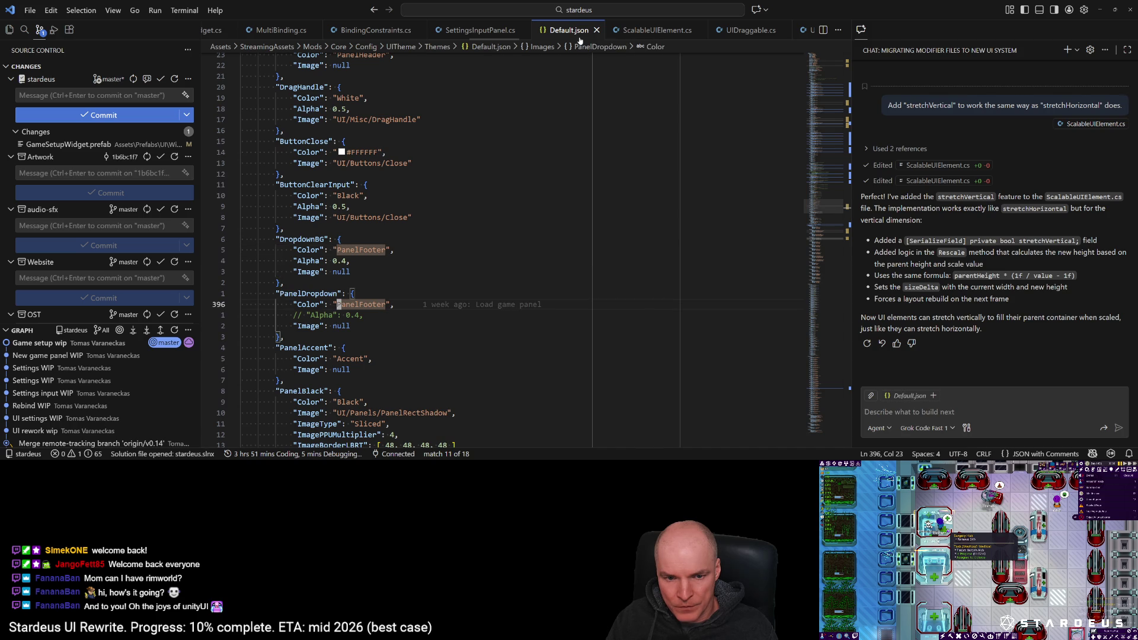
{"action": "key", "text": "n"}
{"action": "key", "text": "n"}
{"action": "key", "text": "n"}
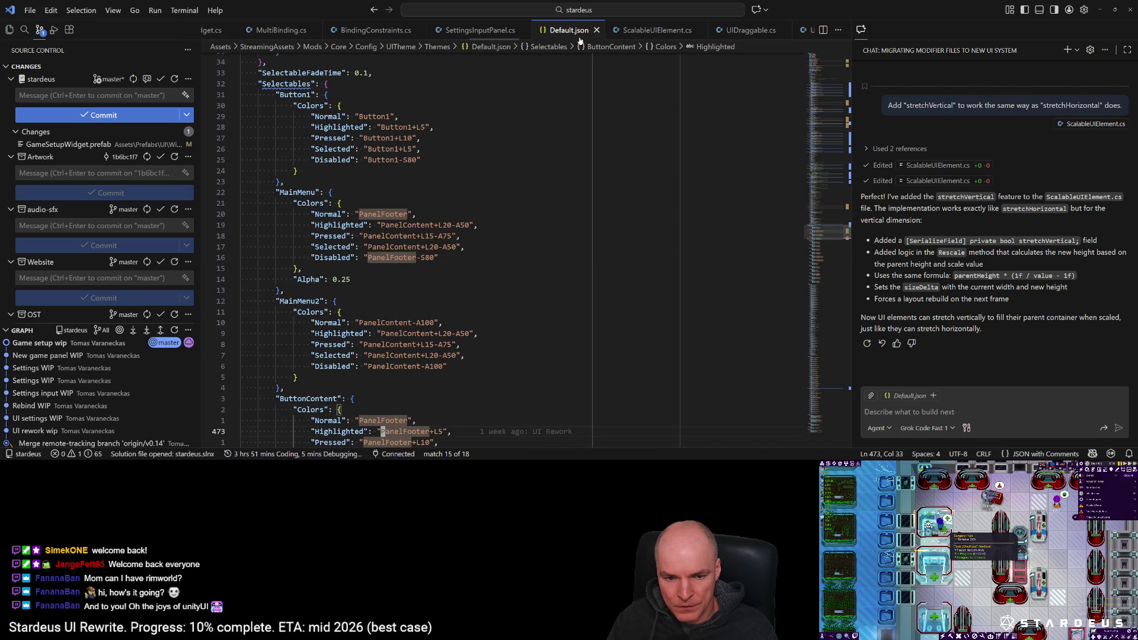
{"action": "key", "text": "n"}
{"action": "key", "text": "n"}
{"action": "key", "text": "n"}
{"action": "key", "text": "n"}
{"action": "key", "text": "k"}
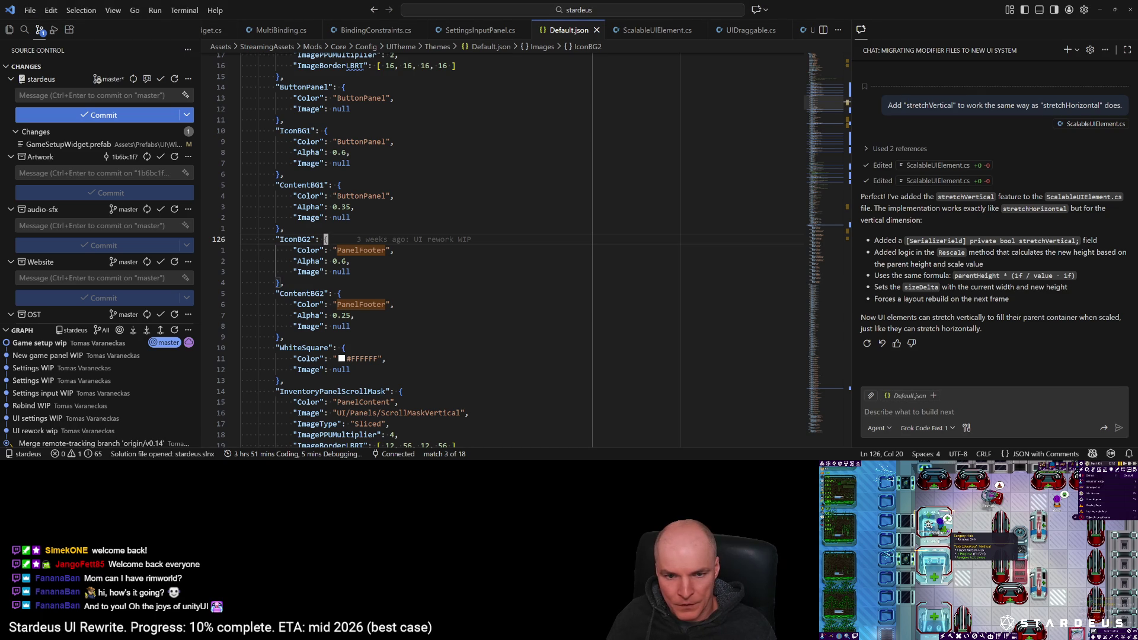
{"action": "key", "text": "alt+Tab"}
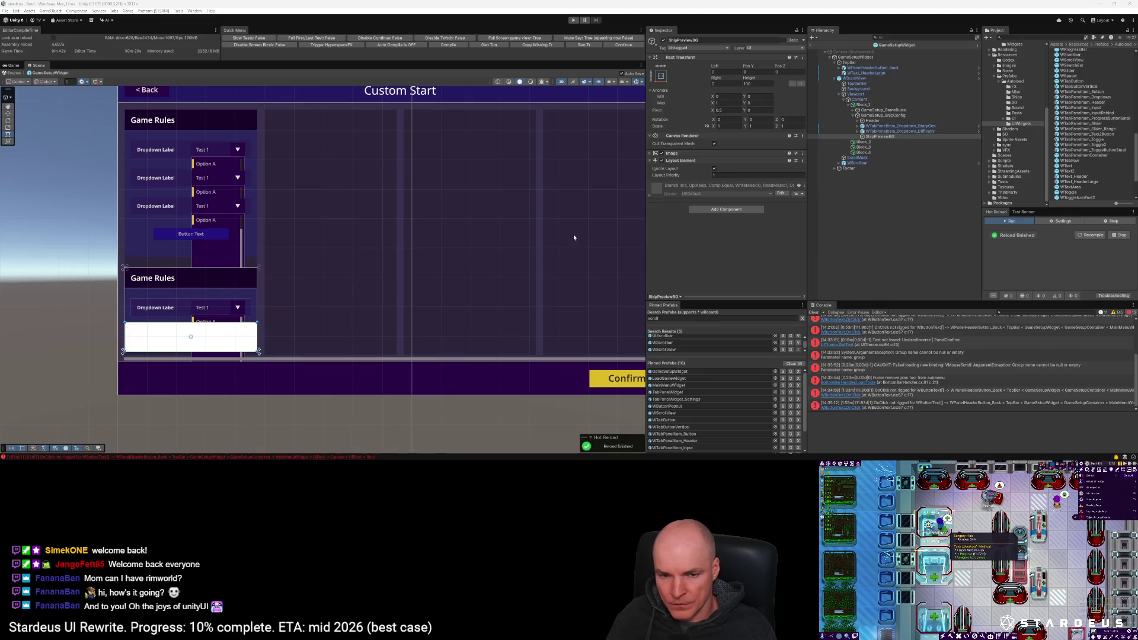
Step: Set ShipPreviewBG's Image colour to a dark purple hex with alpha 80
{"action": "left_click", "coordinate": [879, 136]}
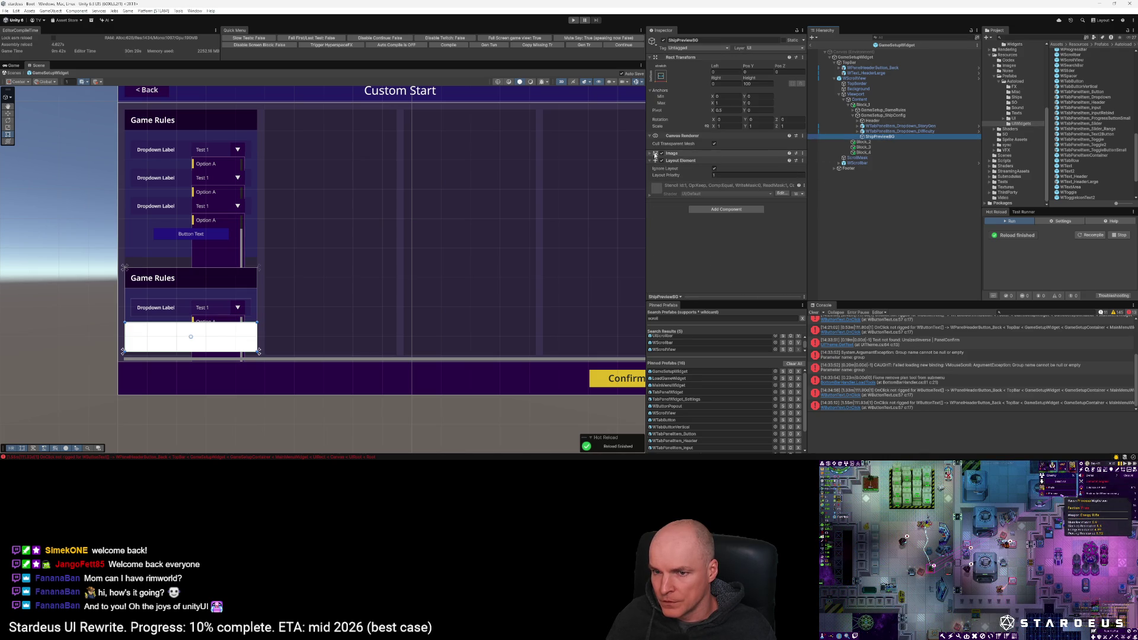
{"action": "left_click", "coordinate": [656, 154]}
{"action": "left_click", "coordinate": [750, 167]}
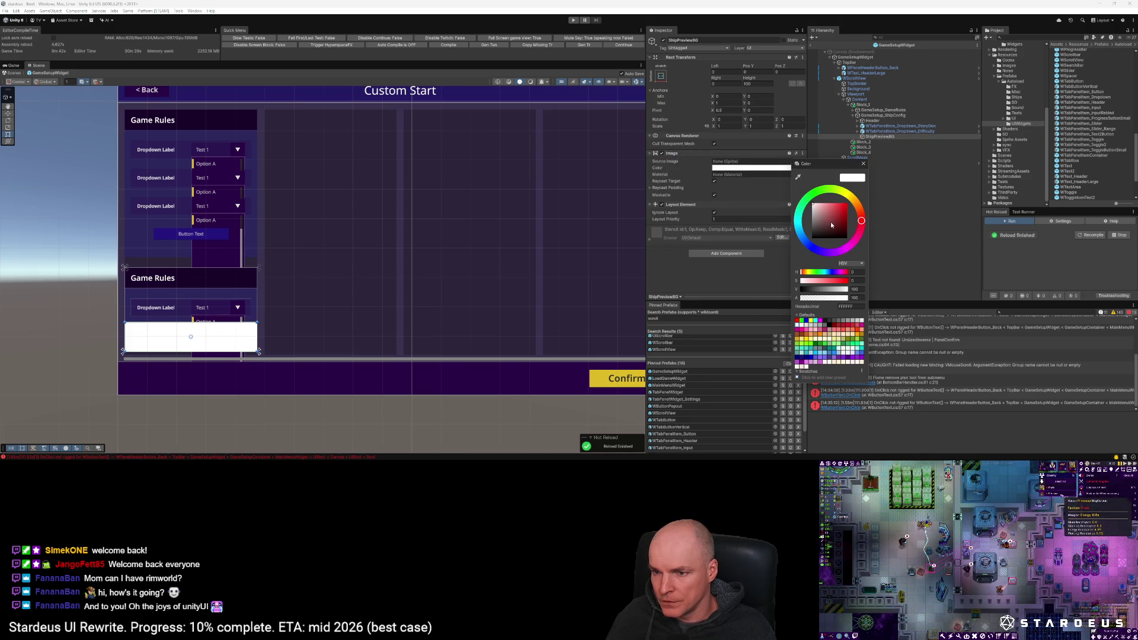
{"action": "left_click", "coordinate": [853, 305]}
{"action": "type", "text": "280546"}
{"action": "key", "text": "Return"}
{"action": "left_click", "coordinate": [856, 297]}
{"action": "type", "text": "80"}
{"action": "key", "text": "Return"}
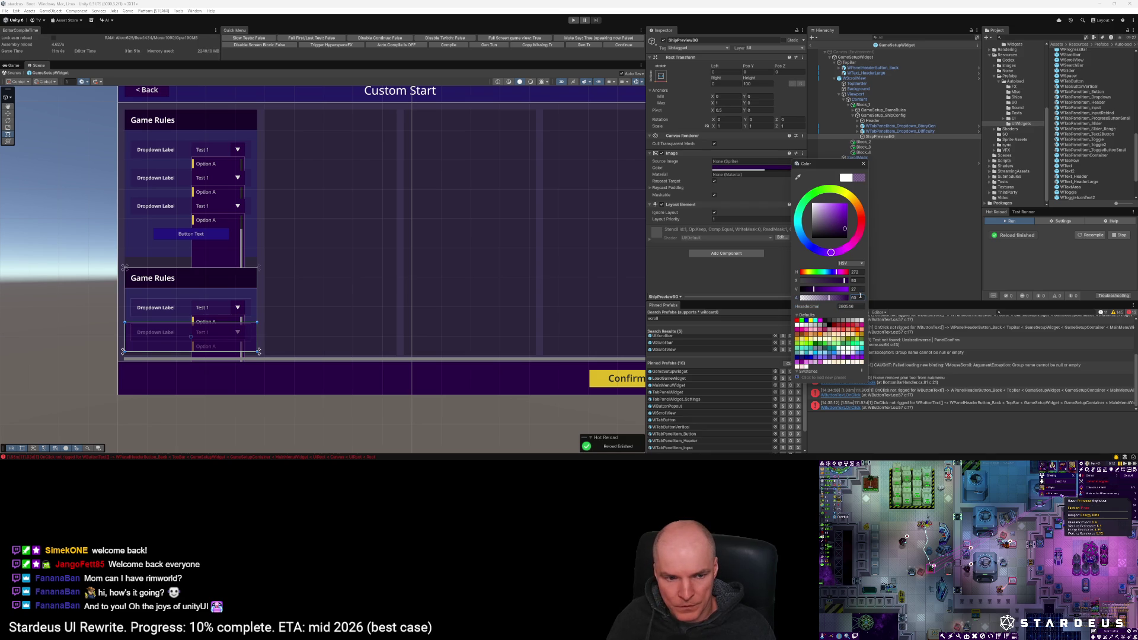
{"action": "key", "text": "Escape"}
Step: Add a UI Themed Image component and paste a theme id into its cleared Config Id
{"action": "left_click", "coordinate": [731, 253]}
{"action": "type", "text": "uithe"}
{"action": "key", "text": "Down"}
{"action": "key", "text": "Down"}
{"action": "key", "text": "Return"}
{"action": "left_click", "coordinate": [732, 243]}
{"action": "key", "text": "BackSpace"}
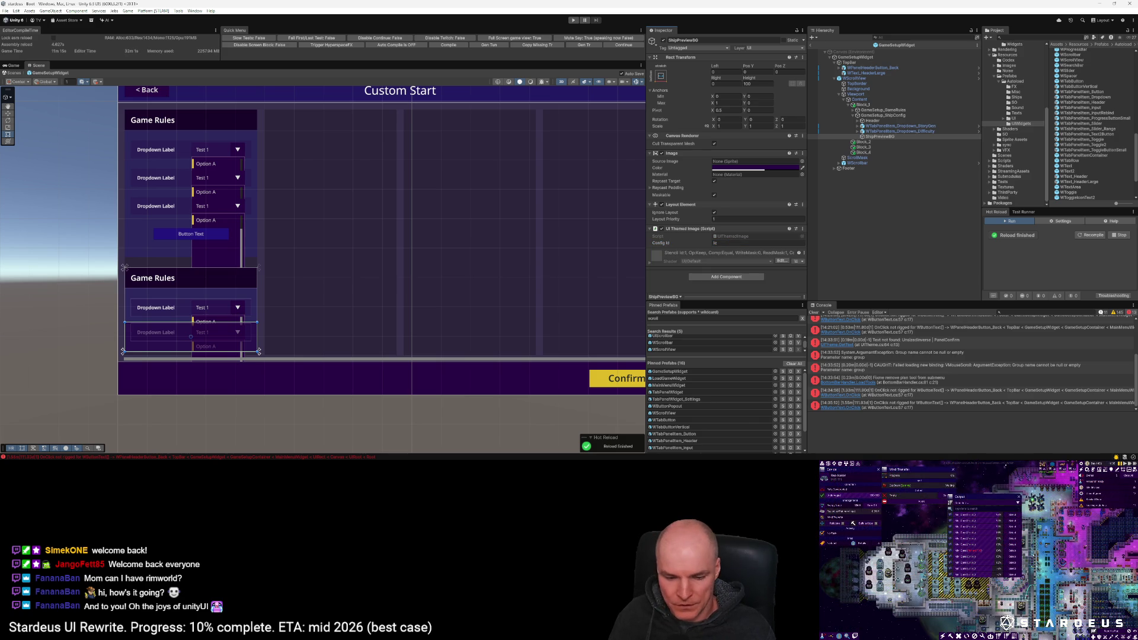
{"action": "key", "text": "alt+Tab"}
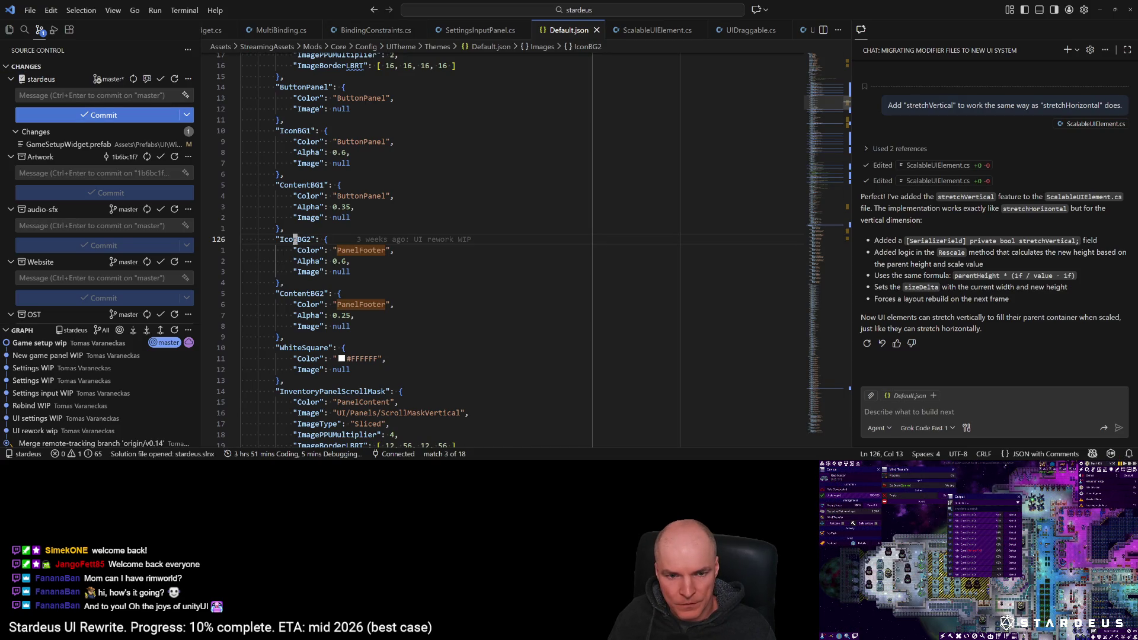
{"action": "key", "text": "alt+Tab"}
{"action": "left_click", "coordinate": [741, 243]}
{"action": "key", "text": "ctrl+v"}
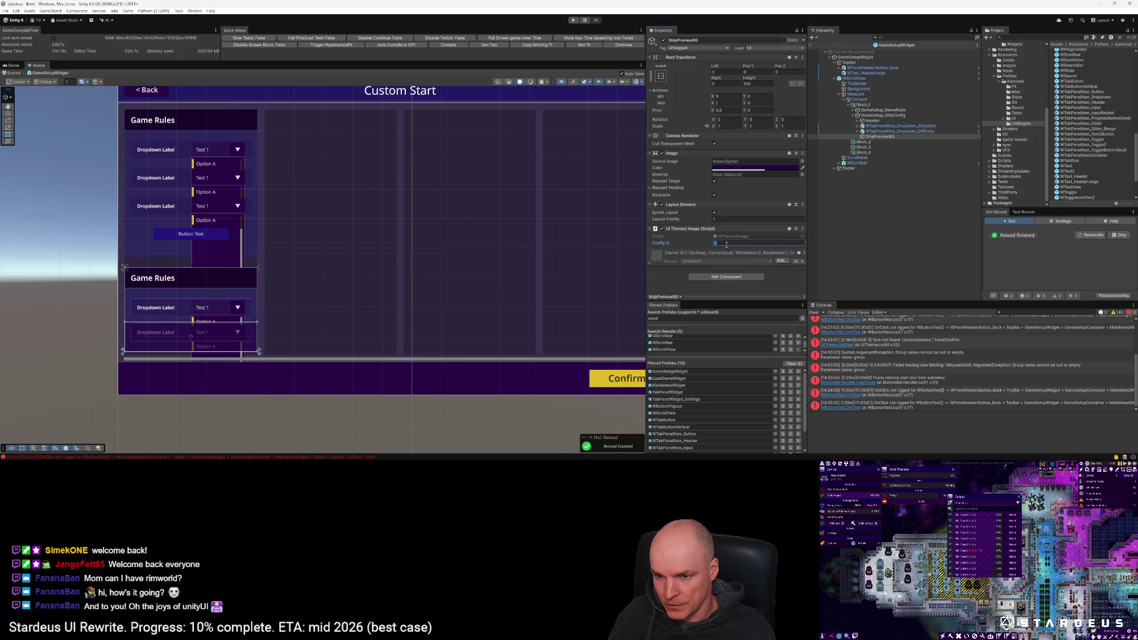
Step: Set the themed image Config Id to IconBG2 copied from Default.json and height to 108
{"action": "key", "text": "Return"}
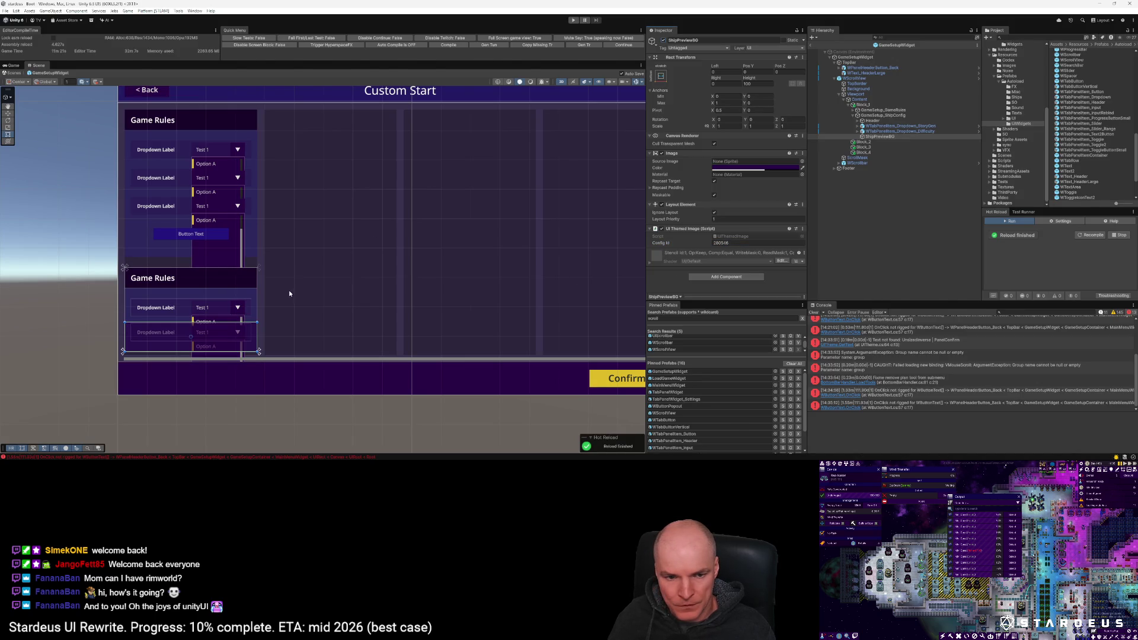
{"action": "key", "text": "alt+Tab"}
{"action": "right_click", "coordinate": [303, 240]}
{"action": "left_click", "coordinate": [322, 359]}
{"action": "key", "text": "alt+Tab"}
{"action": "left_click", "coordinate": [736, 242]}
{"action": "key", "text": "ctrl+a"}
{"action": "type", "text": "IconBG2"}
{"action": "key", "text": "Return"}
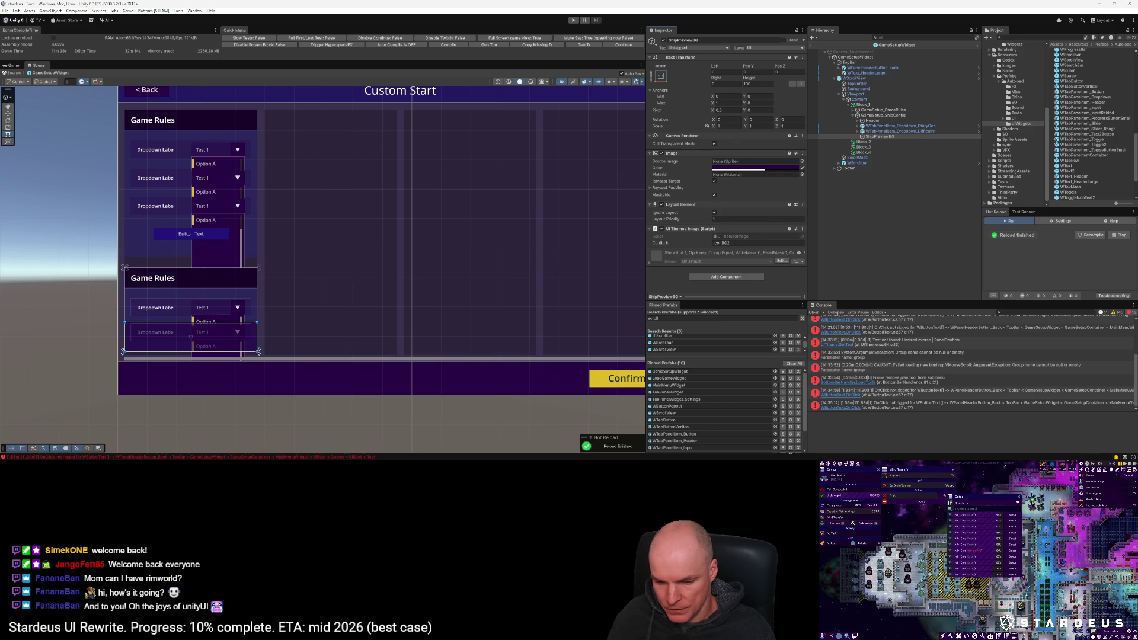
{"action": "left_click", "coordinate": [758, 82]}
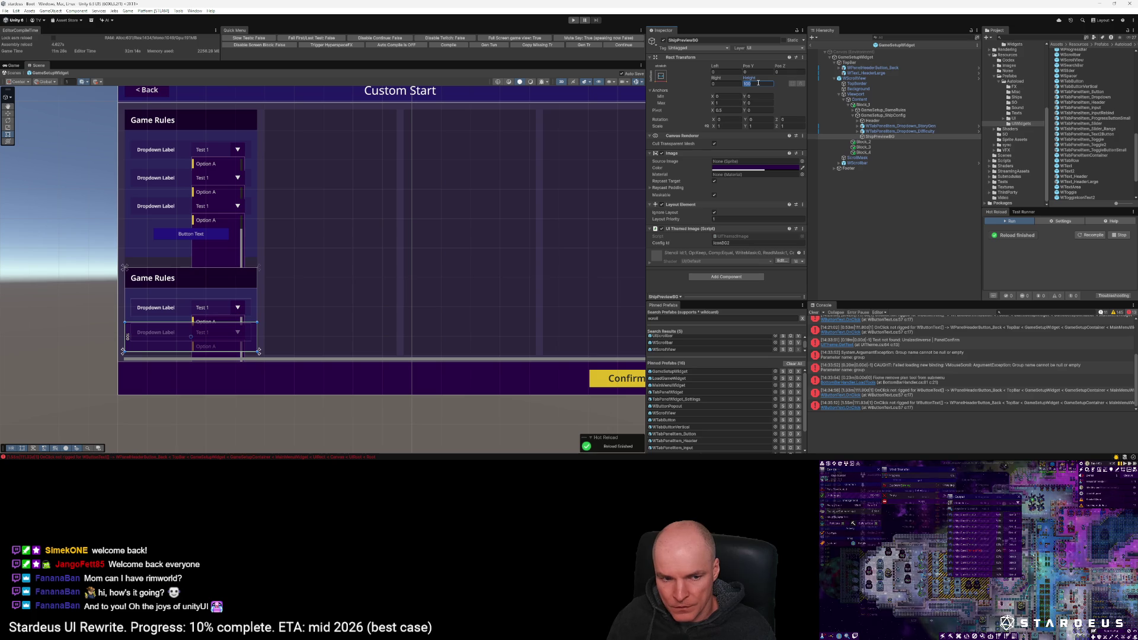
{"action": "type", "text": "10"}
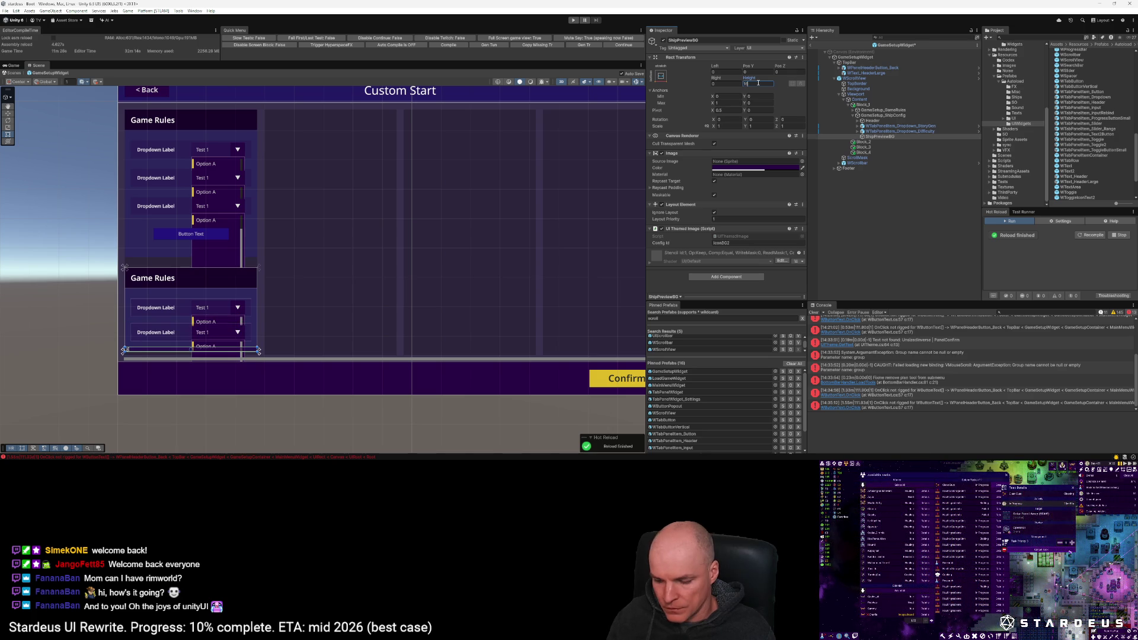
{"action": "type", "text": "8"}
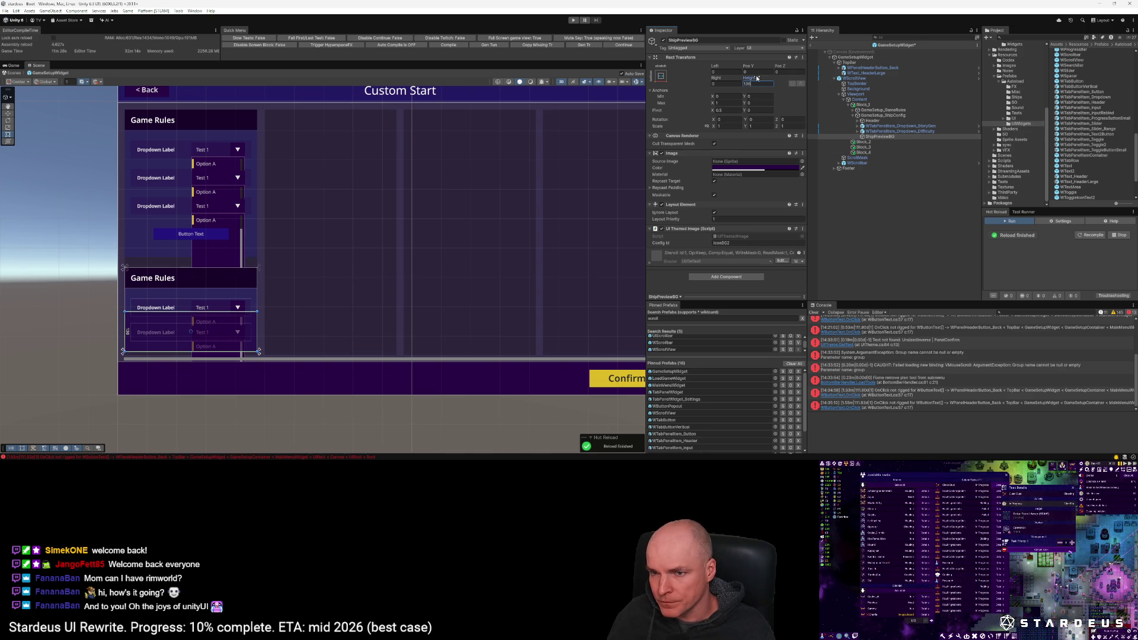
Step: Set GameSetup_ShipConfig's Vertical Layout Group bottom padding to 100
{"action": "left_click", "coordinate": [883, 115]}
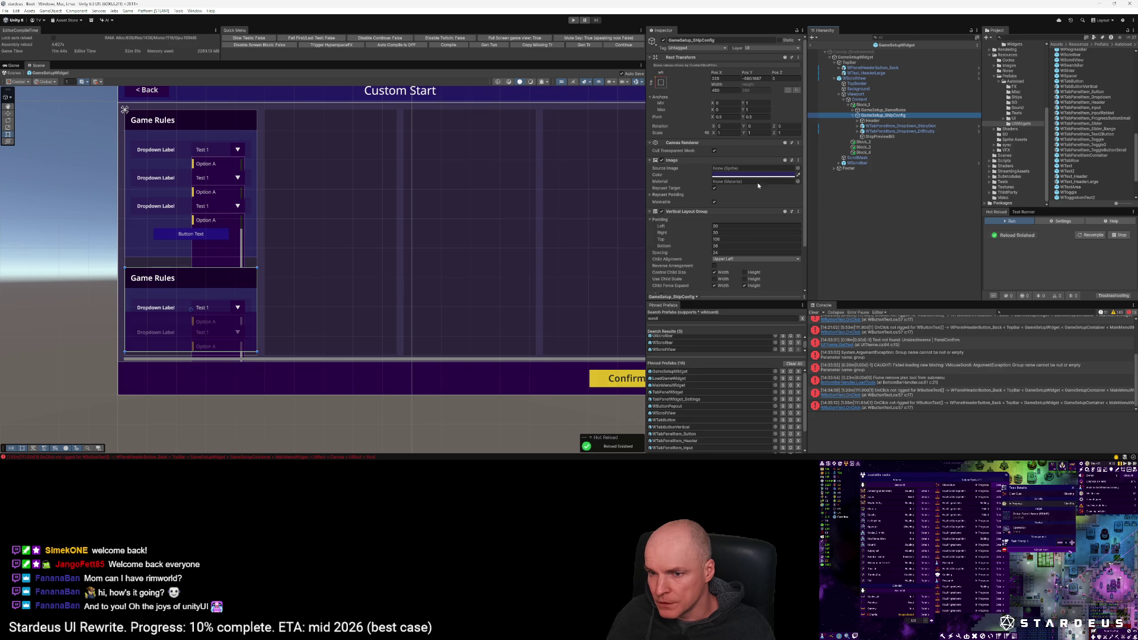
{"action": "left_click", "coordinate": [732, 247]}
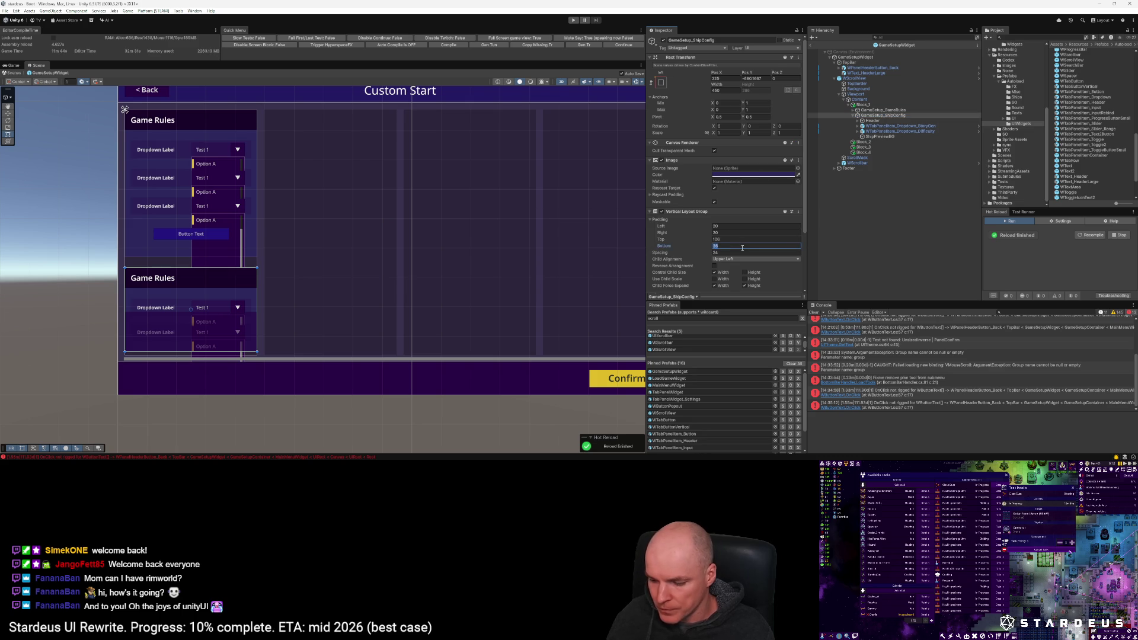
{"action": "type", "text": "38+138"}
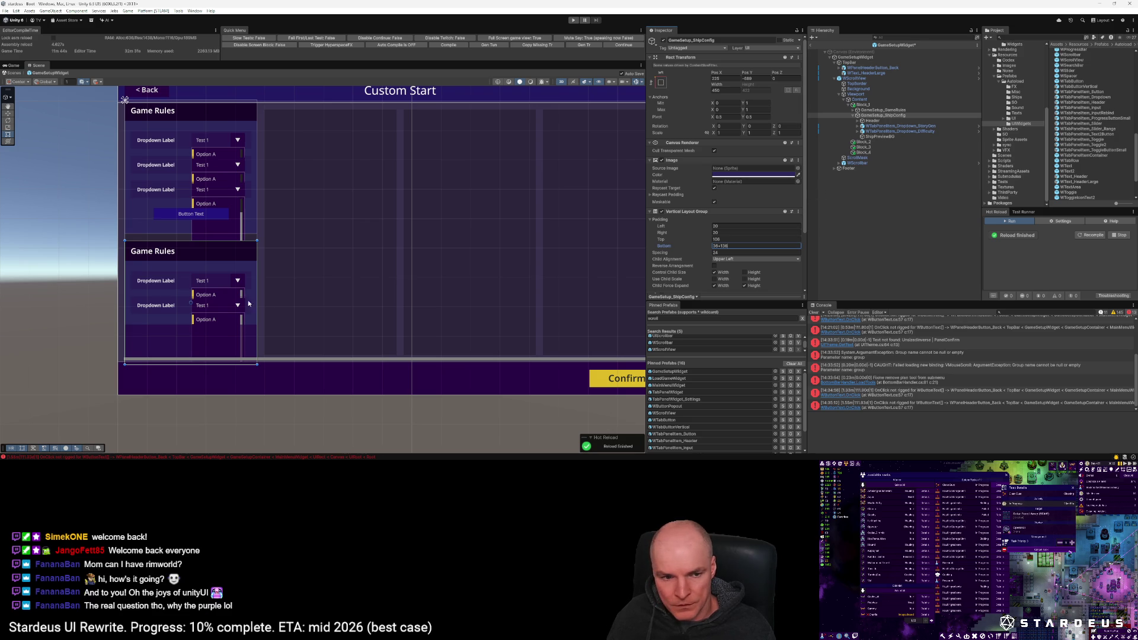
{"action": "left_click", "coordinate": [710, 246]}
{"action": "type", "text": "250"}
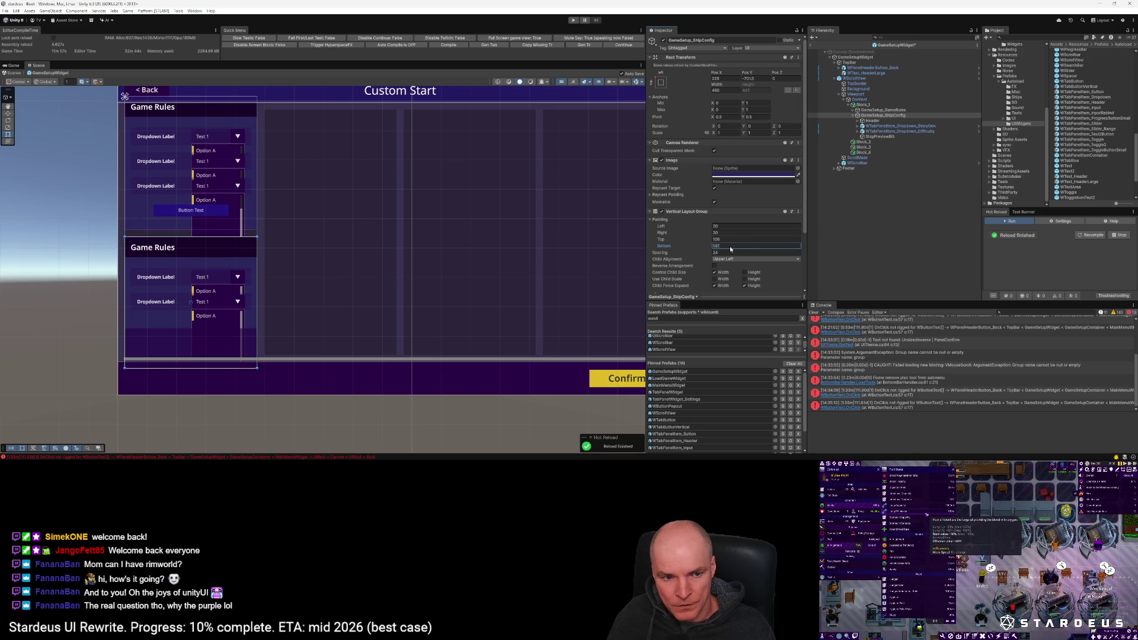
{"action": "key", "text": "BackSpace"}
{"action": "key", "text": "BackSpace"}
{"action": "key", "text": "BackSpace"}
{"action": "type", "text": "107"}
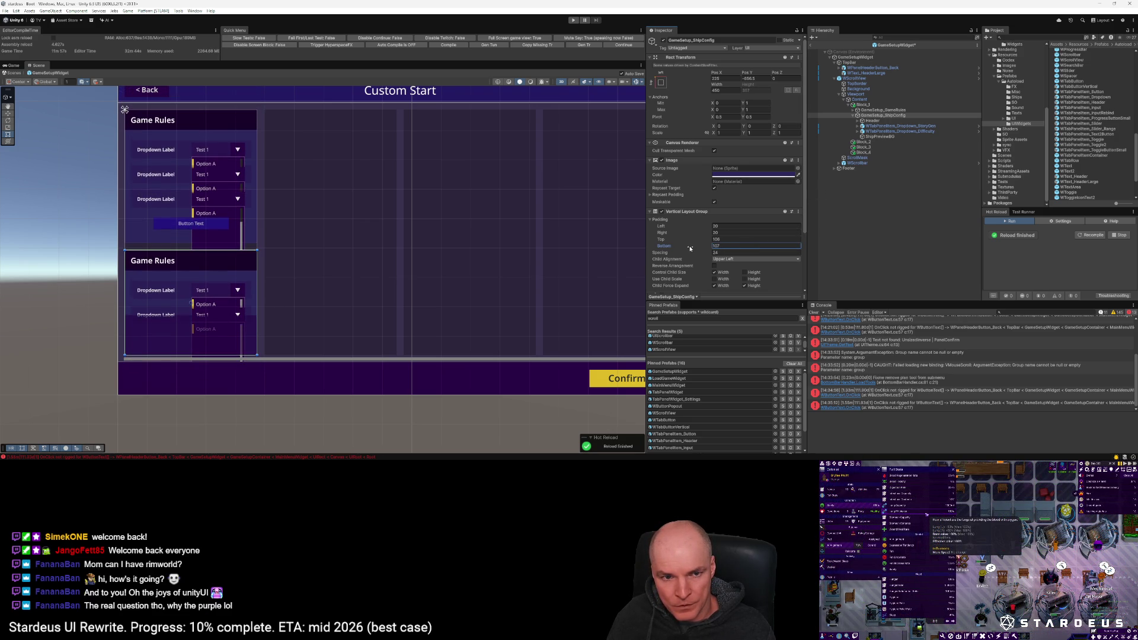
{"action": "left_click_drag", "start_coordinate": [689, 249], "coordinate": [689, 245]}
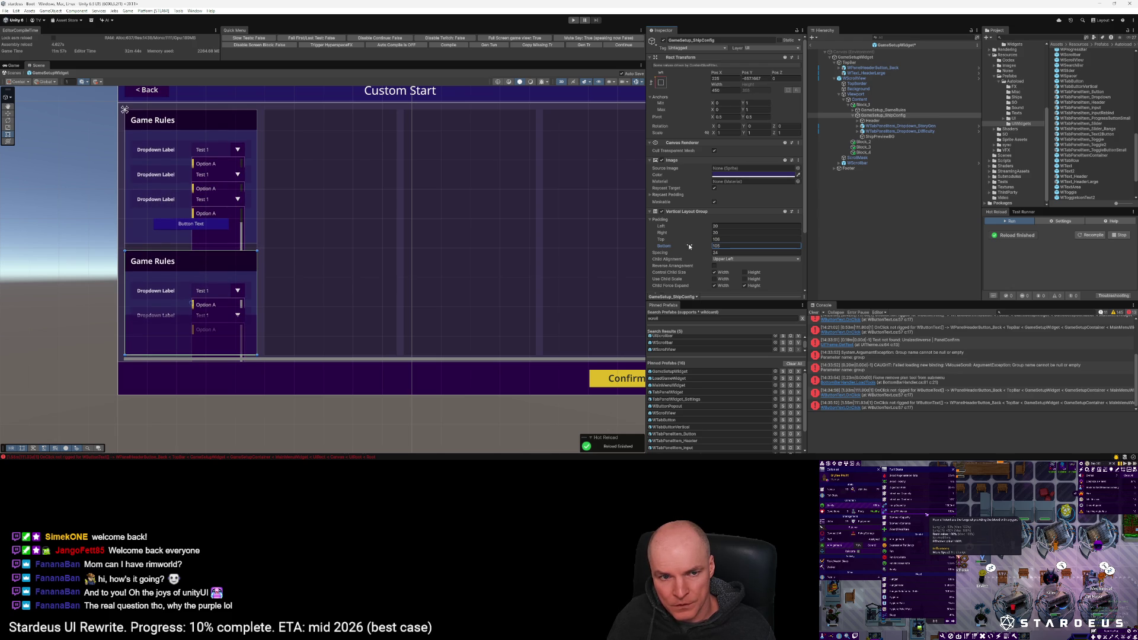
{"action": "left_click_drag", "start_coordinate": [689, 245], "coordinate": [730, 245]}
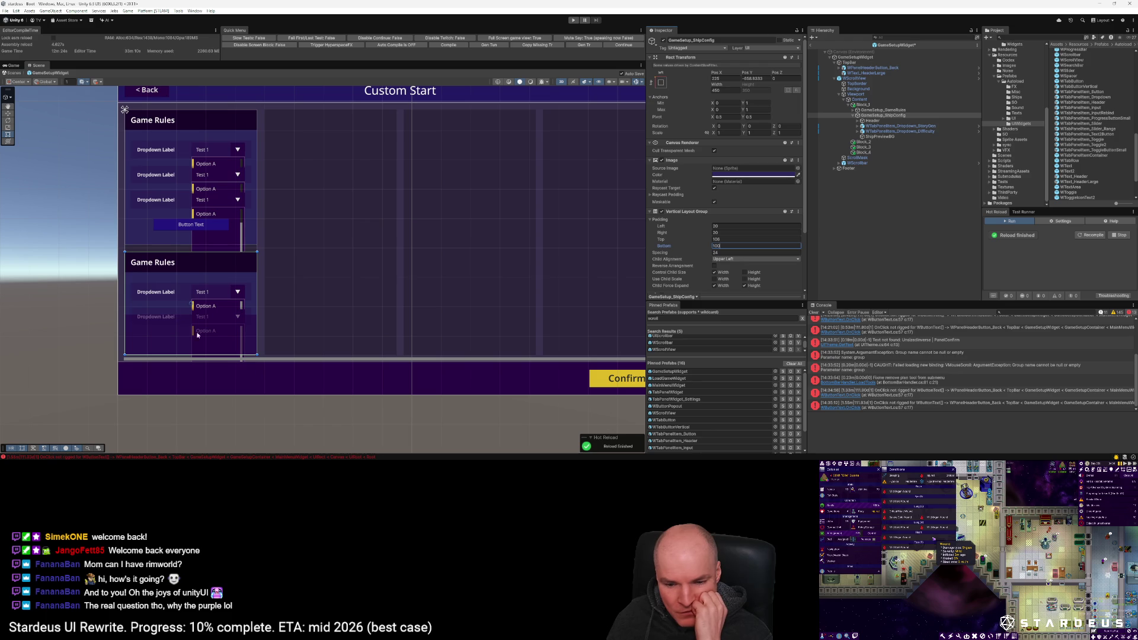
{"action": "key", "text": "Return"}
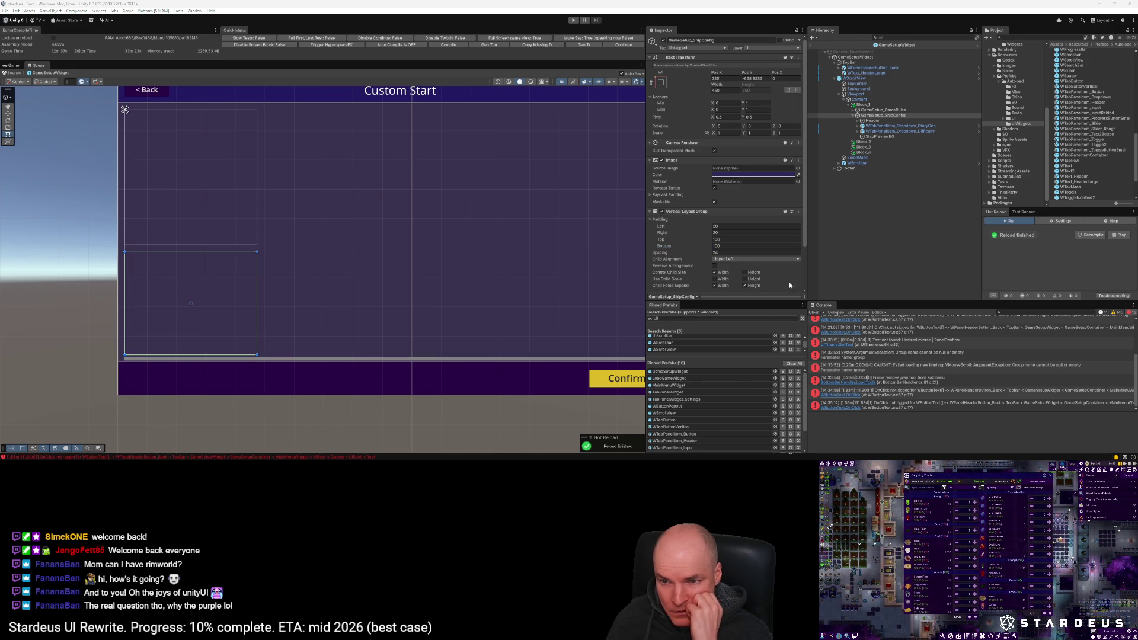
Step: Select the StoryGen through Button rows and set their Rect Transform height to 50
{"action": "left_click", "coordinate": [878, 127]}
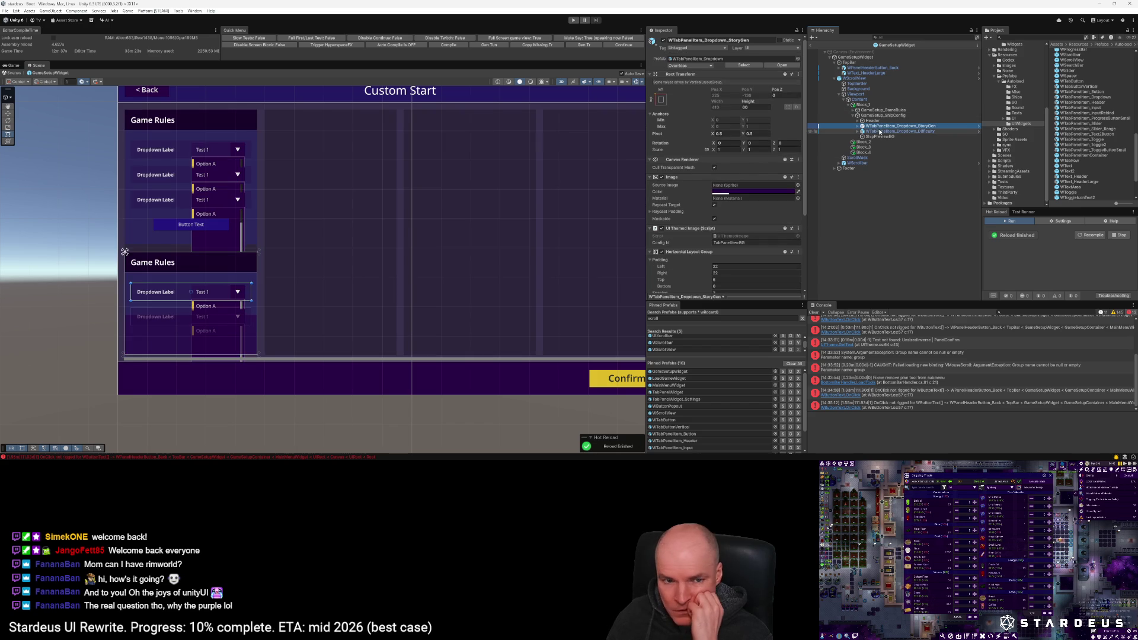
{"action": "key", "text": "Up"}
{"action": "key", "text": "Up"}
{"action": "key", "text": "Up"}
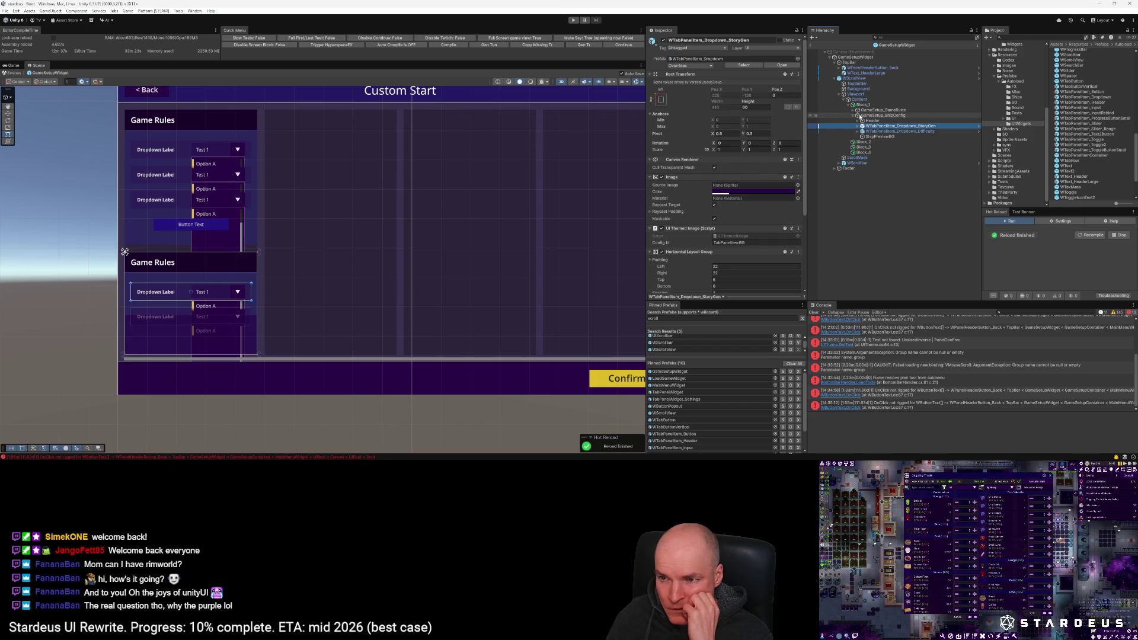
{"action": "key", "text": "Right"}
{"action": "key", "text": "Down"}
{"action": "key", "text": "Down"}
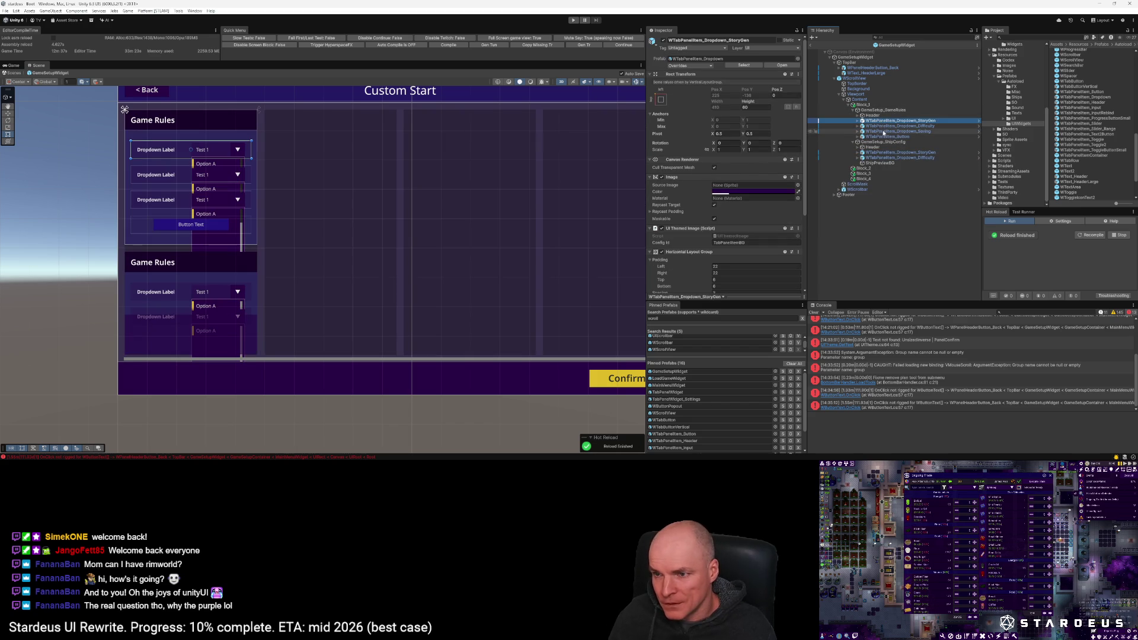
{"action": "left_click", "coordinate": [885, 136], "text": "shift"}
{"action": "left_click", "coordinate": [747, 107]}
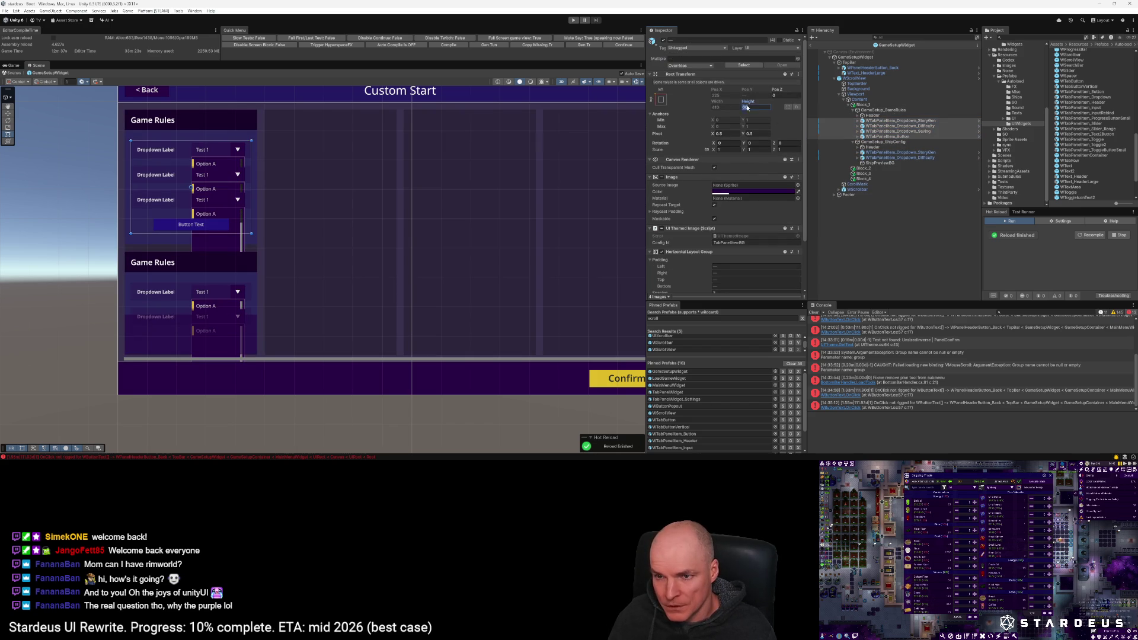
{"action": "type", "text": "50"}
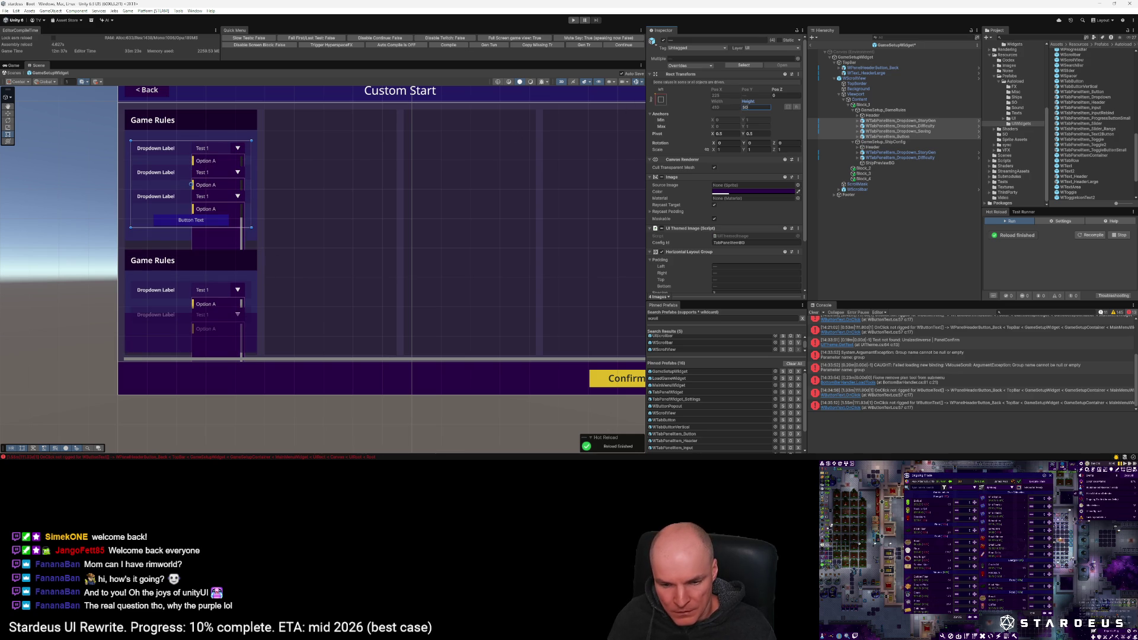
{"action": "key", "text": "Return"}
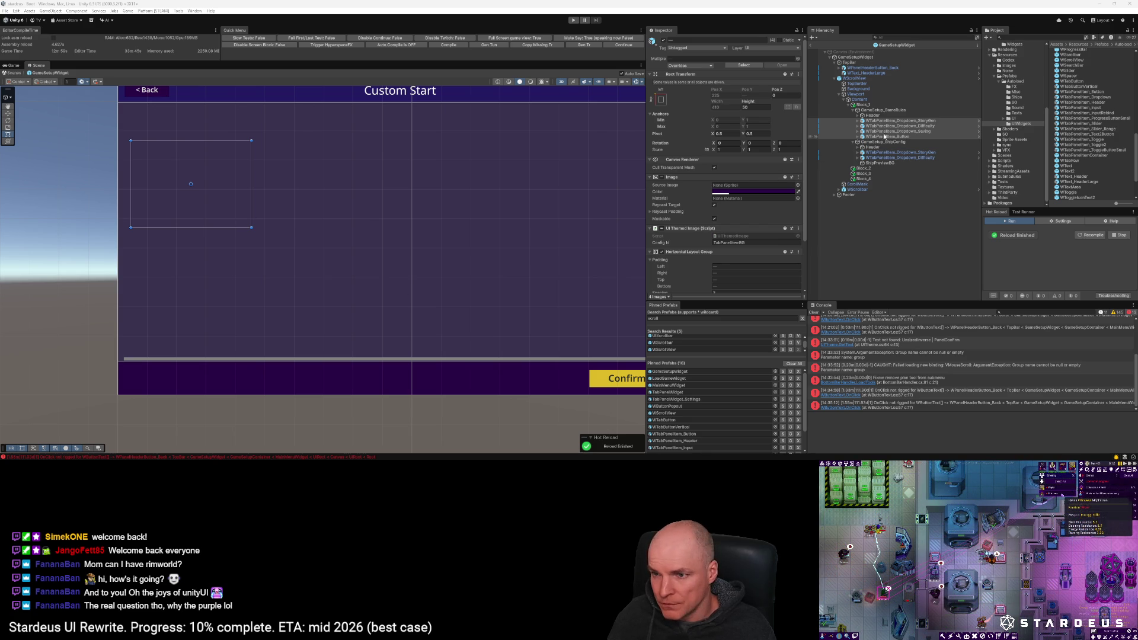
{"action": "left_click", "coordinate": [165, 163]}
{"action": "scroll", "coordinate": [164, 163], "scroll_direction": "up", "scroll_amount": 5}
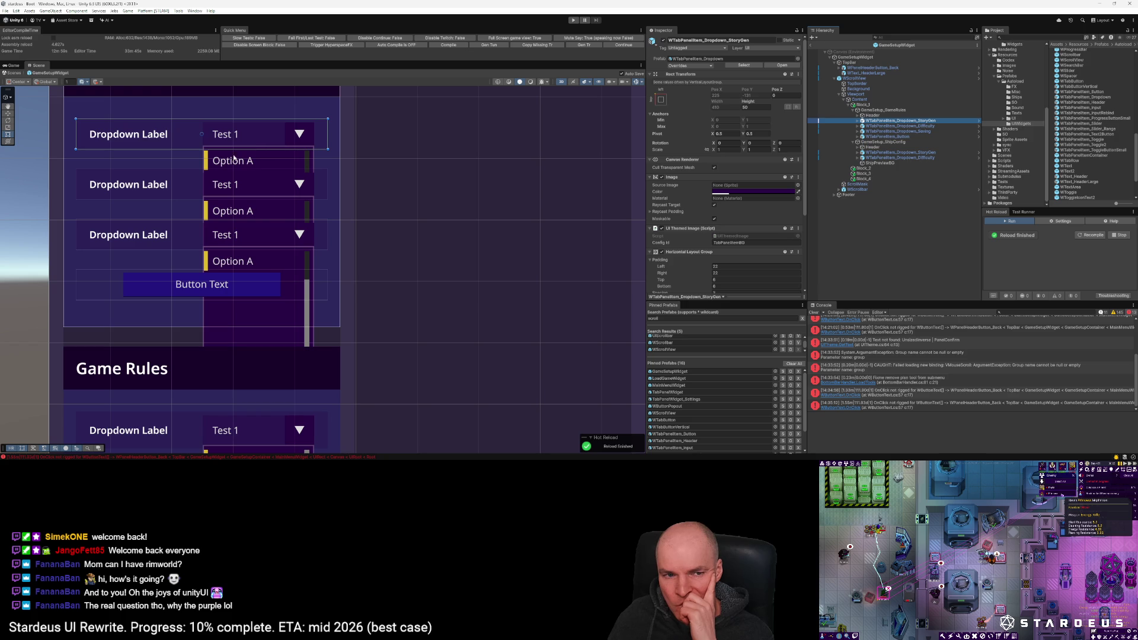
Step: Turn on Control Child Size Height for the GameSetup_GameRules and GameSetup_ShipConfig layout groups
{"action": "left_click", "coordinate": [876, 111]}
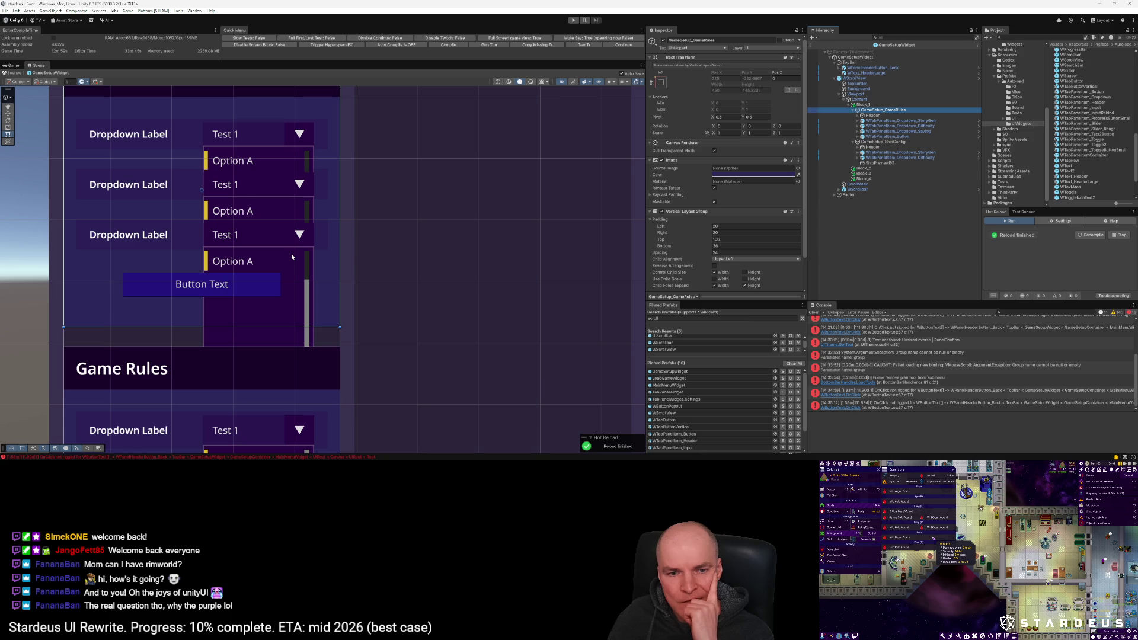
{"action": "left_click", "coordinate": [744, 272]}
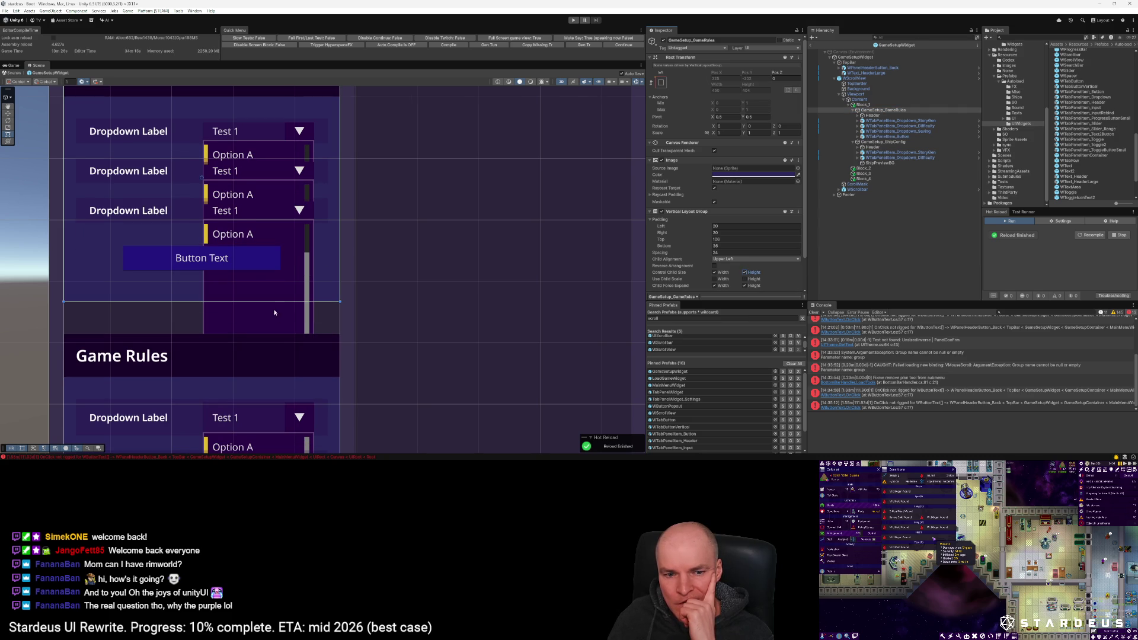
{"action": "scroll", "coordinate": [275, 308], "scroll_direction": "down", "scroll_amount": 3}
{"action": "scroll", "coordinate": [269, 317], "scroll_direction": "down", "scroll_amount": 2}
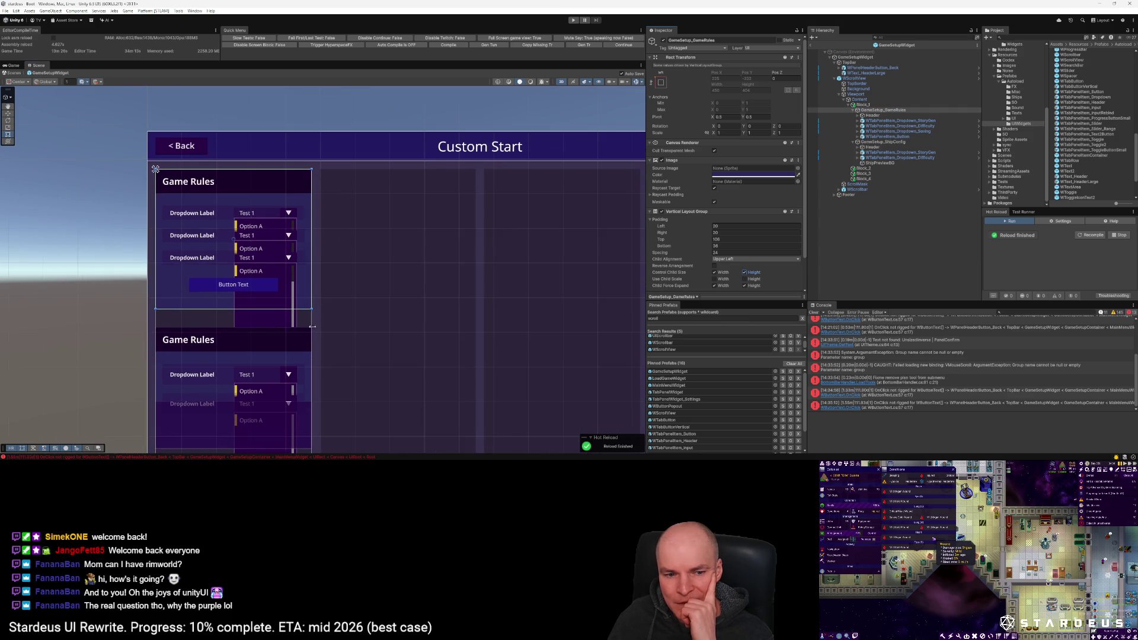
{"action": "left_click_drag", "start_coordinate": [310, 325], "coordinate": [354, 262]}
{"action": "left_click", "coordinate": [882, 143]}
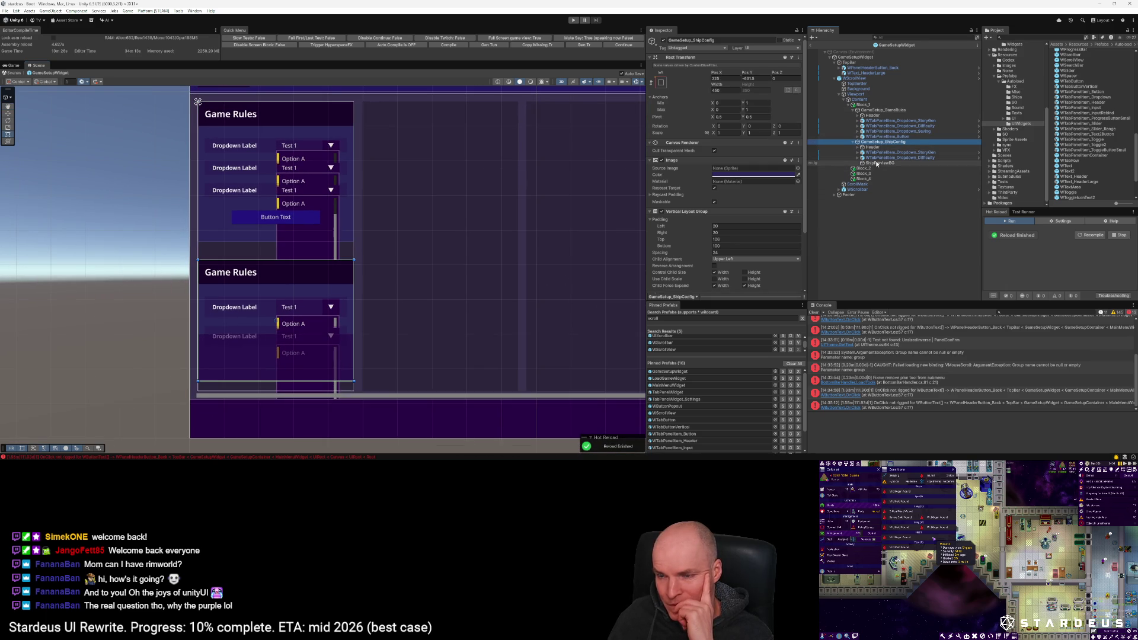
{"action": "left_click", "coordinate": [879, 111]}
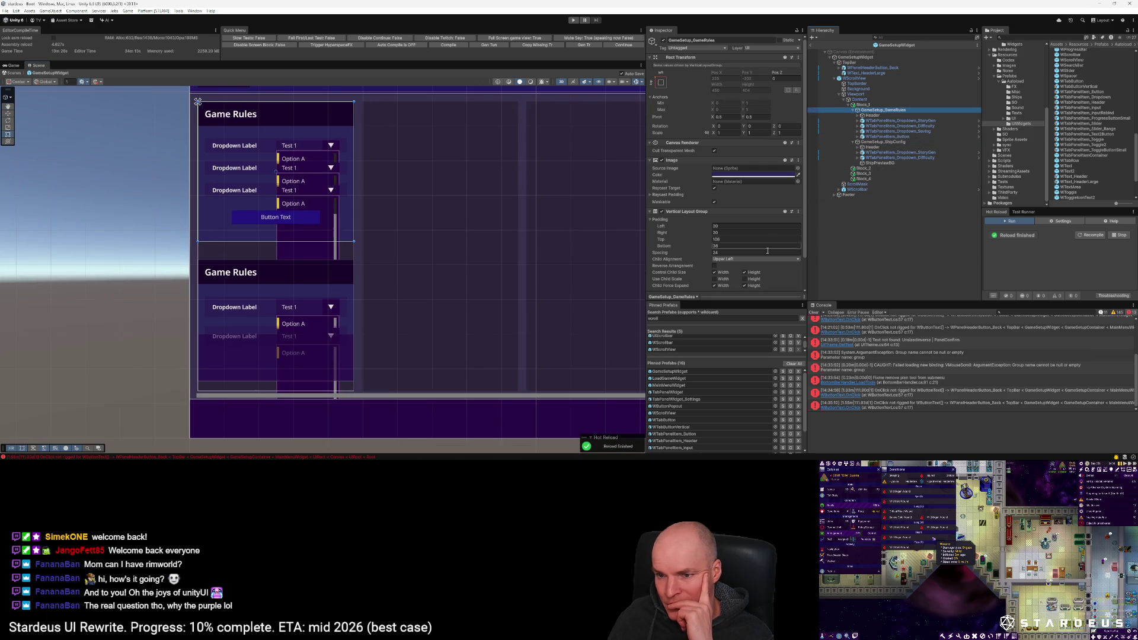
{"action": "left_click", "coordinate": [882, 142]}
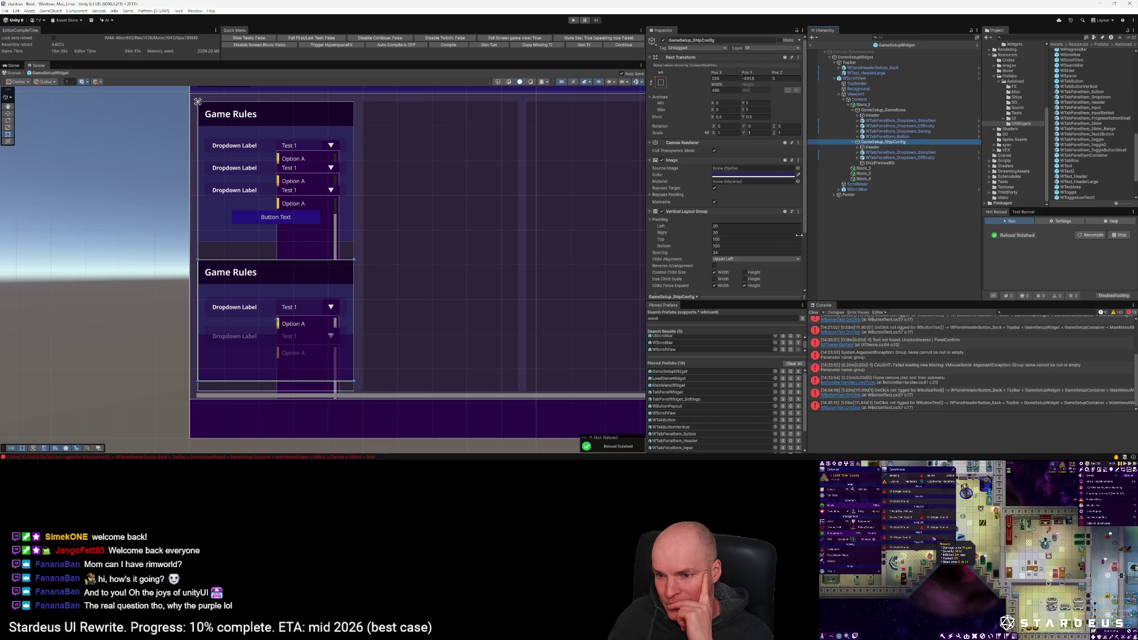
{"action": "left_click", "coordinate": [744, 273]}
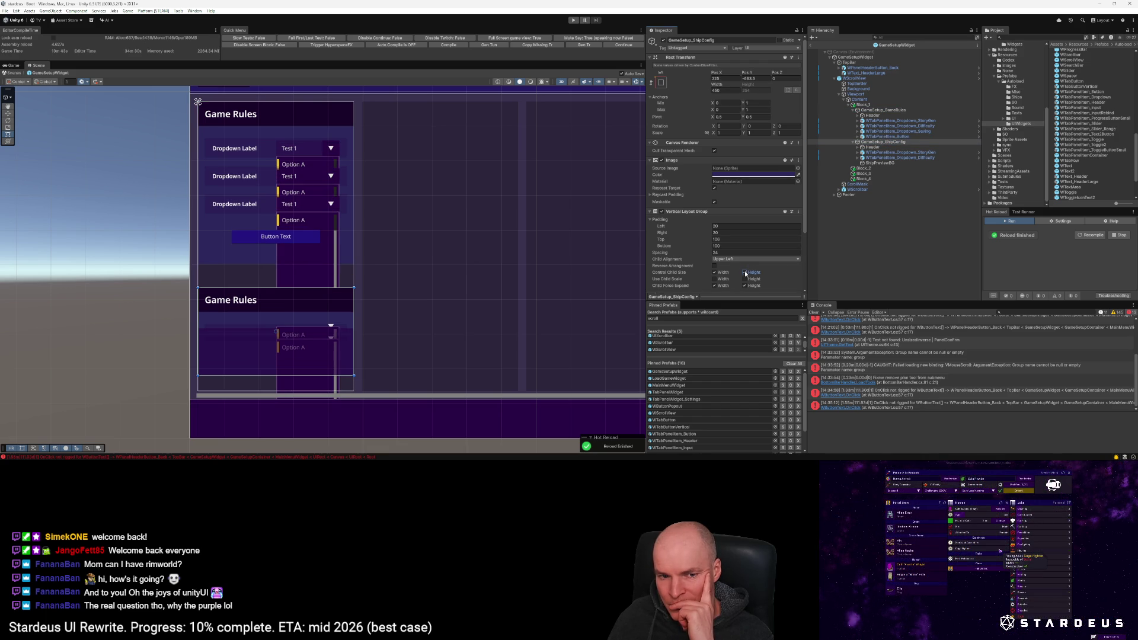
{"action": "left_click", "coordinate": [888, 153]}
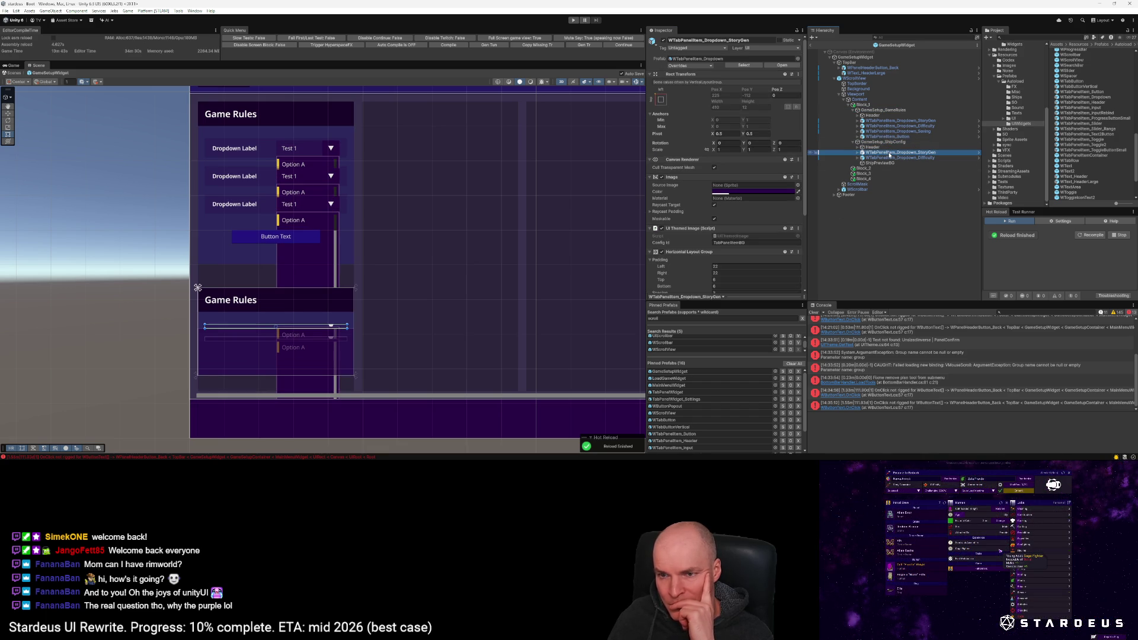
{"action": "left_click", "coordinate": [888, 121]}
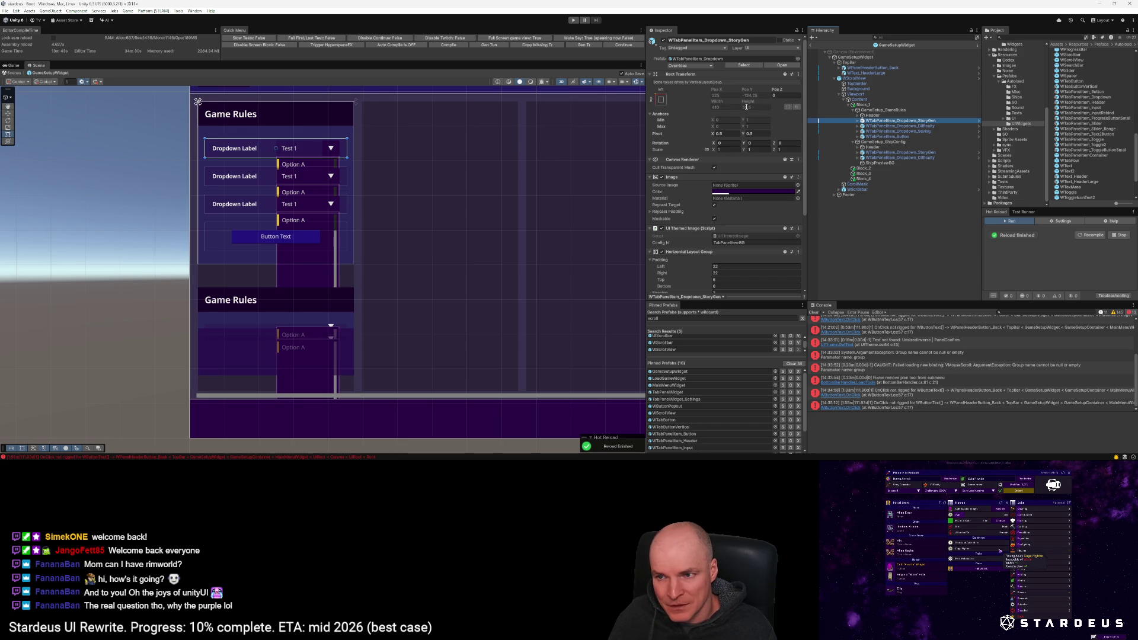
{"action": "left_click", "coordinate": [900, 153]}
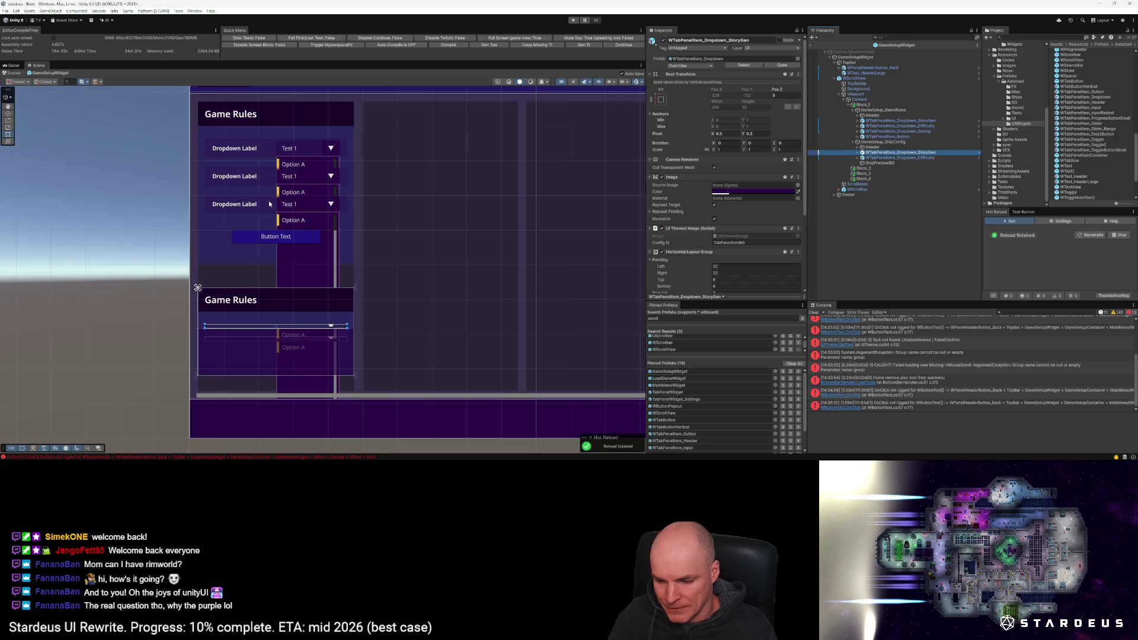
{"action": "scroll", "coordinate": [269, 203], "scroll_direction": "down", "scroll_amount": 2}
{"action": "scroll", "coordinate": [269, 204], "scroll_direction": "up", "scroll_amount": 2}
{"action": "scroll", "coordinate": [269, 204], "scroll_direction": "down", "scroll_amount": 3}
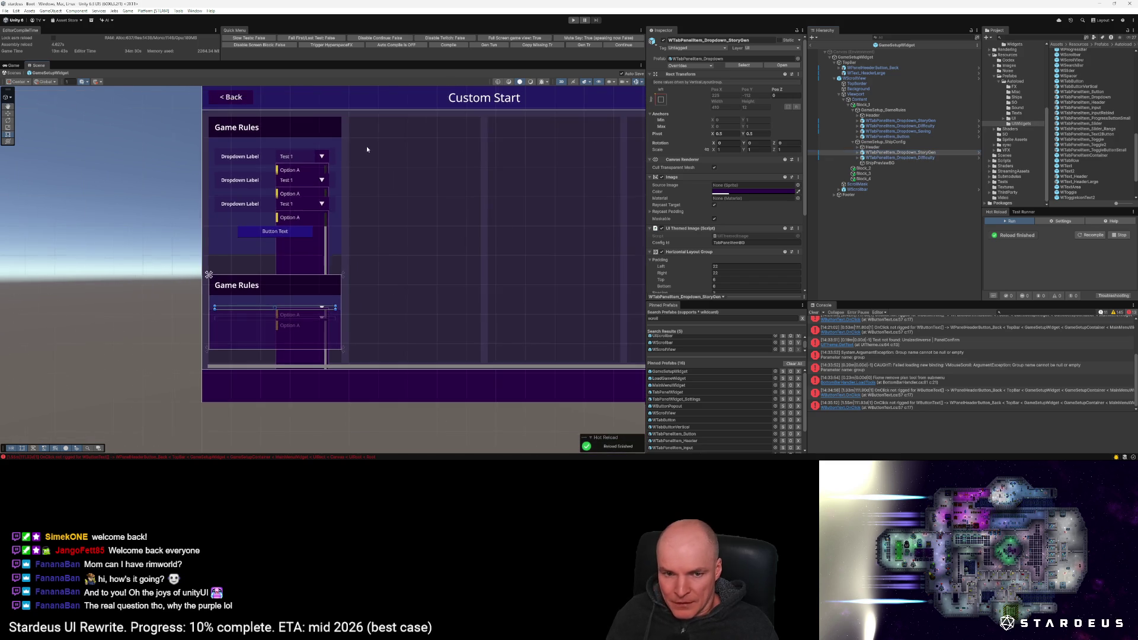
{"action": "scroll", "coordinate": [271, 227], "scroll_direction": "up", "scroll_amount": 2}
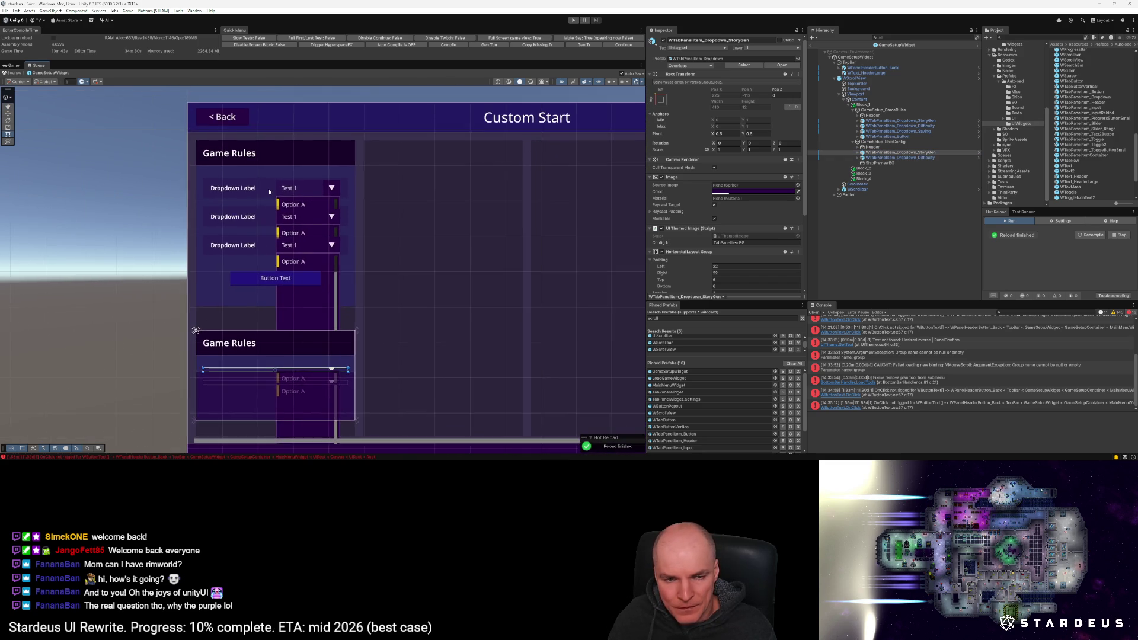
{"action": "scroll", "coordinate": [269, 196], "scroll_direction": "down", "scroll_amount": 1}
{"action": "scroll", "coordinate": [269, 180], "scroll_direction": "up", "scroll_amount": 2}
{"action": "scroll", "coordinate": [269, 180], "scroll_direction": "down", "scroll_amount": 2}
{"action": "scroll", "coordinate": [269, 183], "scroll_direction": "up", "scroll_amount": 1}
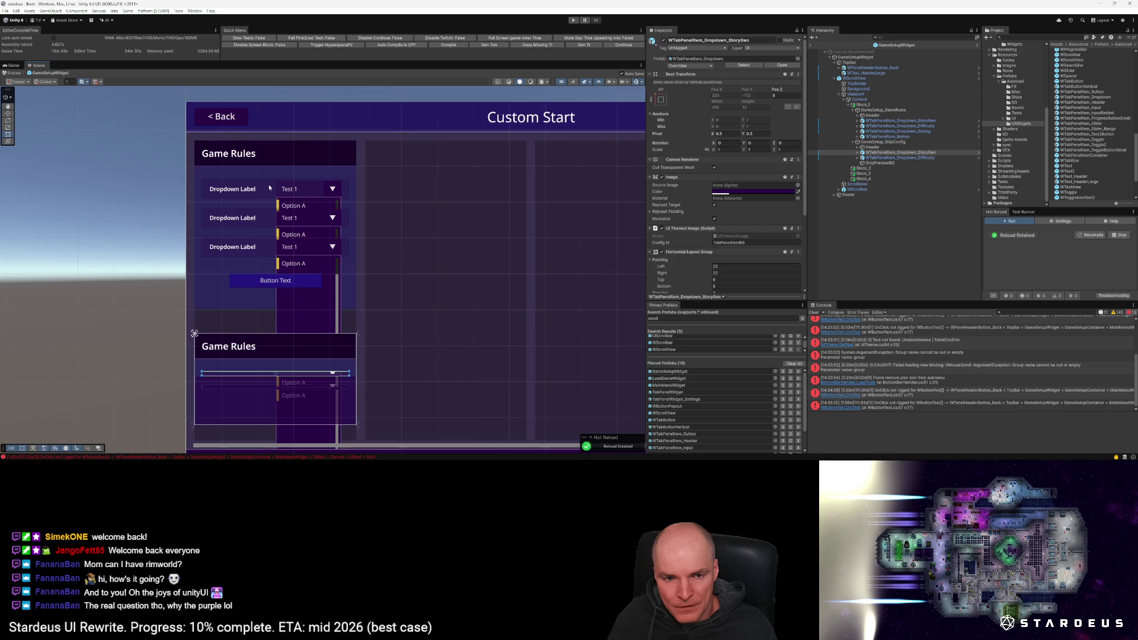
{"action": "scroll", "coordinate": [269, 188], "scroll_direction": "down", "scroll_amount": 1}
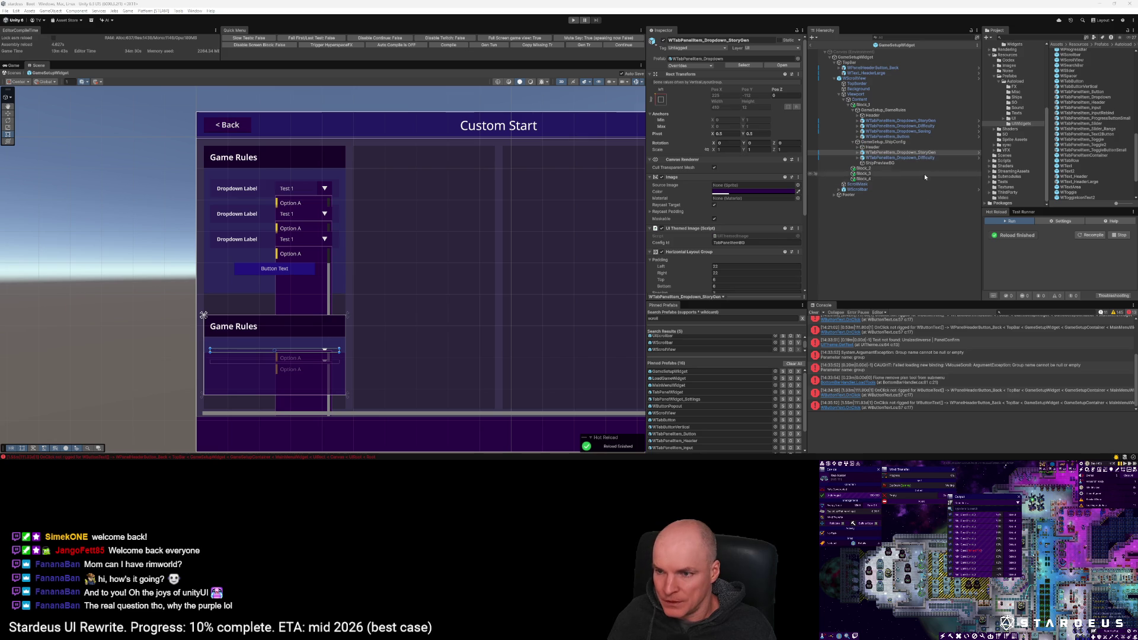
Step: Inspect the GameSetup_GameRules, ShipPreviewBG and WScrollView settings and select the StoryGen and Difficulty dropdowns
{"action": "left_click", "coordinate": [882, 110]}
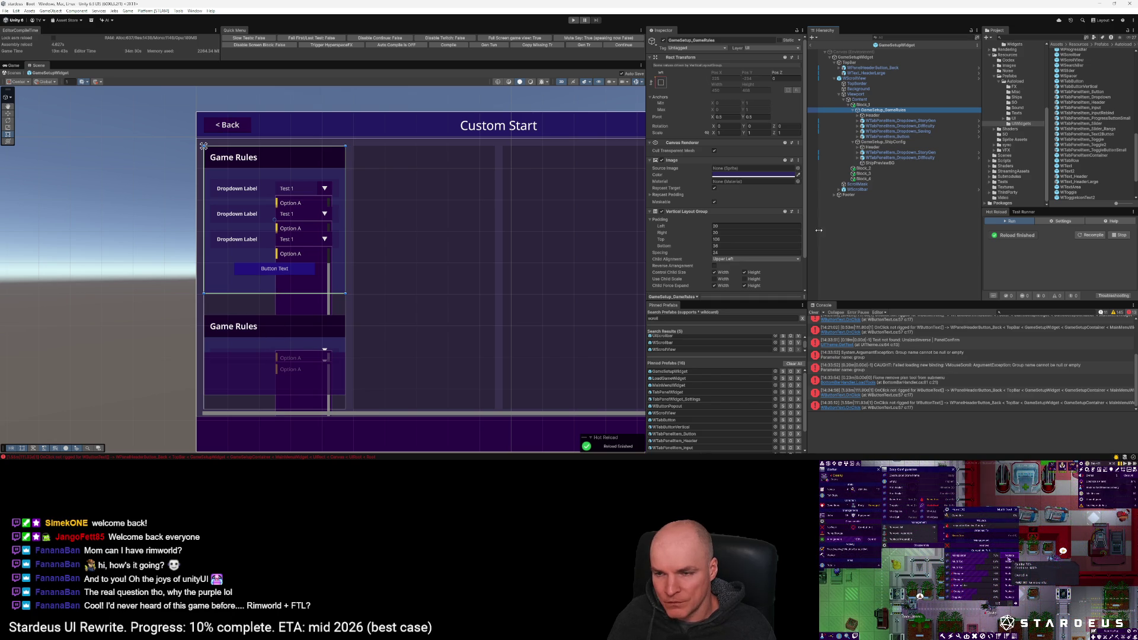
{"action": "left_click", "coordinate": [883, 163]}
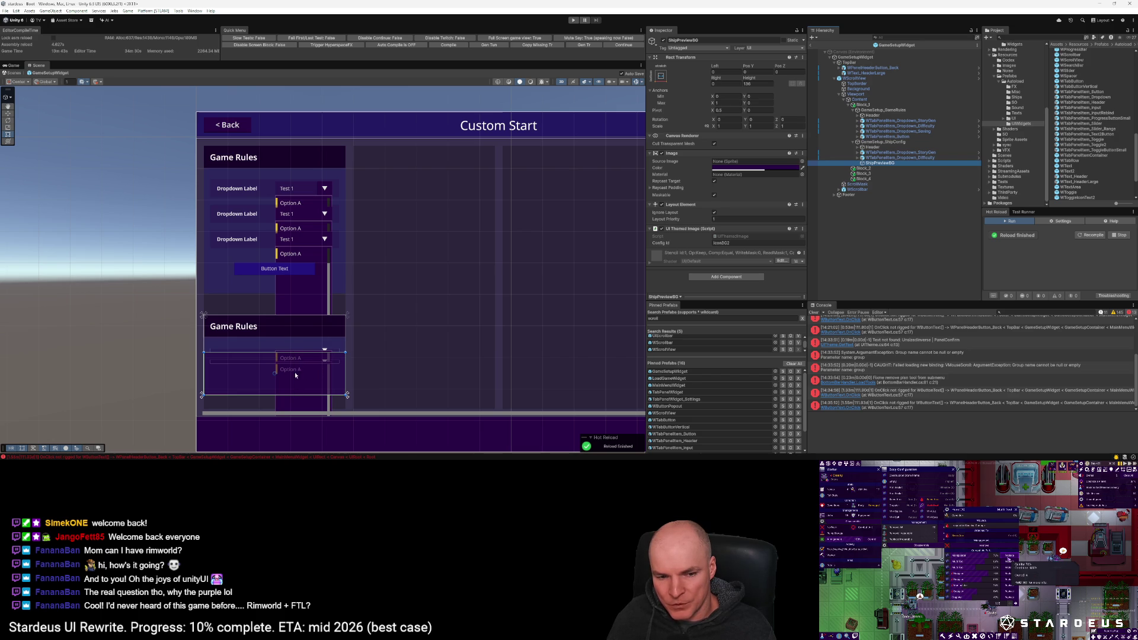
{"action": "left_click", "coordinate": [279, 326]}
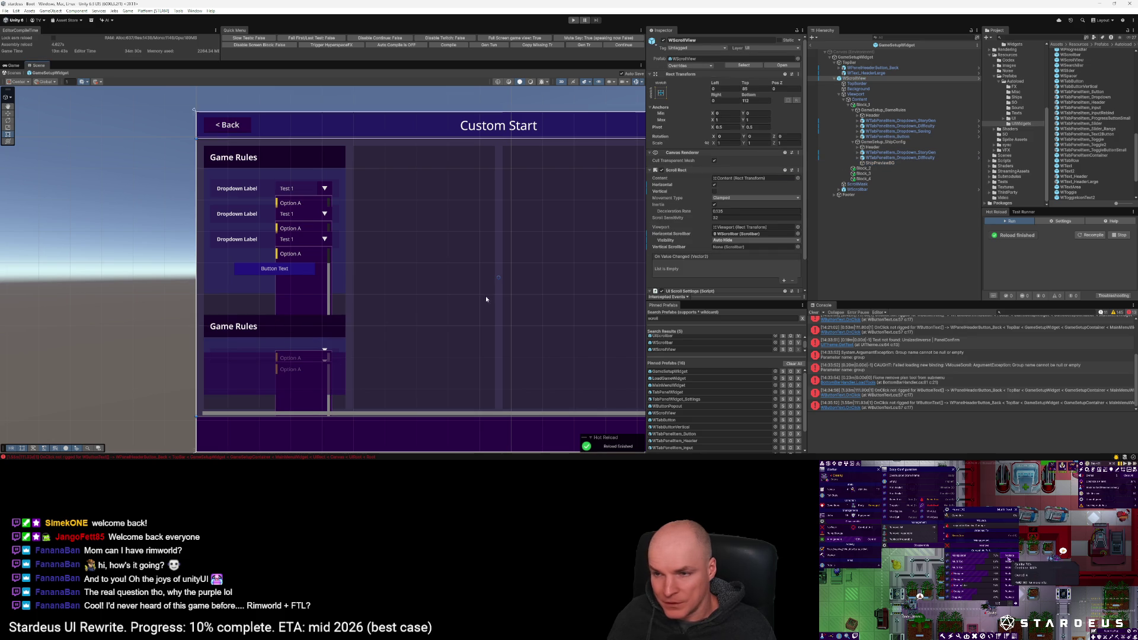
{"action": "left_click", "coordinate": [899, 152]}
{"action": "left_click", "coordinate": [912, 158], "text": "shift"}
{"action": "scroll", "coordinate": [737, 237], "scroll_direction": "down", "scroll_amount": 3}
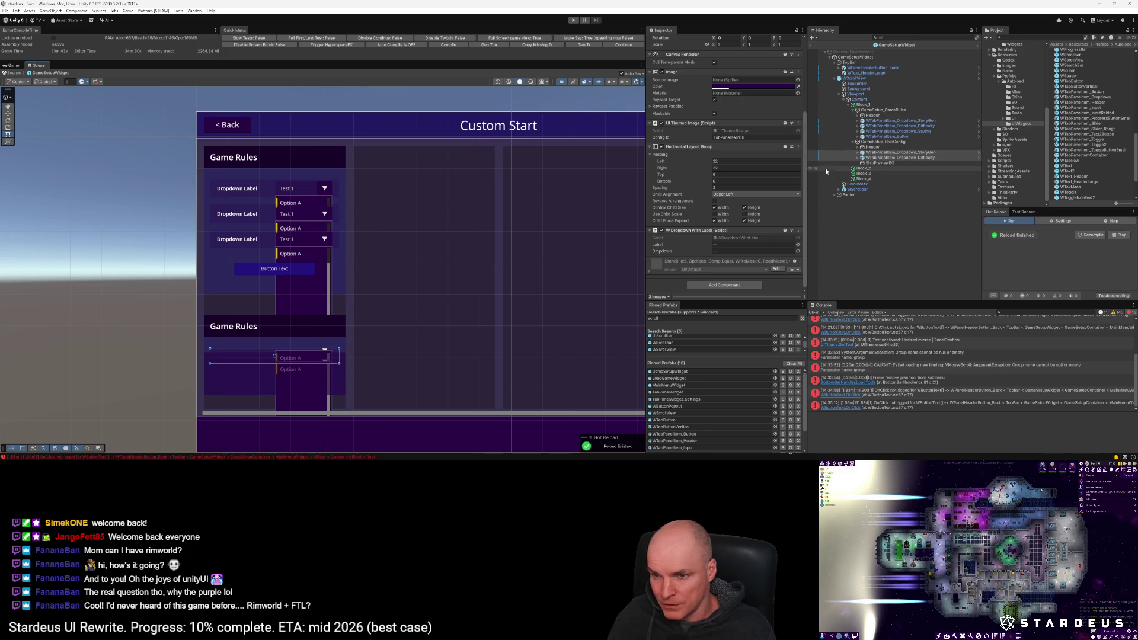
Step: Untick Control Child Size Height on GameSetup_GameRules and set its StoryGen-to-button rows' height to 50
{"action": "left_click", "coordinate": [883, 109]}
{"action": "left_click", "coordinate": [744, 239]}
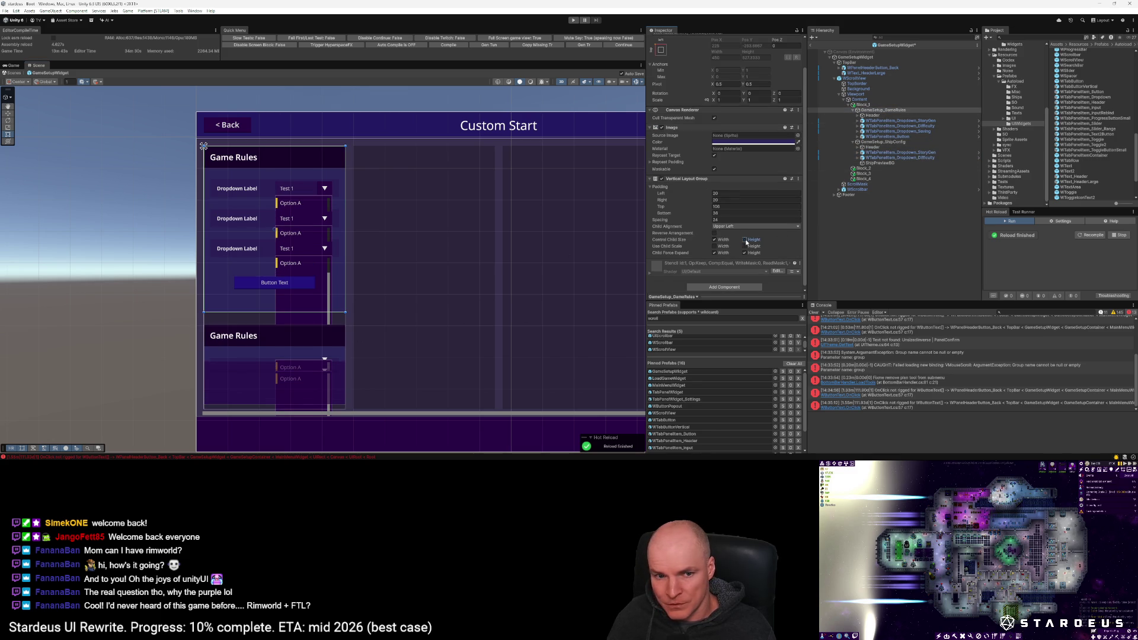
{"action": "left_click", "coordinate": [882, 121]}
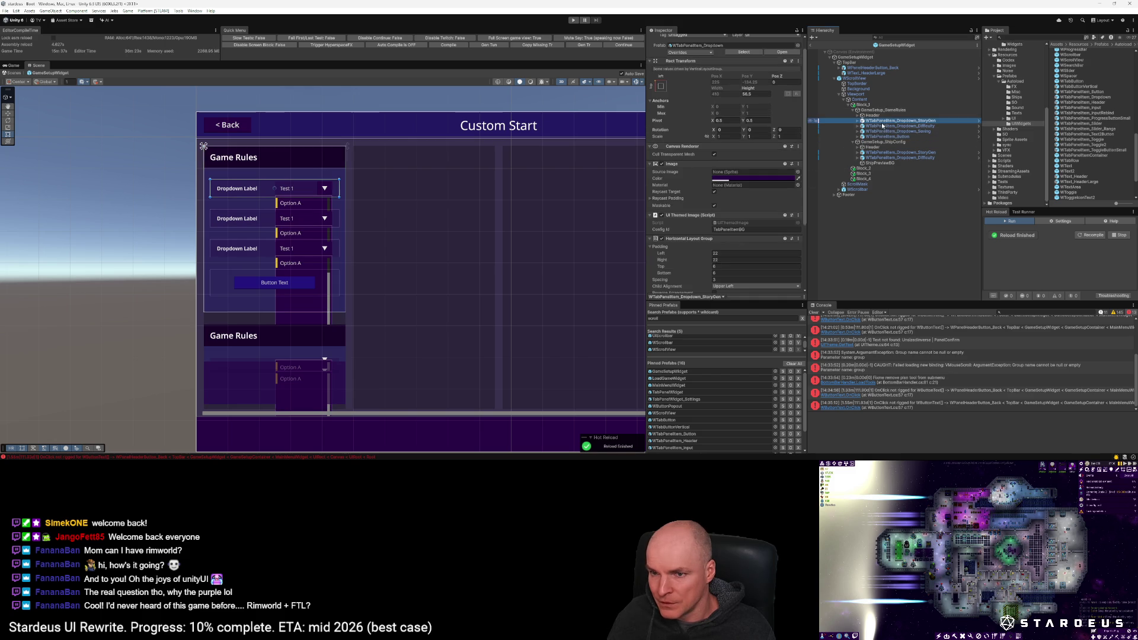
{"action": "left_click", "coordinate": [849, 137], "text": "shift"}
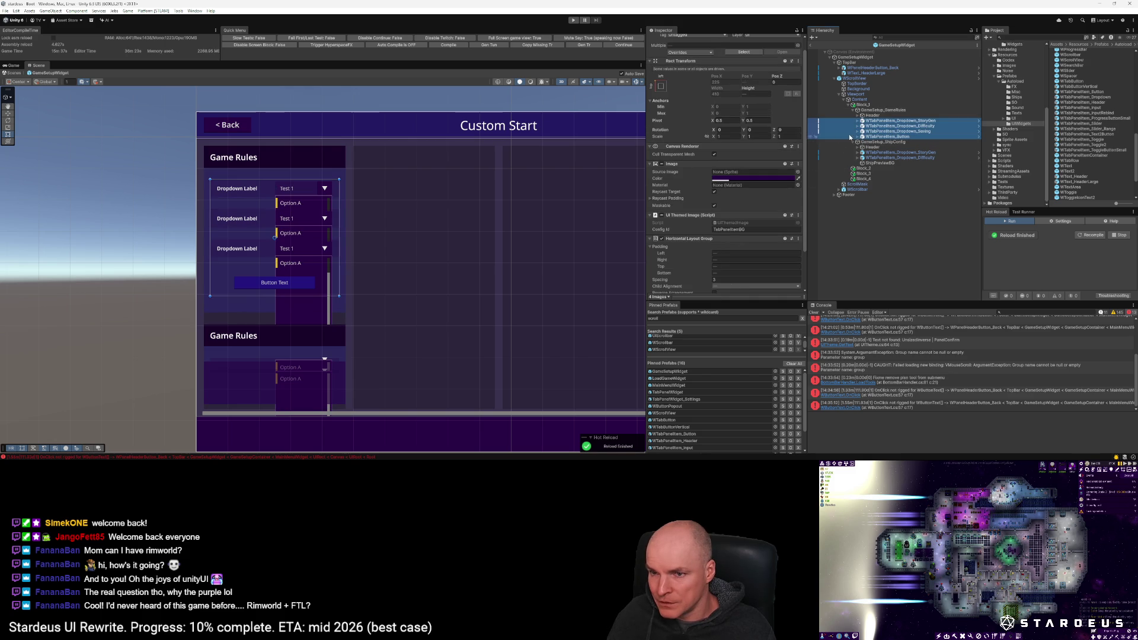
{"action": "left_click", "coordinate": [749, 90]}
{"action": "type", "text": "50"}
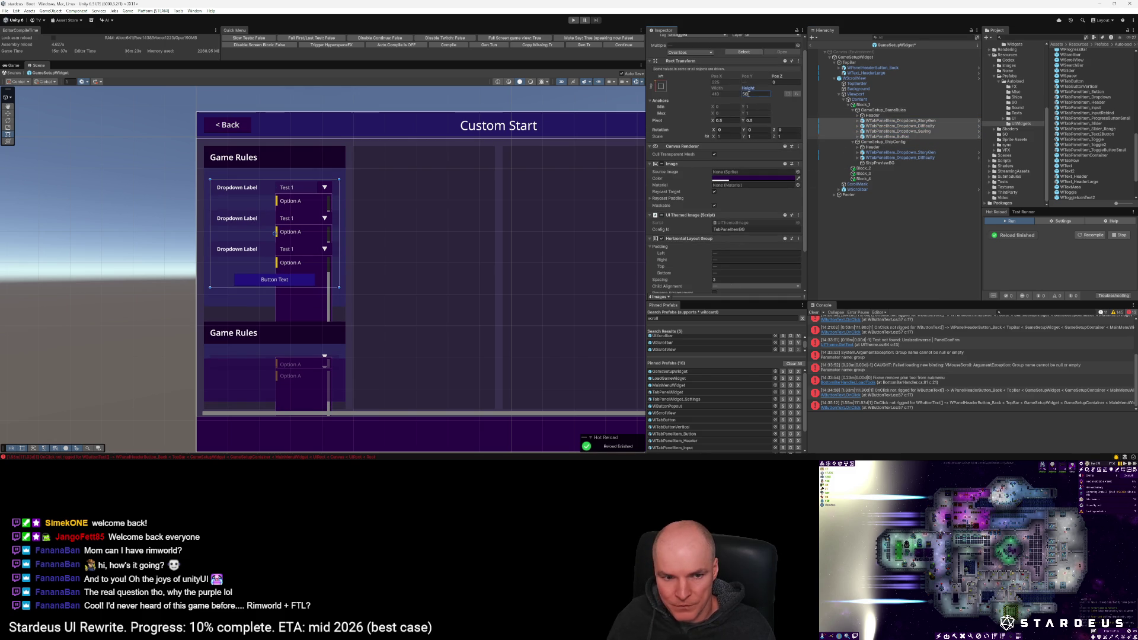
Step: Set the ship-config panel's StoryGen and Difficulty dropdowns to a height of 50
{"action": "left_click", "coordinate": [881, 146]}
{"action": "left_click", "coordinate": [881, 142]}
{"action": "left_click", "coordinate": [745, 272]}
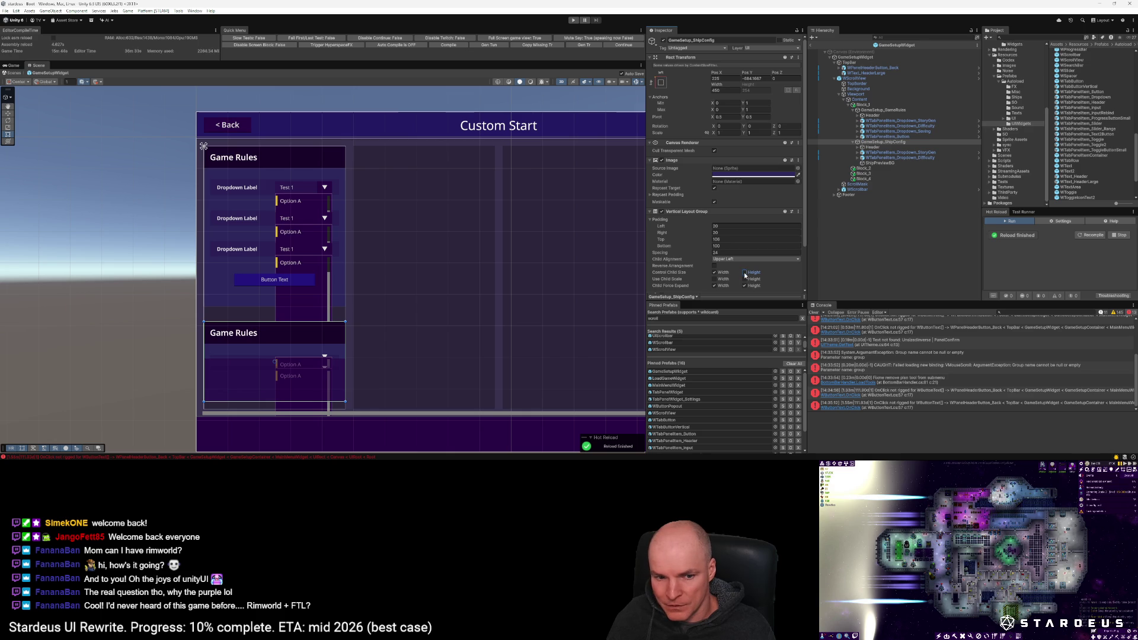
{"action": "left_click", "coordinate": [900, 152]}
{"action": "left_click", "coordinate": [899, 158], "text": "shift"}
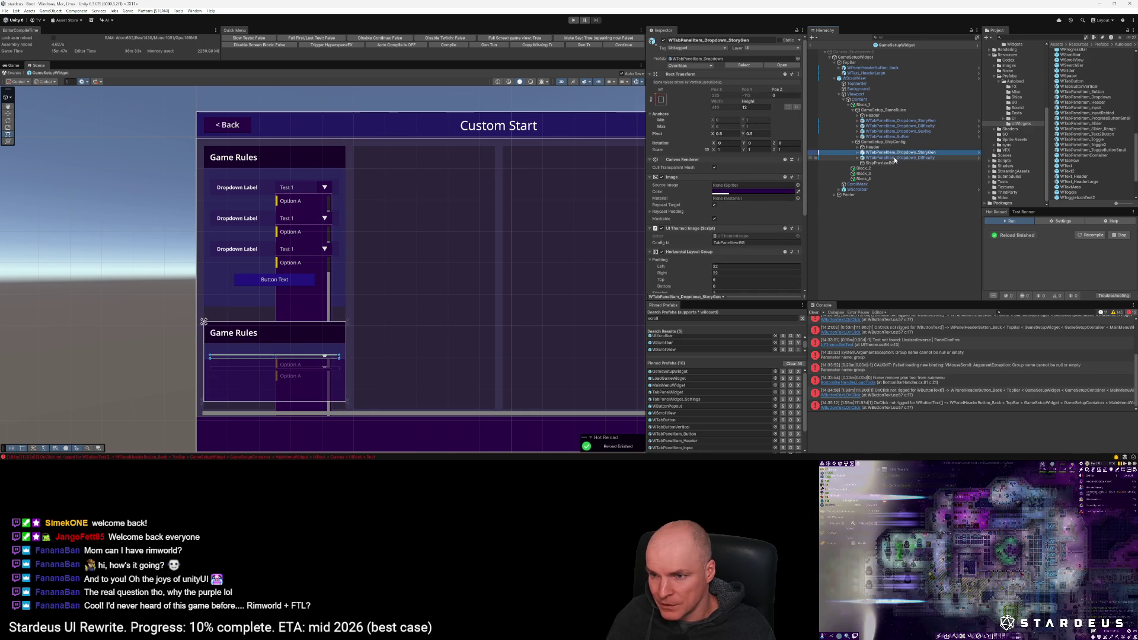
{"action": "left_click", "coordinate": [754, 107]}
{"action": "type", "text": "50"}
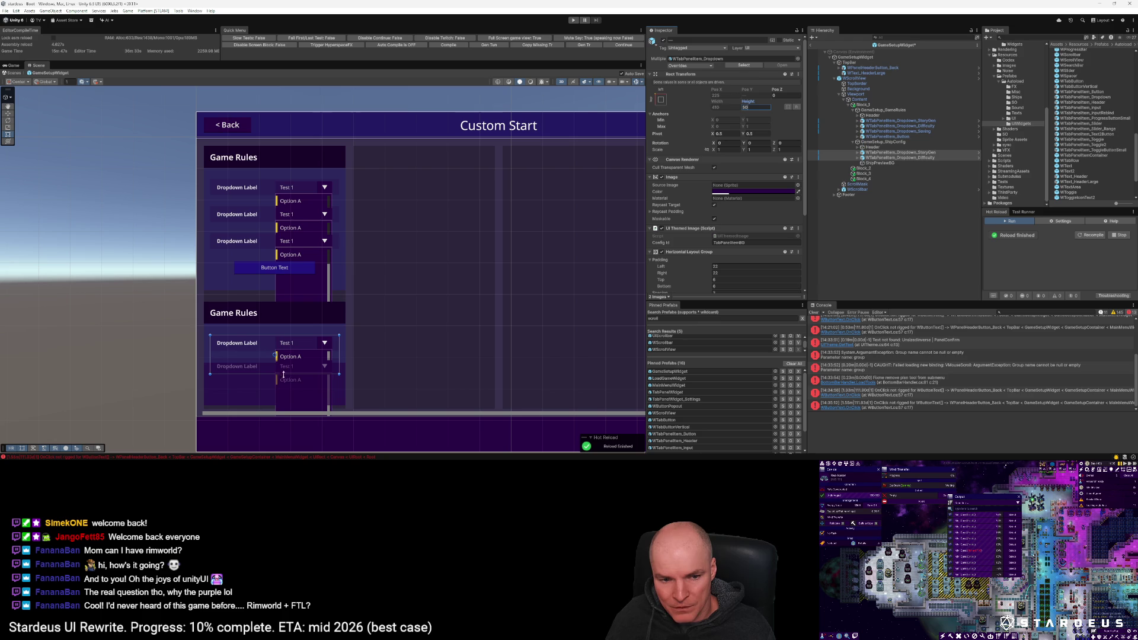
Step: Select GameSetup_ShipConfig and raise its Vertical Layout Group bottom padding to 180
{"action": "left_click", "coordinate": [878, 144]}
{"action": "left_click_drag", "start_coordinate": [665, 246], "coordinate": [723, 246]}
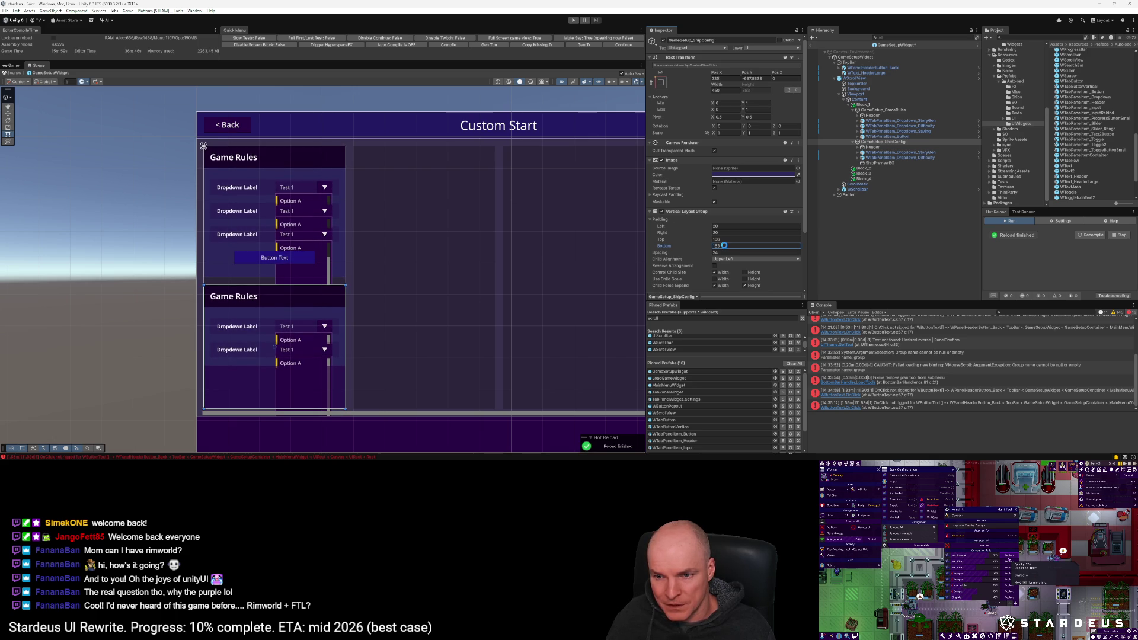
{"action": "type", "text": "180"}
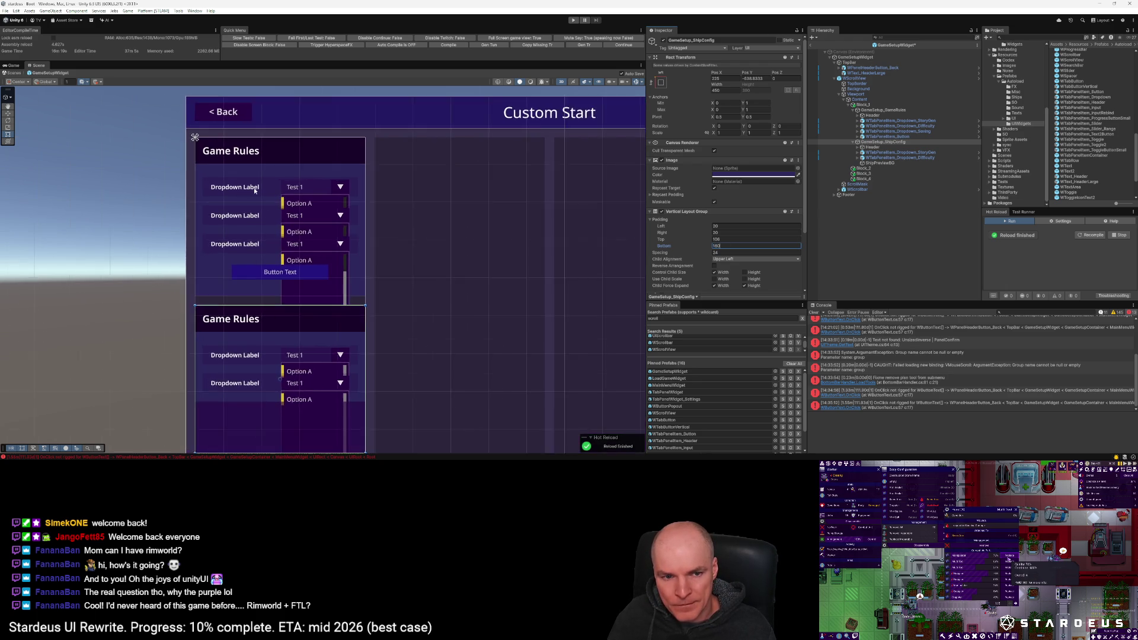
Step: Create a prefab variant of the WTabPanelItem_Dropdown prefab
{"action": "left_click", "coordinate": [895, 122]}
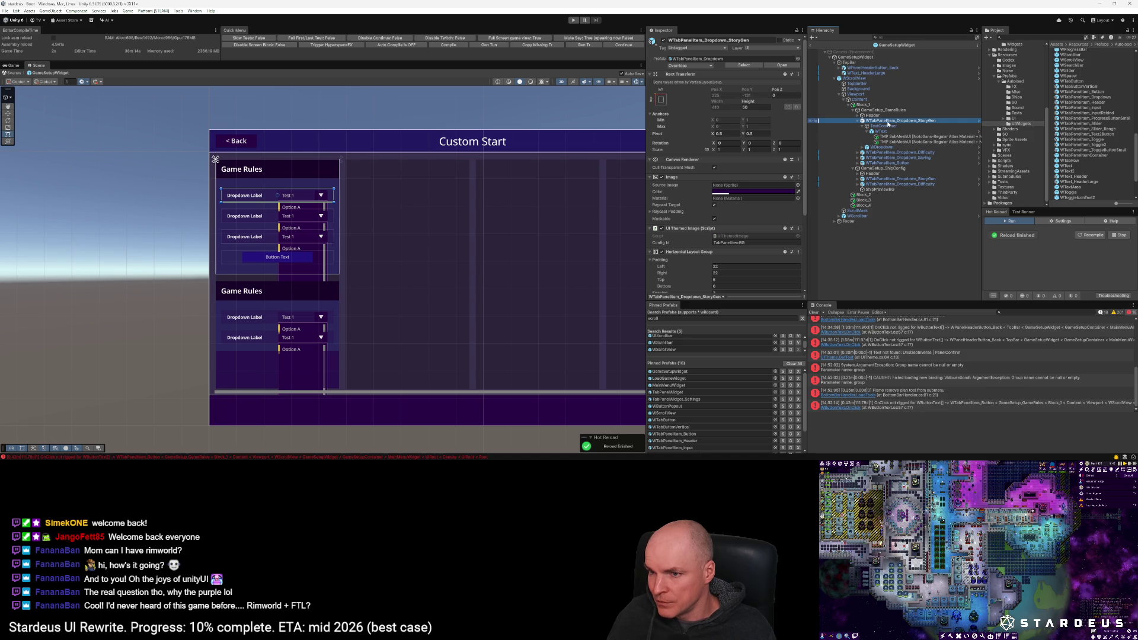
{"action": "left_click", "coordinate": [744, 65]}
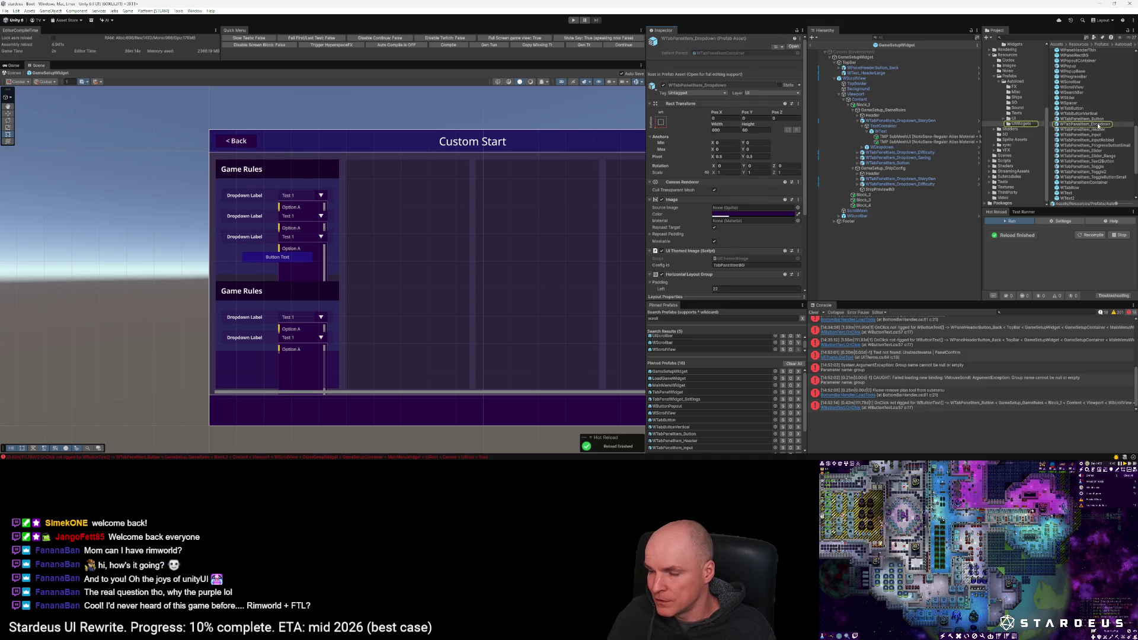
{"action": "right_click", "coordinate": [1084, 125]}
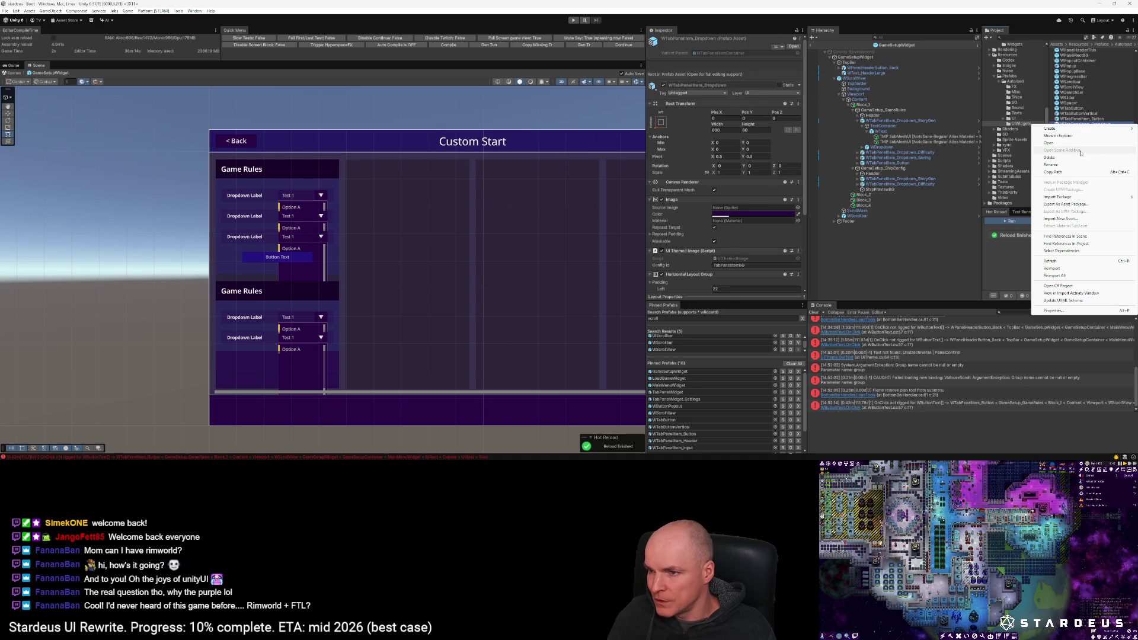
{"action": "mouse_move", "coordinate": [1073, 129]}
{"action": "left_click", "coordinate": [998, 151]}
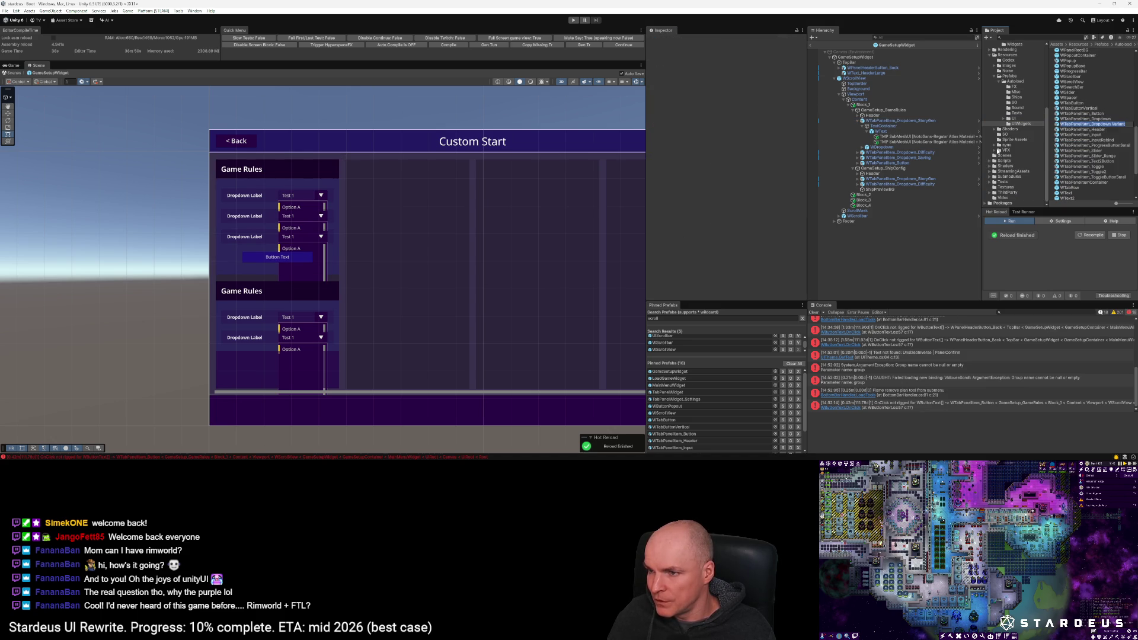
Step: Rename the new variant to WTabPanelItem2_Dropdown
{"action": "key", "text": "Return"}
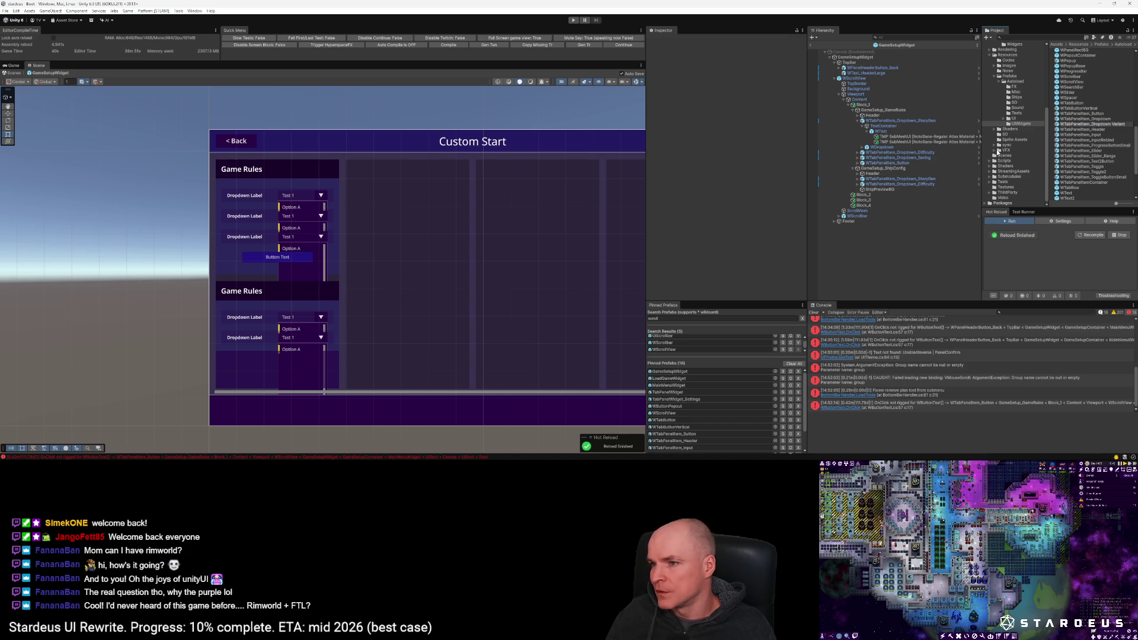
{"action": "key", "text": "ctrl+BackSpace"}
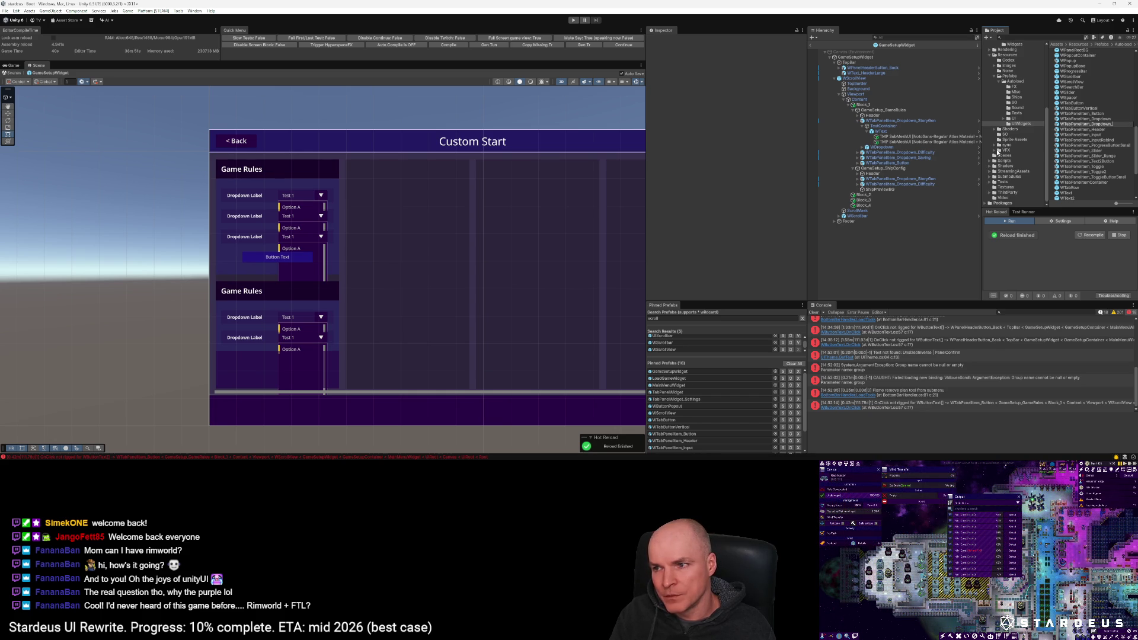
{"action": "key", "text": "BackSpace"}
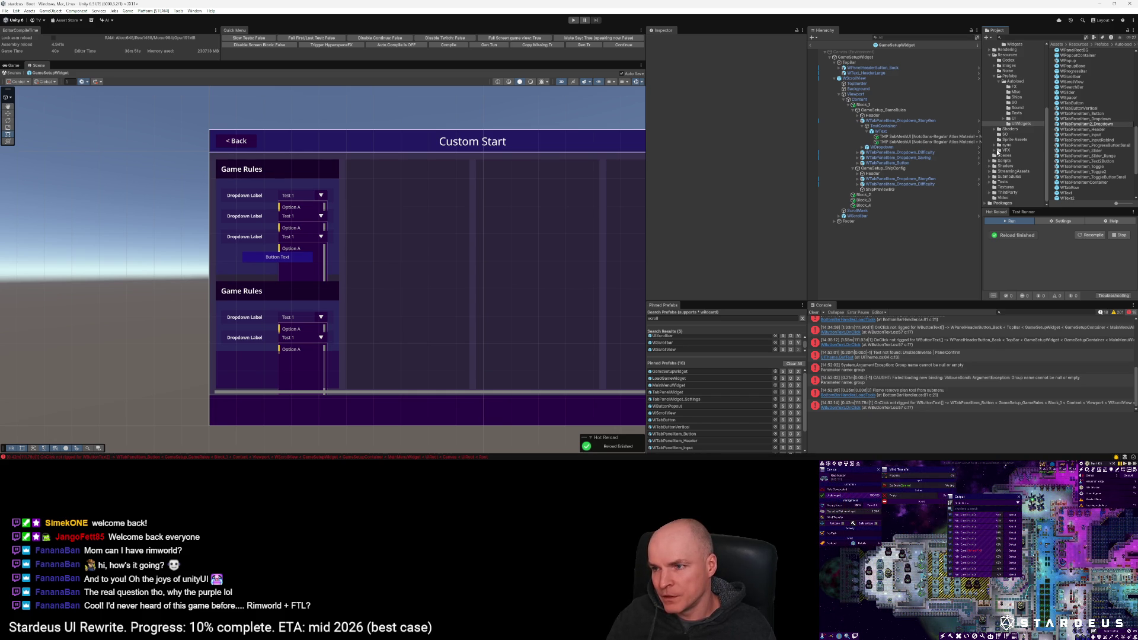
{"action": "key", "text": "Return"}
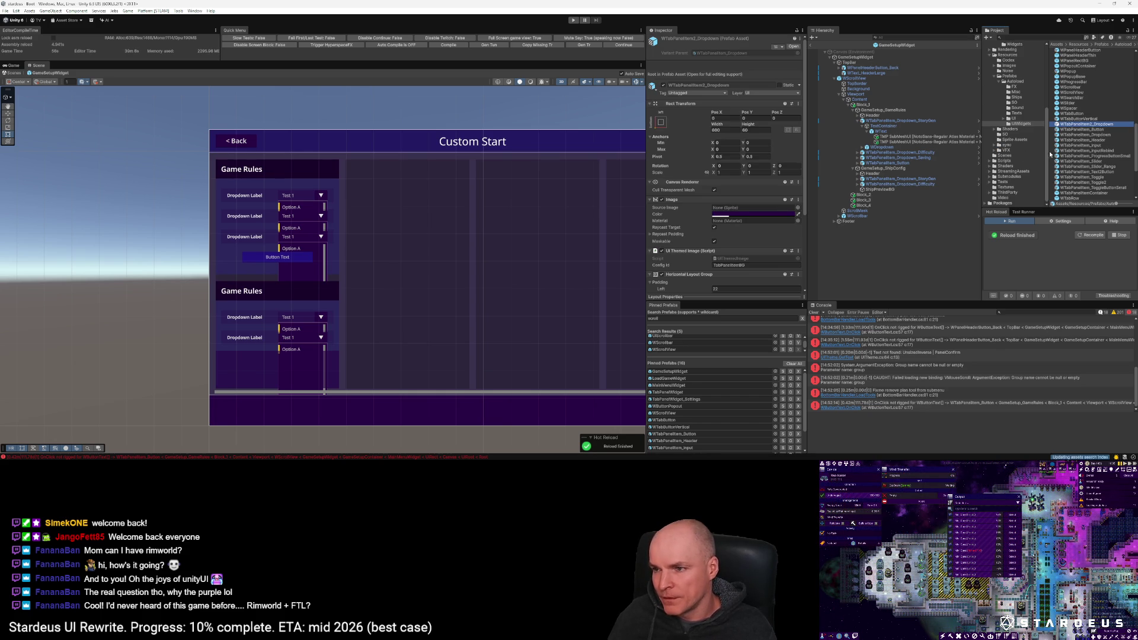
{"action": "left_click", "coordinate": [1090, 124]}
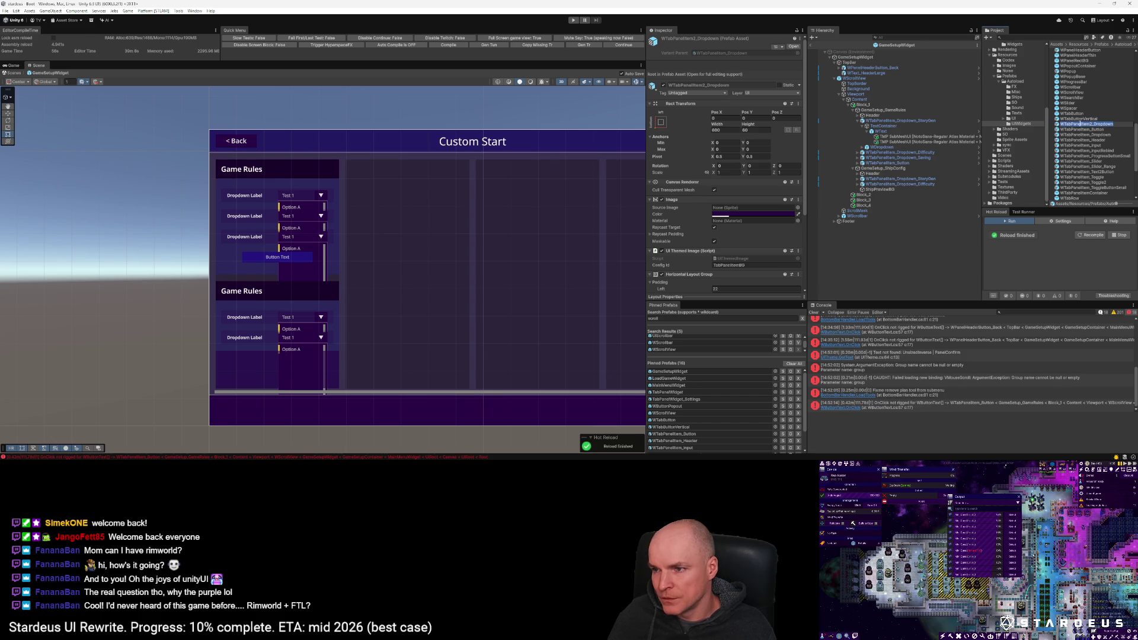
Step: Open WTabPanelItem2_Dropdown and remove the root's Image and UI Themed Image components
{"action": "key", "text": "Escape"}
{"action": "double_click", "coordinate": [1072, 125]}
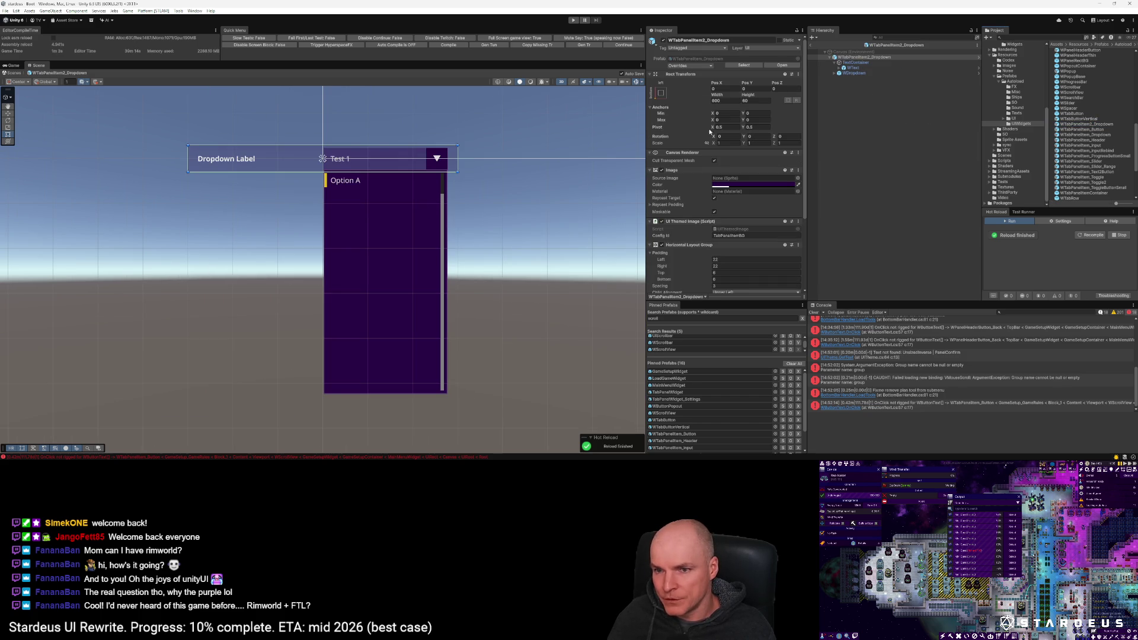
{"action": "left_click", "coordinate": [798, 170]}
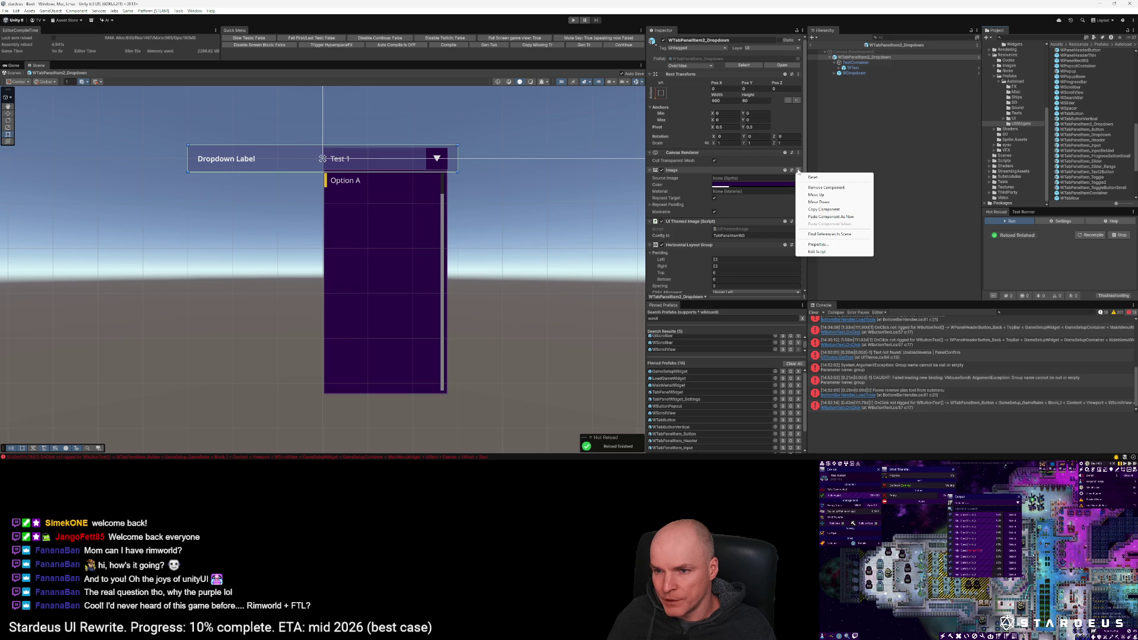
{"action": "left_click", "coordinate": [821, 188]}
{"action": "left_click", "coordinate": [798, 178]}
{"action": "left_click", "coordinate": [821, 196]}
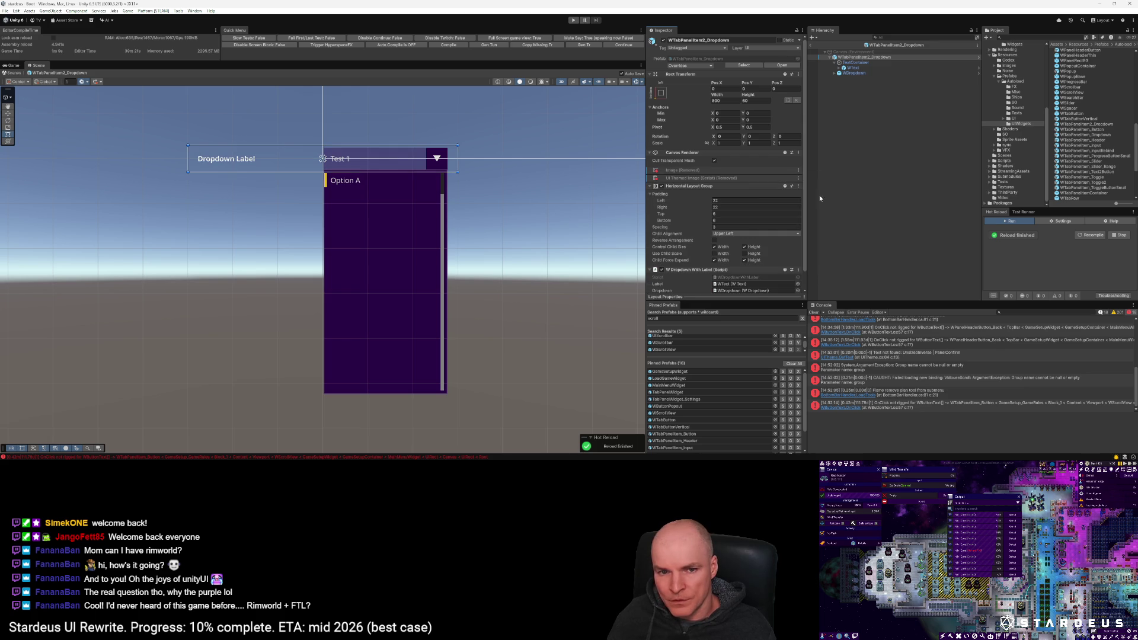
{"action": "left_click", "coordinate": [859, 73]}
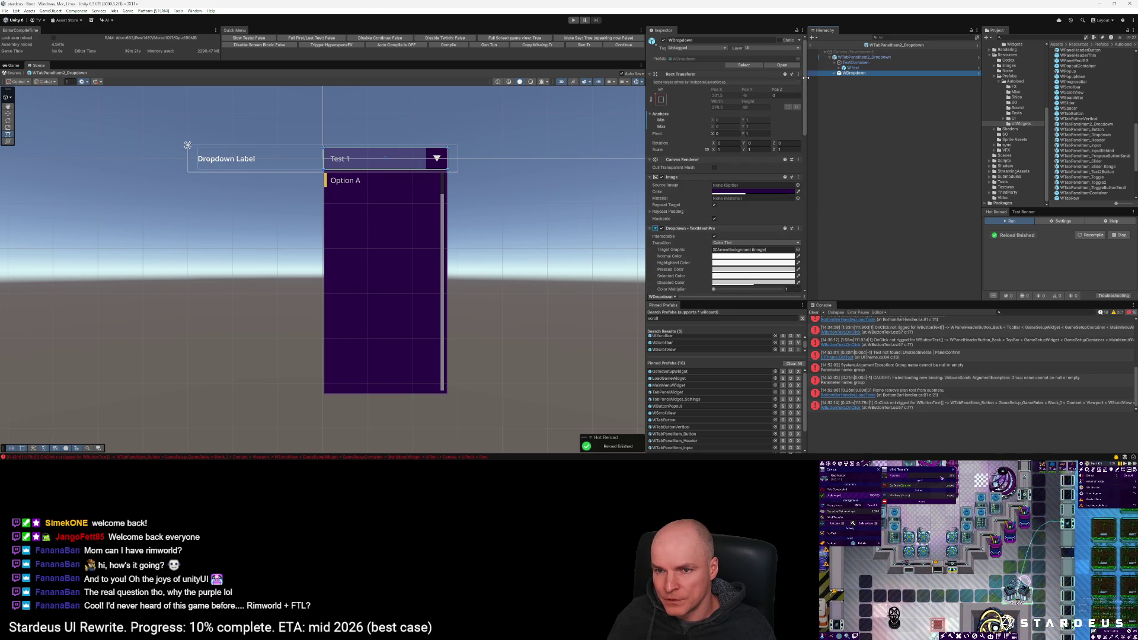
{"action": "left_click", "coordinate": [836, 57]}
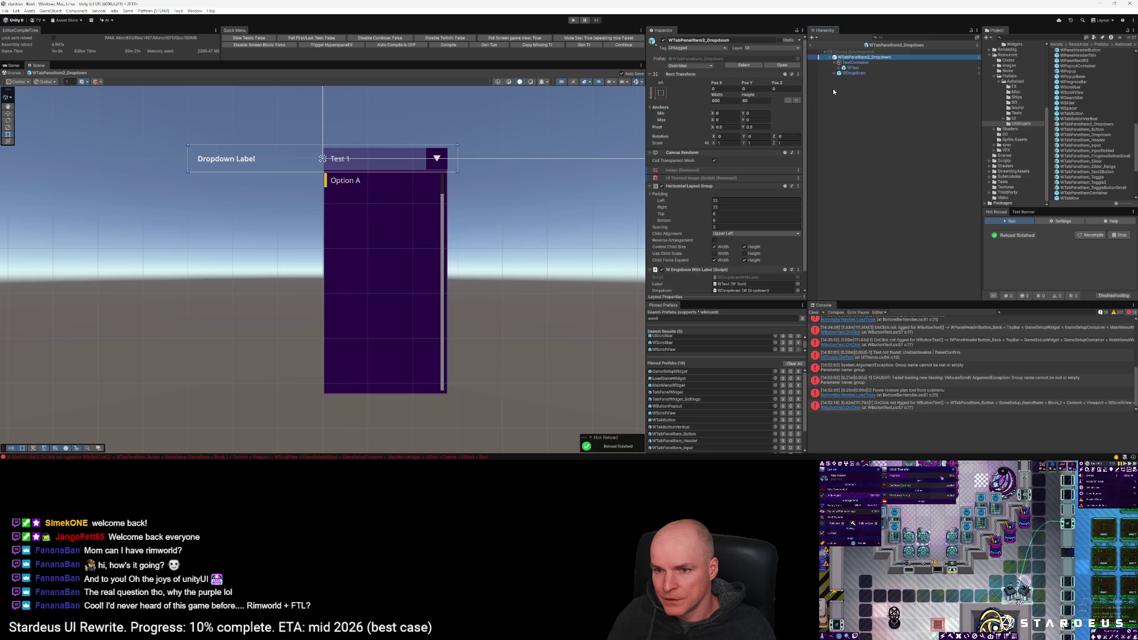
Step: Set the root Horizontal Layout Group's left, right, top and bottom padding to 0
{"action": "left_click", "coordinate": [727, 201]}
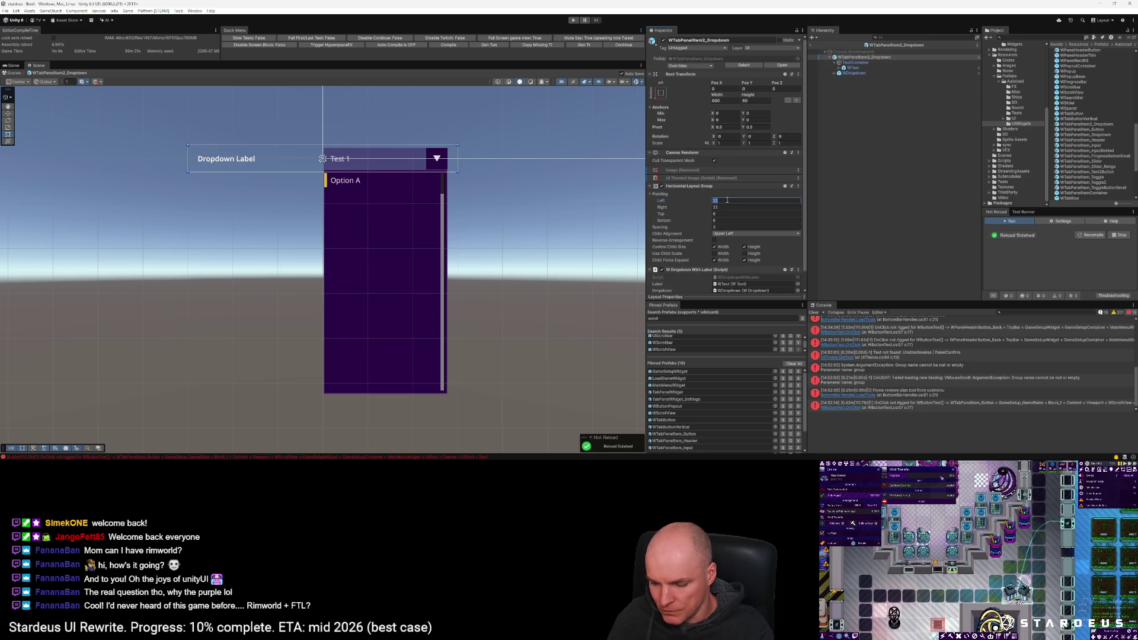
{"action": "key", "text": "BackSpace"}
{"action": "left_click", "coordinate": [724, 208]}
{"action": "key", "text": "BackSpace"}
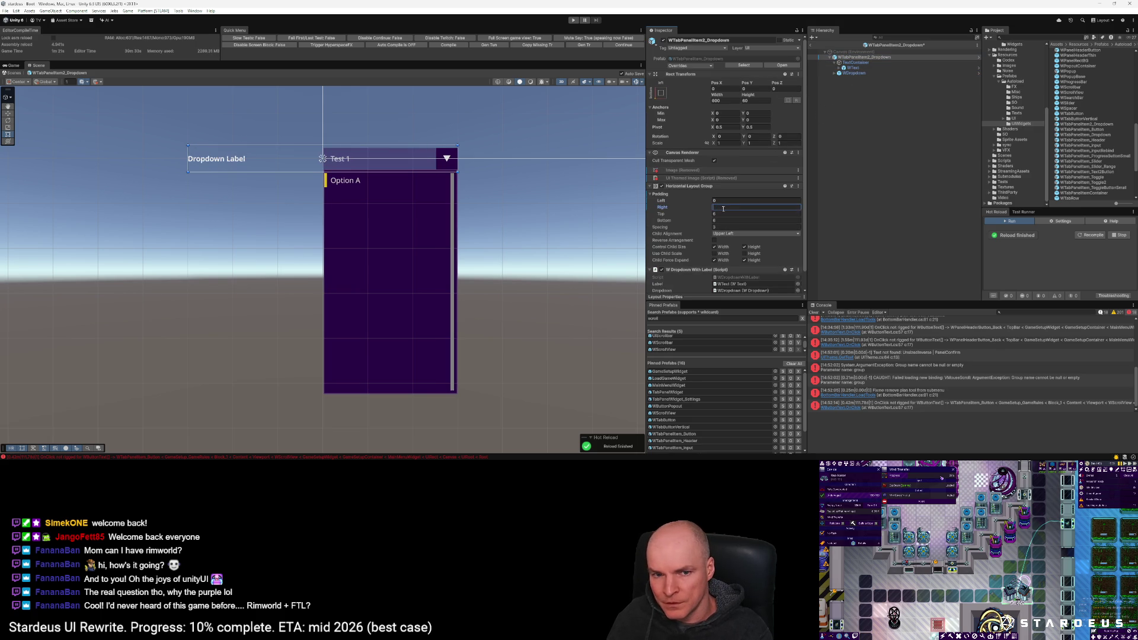
{"action": "left_click", "coordinate": [723, 214]}
{"action": "key", "text": "BackSpace"}
{"action": "left_click", "coordinate": [723, 220]}
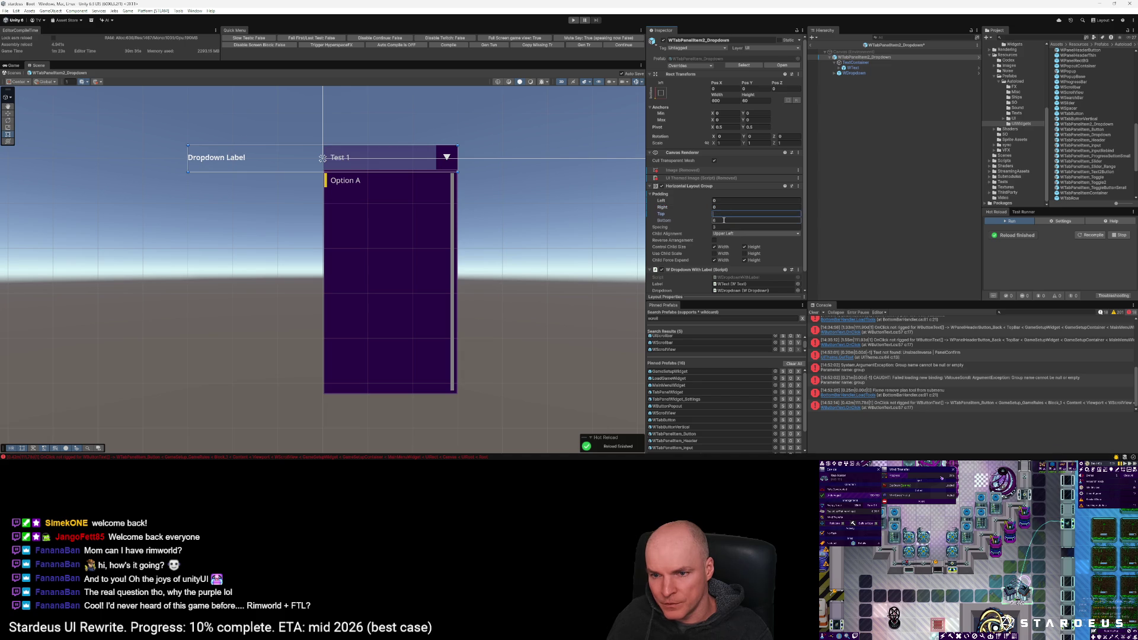
{"action": "key", "text": "BackSpace"}
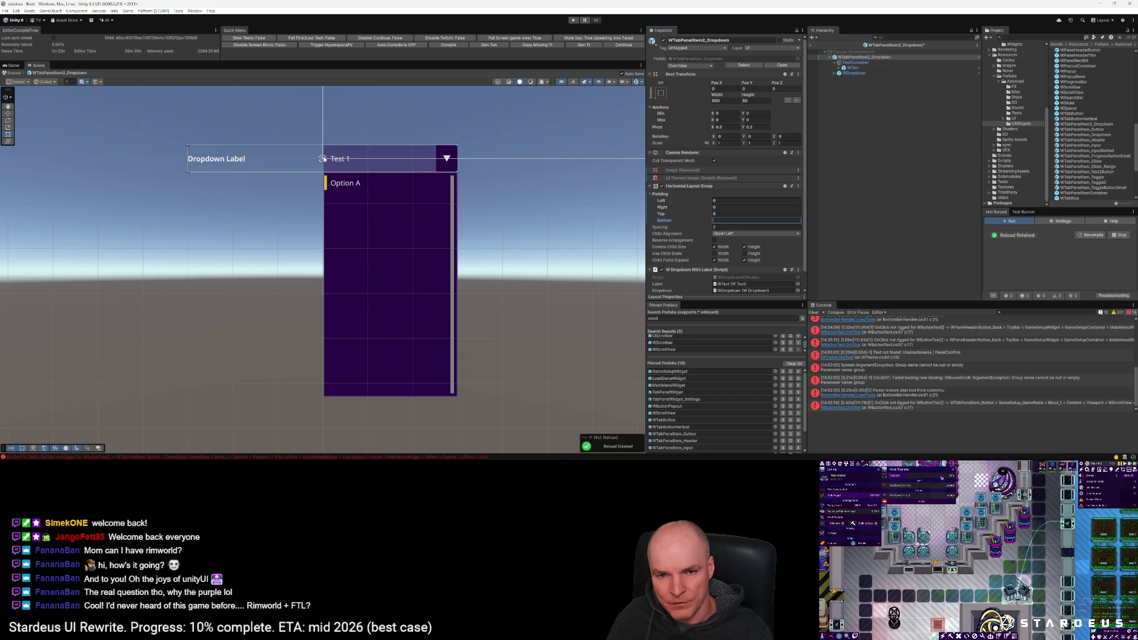
Step: Set the prefab's height to 48 and exit Prefab Mode
{"action": "left_click", "coordinate": [752, 101]}
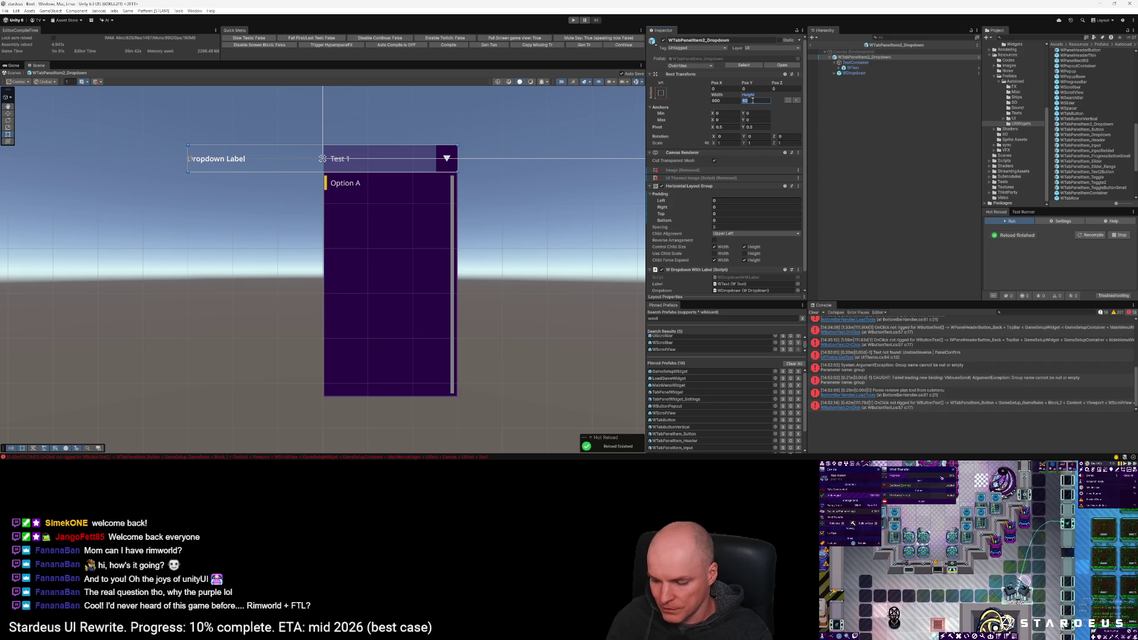
{"action": "type", "text": "49"}
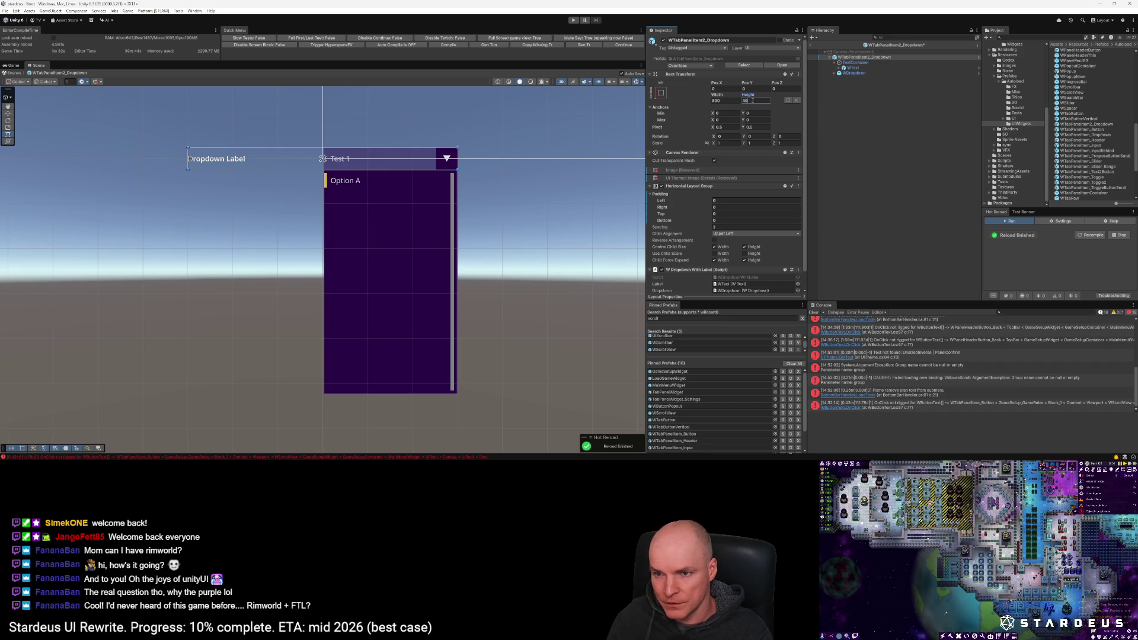
{"action": "key", "text": "BackSpace"}
{"action": "type", "text": "8"}
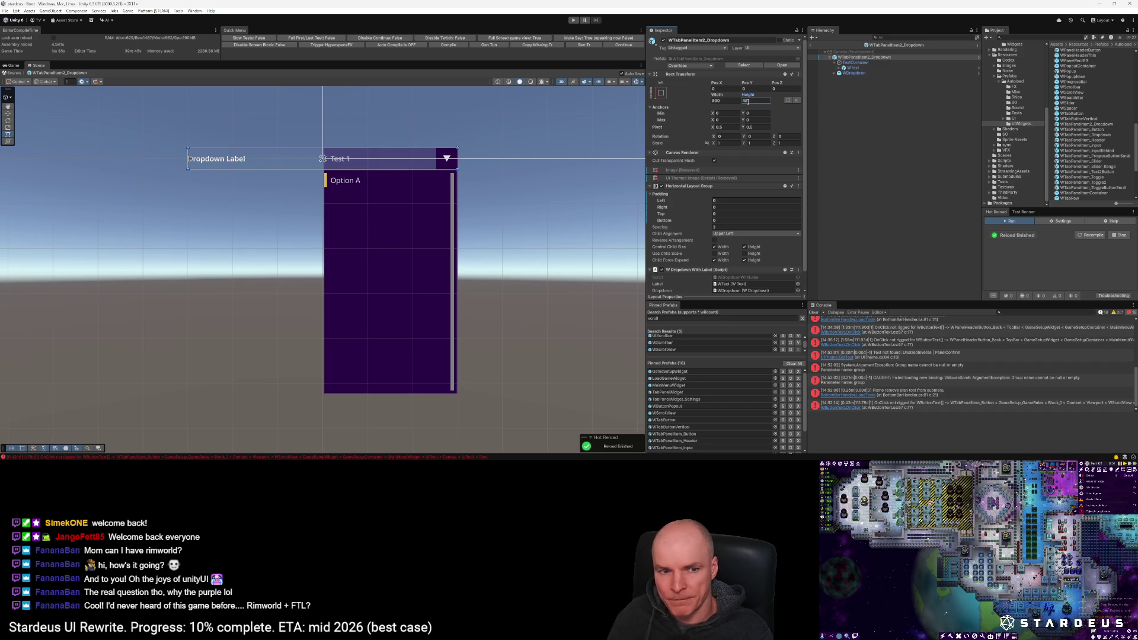
{"action": "left_click", "coordinate": [811, 46]}
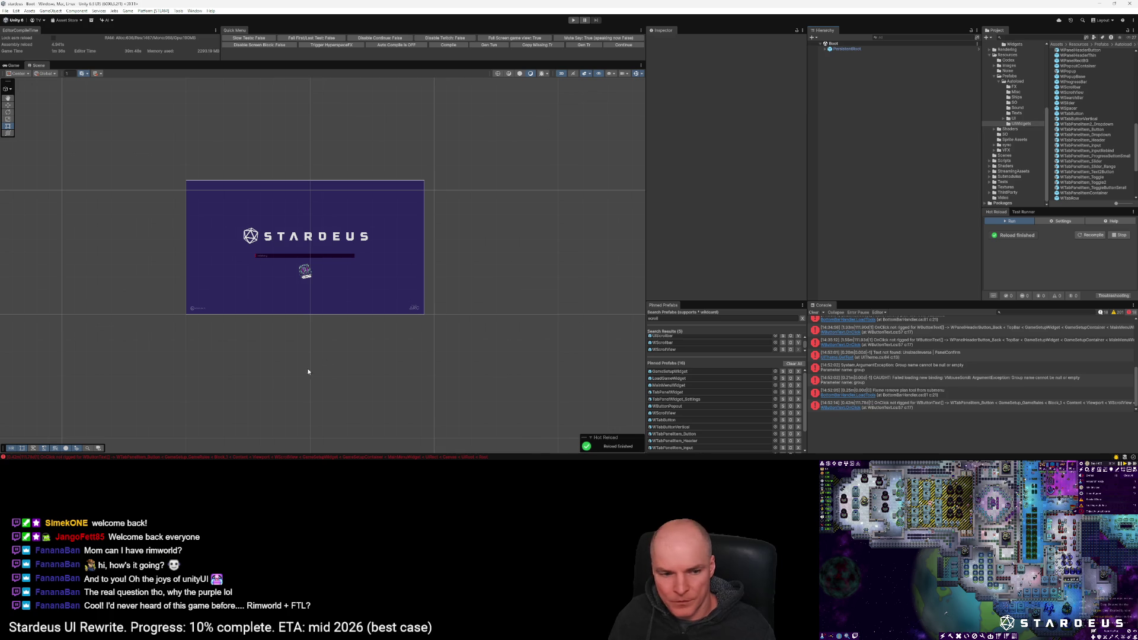
Step: In GameSetupWidget, delete the old StoryGen, Difficulty and Saving dropdowns
{"action": "double_click", "coordinate": [684, 372]}
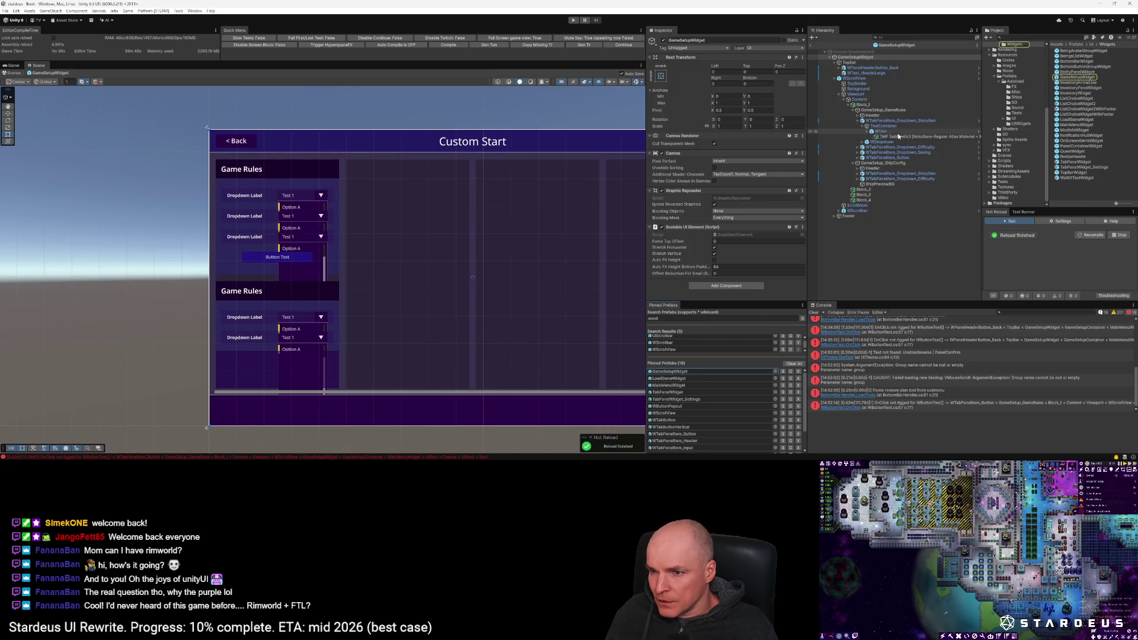
{"action": "left_click", "coordinate": [857, 120]}
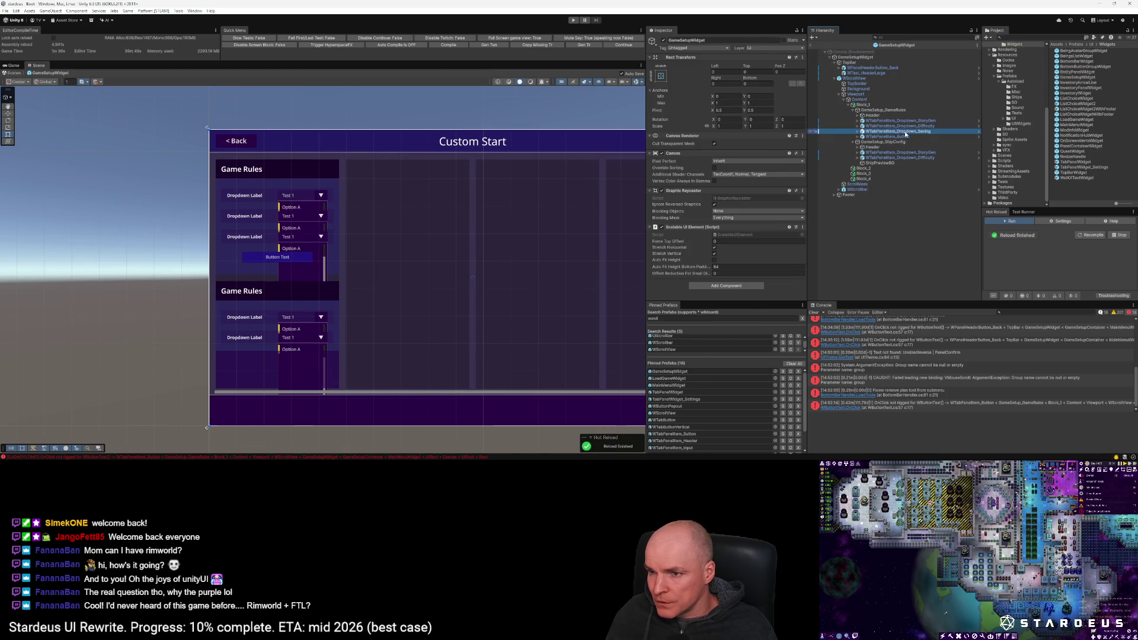
{"action": "left_click", "coordinate": [898, 131]}
{"action": "left_click", "coordinate": [901, 120], "text": "shift"}
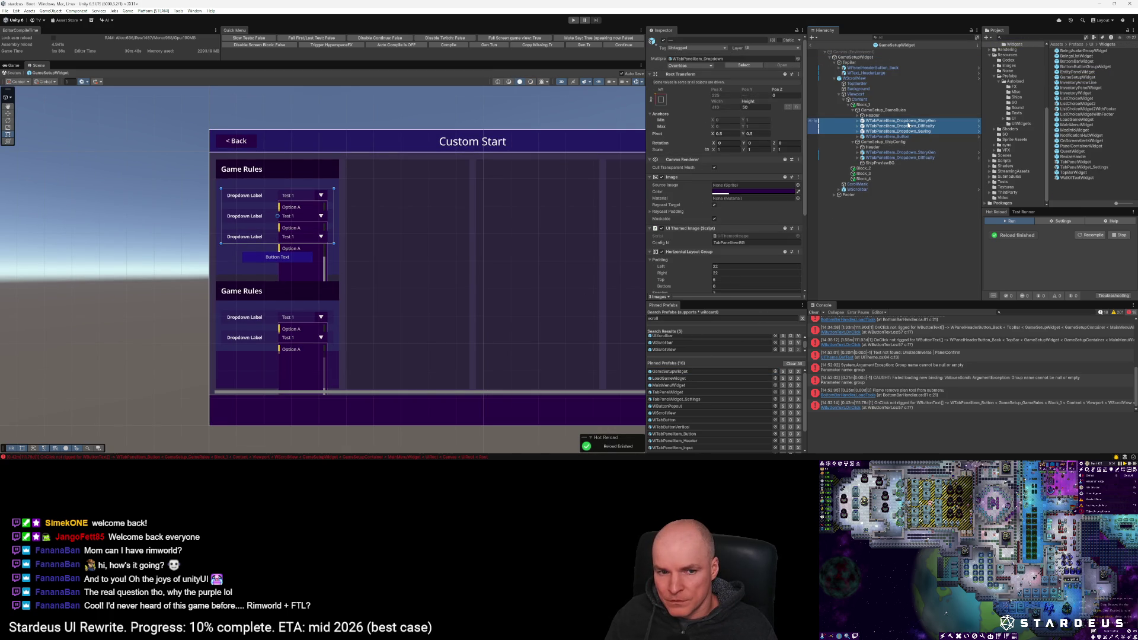
{"action": "key", "text": "Delete"}
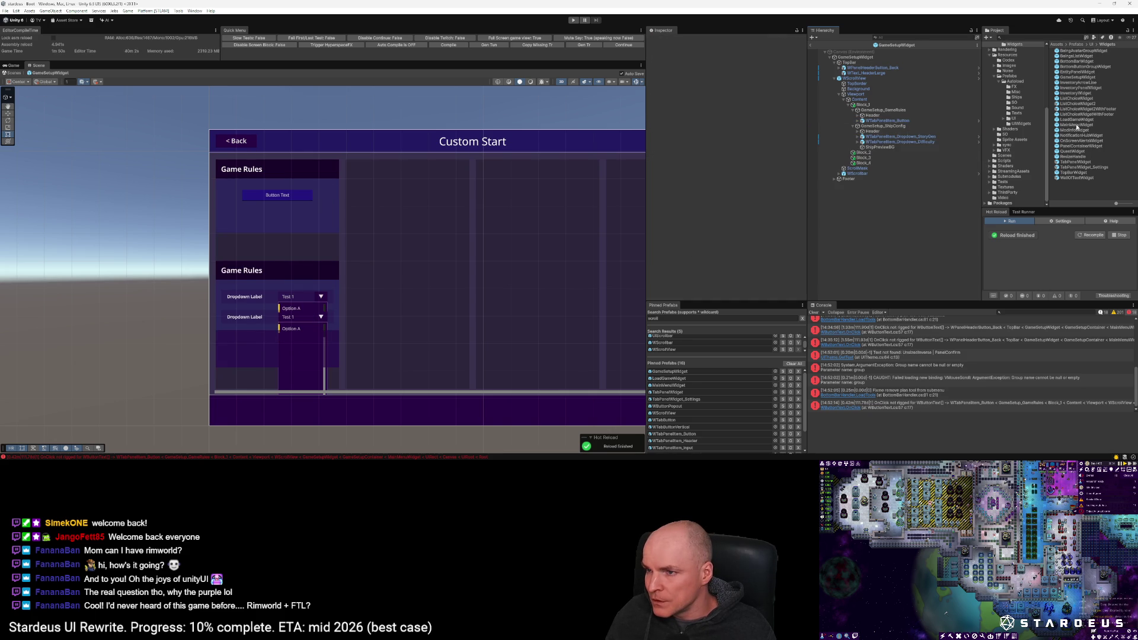
Step: Drag WTabPanelItem2_Dropdown into the Game Rules block and duplicate it with Ctrl+D
{"action": "left_click", "coordinate": [677, 433]}
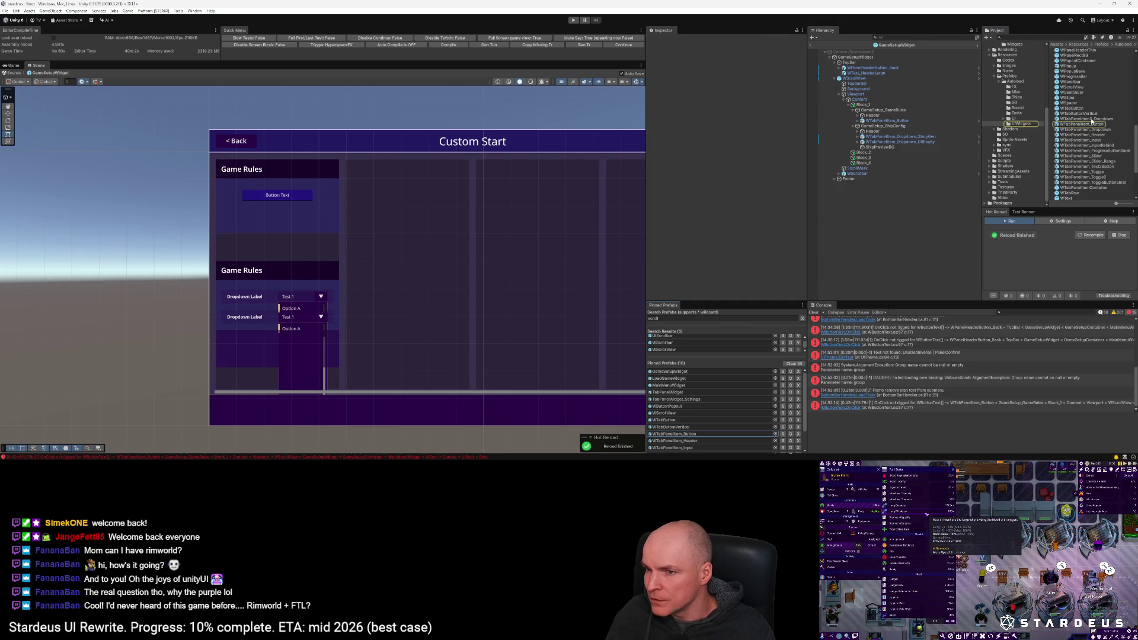
{"action": "left_click_drag", "start_coordinate": [878, 111], "coordinate": [878, 111]}
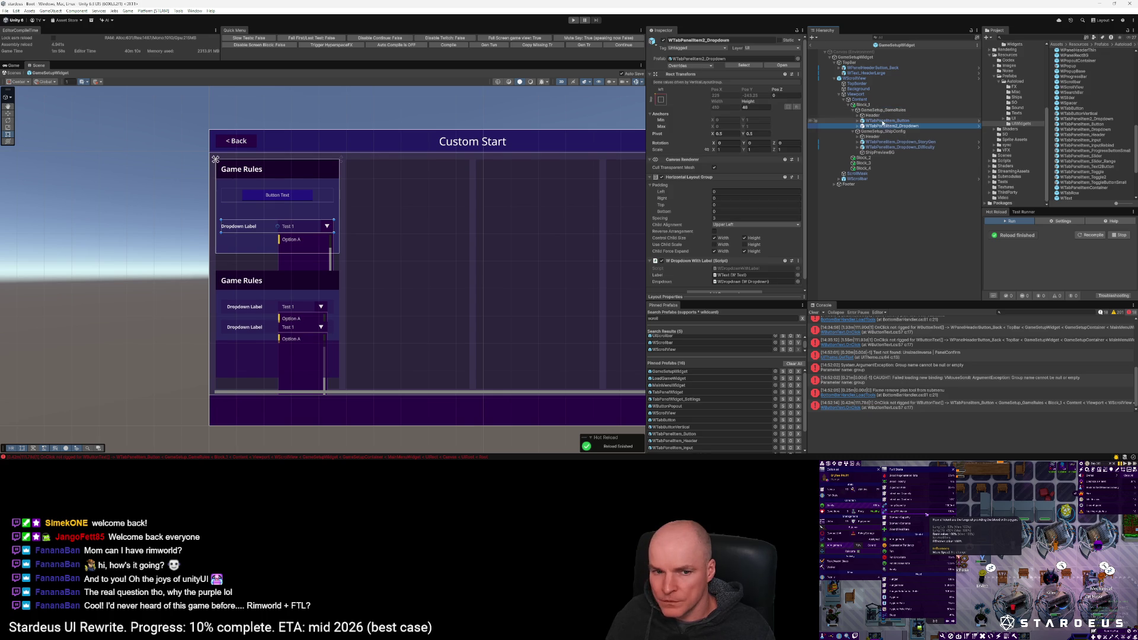
{"action": "left_click_drag", "start_coordinate": [894, 121], "coordinate": [898, 128]}
{"action": "key", "text": "ctrl+d"}
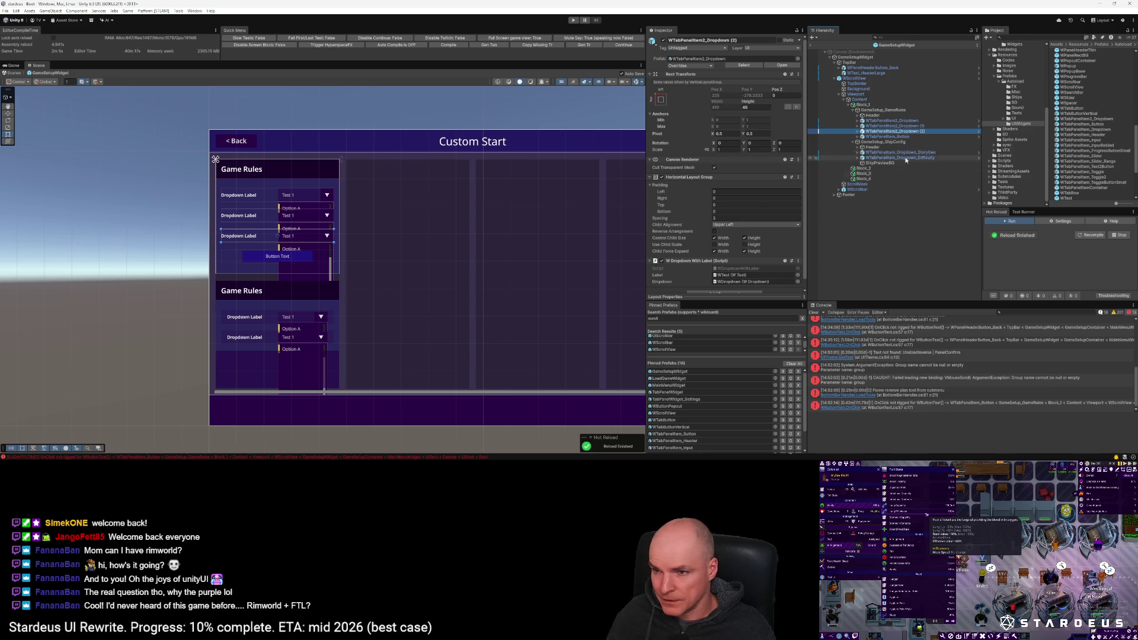
{"action": "left_click", "coordinate": [1096, 124]}
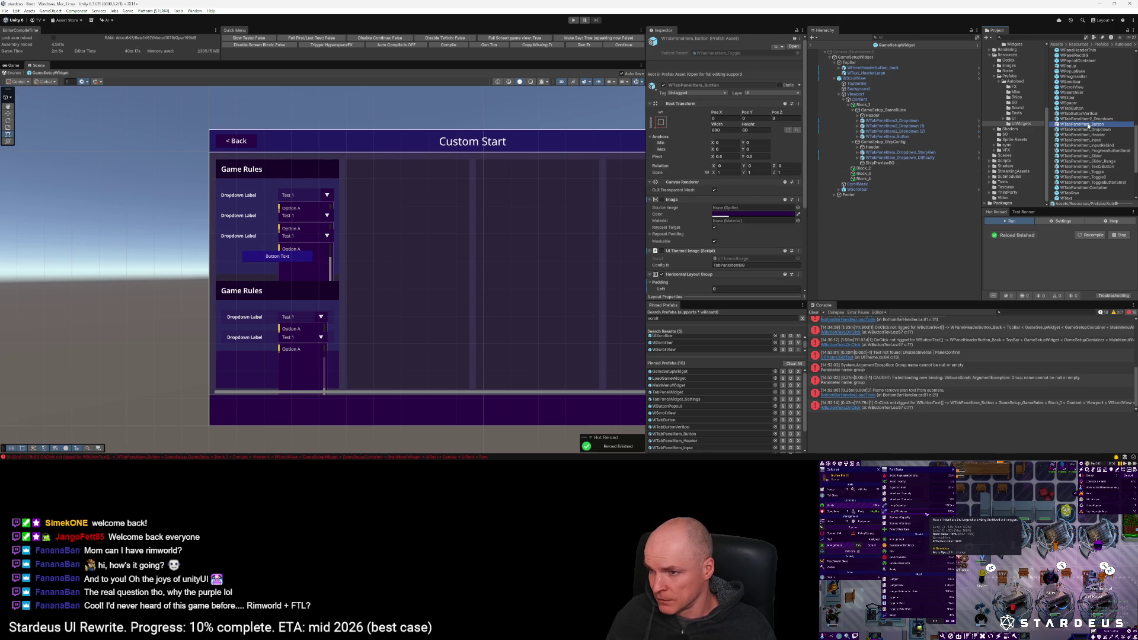
Step: Create a WTabPanelItem2_Button variant of the WTabPanelItem_Button prefab
{"action": "right_click", "coordinate": [1096, 125]}
{"action": "mouse_move", "coordinate": [1054, 128]}
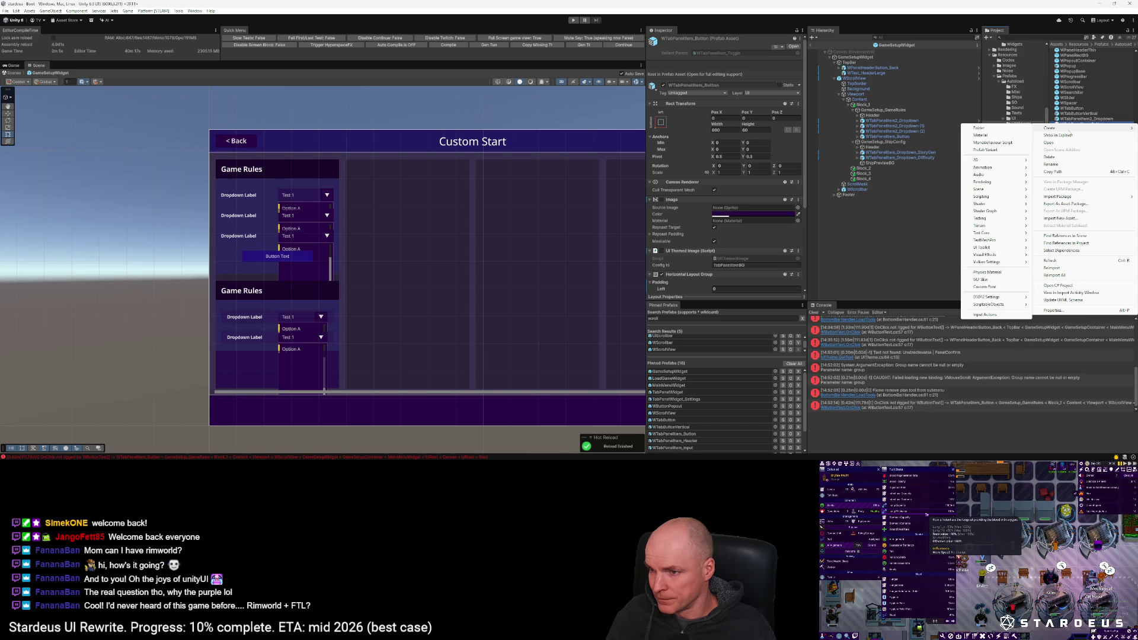
{"action": "left_click", "coordinate": [987, 149]}
{"action": "key", "text": "End"}
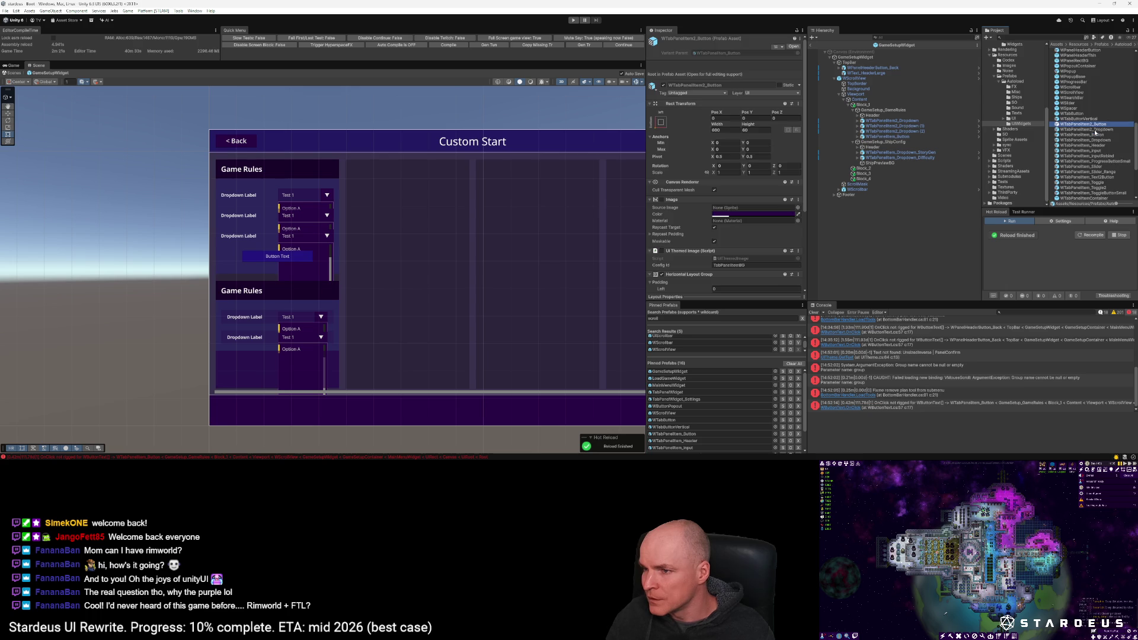
Step: In the button prefab, align the root's children middle left and set its height to 50
{"action": "double_click", "coordinate": [1077, 125]}
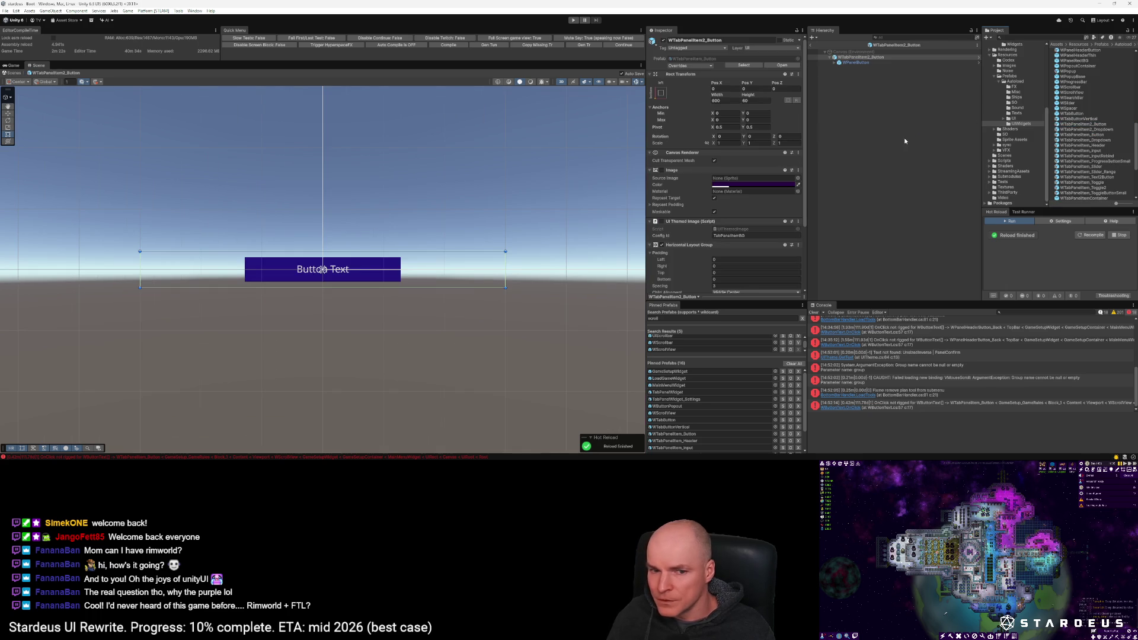
{"action": "left_click", "coordinate": [864, 58]}
{"action": "scroll", "coordinate": [735, 244], "scroll_direction": "down", "scroll_amount": 3}
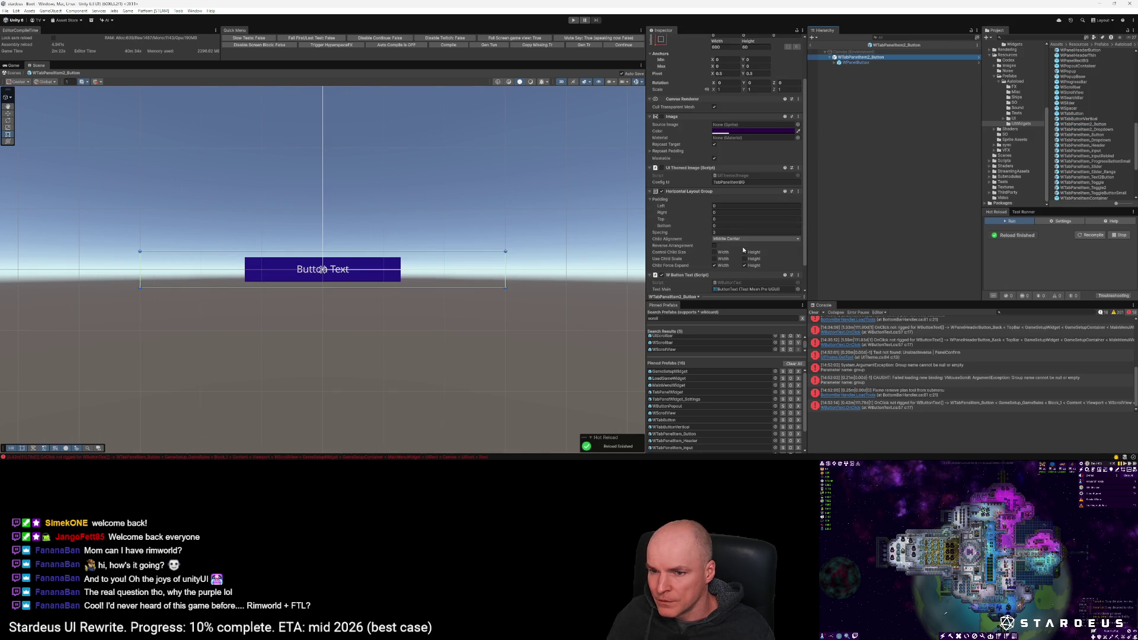
{"action": "left_click", "coordinate": [856, 58]}
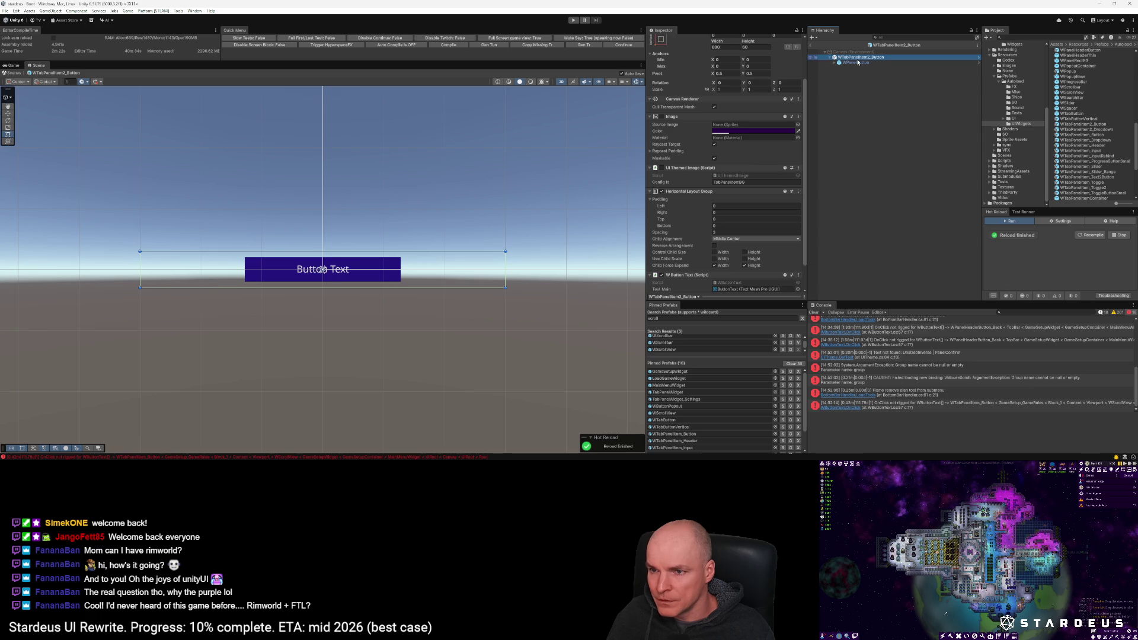
{"action": "left_click", "coordinate": [738, 239]}
{"action": "left_click", "coordinate": [735, 270]}
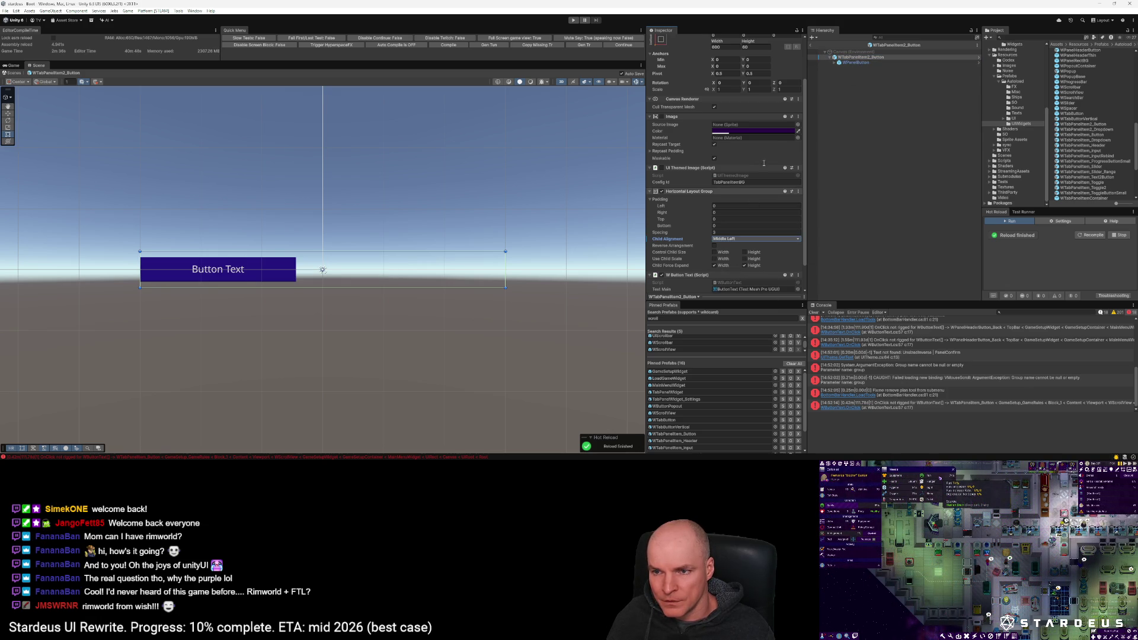
{"action": "scroll", "coordinate": [751, 88], "scroll_direction": "up", "scroll_amount": 2}
{"action": "double_click", "coordinate": [752, 82]}
{"action": "type", "text": "50"}
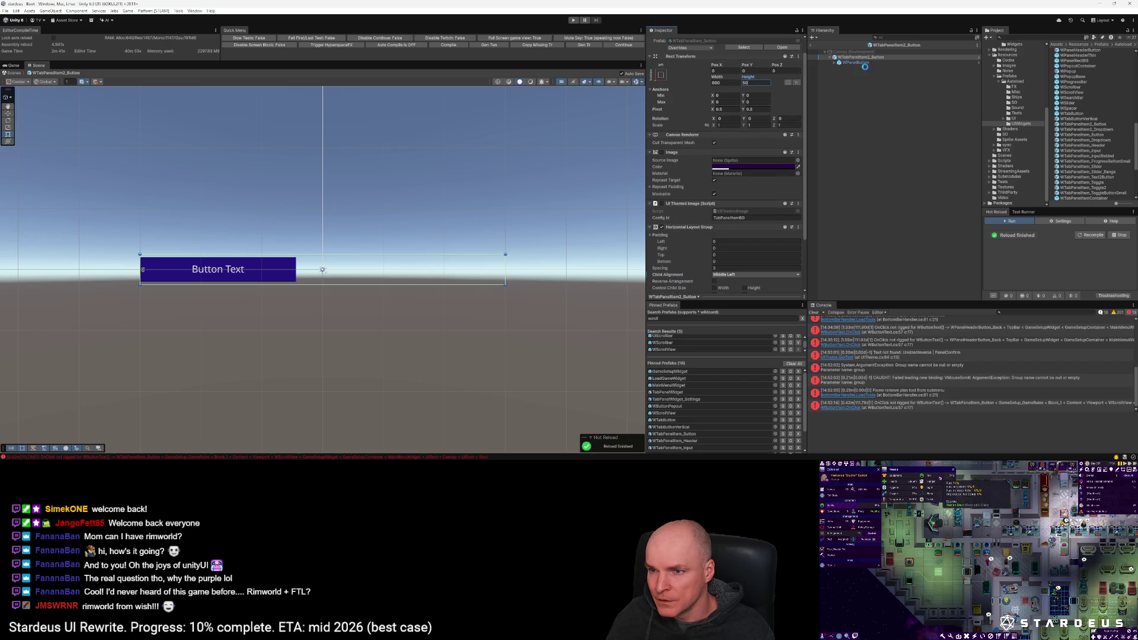
Step: Tick Control Child Size Height on the root's Horizontal Layout Group and exit Prefab Mode
{"action": "left_click", "coordinate": [859, 63]}
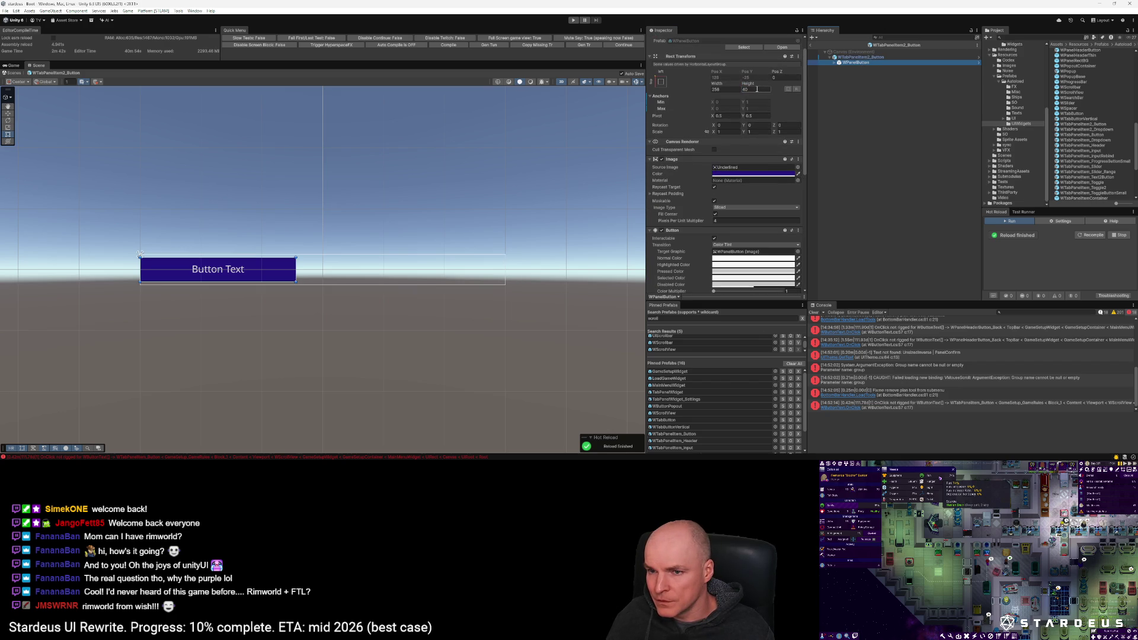
{"action": "left_click", "coordinate": [661, 82]}
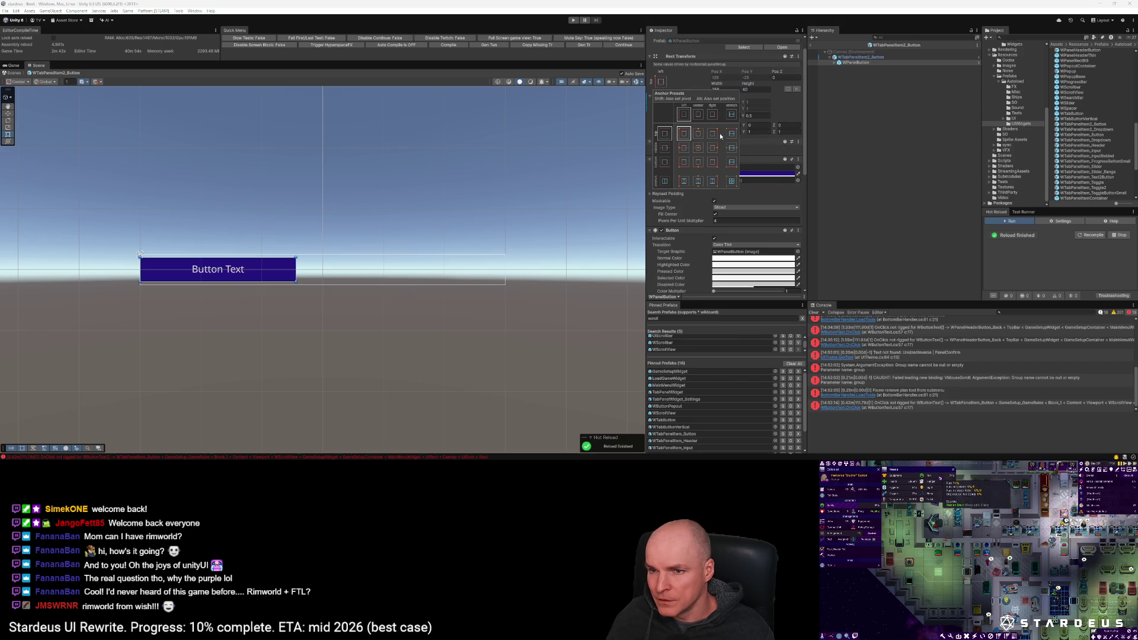
{"action": "left_click", "coordinate": [859, 57]}
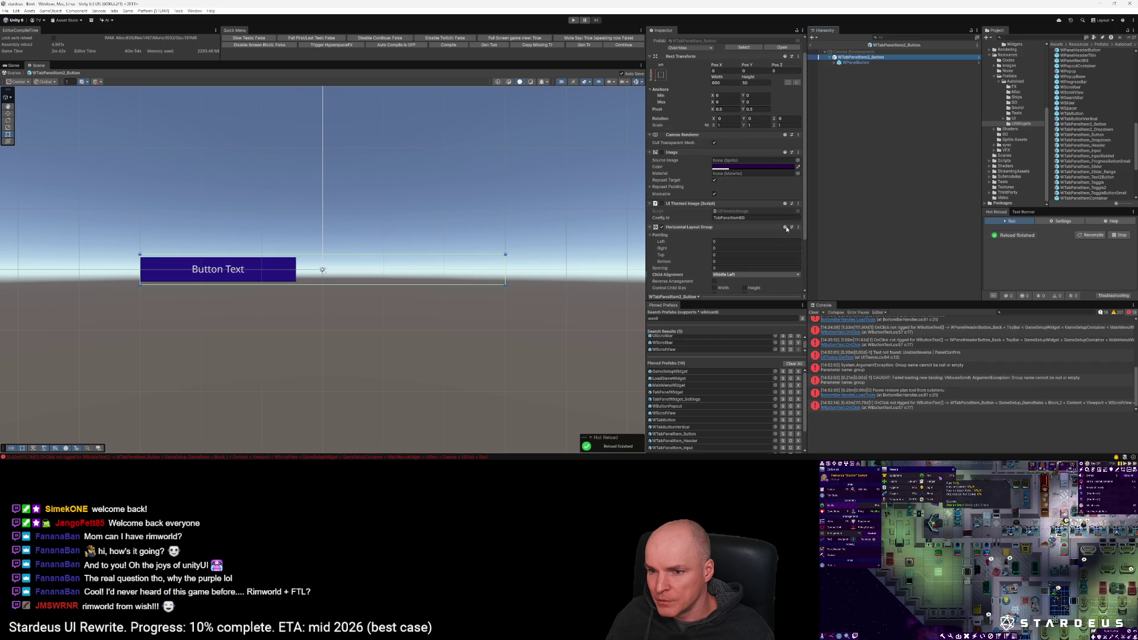
{"action": "scroll", "coordinate": [789, 226], "scroll_direction": "down", "scroll_amount": 3}
{"action": "left_click", "coordinate": [744, 234]}
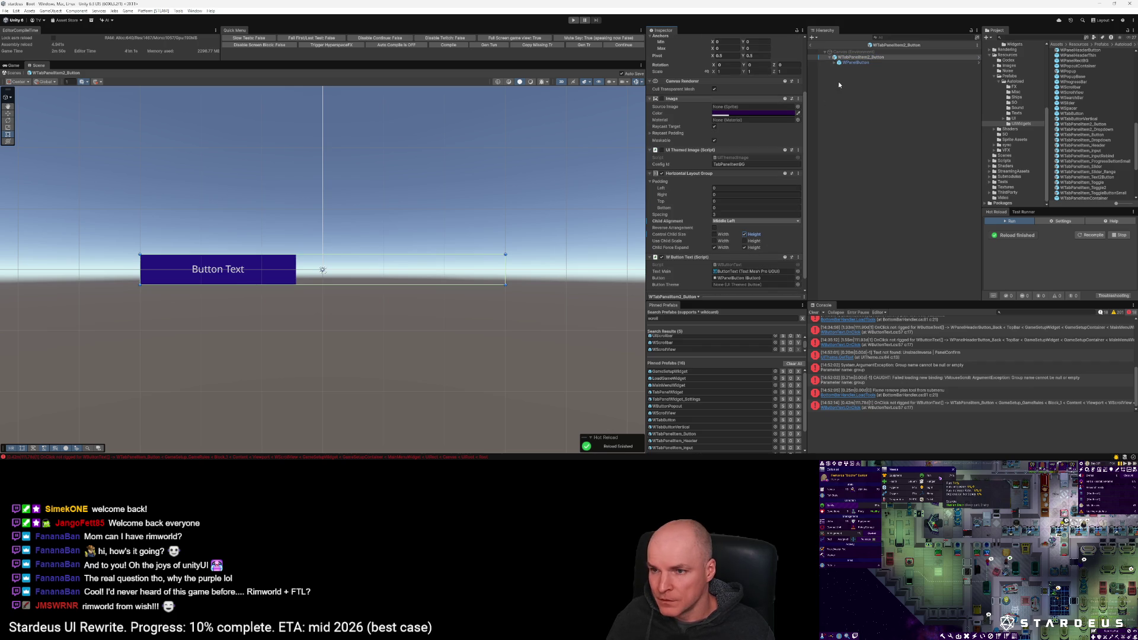
{"action": "left_click", "coordinate": [810, 45]}
{"action": "left_click", "coordinate": [810, 45]}
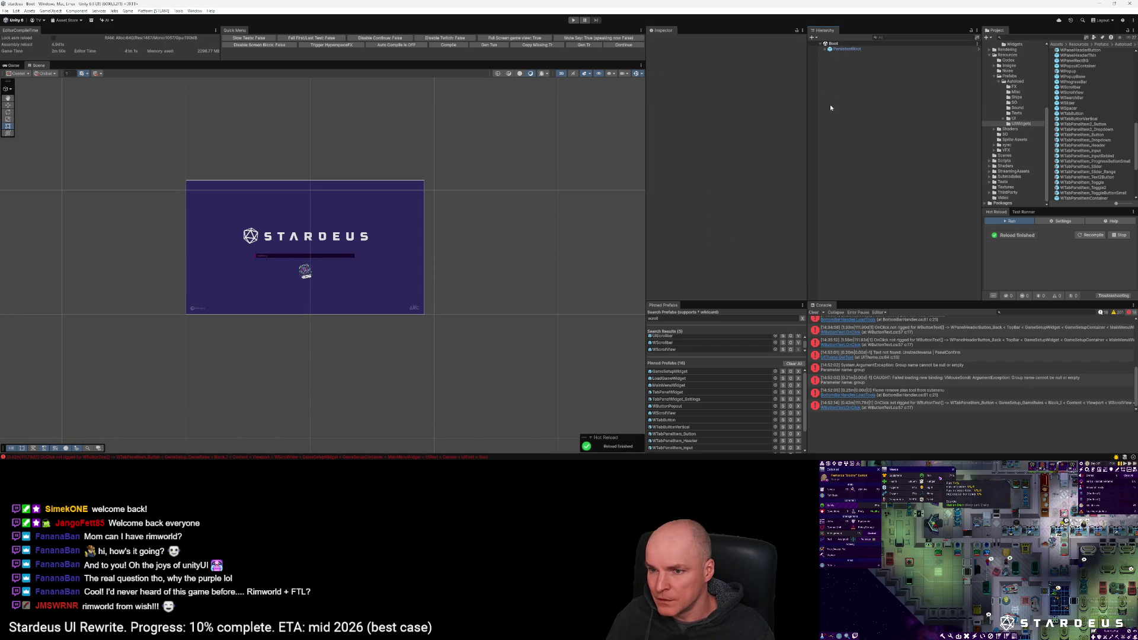
Step: In GameSetupWidget, replace WTabPanelItem_Button with a WTabPanelItem2_Button dragged in beneath the dropdowns
{"action": "double_click", "coordinate": [680, 372]}
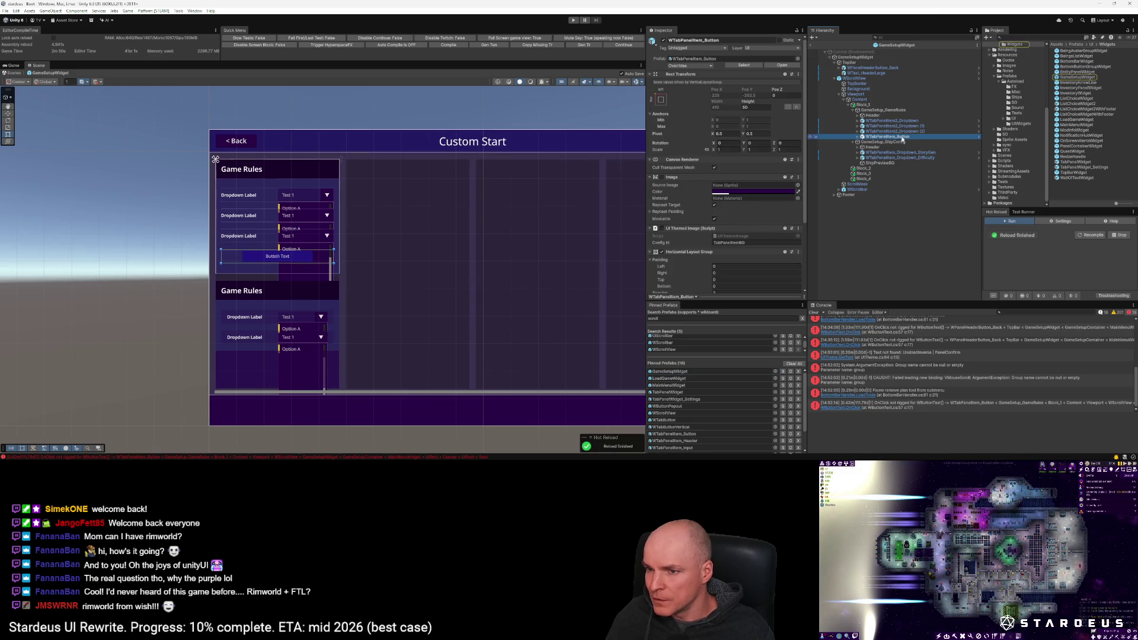
{"action": "key", "text": "Delete"}
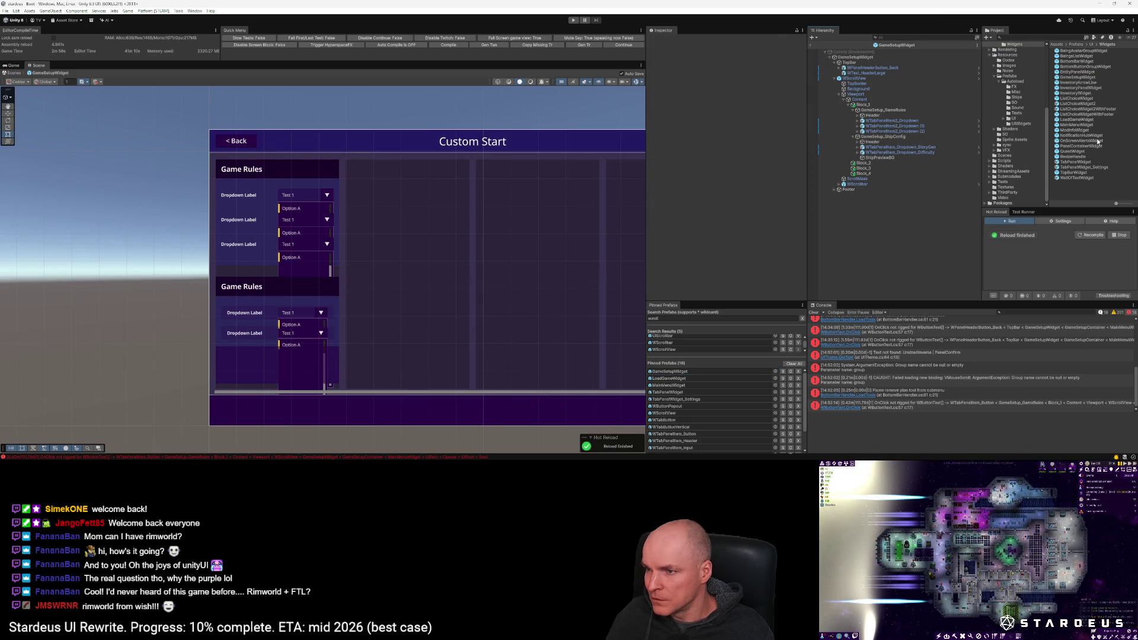
{"action": "left_click", "coordinate": [924, 126]}
{"action": "left_click", "coordinate": [742, 64]}
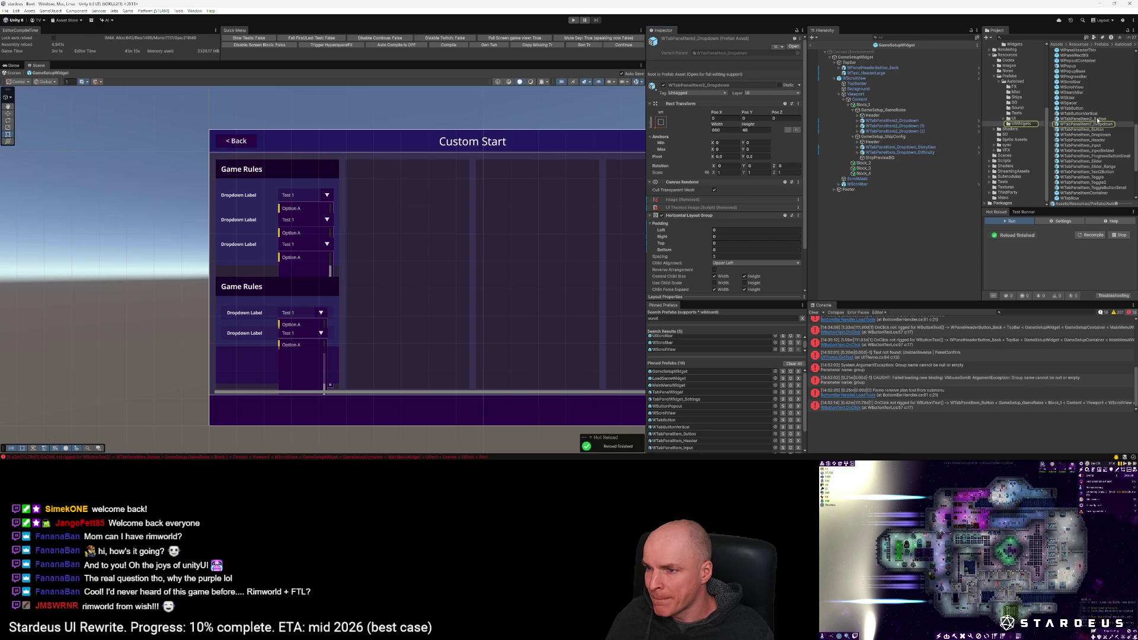
{"action": "left_click_drag", "start_coordinate": [871, 113], "coordinate": [877, 115]}
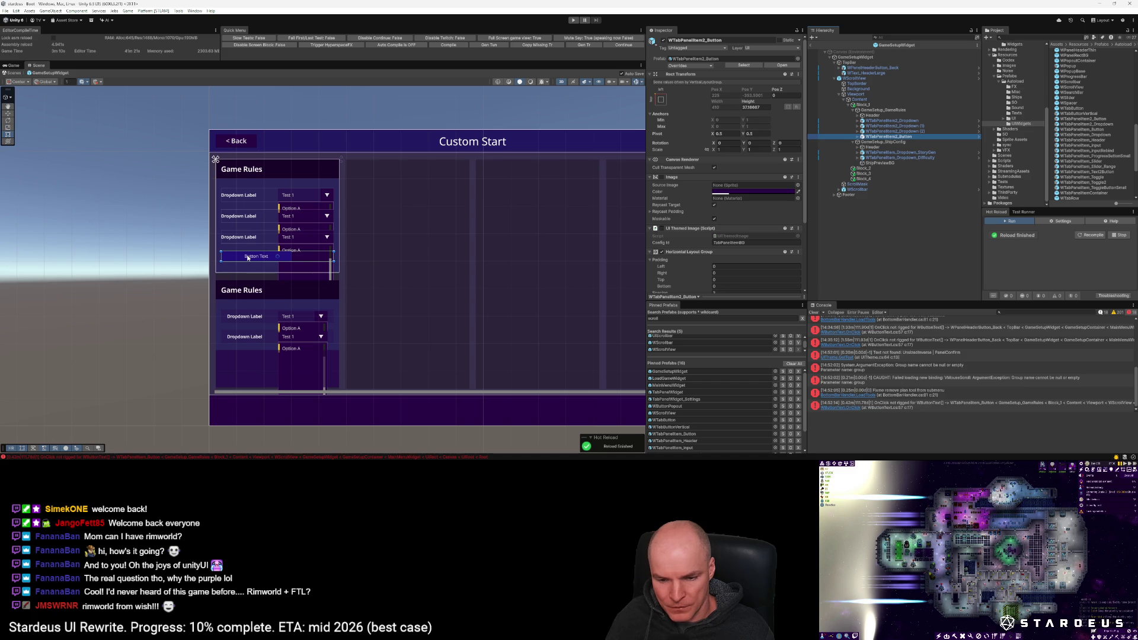
{"action": "scroll", "coordinate": [255, 261], "scroll_direction": "up", "scroll_amount": 3}
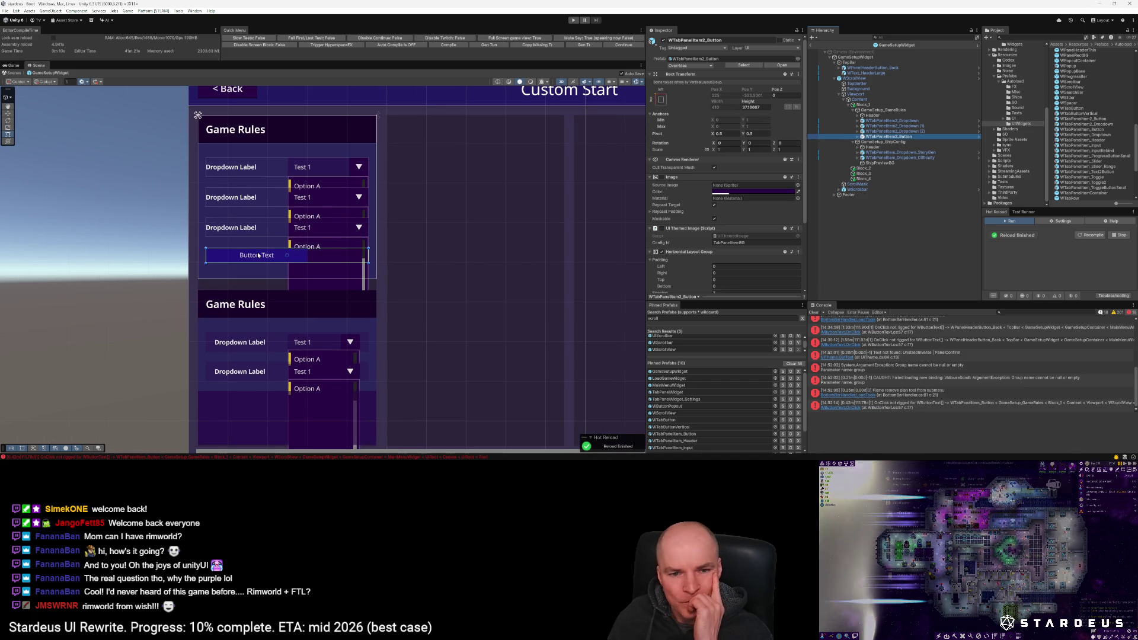
{"action": "scroll", "coordinate": [258, 254], "scroll_direction": "down", "scroll_amount": 3}
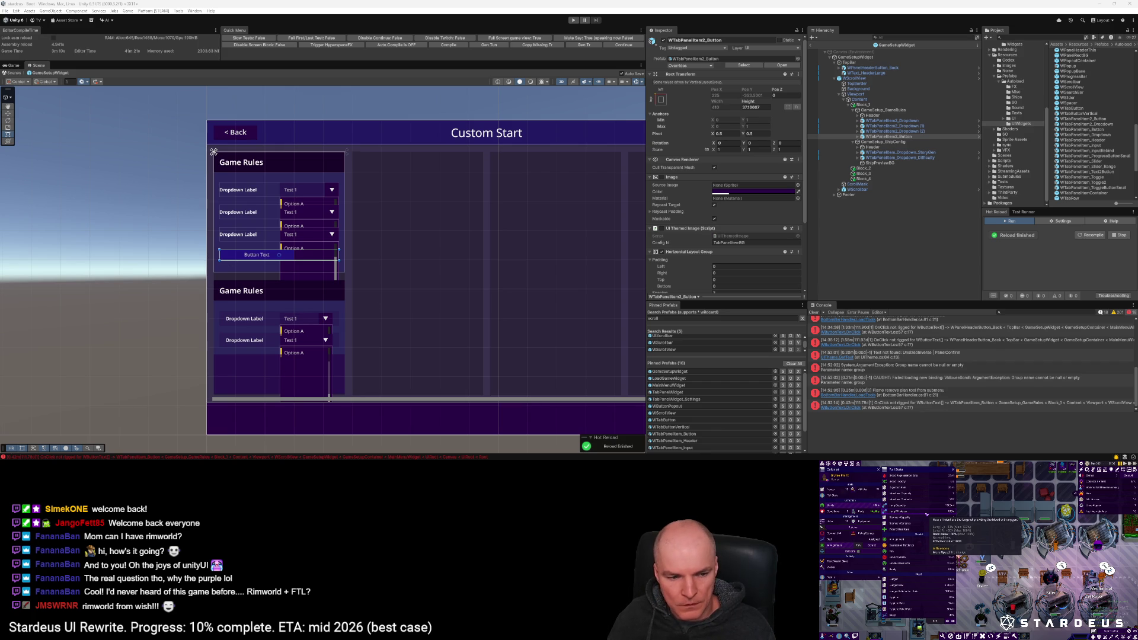
{"action": "key", "text": "super"}
{"action": "key", "text": "Escape"}
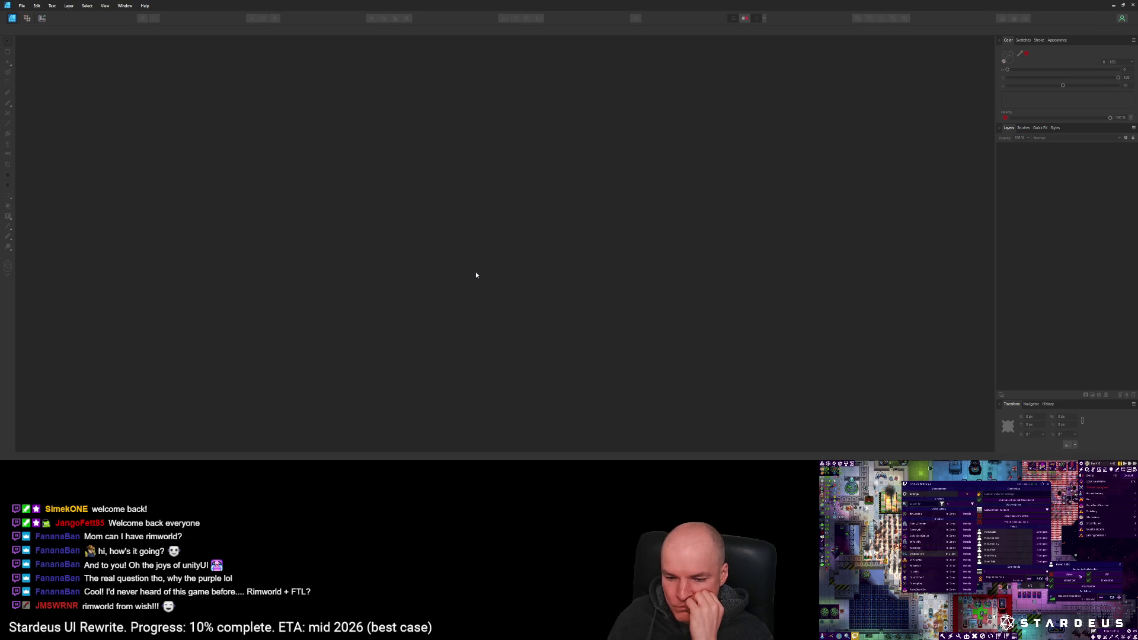
Step: Open IconsW.afdesign from File > Open Recent
{"action": "left_click", "coordinate": [21, 6]}
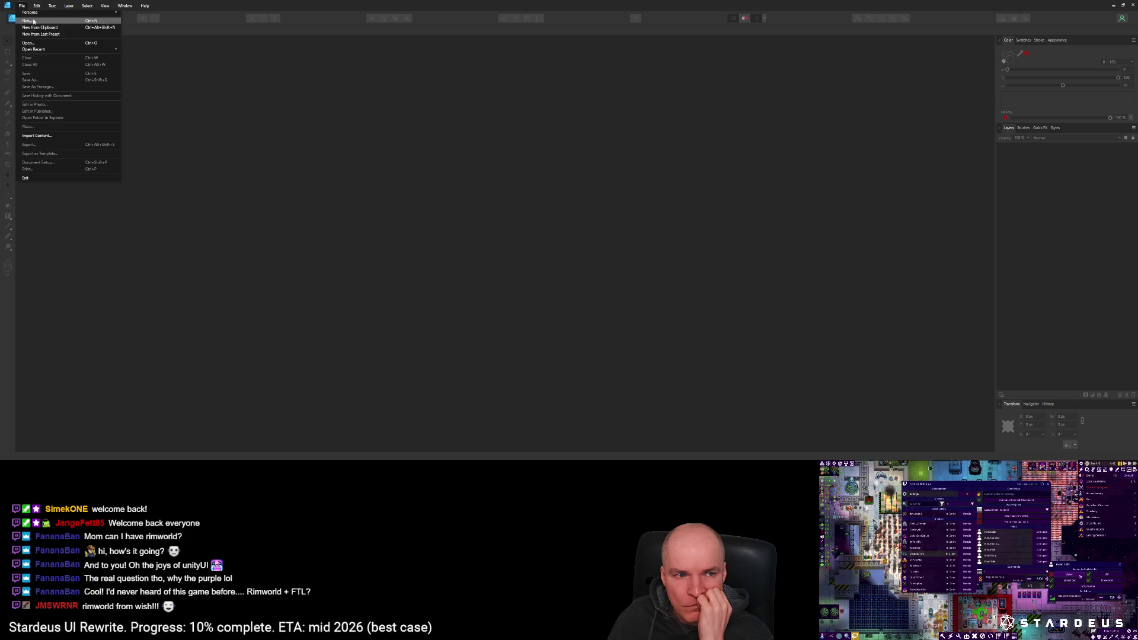
{"action": "mouse_move", "coordinate": [37, 50]}
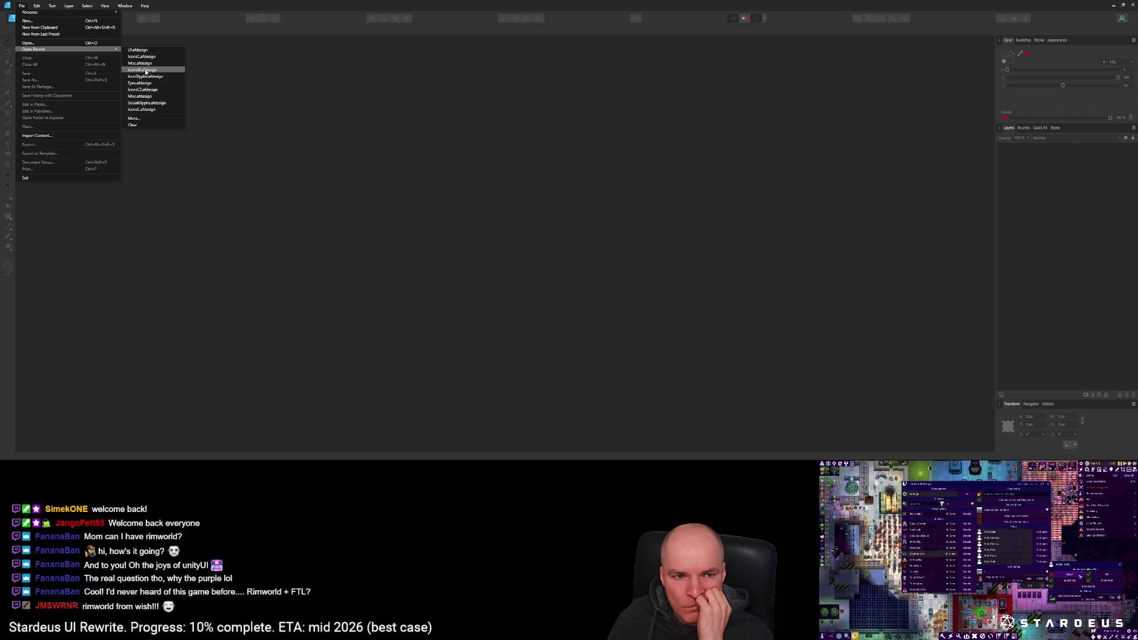
{"action": "left_click", "coordinate": [145, 69]}
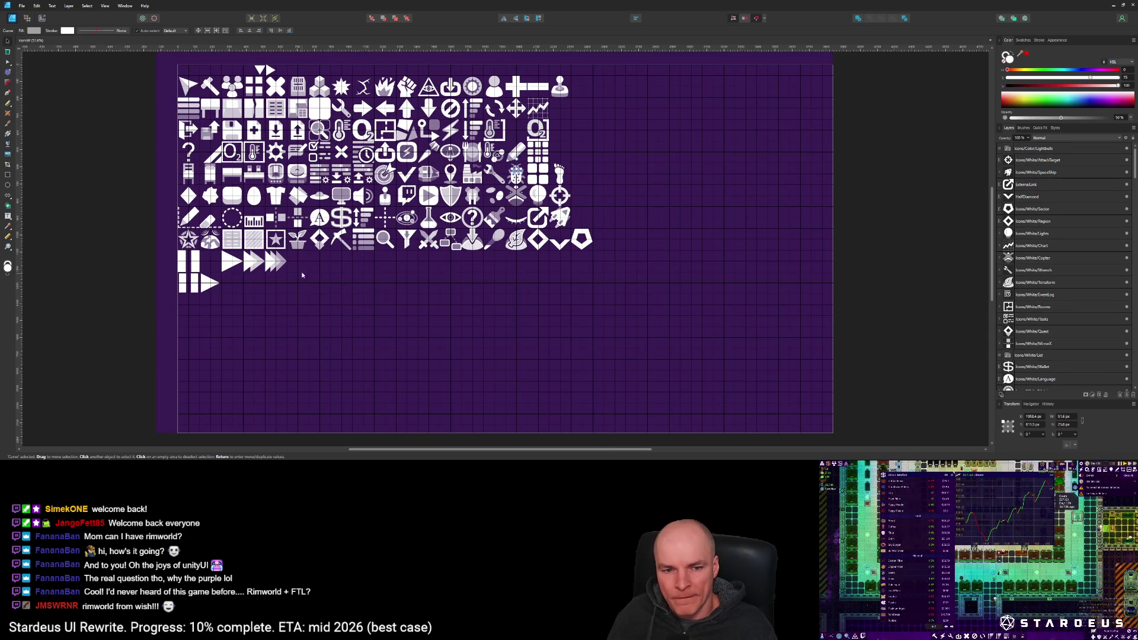
{"action": "scroll", "coordinate": [301, 272], "scroll_direction": "up", "scroll_amount": 5}
{"action": "scroll", "coordinate": [400, 293], "scroll_direction": "down", "scroll_amount": 2}
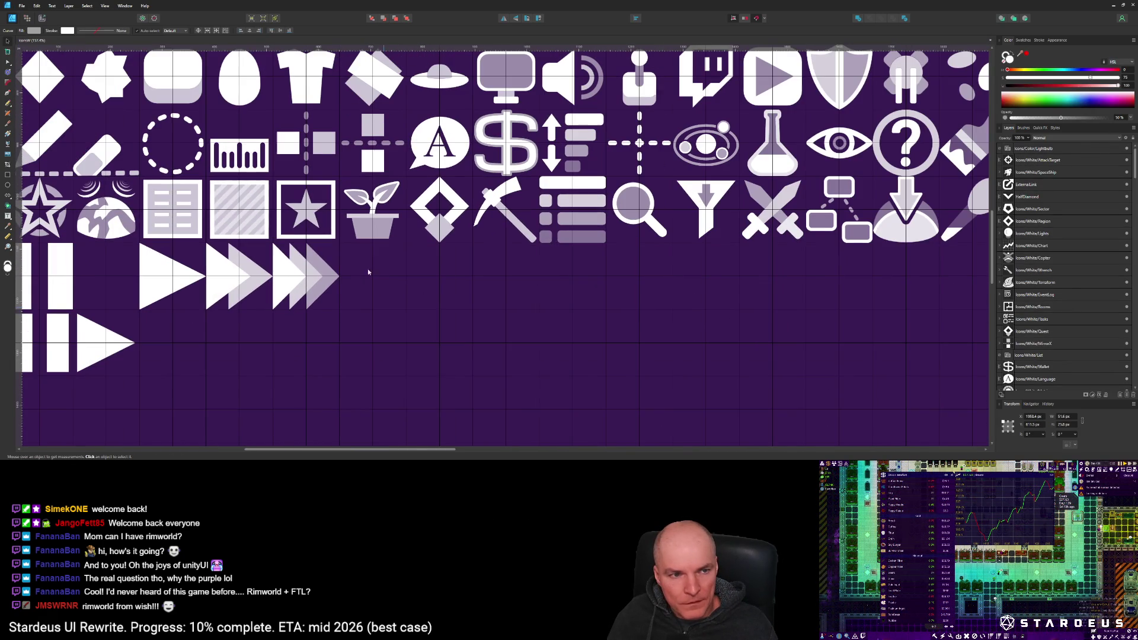
Step: Import the dice graphic file via Import Content and place it on the canvas
{"action": "left_click", "coordinate": [21, 6]}
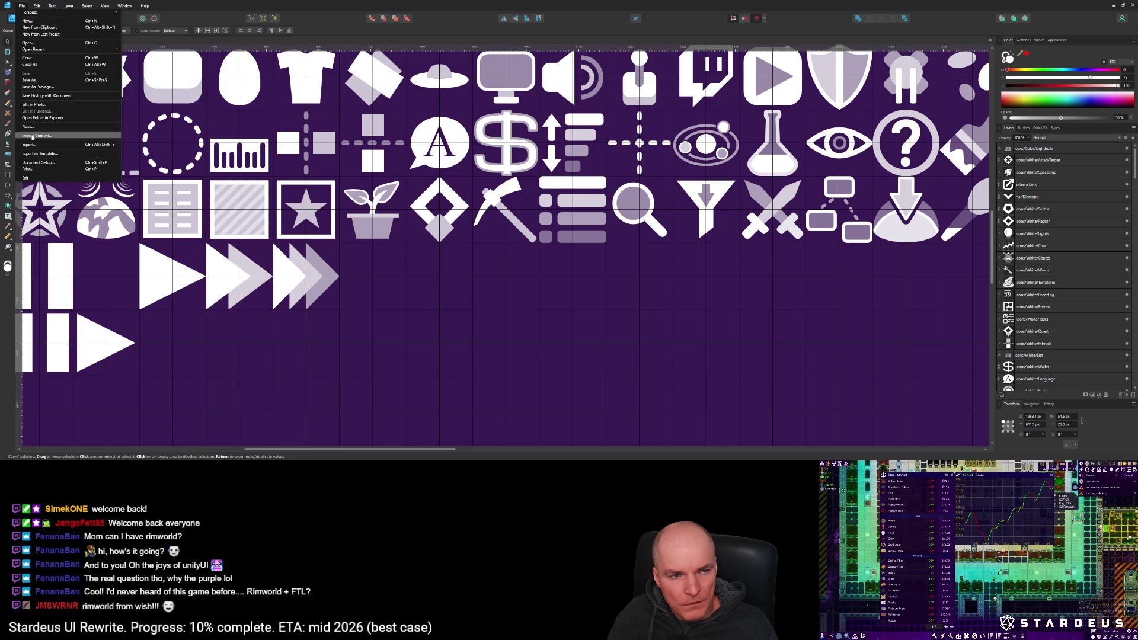
{"action": "left_click", "coordinate": [32, 137]}
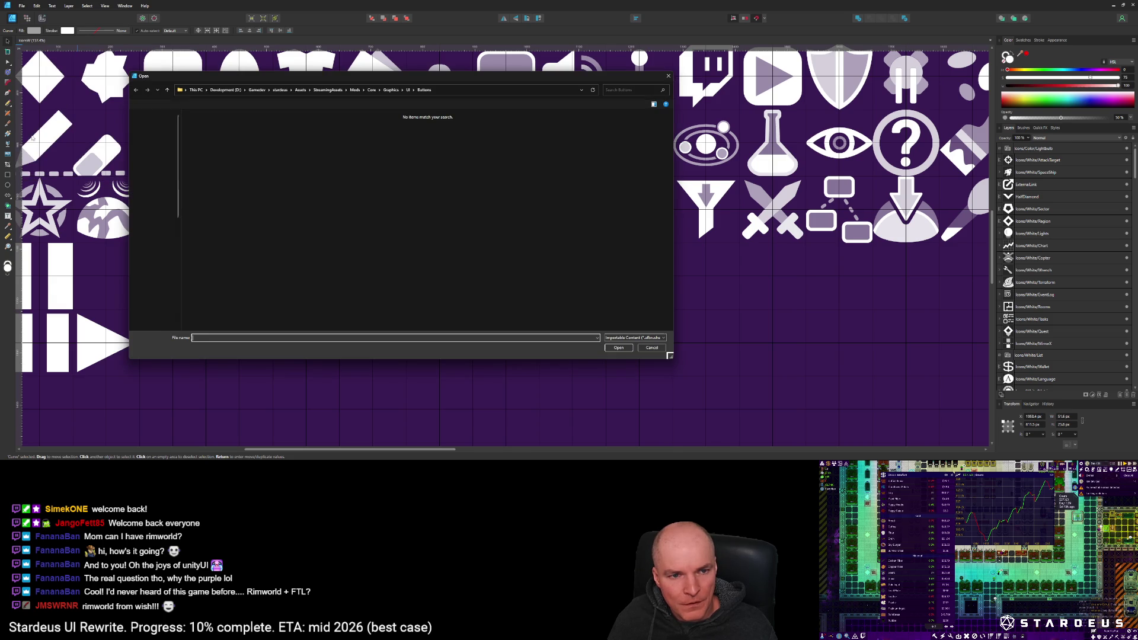
{"action": "scroll", "coordinate": [153, 207], "scroll_direction": "up", "scroll_amount": 6}
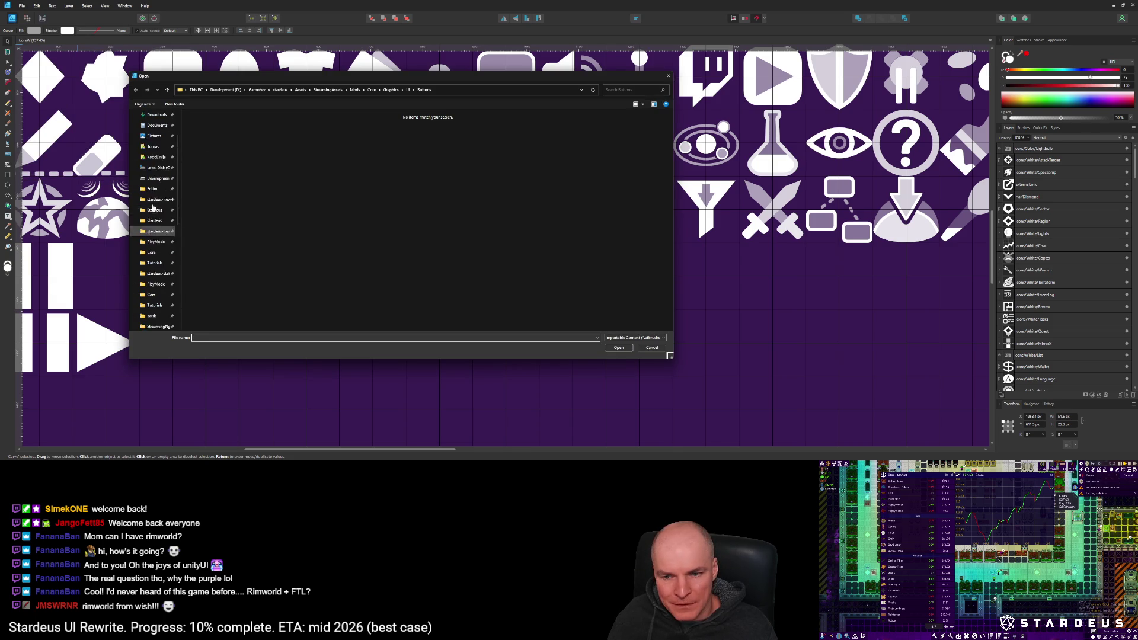
{"action": "key", "text": "Escape"}
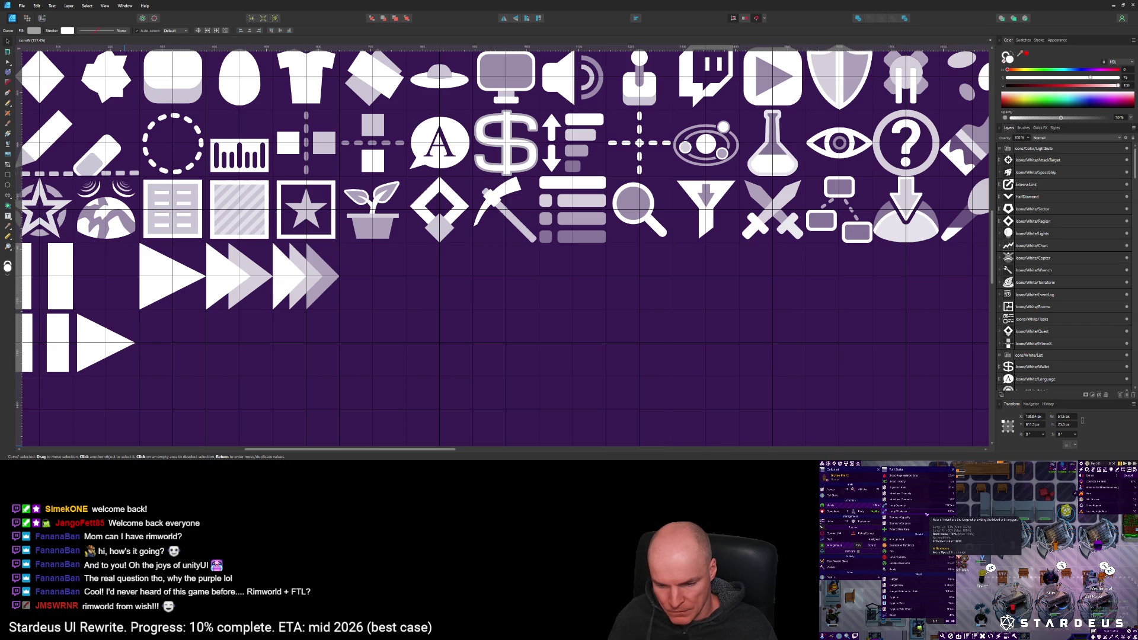
{"action": "left_click", "coordinate": [374, 292]}
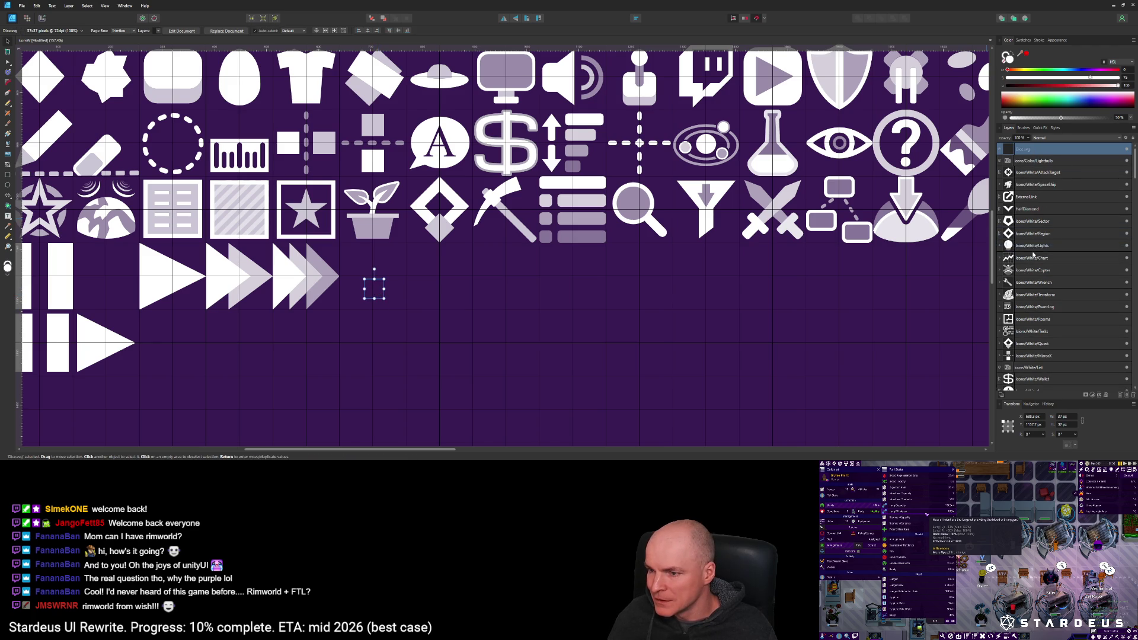
{"action": "left_click_drag", "start_coordinate": [1032, 253], "coordinate": [1032, 253]}
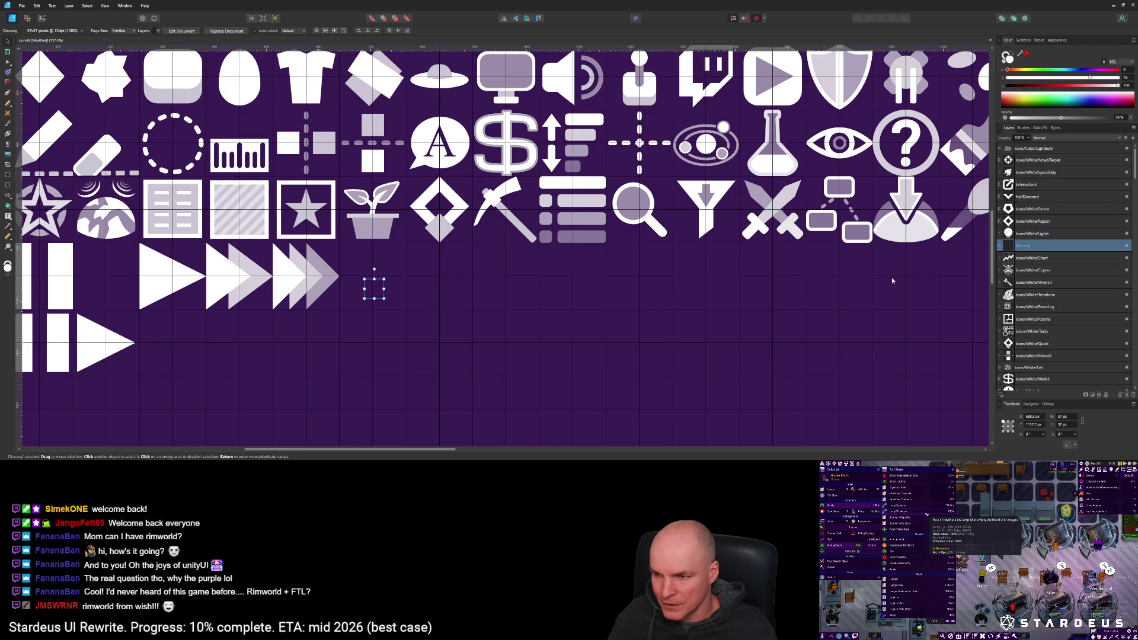
{"action": "mouse_move", "coordinate": [385, 299]}
{"action": "left_mouse_down"}
{"action": "mouse_move", "coordinate": [619, 405]}
{"action": "mouse_move", "coordinate": [496, 319]}
{"action": "mouse_move", "coordinate": [445, 361]}
{"action": "mouse_move", "coordinate": [415, 220]}
{"action": "mouse_move", "coordinate": [451, 325]}
{"action": "mouse_move", "coordinate": [441, 331]}
{"action": "left_mouse_up"}
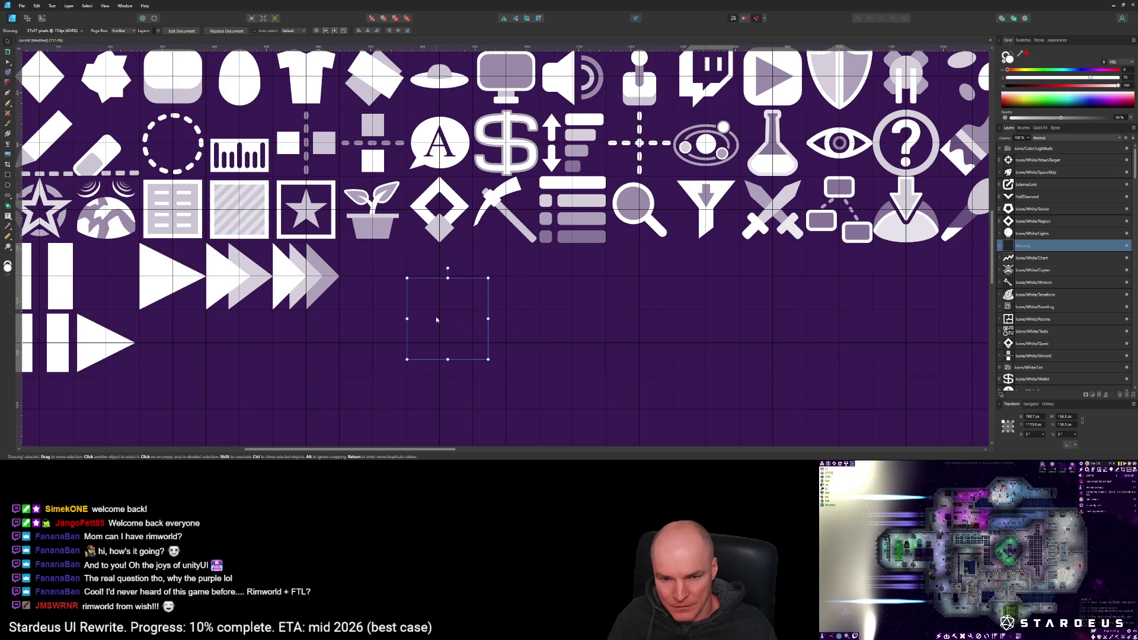
{"action": "key", "text": "Delete"}
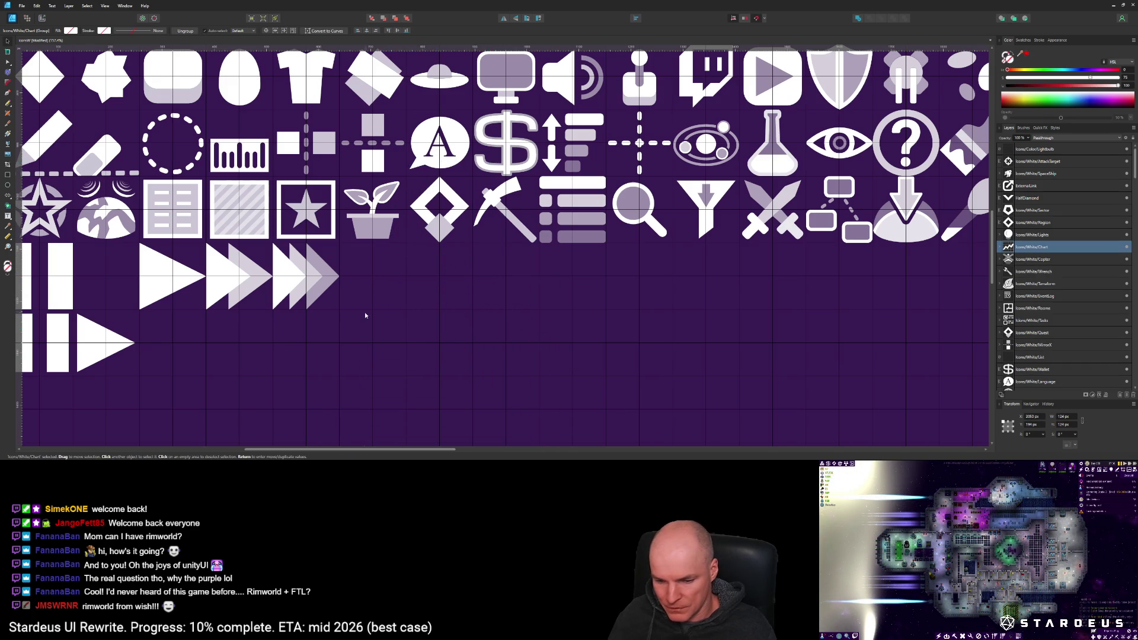
{"action": "scroll", "coordinate": [364, 264], "scroll_direction": "up", "scroll_amount": 3}
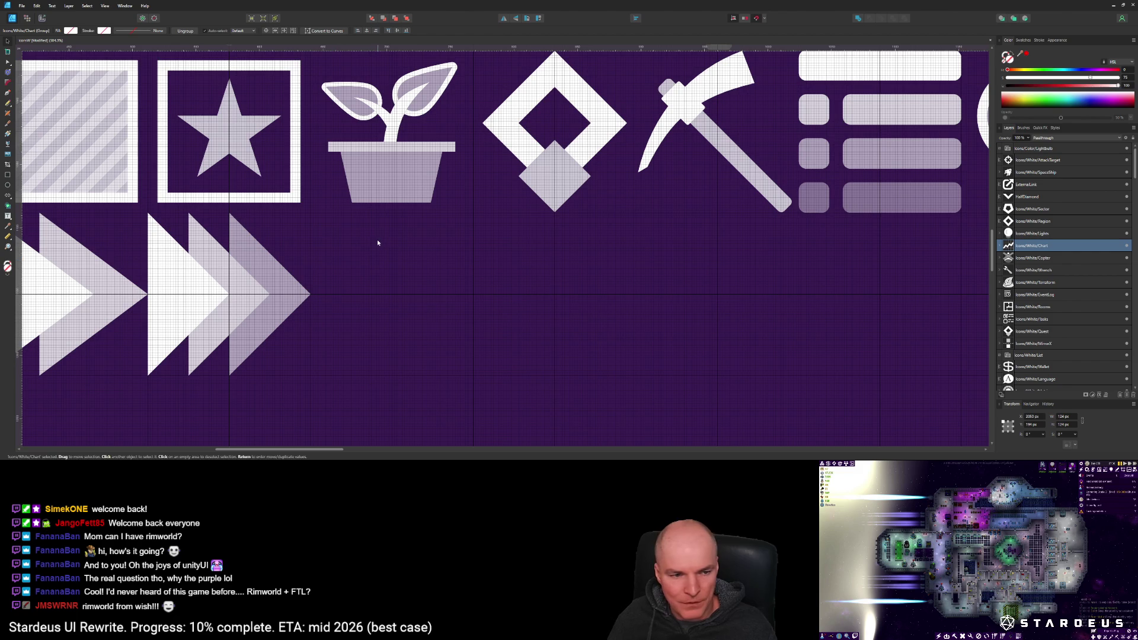
{"action": "scroll", "coordinate": [378, 313], "scroll_direction": "down", "scroll_amount": 2}
{"action": "scroll", "coordinate": [378, 308], "scroll_direction": "down", "scroll_amount": 3}
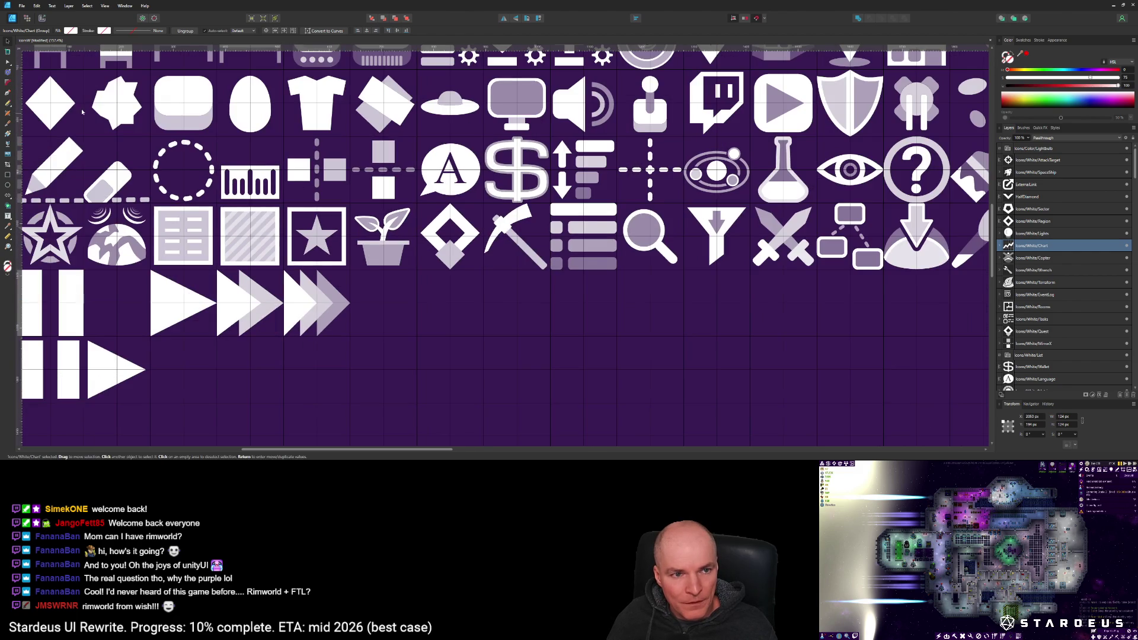
{"action": "left_click", "coordinate": [22, 7]}
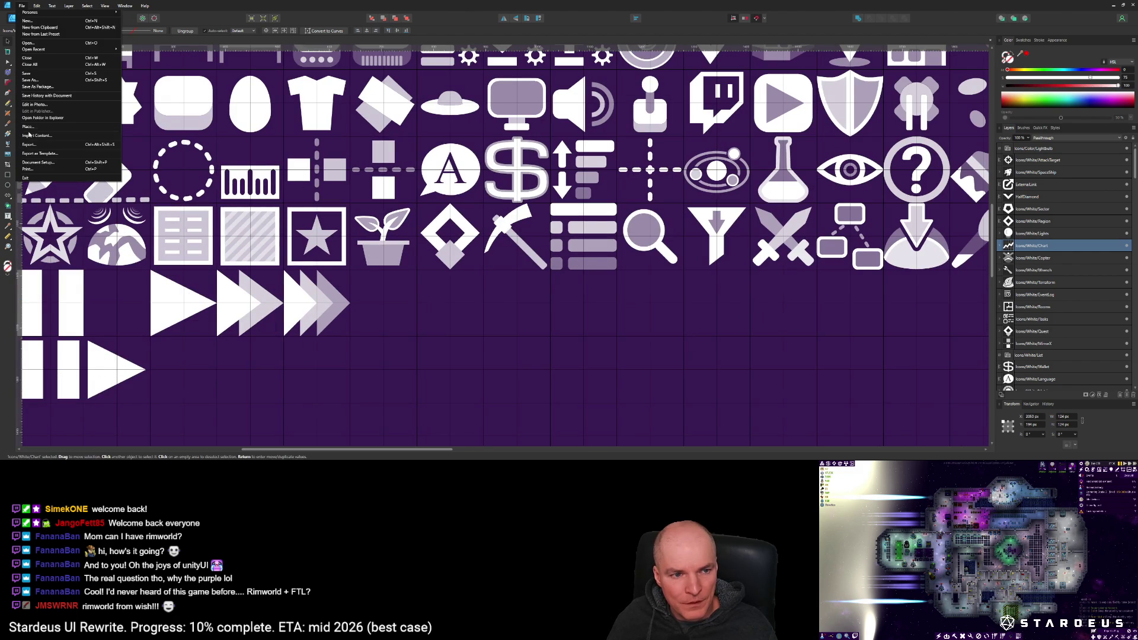
Step: Open IconsC.afdesign from Open Recent and select the Rectangle Tool
{"action": "left_click", "coordinate": [35, 44]}
{"action": "key", "text": "Escape"}
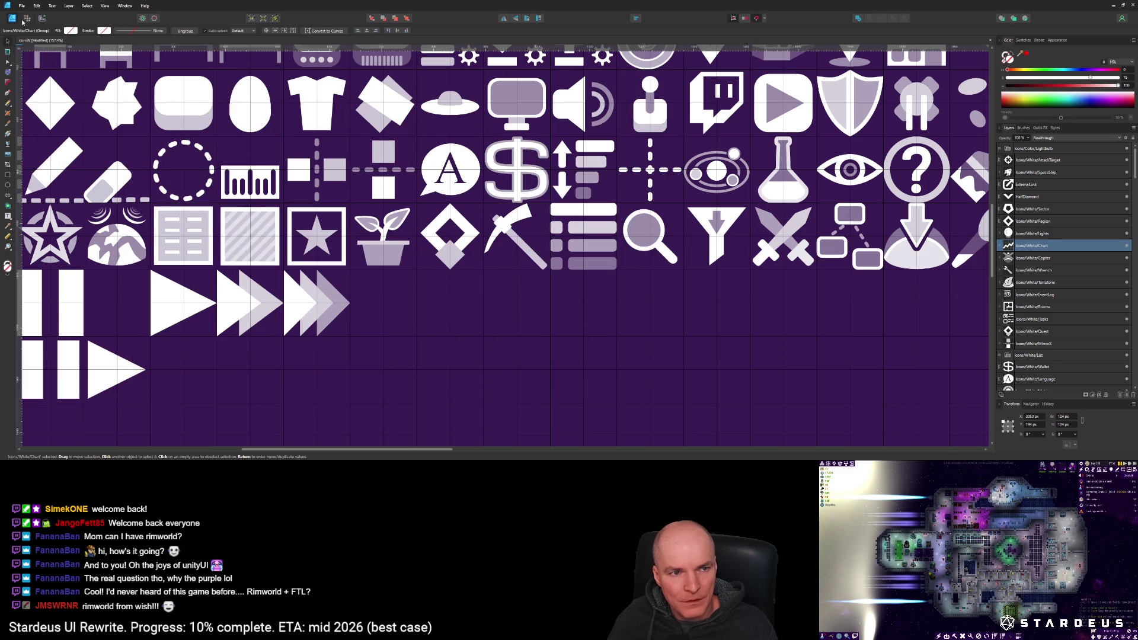
{"action": "left_click", "coordinate": [22, 6]}
{"action": "mouse_move", "coordinate": [29, 51]}
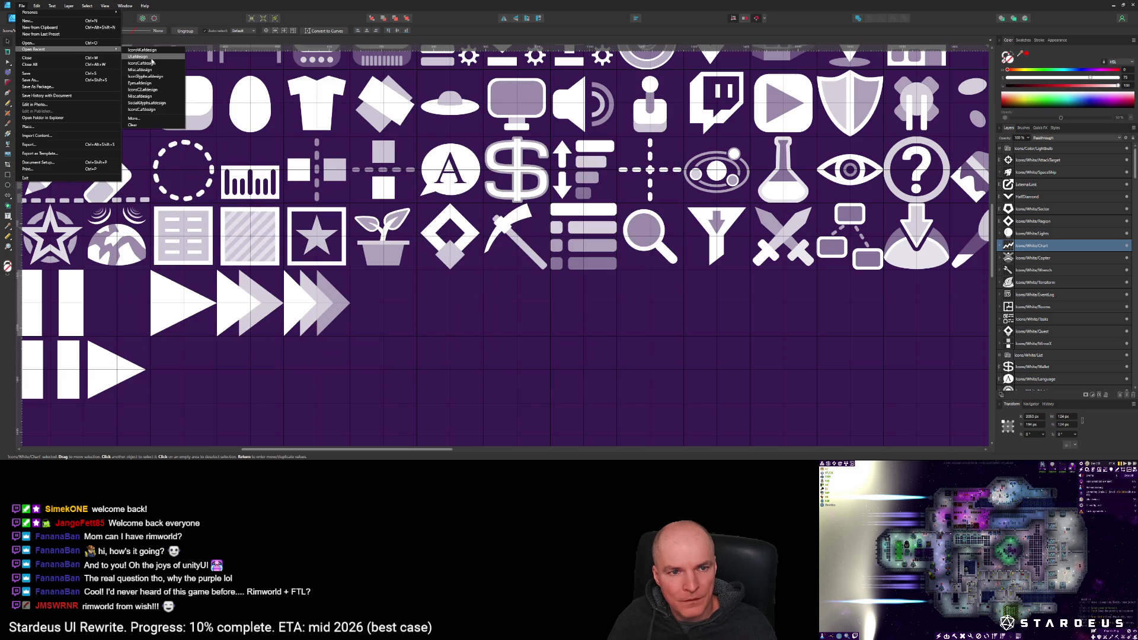
{"action": "left_click", "coordinate": [141, 63]}
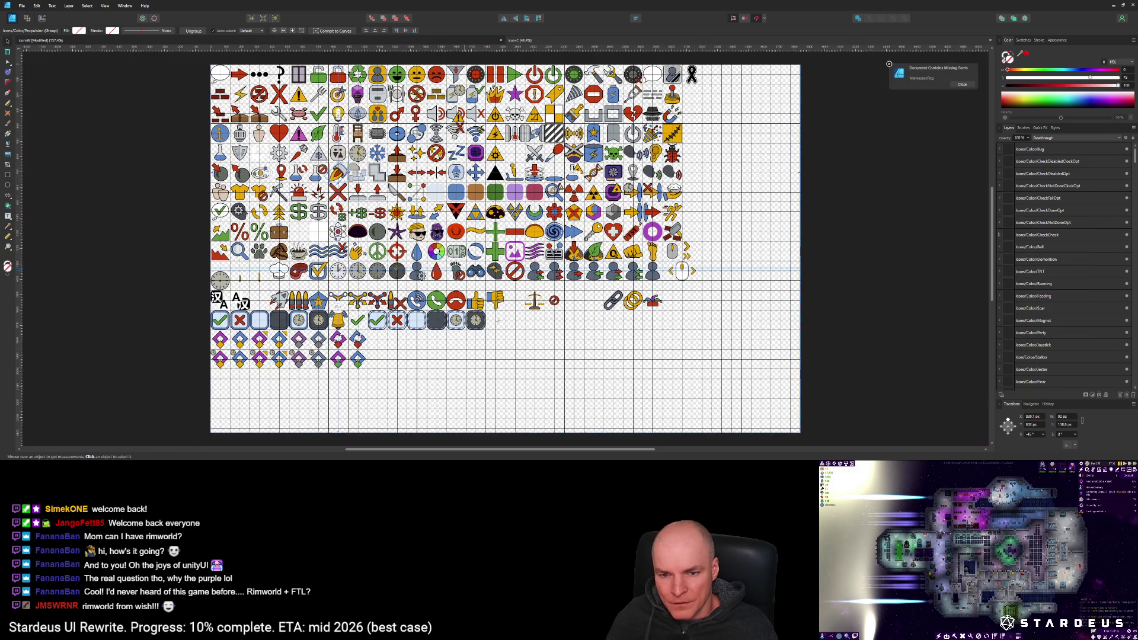
{"action": "scroll", "coordinate": [504, 319], "scroll_direction": "up", "scroll_amount": 5}
{"action": "scroll", "coordinate": [472, 297], "scroll_direction": "down", "scroll_amount": 2}
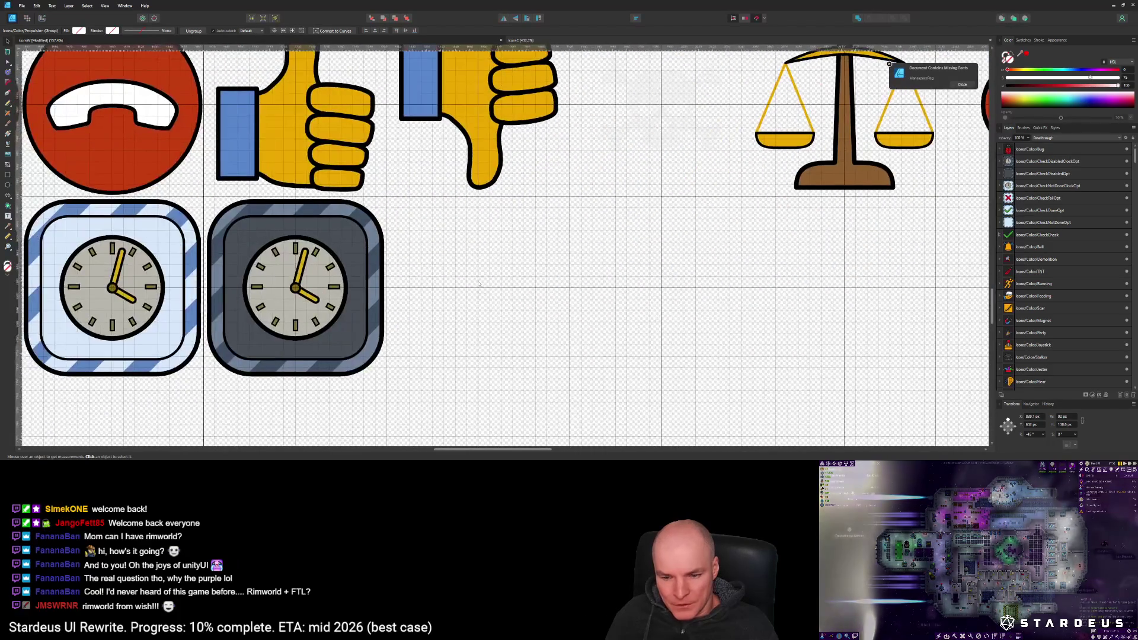
{"action": "left_click", "coordinate": [7, 175]}
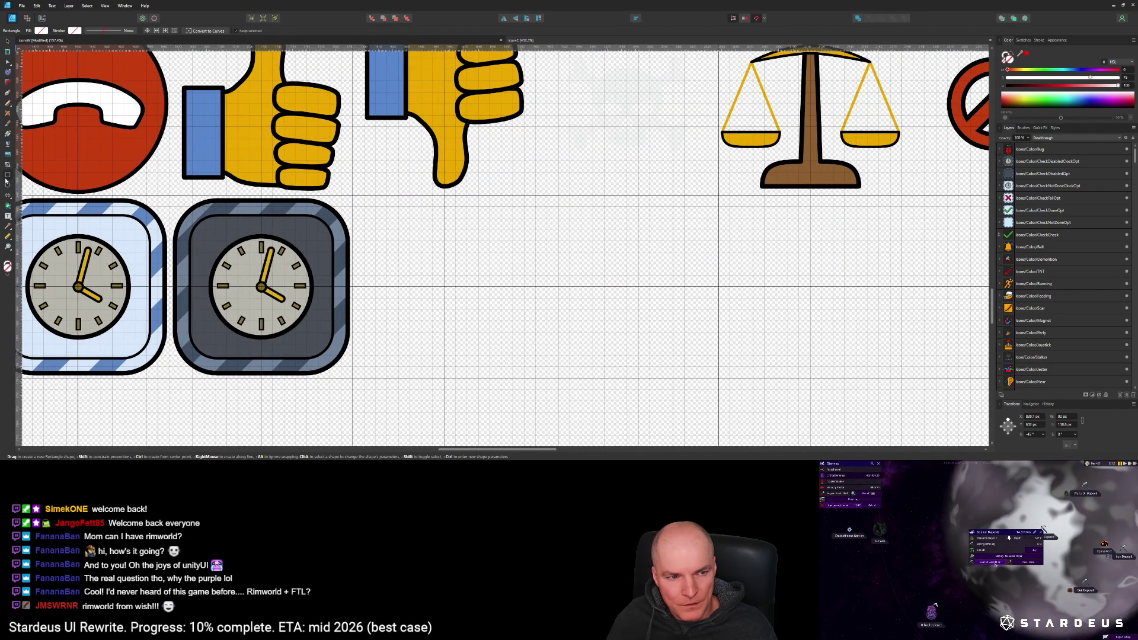
Step: Draw a six-sided polygon beside the clock tiles and nudge it into line with them
{"action": "left_click", "coordinate": [8, 197]}
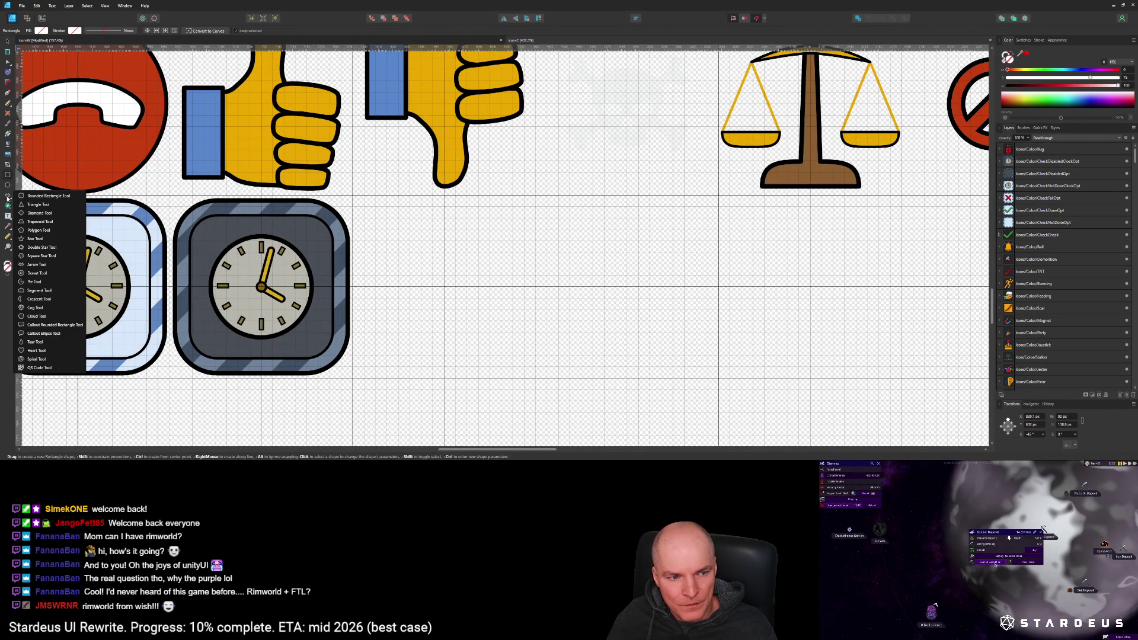
{"action": "left_click", "coordinate": [38, 230]}
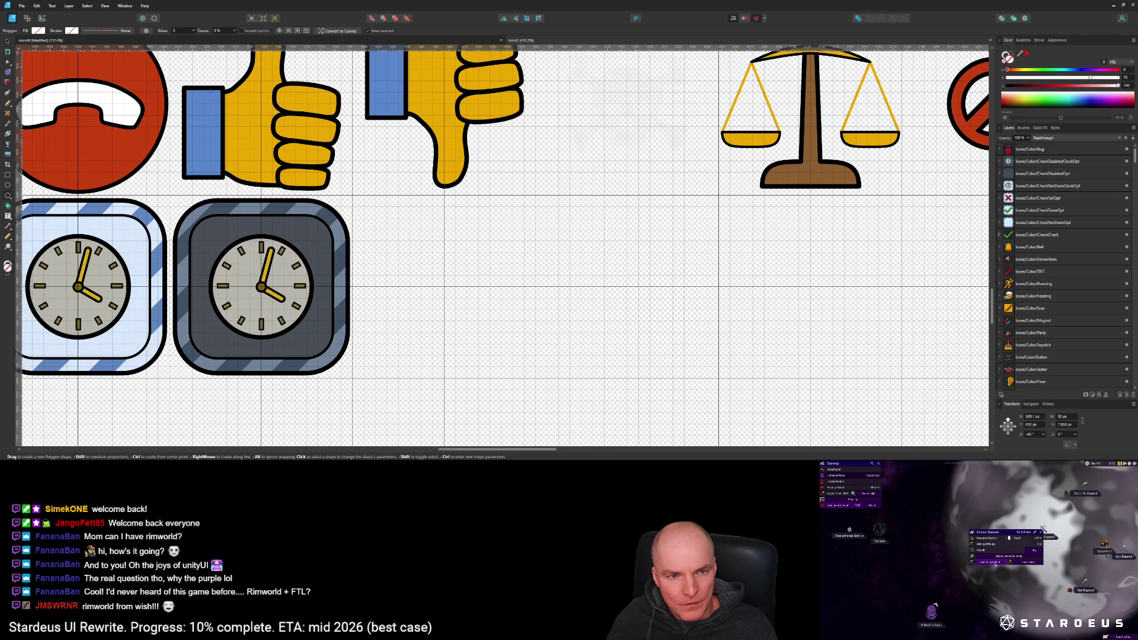
{"action": "left_click", "coordinate": [193, 31]}
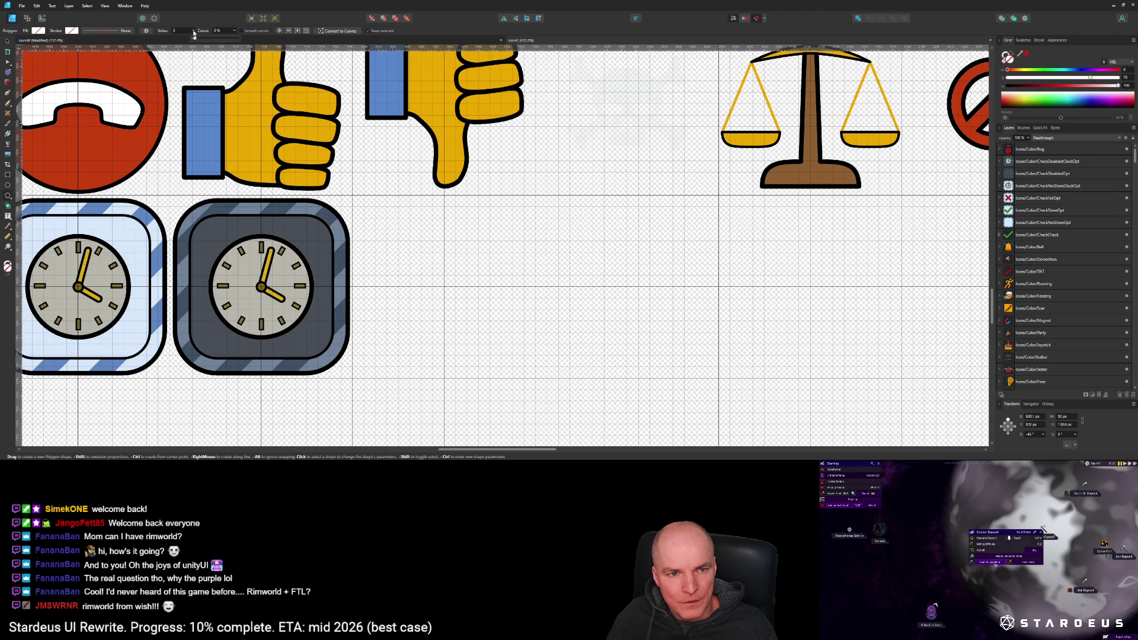
{"action": "type", "text": "6"}
{"action": "left_click_drag", "start_coordinate": [386, 215], "coordinate": [548, 381]}
{"action": "key", "text": "v"}
{"action": "left_click_drag", "start_coordinate": [463, 287], "coordinate": [436, 273]}
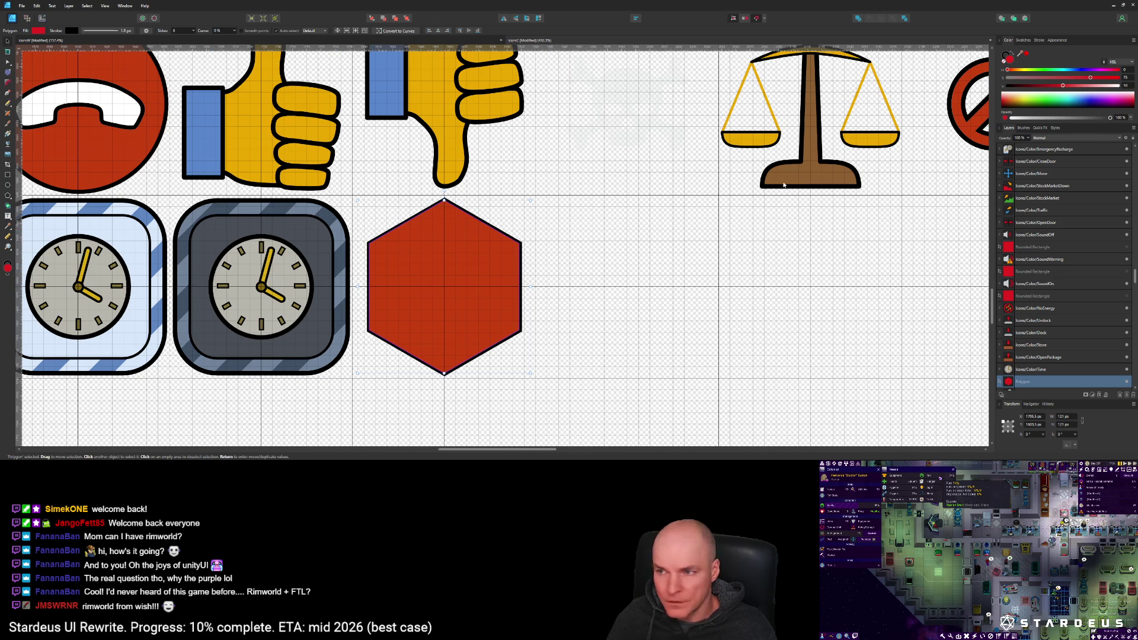
Step: Give the hexagon a 3.2 px outline aligned inside its edge
{"action": "left_click", "coordinate": [1040, 41]}
{"action": "left_click", "coordinate": [1127, 61]}
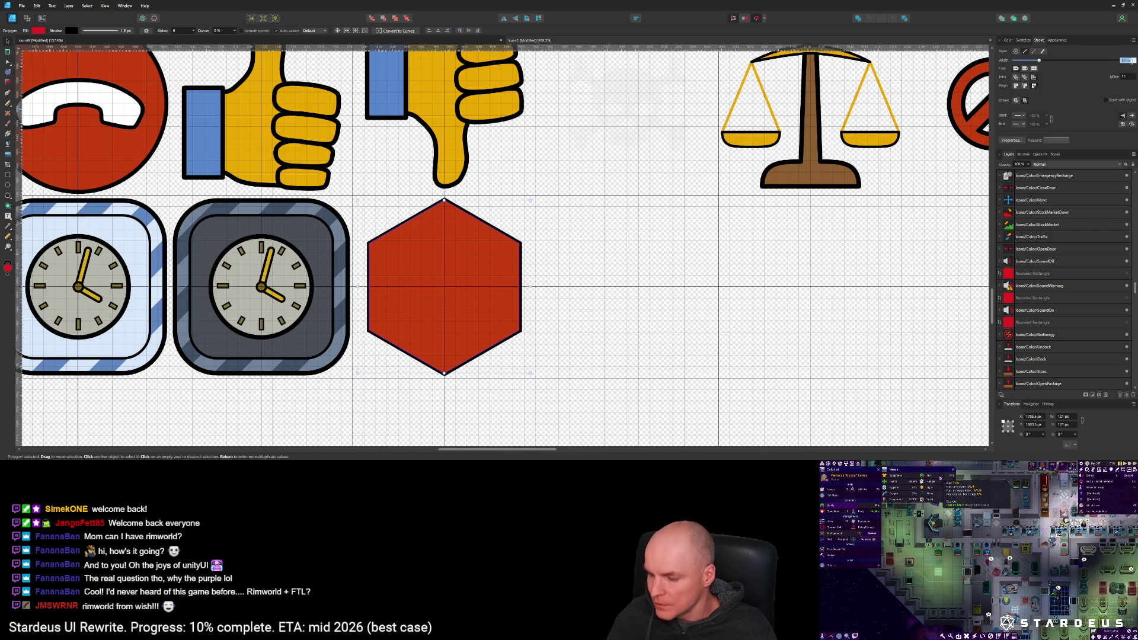
{"action": "type", "text": "3.2"}
{"action": "key", "text": "Return"}
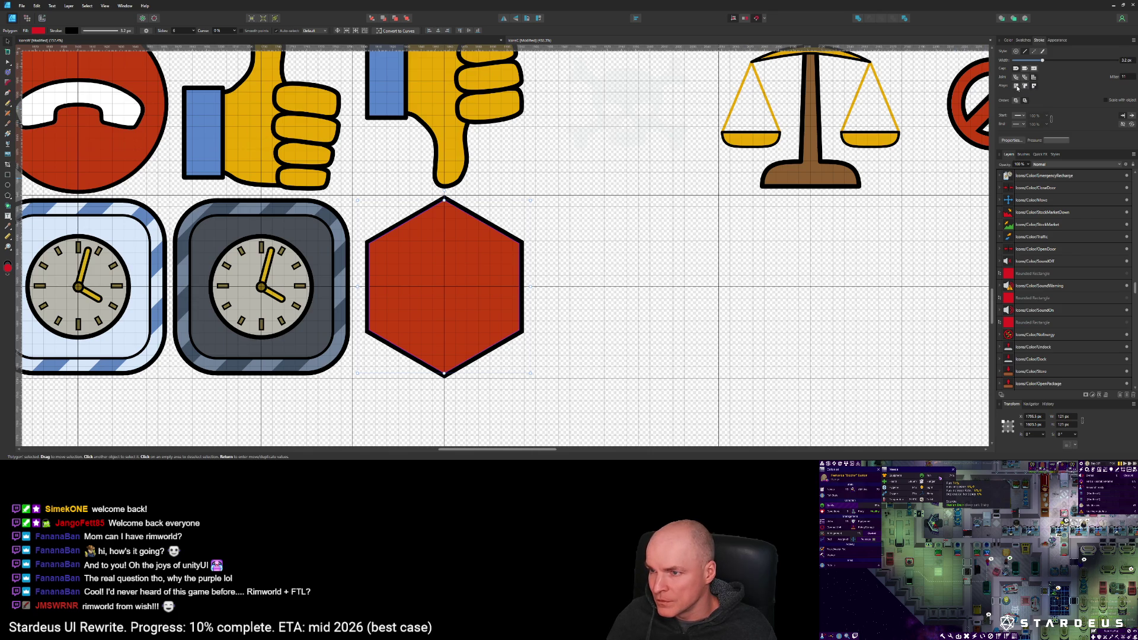
{"action": "left_click", "coordinate": [1016, 87]}
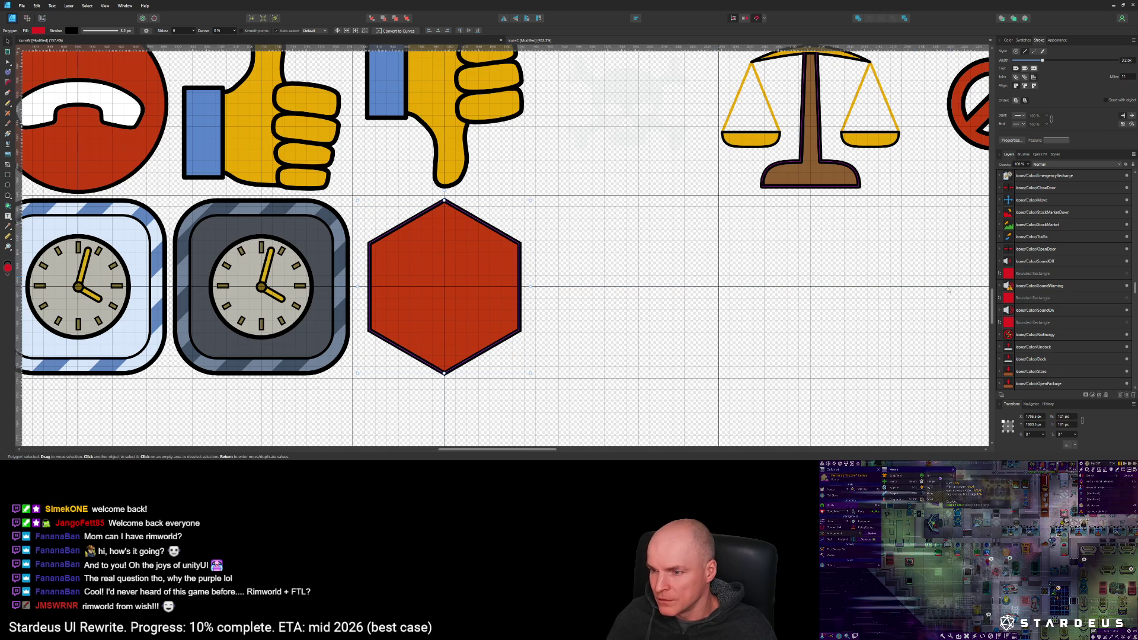
Step: Move the hexagon to the front of the layer stack
{"action": "scroll", "coordinate": [1053, 243], "scroll_direction": "up", "scroll_amount": 10}
{"action": "scroll", "coordinate": [1052, 244], "scroll_direction": "up", "scroll_amount": 3}
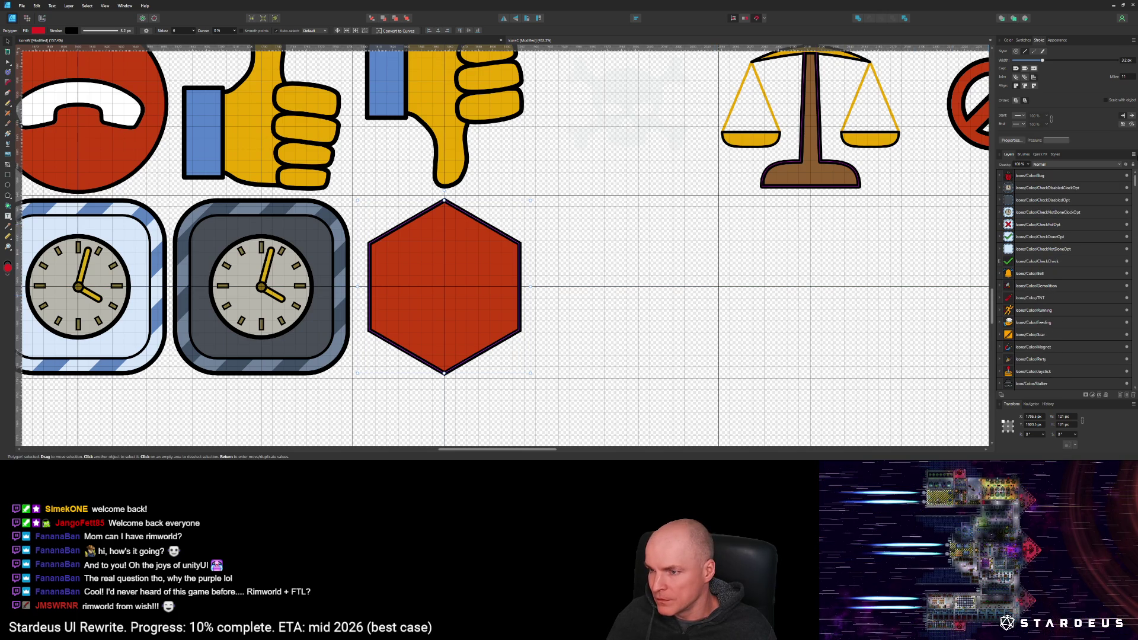
{"action": "left_click", "coordinate": [407, 19]}
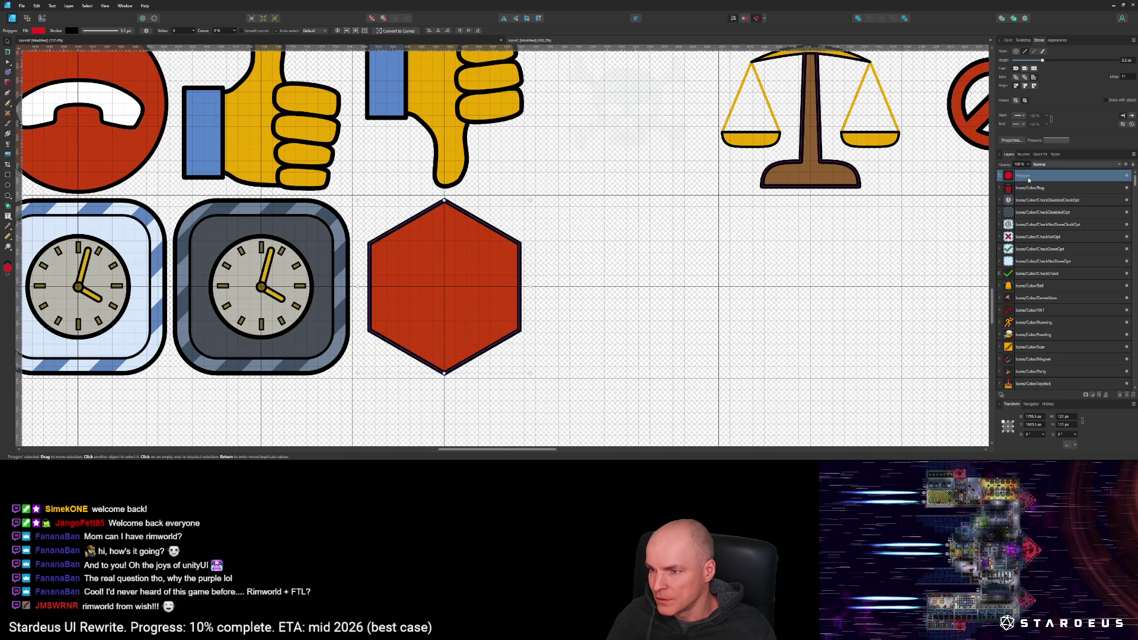
{"action": "double_click", "coordinate": [1028, 178]}
{"action": "key", "text": "Escape"}
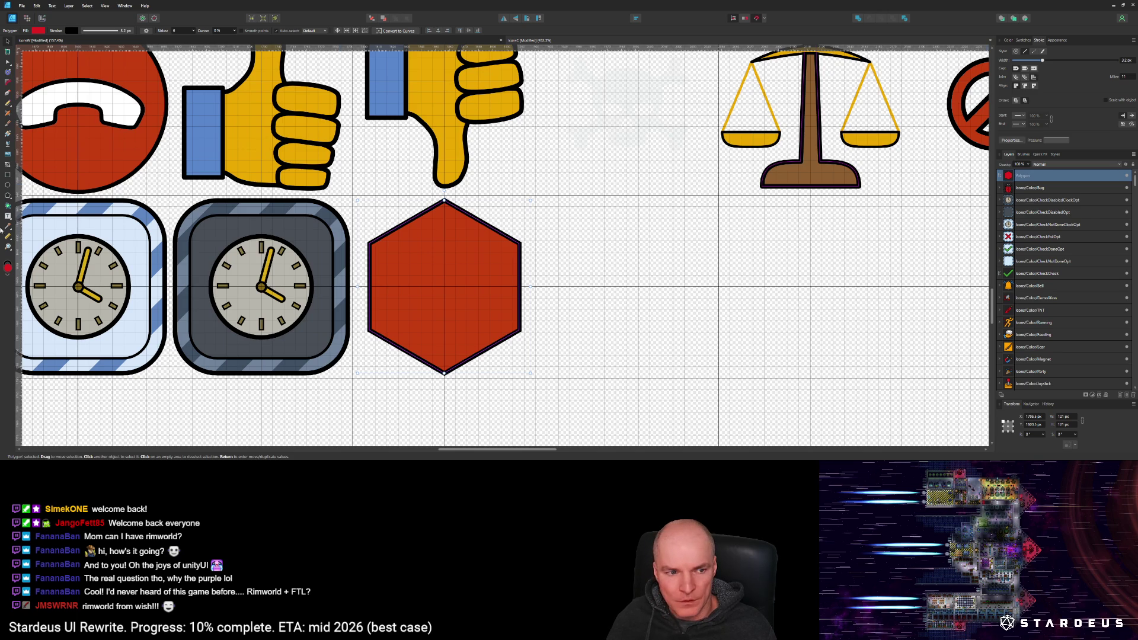
Step: Sample white with the Colour Picker as the hexagon's new fill
{"action": "key", "text": "i"}
{"action": "left_click", "coordinate": [136, 243]}
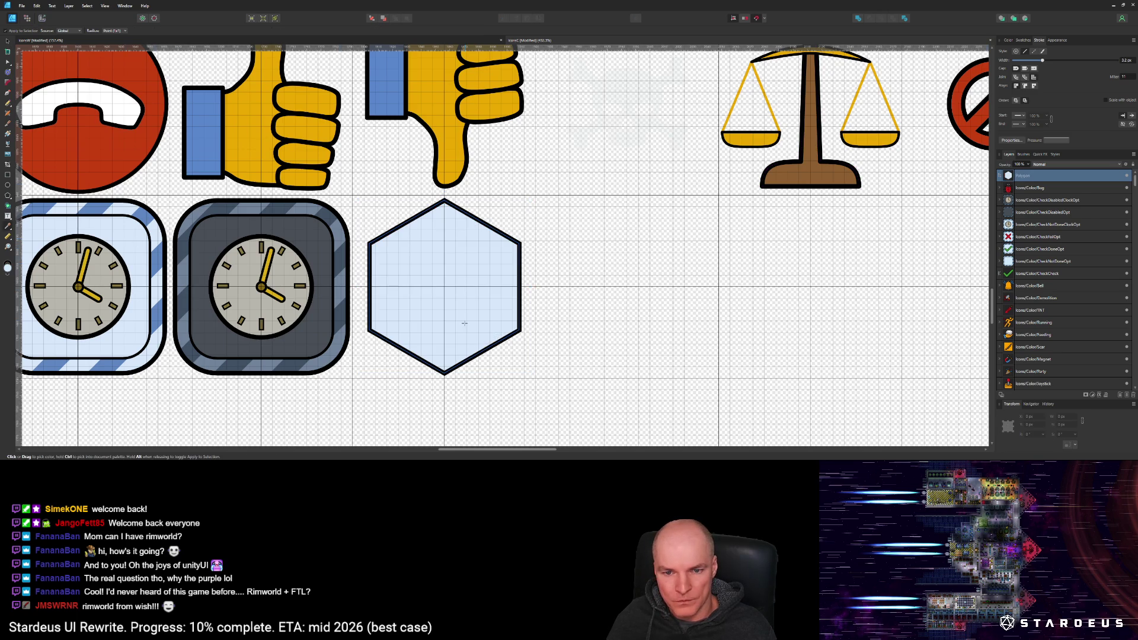
{"action": "scroll", "coordinate": [464, 323], "scroll_direction": "down", "scroll_amount": 5}
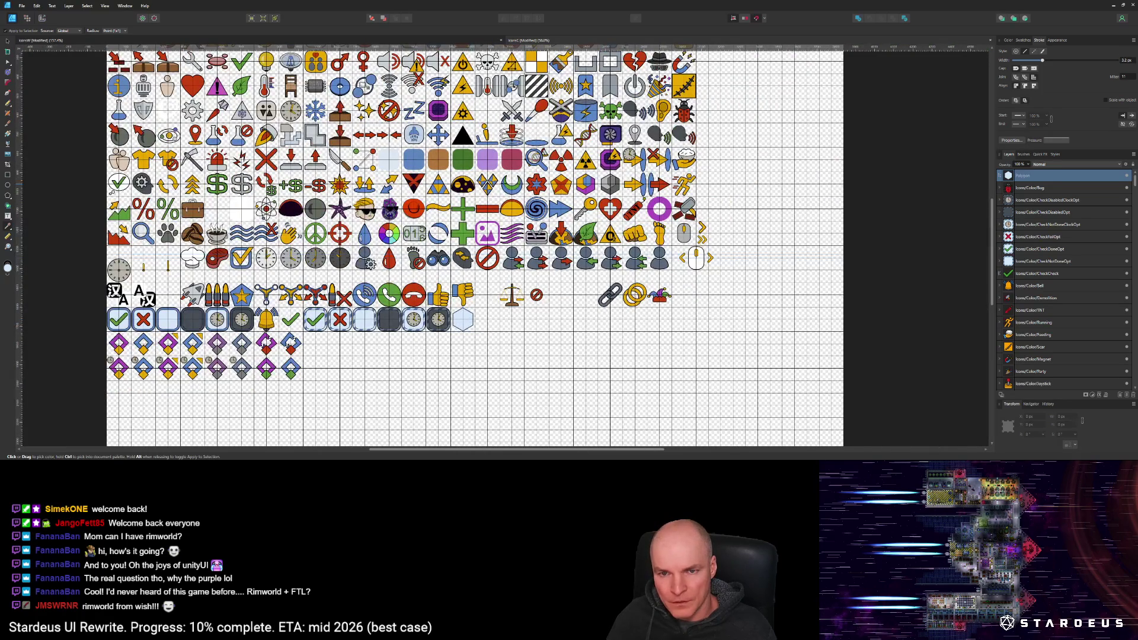
{"action": "scroll", "coordinate": [699, 264], "scroll_direction": "up", "scroll_amount": 3}
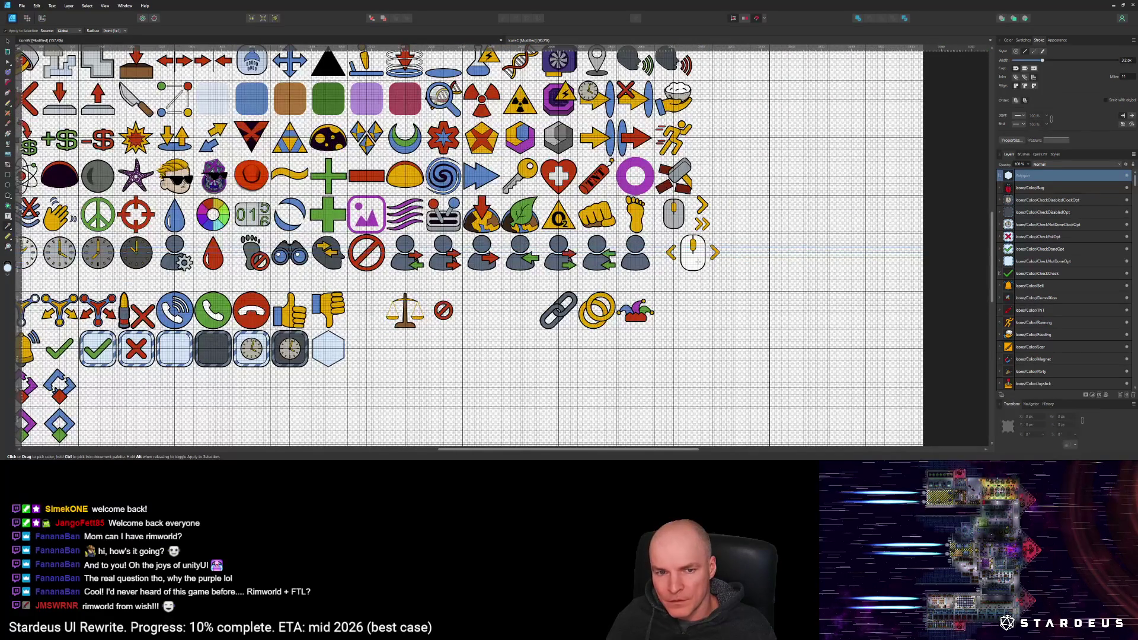
{"action": "scroll", "coordinate": [504, 246], "scroll_direction": "up", "scroll_amount": 2}
{"action": "scroll", "coordinate": [504, 246], "scroll_direction": "left", "scroll_amount": 4}
{"action": "scroll", "coordinate": [475, 317], "scroll_direction": "down", "scroll_amount": 3}
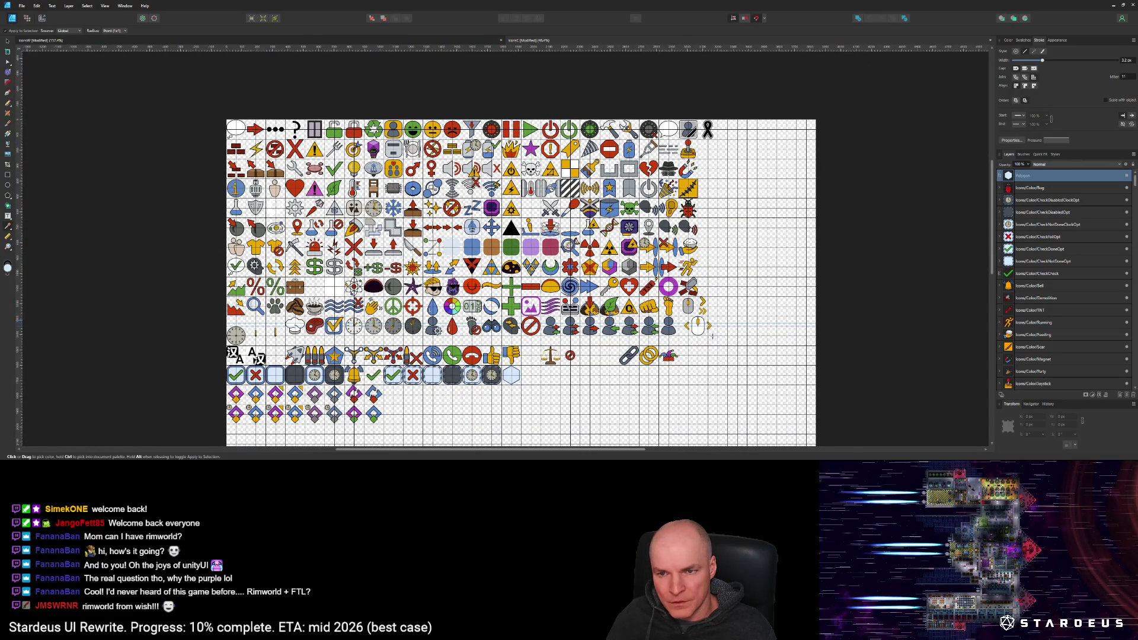
{"action": "scroll", "coordinate": [511, 371], "scroll_direction": "up", "scroll_amount": 8}
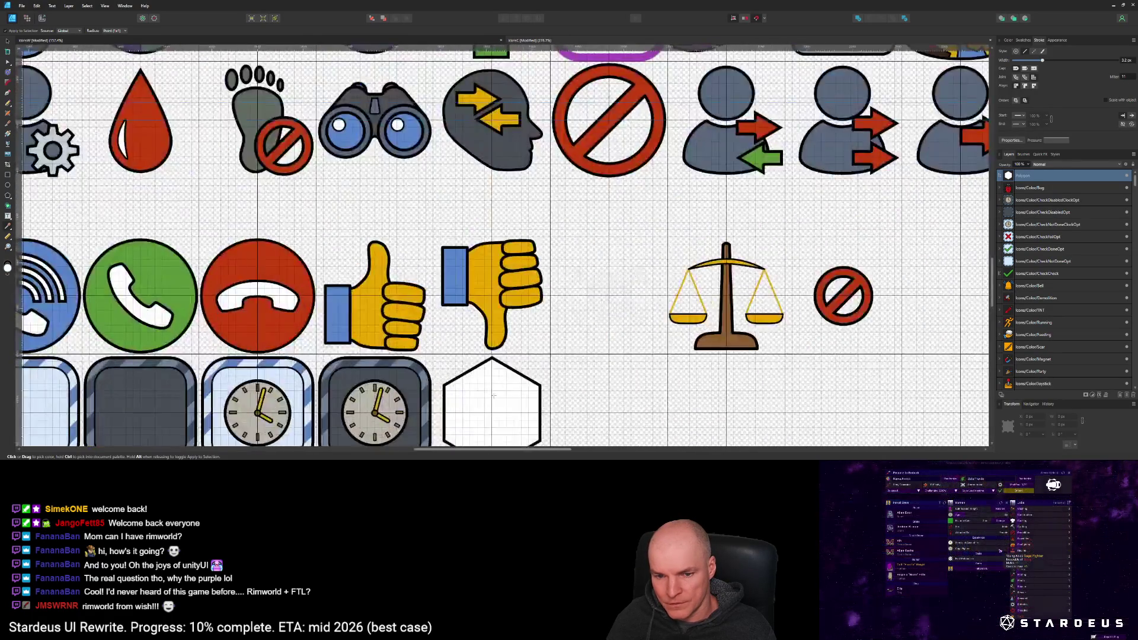
{"action": "scroll", "coordinate": [472, 297], "scroll_direction": "down", "scroll_amount": 2}
{"action": "scroll", "coordinate": [473, 308], "scroll_direction": "up", "scroll_amount": 3}
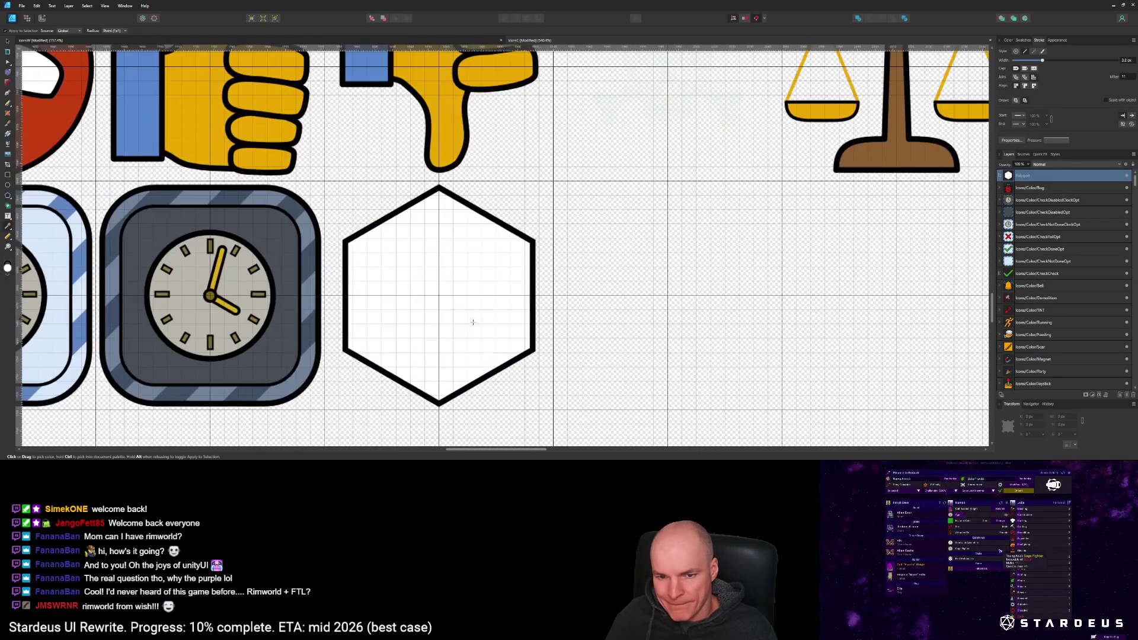
Step: Duplicate the hexagon's Polygon layer
{"action": "left_click", "coordinate": [1029, 176]}
{"action": "left_click", "coordinate": [1030, 178]}
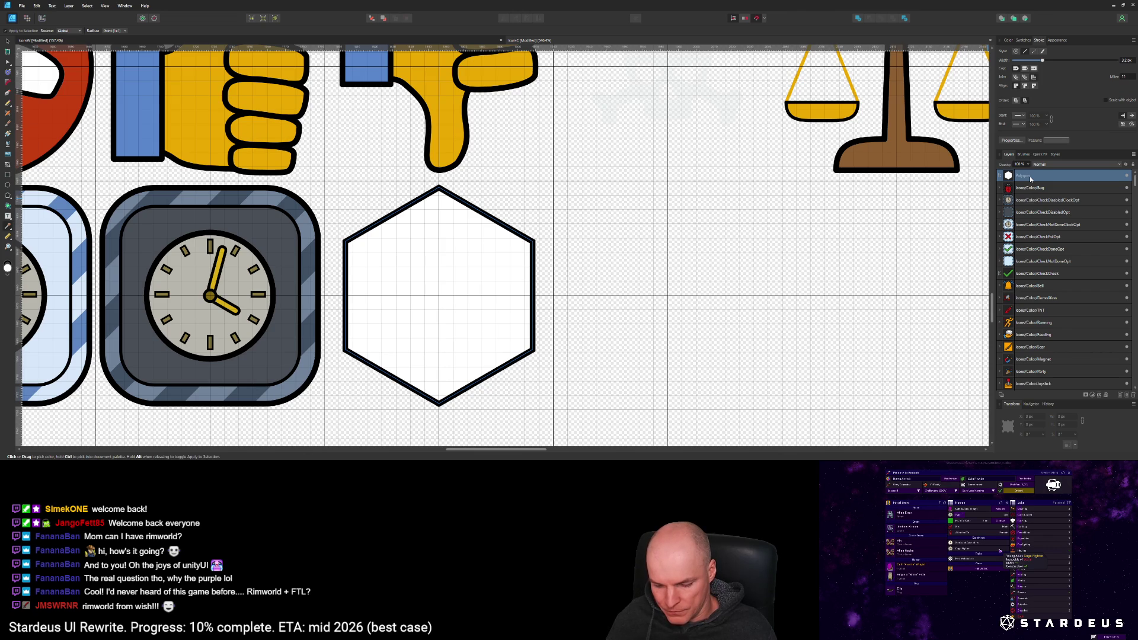
{"action": "key", "text": "ctrl+j"}
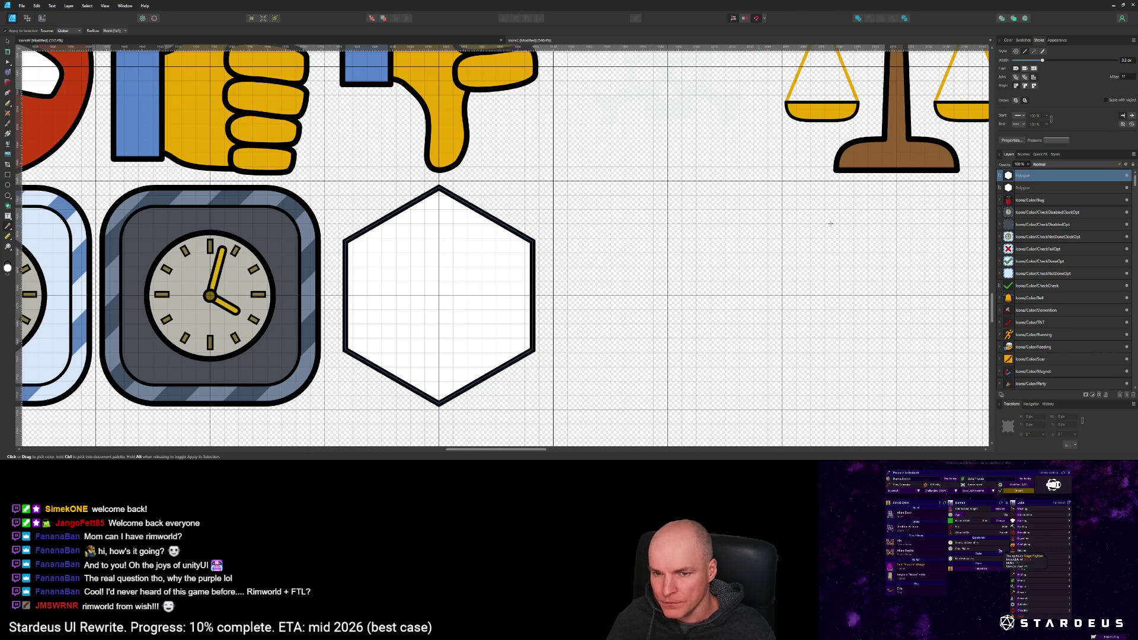
Step: Raise a hexagon copy over the upper half and clip it inside the original hexagon
{"action": "double_click", "coordinate": [1018, 177]}
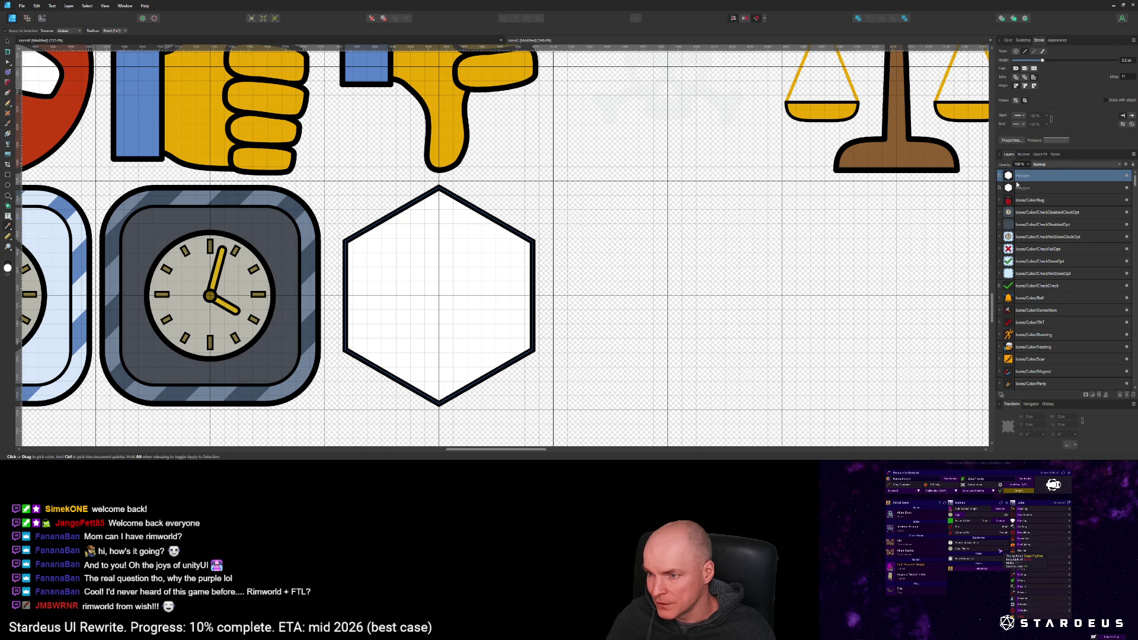
{"action": "mouse_move", "coordinate": [1008, 189]}
{"action": "left_mouse_down"}
{"action": "mouse_move", "coordinate": [1010, 177]}
{"action": "mouse_move", "coordinate": [1011, 188]}
{"action": "left_mouse_up"}
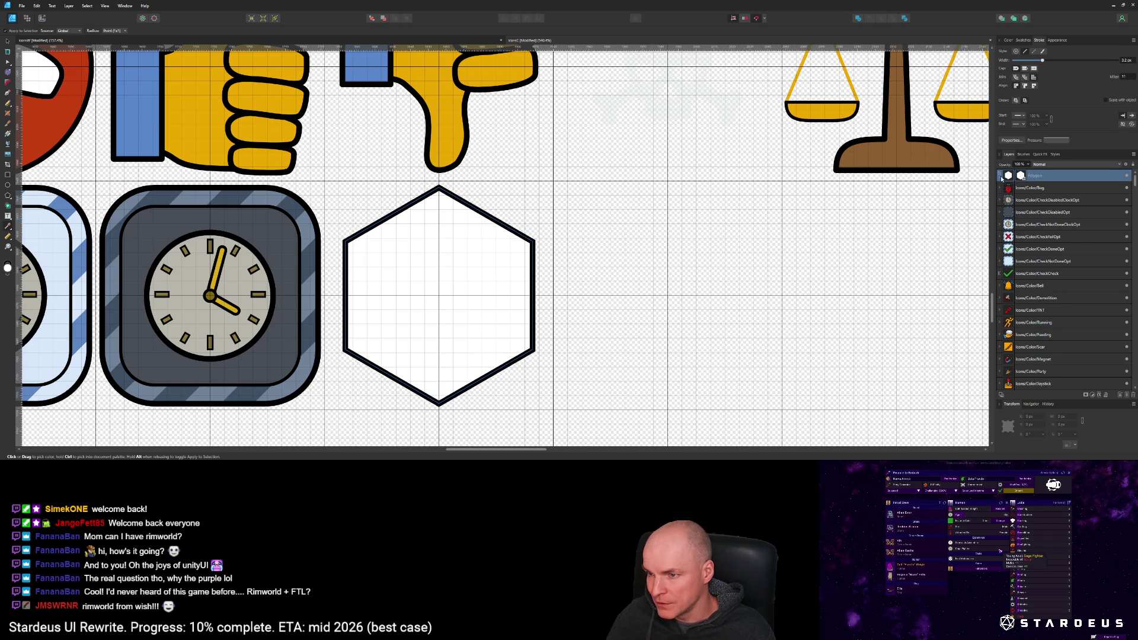
{"action": "key", "text": "ctrl+z"}
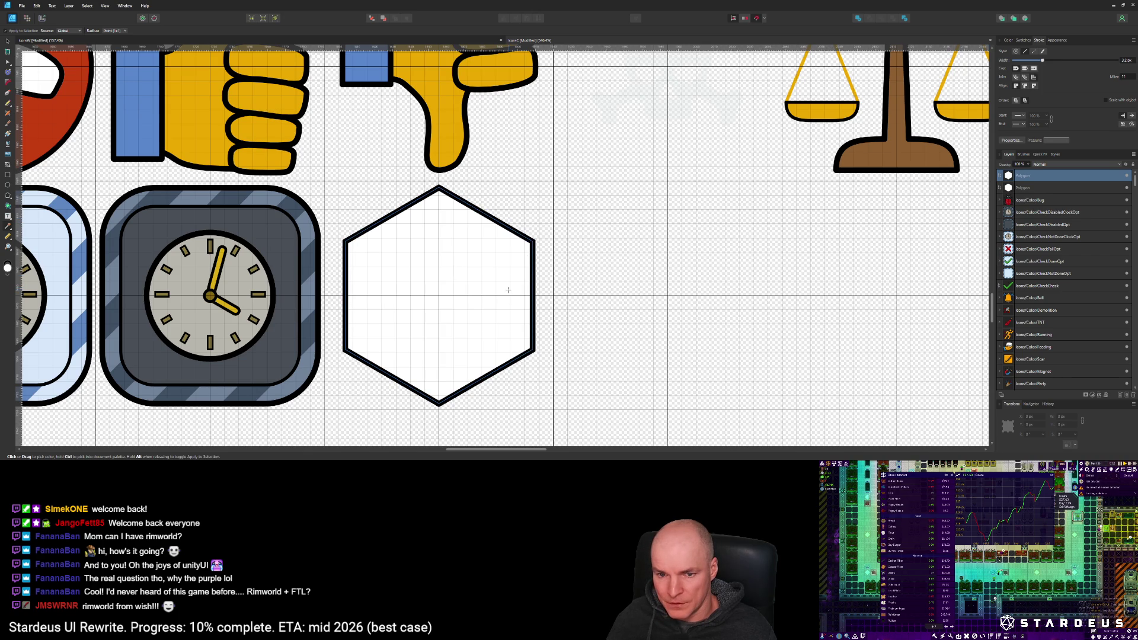
{"action": "key", "text": "v"}
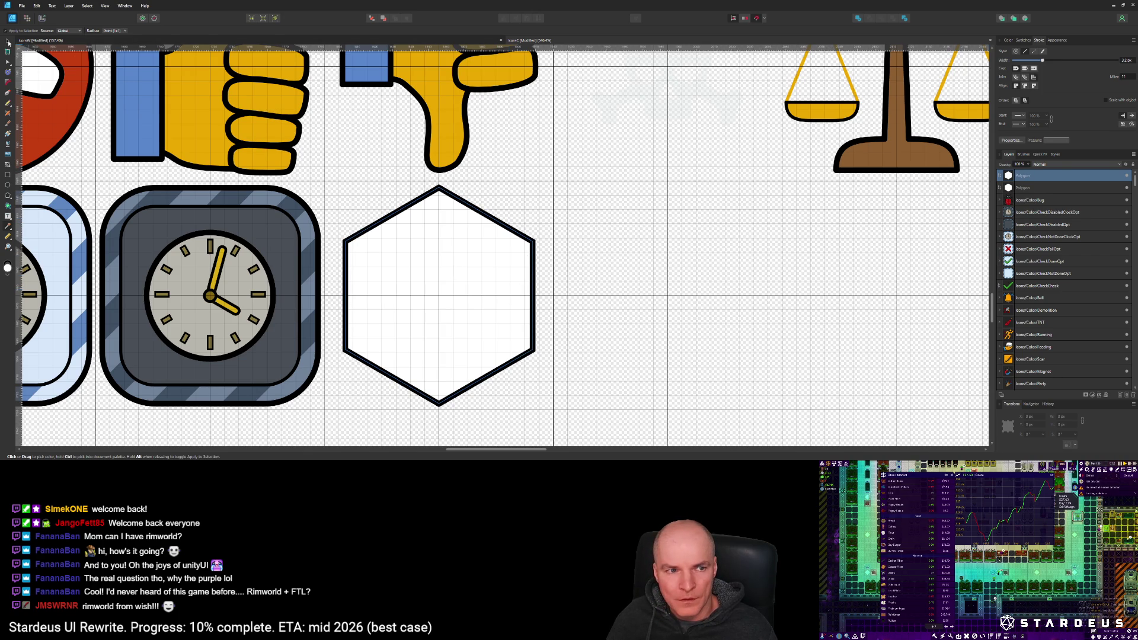
{"action": "mouse_move", "coordinate": [506, 263]}
{"action": "left_mouse_down"}
{"action": "mouse_move", "coordinate": [502, 279]}
{"action": "mouse_move", "coordinate": [506, 139]}
{"action": "mouse_move", "coordinate": [506, 157]}
{"action": "left_mouse_up"}
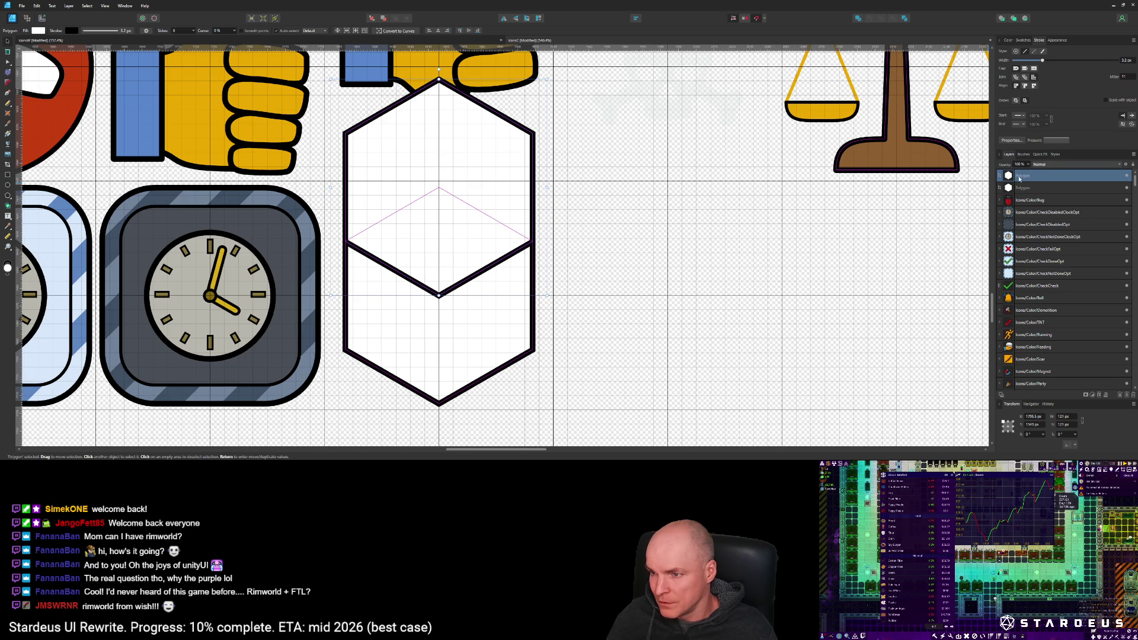
{"action": "left_click_drag", "start_coordinate": [1017, 180], "coordinate": [1009, 190]}
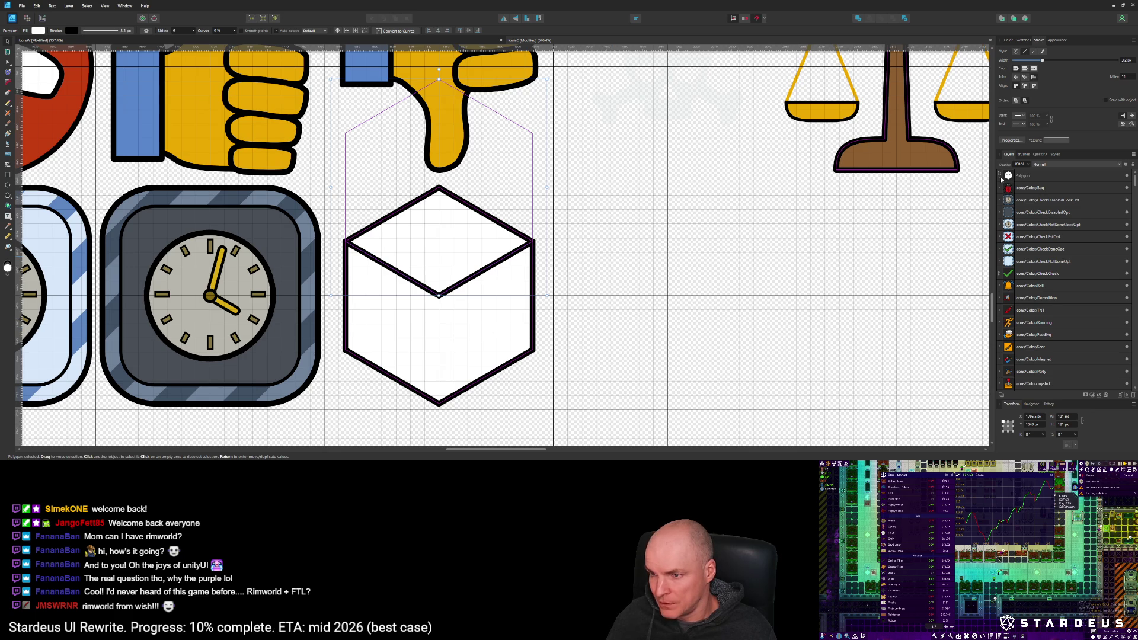
Step: Duplicate the hexagon again and offset the copy down-right to form the right face
{"action": "key", "text": "ctrl+j"}
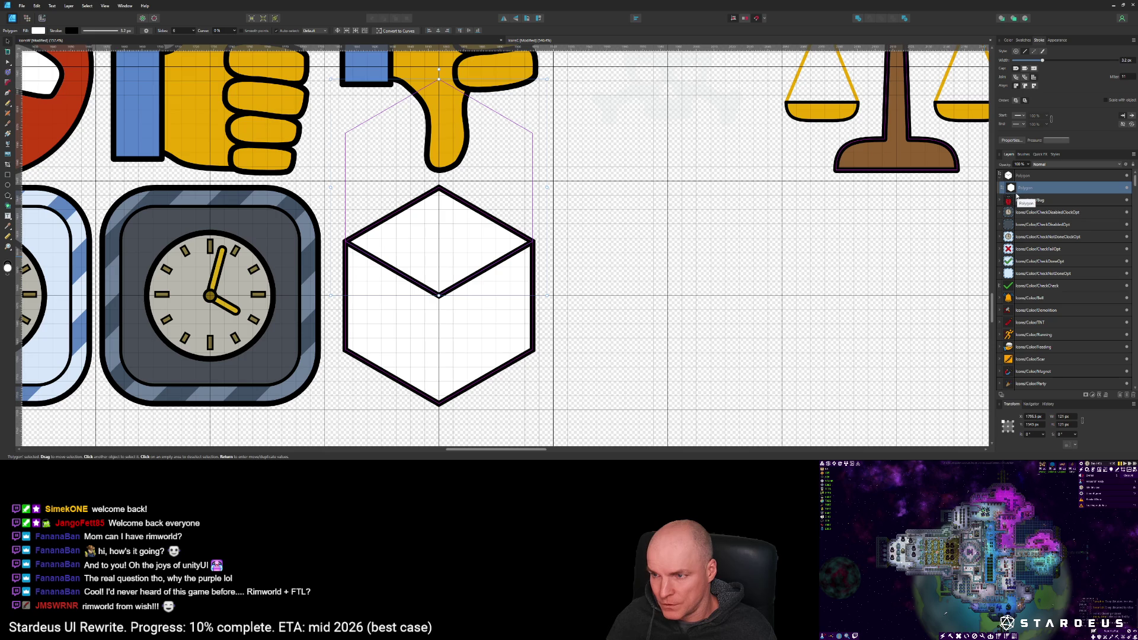
{"action": "key", "text": "ctrl+j"}
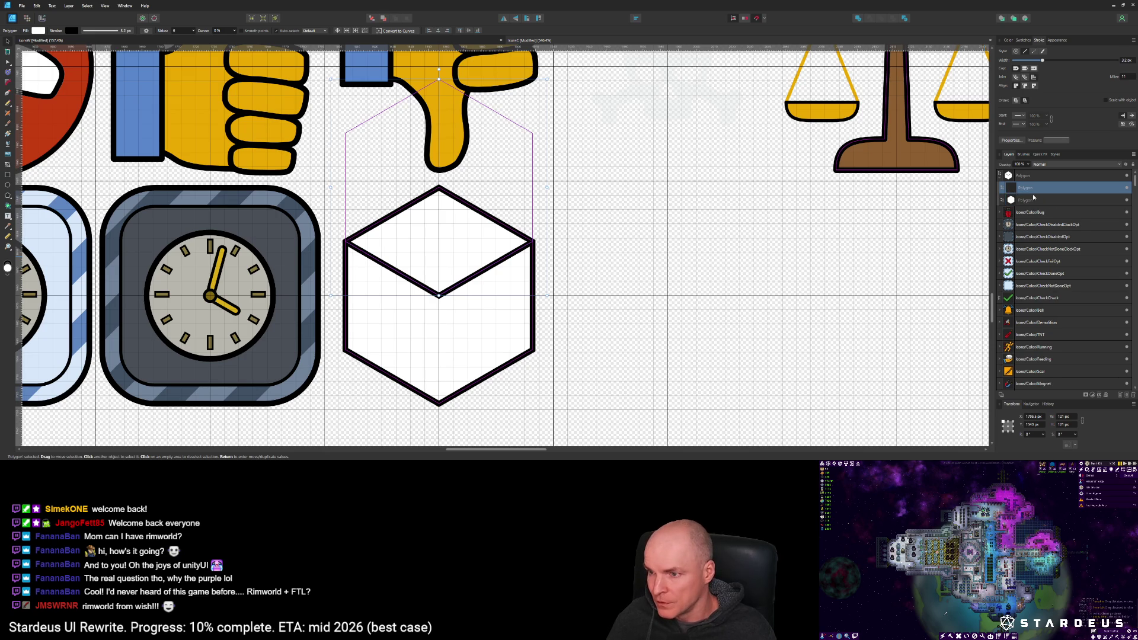
{"action": "left_click_drag", "start_coordinate": [476, 204], "coordinate": [569, 375]}
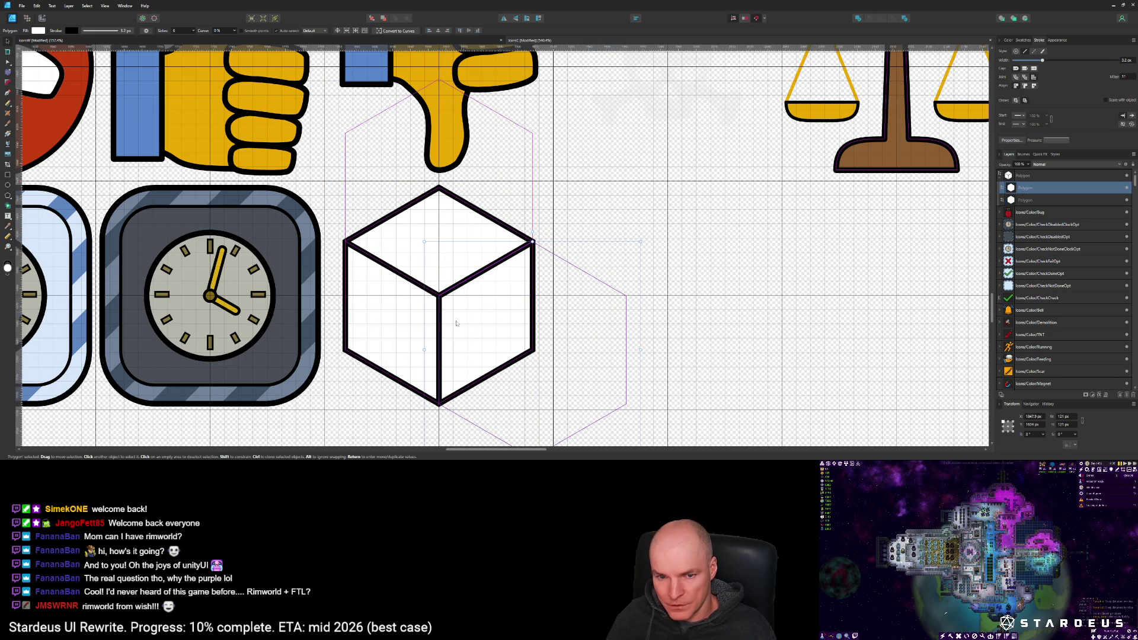
{"action": "scroll", "coordinate": [441, 397], "scroll_direction": "up", "scroll_amount": 6}
{"action": "scroll", "coordinate": [438, 392], "scroll_direction": "down", "scroll_amount": 4}
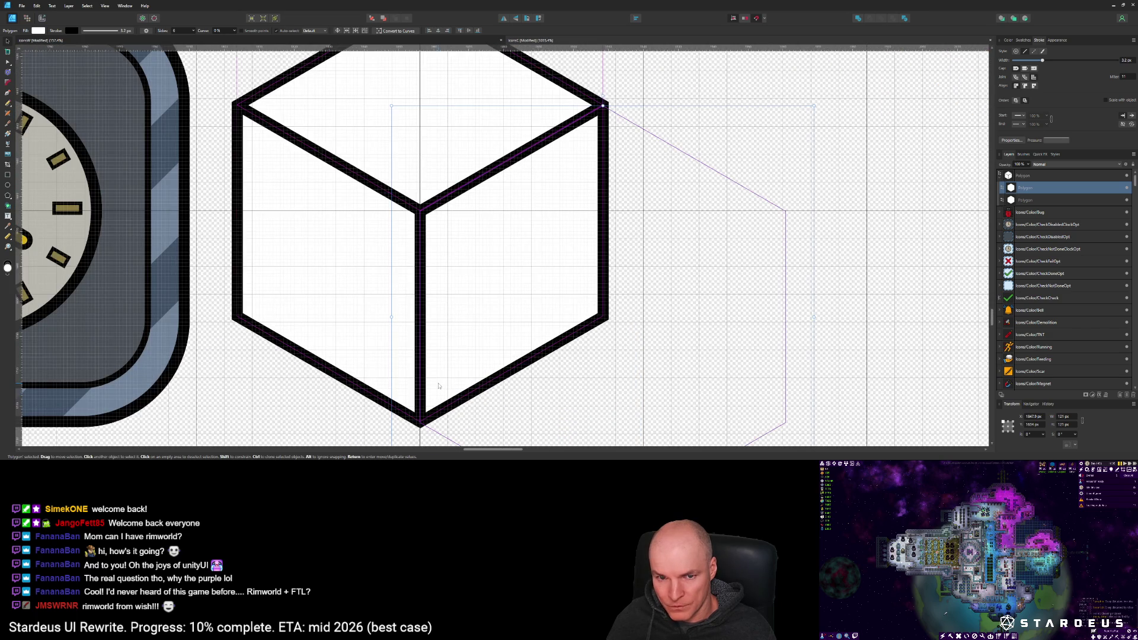
Step: Nudge the right-face Polygon copy down so its corner meets the cube's right vertex
{"action": "scroll", "coordinate": [439, 386], "scroll_direction": "down", "scroll_amount": 2}
{"action": "scroll", "coordinate": [442, 250], "scroll_direction": "up", "scroll_amount": 5}
{"action": "key", "text": "Down"}
{"action": "key", "text": "ctrl+z"}
{"action": "key", "text": "ctrl+z"}
{"action": "key", "text": "ctrl+shift+z"}
{"action": "key", "text": "ctrl+shift+z"}
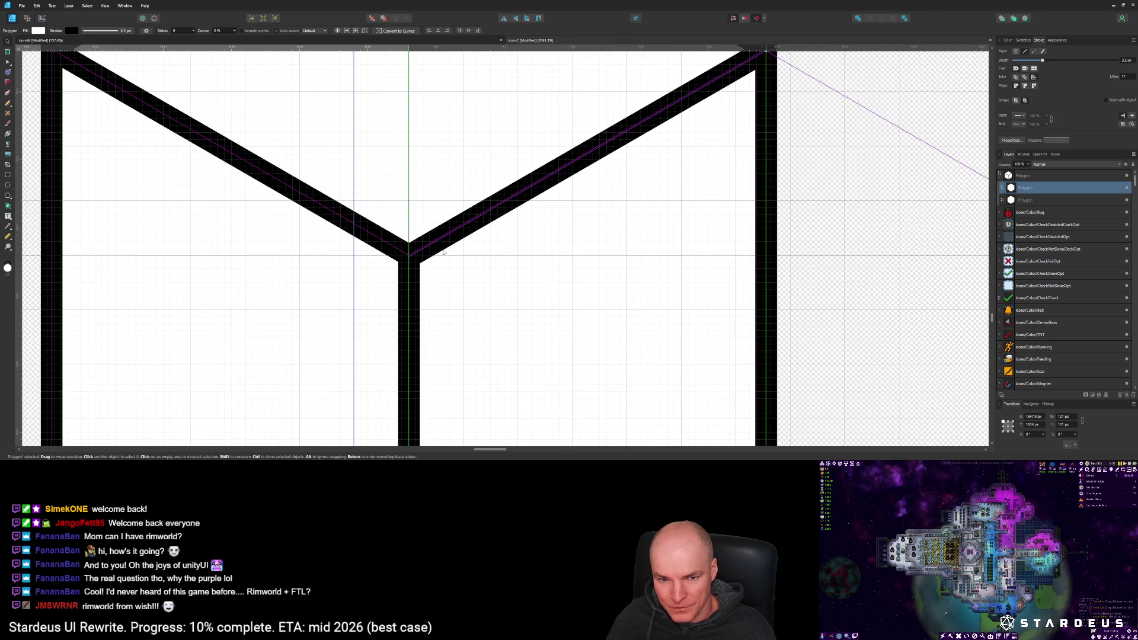
{"action": "scroll", "coordinate": [462, 249], "scroll_direction": "down", "scroll_amount": 3}
{"action": "scroll", "coordinate": [657, 121], "scroll_direction": "up", "scroll_amount": 6}
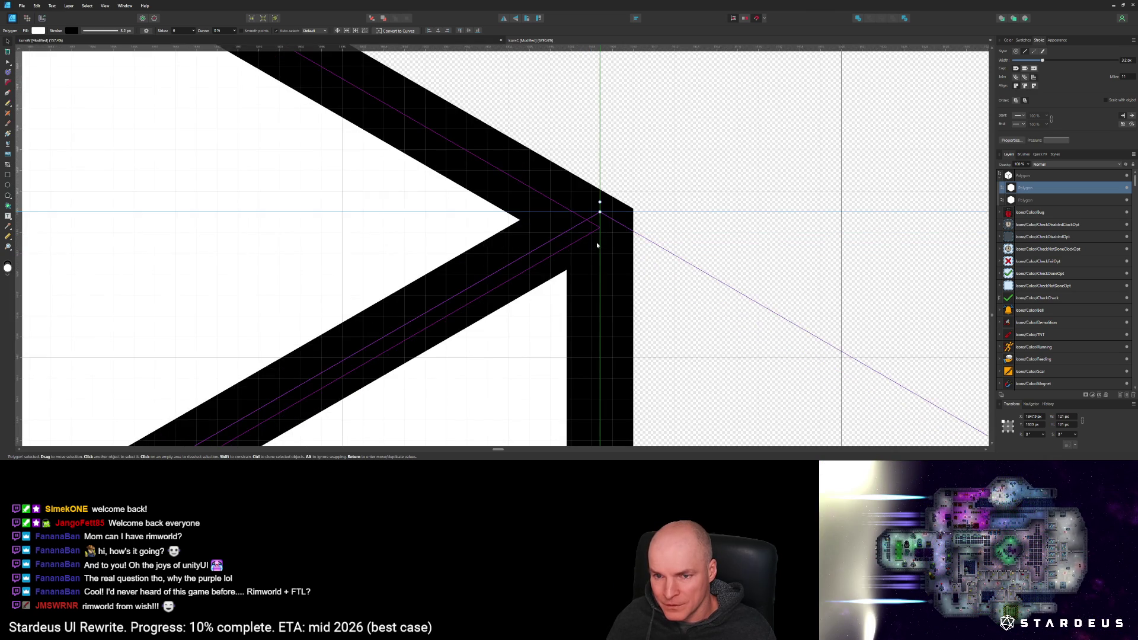
{"action": "key", "text": "ctrl+z"}
{"action": "key", "text": "ctrl+shift+z"}
{"action": "left_click", "coordinate": [105, 6]}
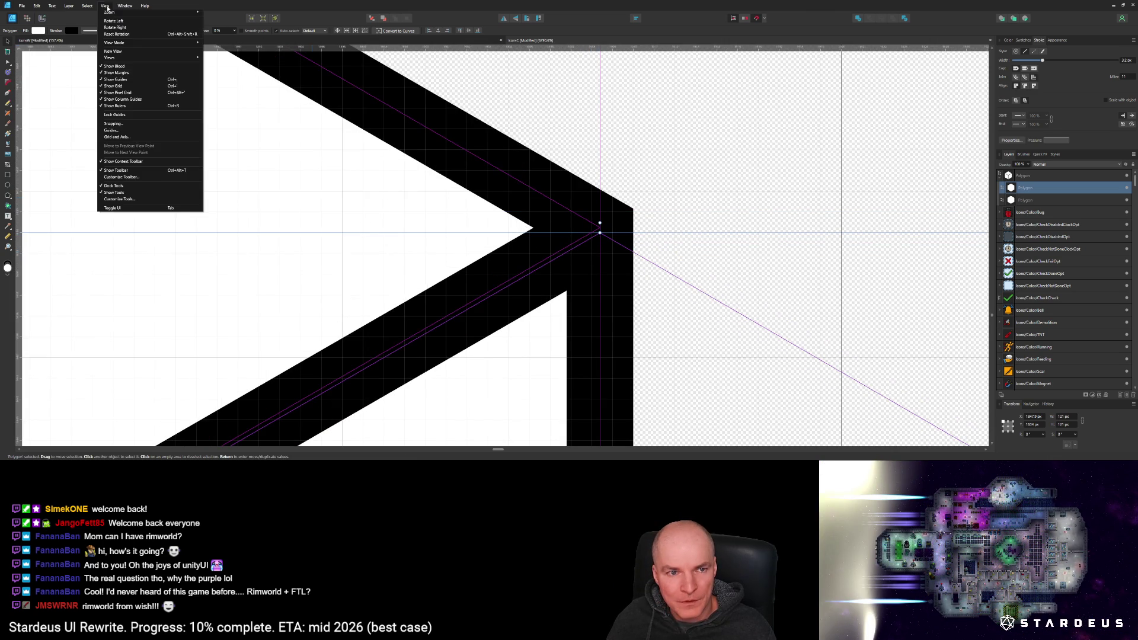
Step: Turn off Force pixel alignment and snap the cube's inner arm onto the outline corner
{"action": "left_click", "coordinate": [112, 123]}
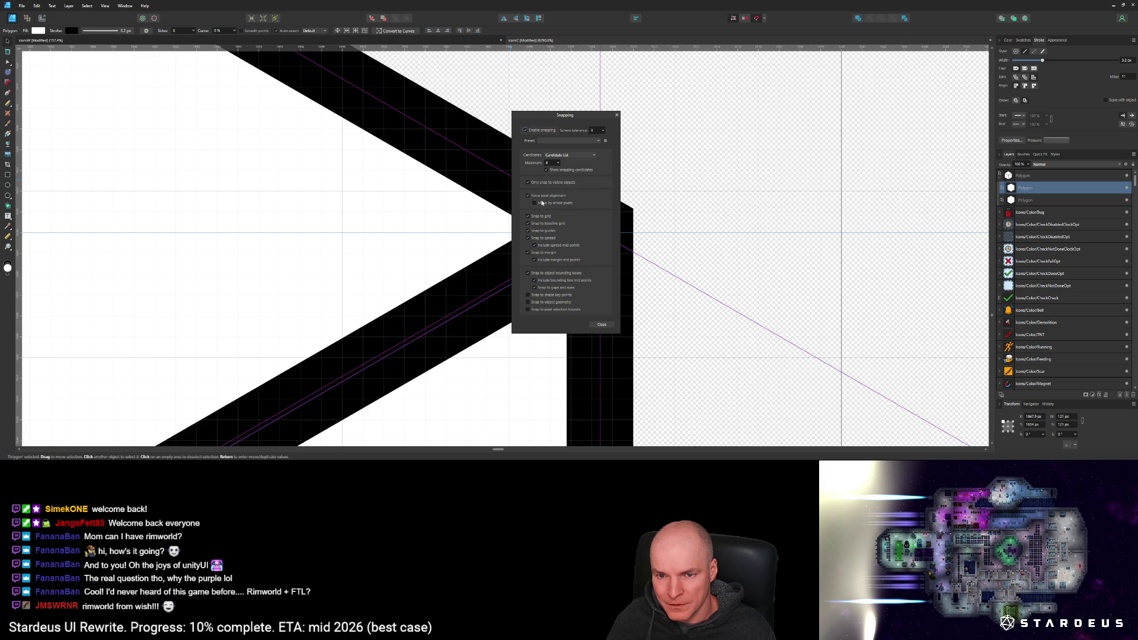
{"action": "left_click", "coordinate": [601, 324]}
{"action": "left_click_drag", "start_coordinate": [605, 300], "coordinate": [606, 294]}
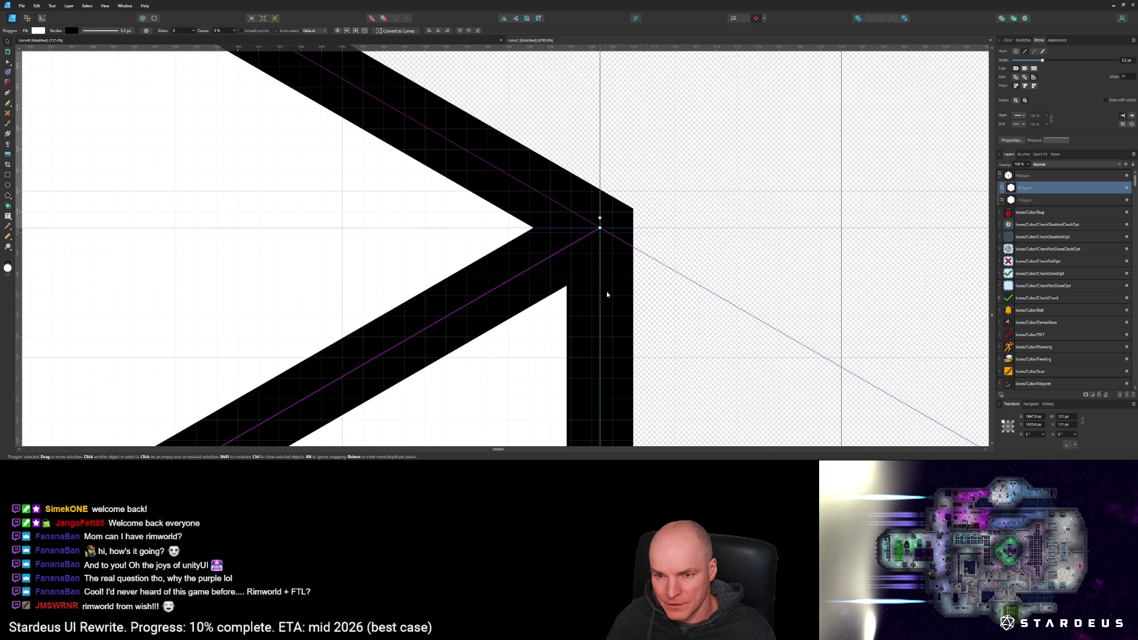
{"action": "scroll", "coordinate": [589, 318], "scroll_direction": "down", "scroll_amount": 7}
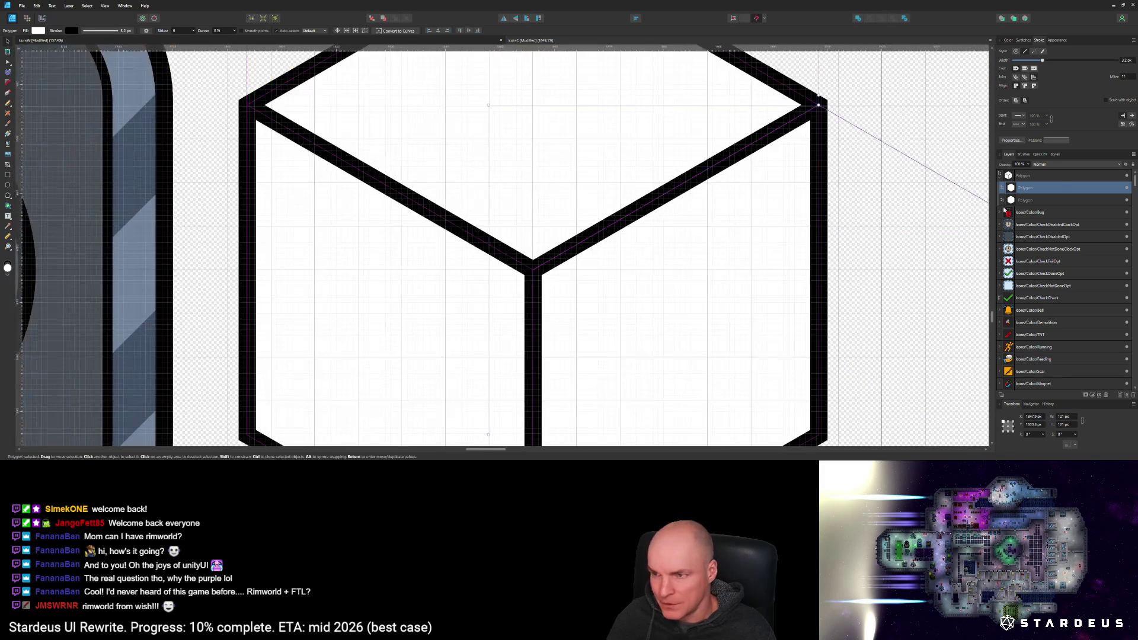
Step: Set the stroke width of both cube outline polygons to 1.8 px
{"action": "left_click", "coordinate": [1042, 200], "text": "shift"}
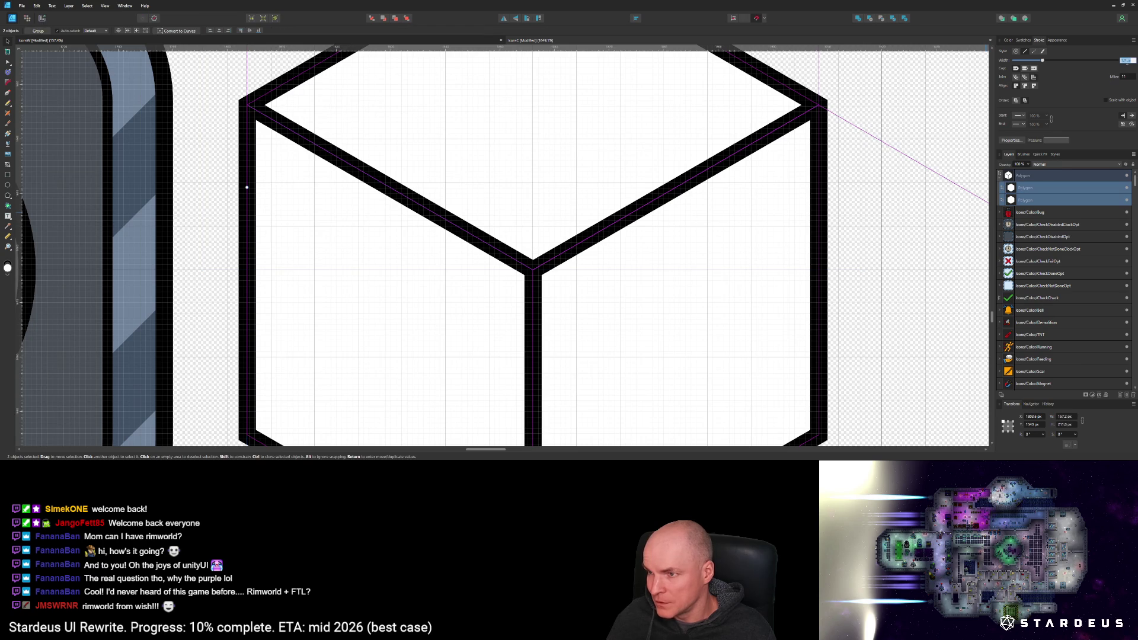
{"action": "type", "text": "1.8"}
{"action": "key", "text": "Return"}
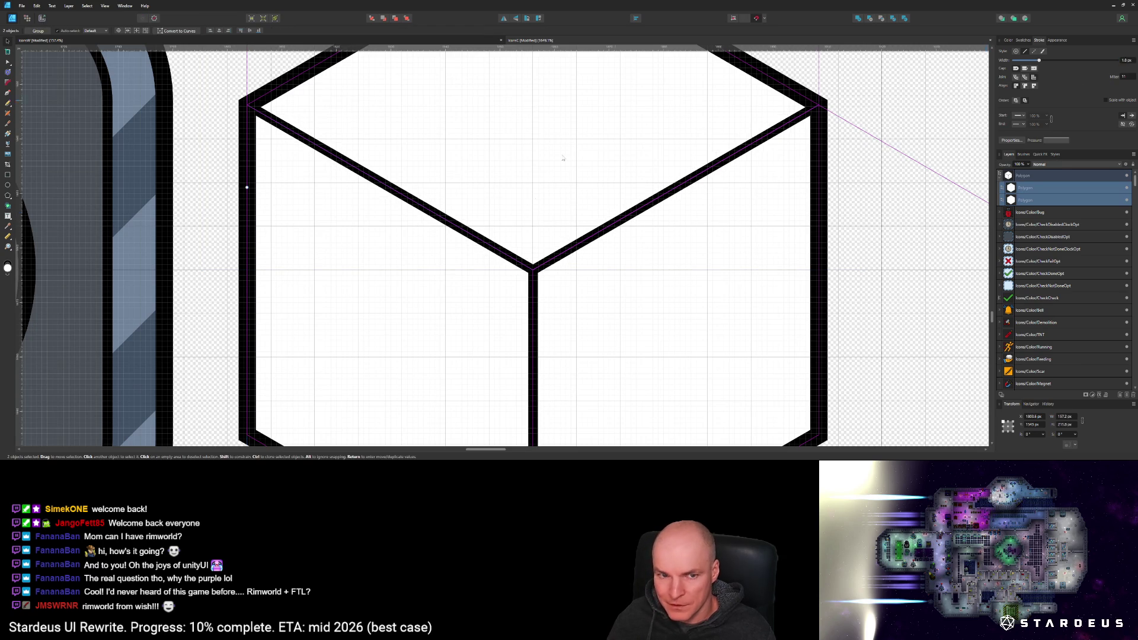
Step: Draw an ellipse over the cube's top face
{"action": "scroll", "coordinate": [599, 117], "scroll_direction": "down", "scroll_amount": 3}
{"action": "scroll", "coordinate": [533, 237], "scroll_direction": "down", "scroll_amount": 2}
{"action": "scroll", "coordinate": [526, 228], "scroll_direction": "up", "scroll_amount": 6}
{"action": "key", "text": "m"}
{"action": "left_click_drag", "start_coordinate": [472, 200], "coordinate": [579, 257]}
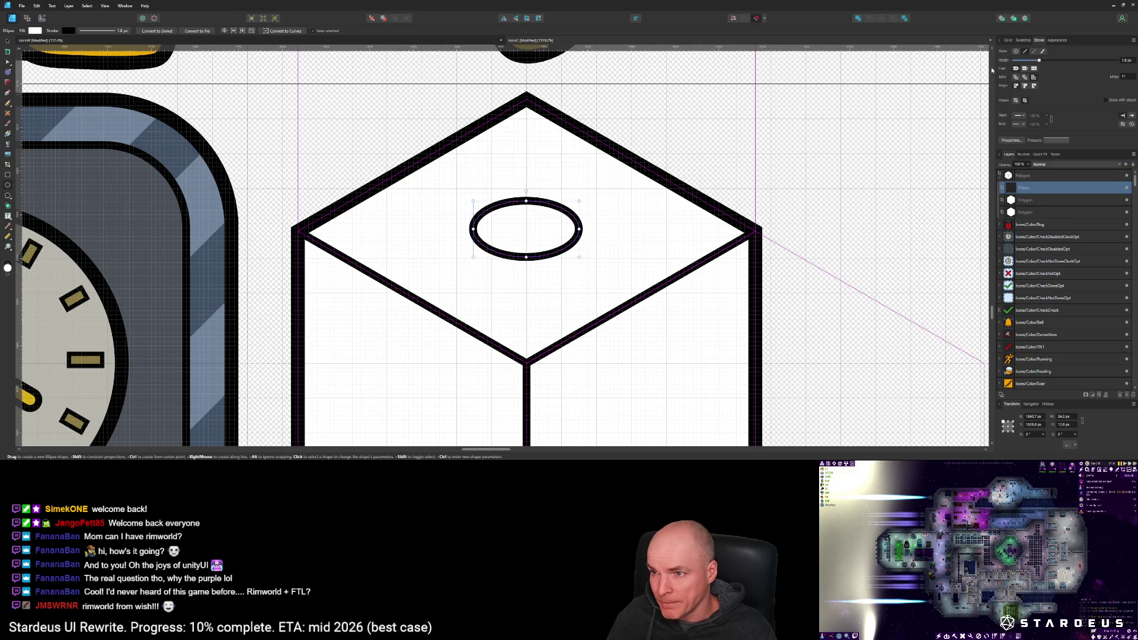
Step: Fill the top-face oval solid black by dropping its lightness to 0
{"action": "left_click", "coordinate": [1009, 40]}
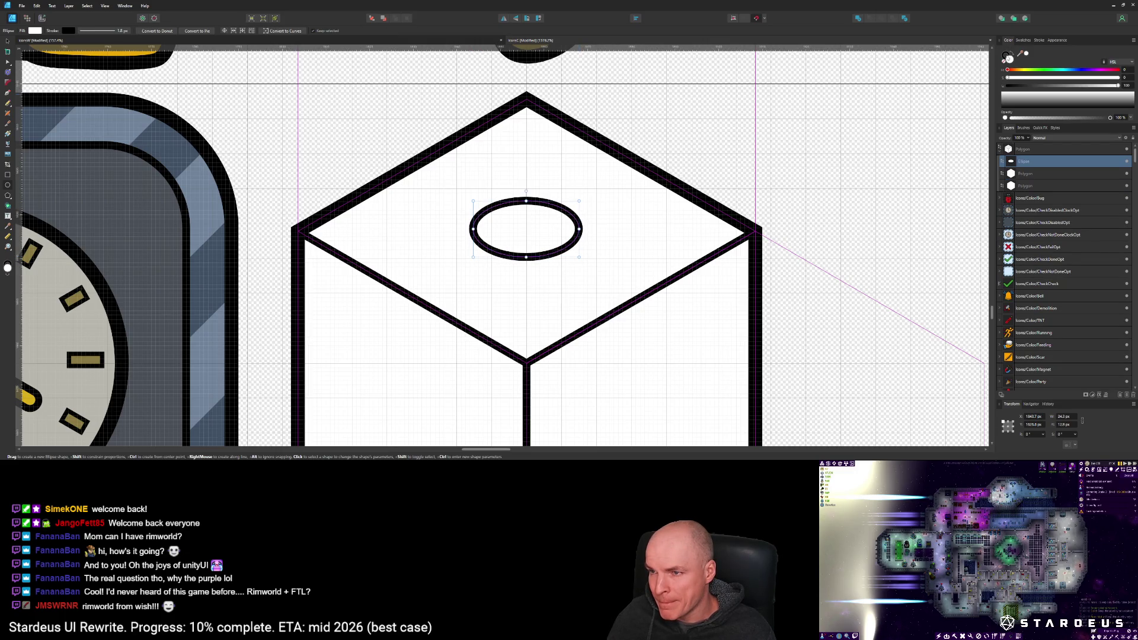
{"action": "left_click_drag", "start_coordinate": [1011, 104], "coordinate": [988, 123]}
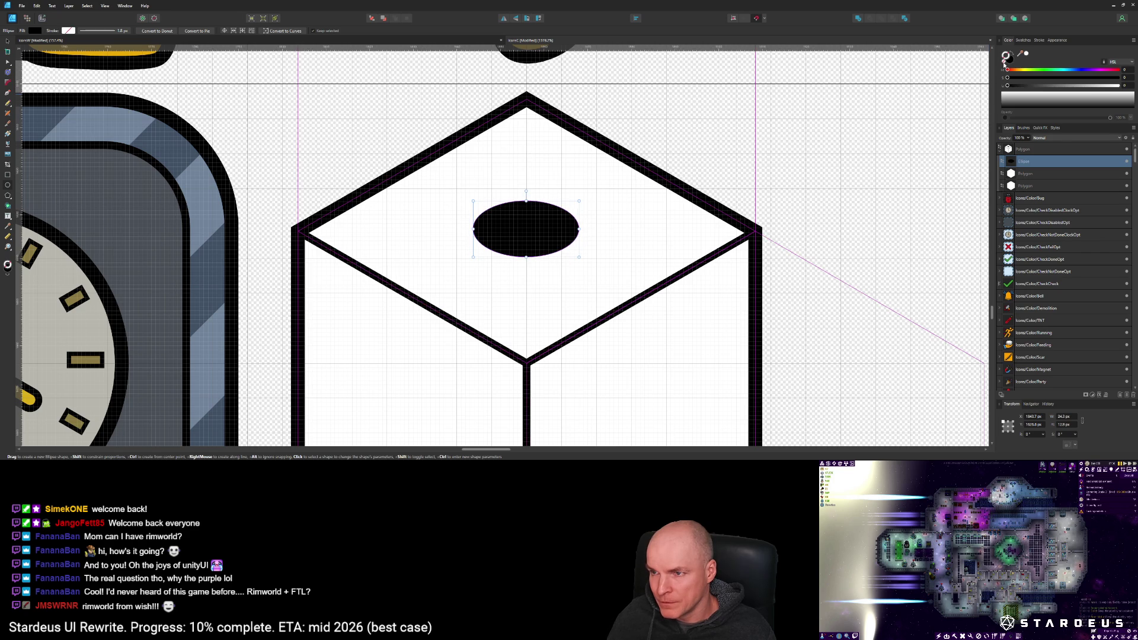
{"action": "scroll", "coordinate": [543, 270], "scroll_direction": "down", "scroll_amount": 5}
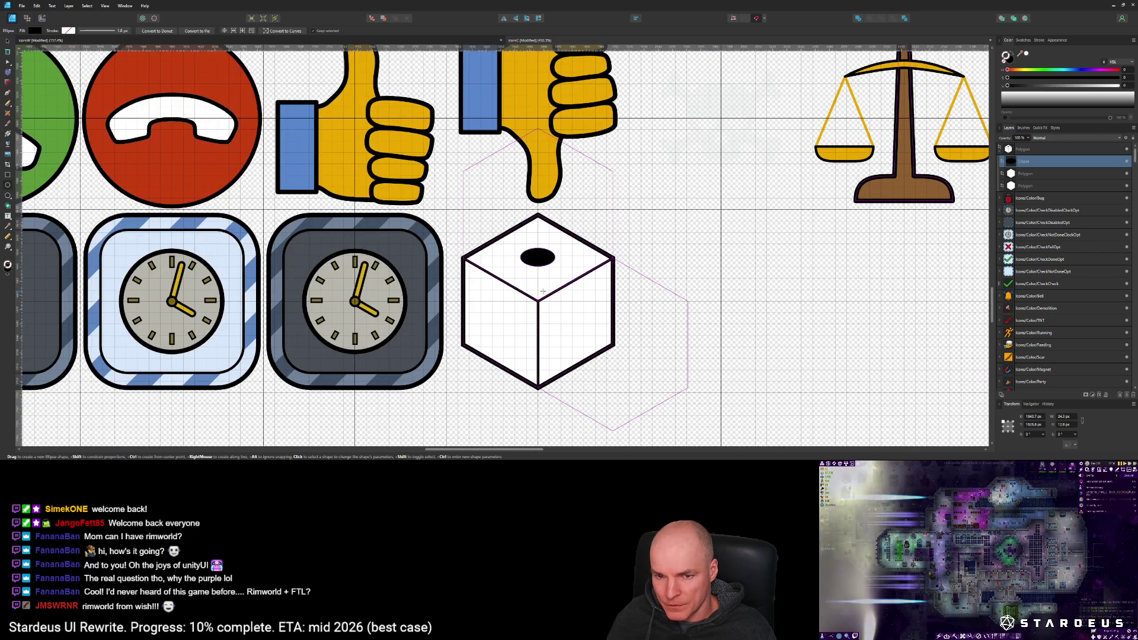
{"action": "scroll", "coordinate": [537, 261], "scroll_direction": "up", "scroll_amount": 2}
{"action": "scroll", "coordinate": [537, 263], "scroll_direction": "down", "scroll_amount": 2}
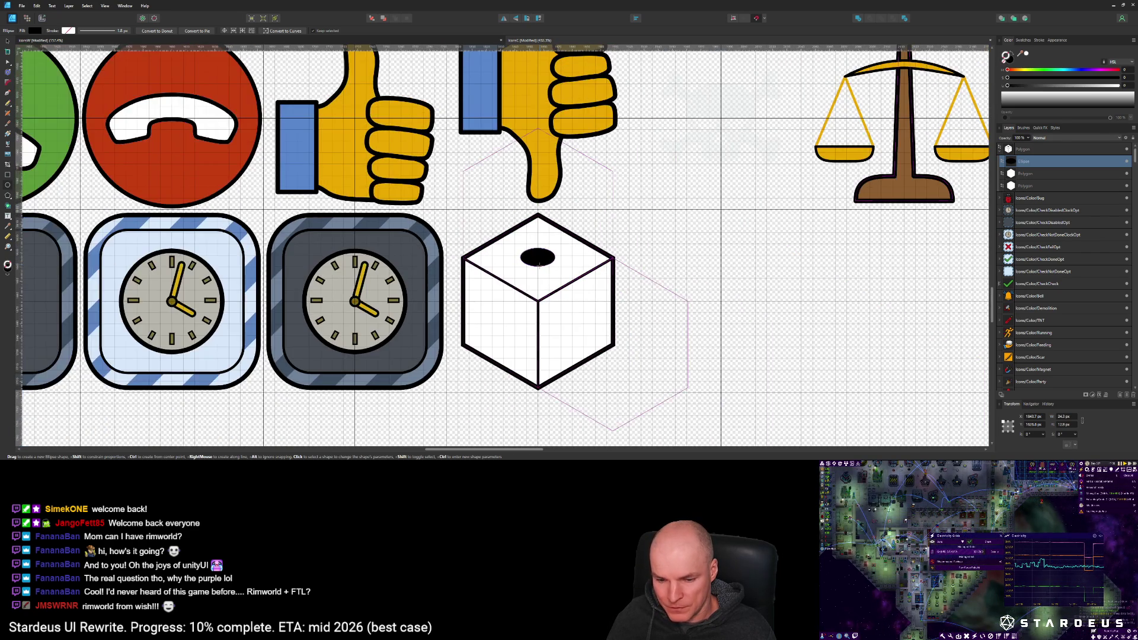
{"action": "scroll", "coordinate": [527, 252], "scroll_direction": "up", "scroll_amount": 3}
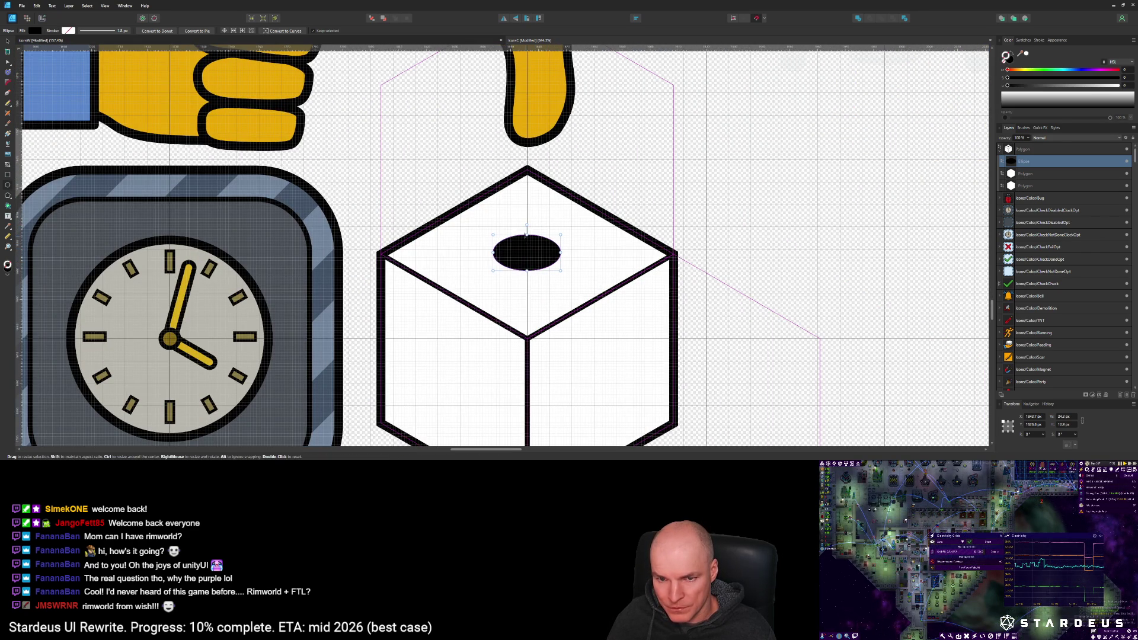
Step: Stretch the black oval slightly taller, nudge it down, and add a quarter-turned copy
{"action": "left_click_drag", "start_coordinate": [526, 233], "coordinate": [527, 226]}
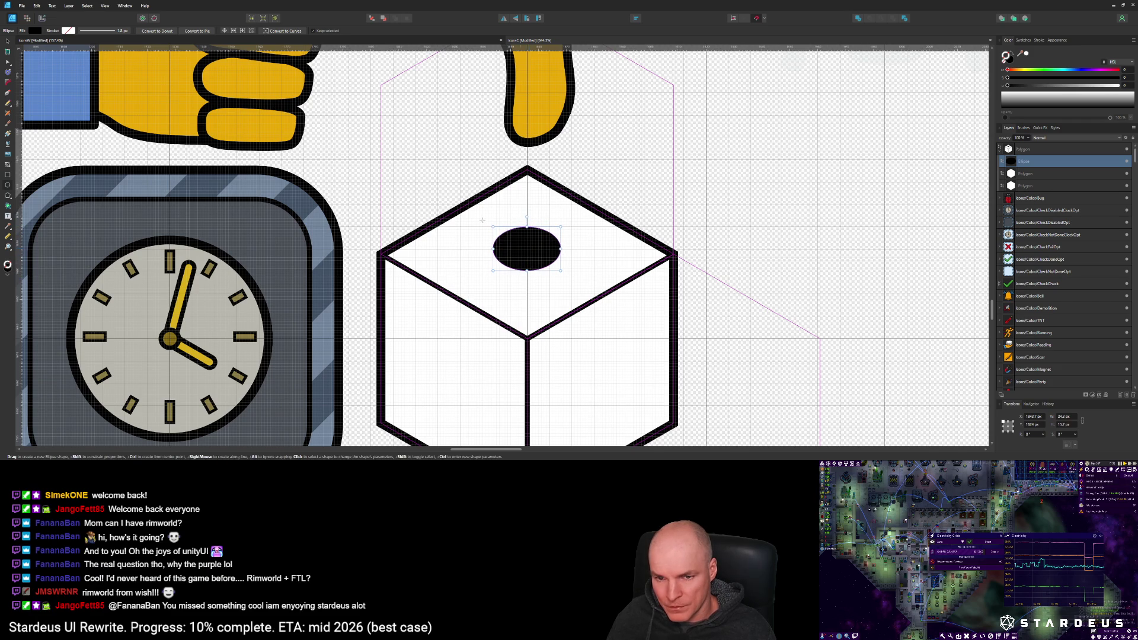
{"action": "key", "text": "v"}
{"action": "left_click_drag", "start_coordinate": [530, 253], "coordinate": [529, 254]}
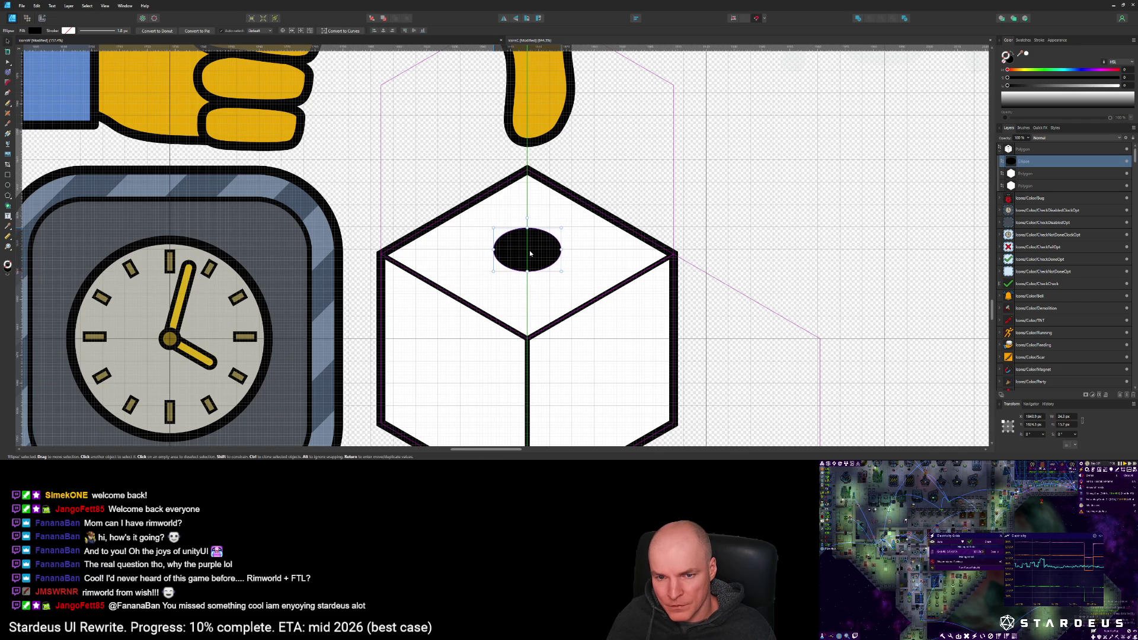
{"action": "scroll", "coordinate": [528, 251], "scroll_direction": "down", "scroll_amount": 4}
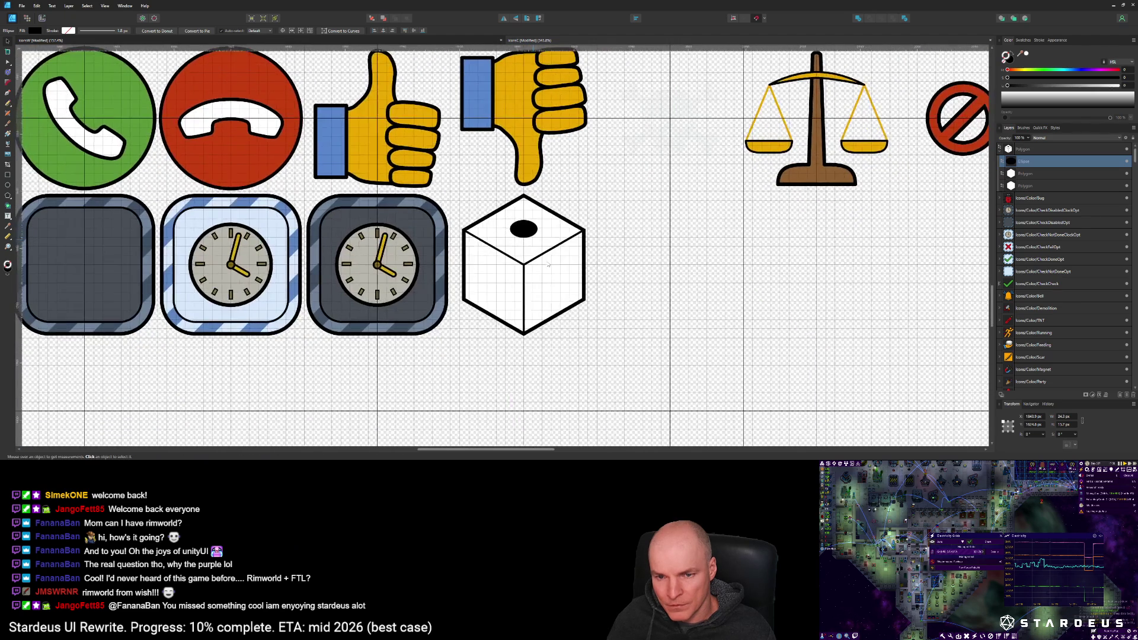
{"action": "key", "text": "ctrl+j"}
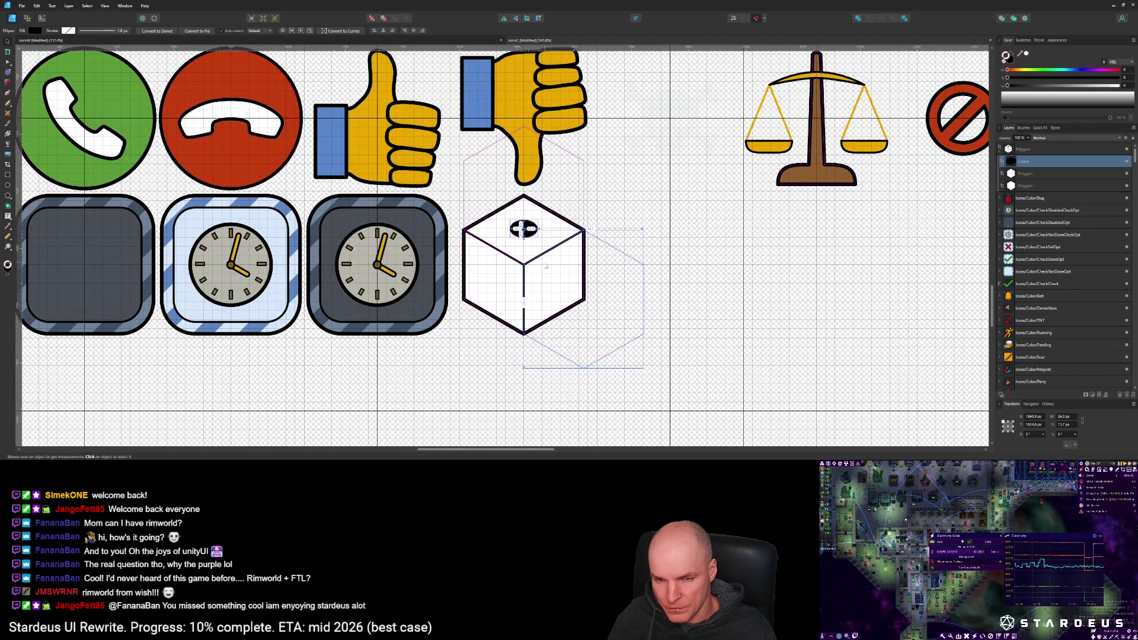
{"action": "mouse_move", "coordinate": [524, 211]}
{"action": "left_mouse_down"}
{"action": "mouse_move", "coordinate": [545, 230]}
{"action": "mouse_move", "coordinate": [556, 302]}
{"action": "mouse_move", "coordinate": [564, 283]}
{"action": "left_mouse_up"}
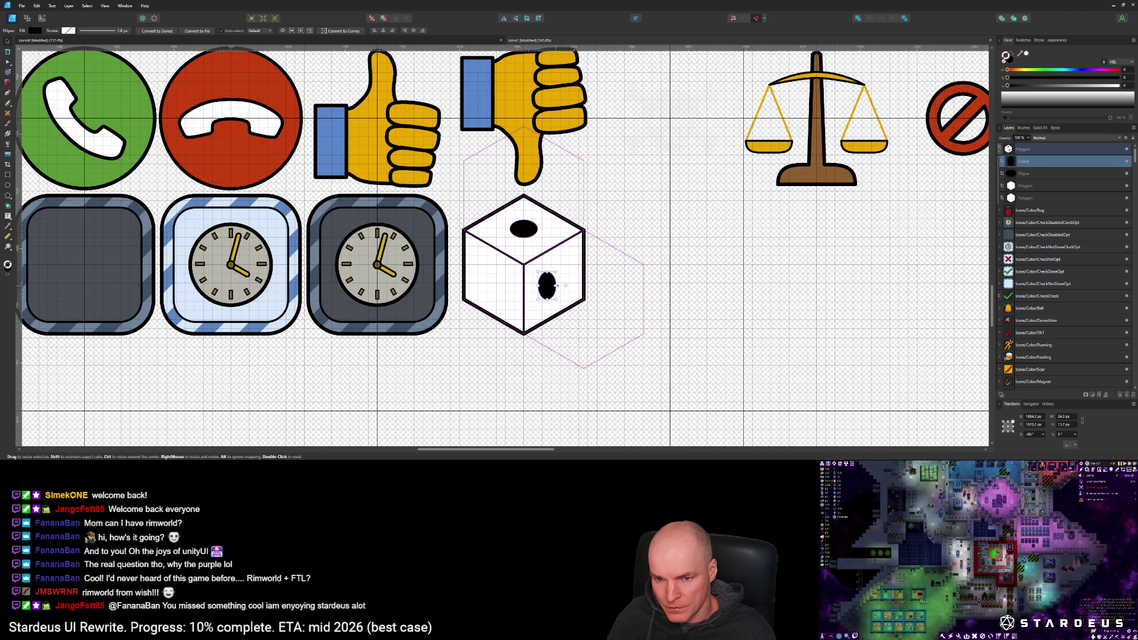
Step: Undo the rotated right-face copy and enlarge the top black oval about its centre
{"action": "scroll", "coordinate": [564, 283], "scroll_direction": "up", "scroll_amount": 5}
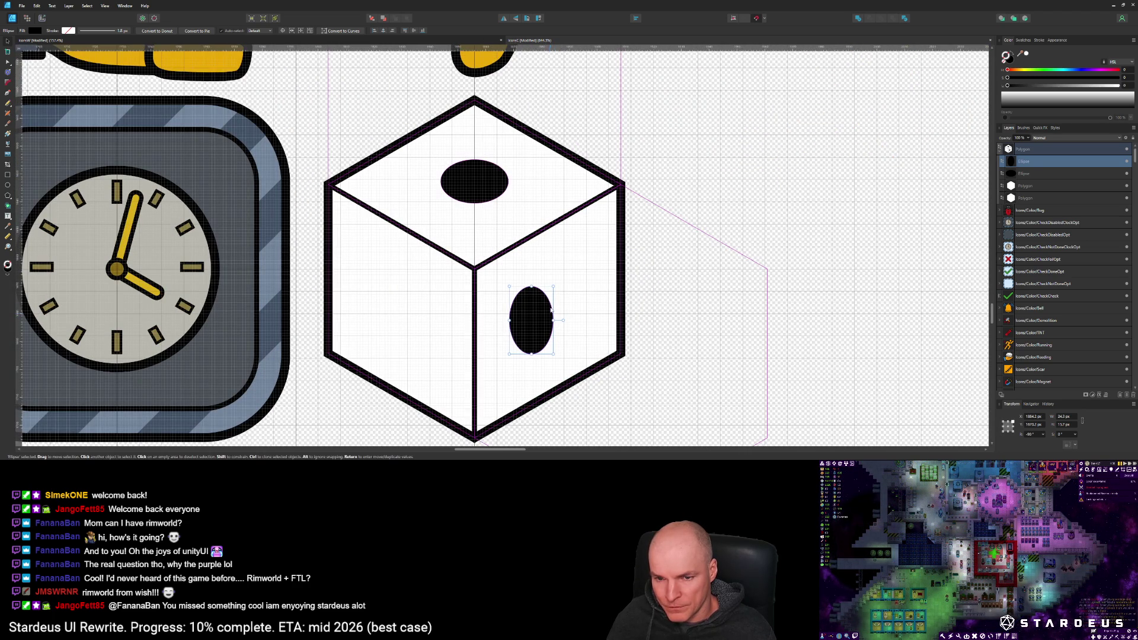
{"action": "mouse_move", "coordinate": [553, 287]}
{"action": "left_mouse_down"}
{"action": "mouse_move", "coordinate": [565, 320]}
{"action": "mouse_move", "coordinate": [530, 339]}
{"action": "mouse_move", "coordinate": [528, 327]}
{"action": "mouse_move", "coordinate": [516, 364]}
{"action": "mouse_move", "coordinate": [524, 349]}
{"action": "mouse_move", "coordinate": [503, 347]}
{"action": "mouse_move", "coordinate": [537, 339]}
{"action": "mouse_move", "coordinate": [545, 309]}
{"action": "mouse_move", "coordinate": [543, 325]}
{"action": "left_mouse_up"}
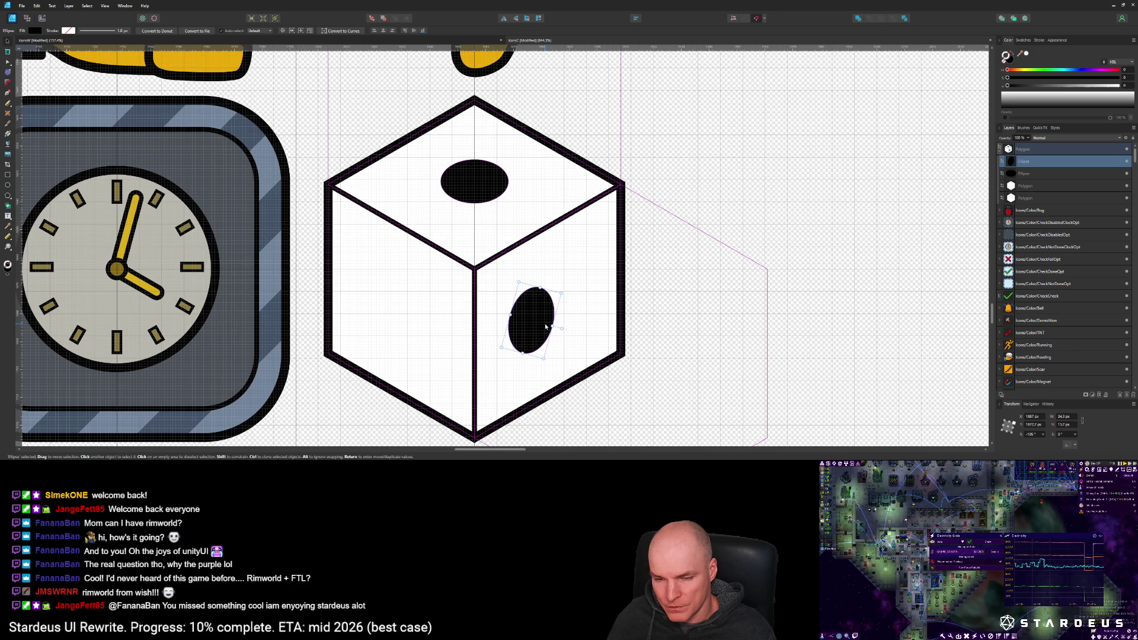
{"action": "key", "text": "ctrl+z"}
{"action": "key", "text": "ctrl+z"}
{"action": "key", "text": "ctrl+z"}
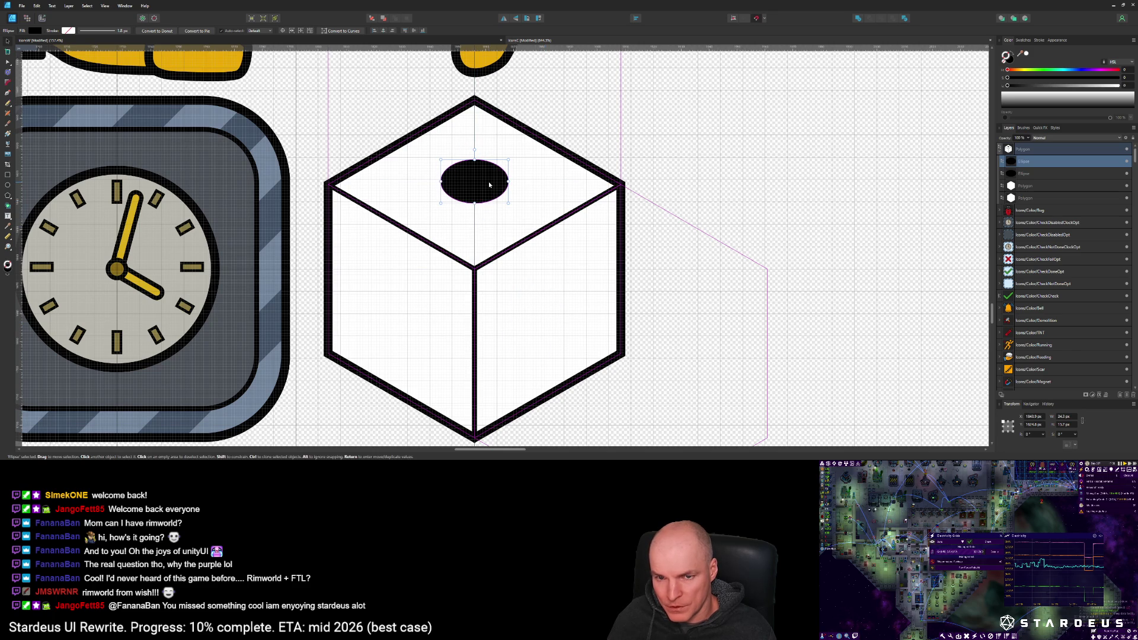
{"action": "mouse_move", "coordinate": [474, 203]}
{"action": "left_mouse_down"}
{"action": "mouse_move", "coordinate": [474, 220]}
{"action": "mouse_move", "coordinate": [433, 201]}
{"action": "mouse_move", "coordinate": [449, 194]}
{"action": "left_mouse_up"}
{"action": "key", "text": "m"}
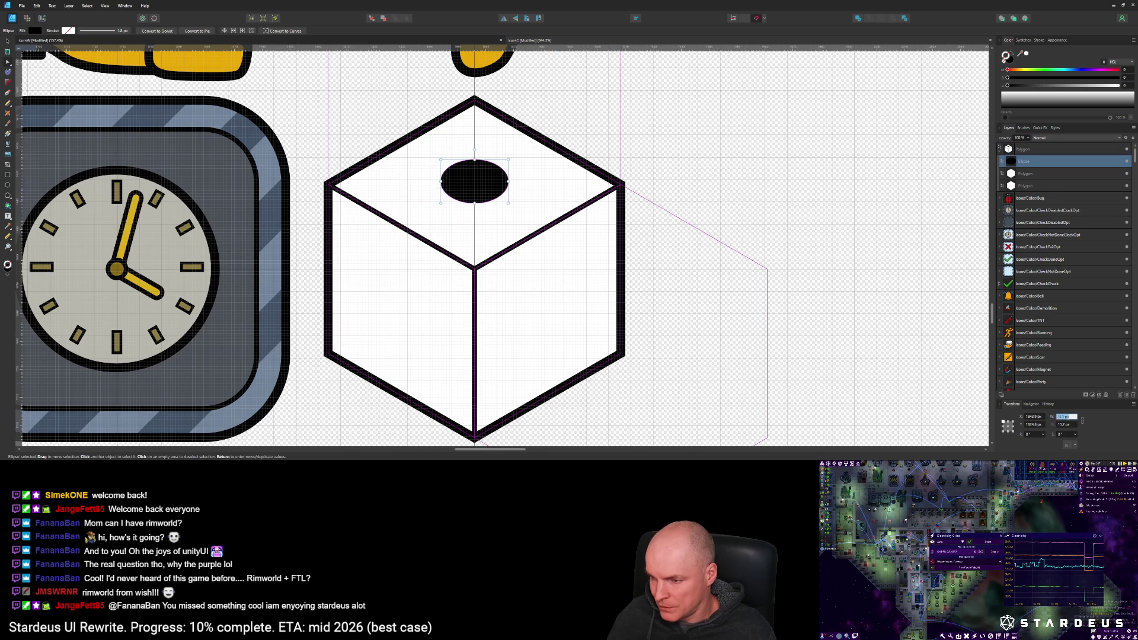
{"action": "left_click", "coordinate": [1066, 425]}
Step: Make the top pip a perfect circle with height 24.3 px and convert it to curves
{"action": "key", "text": "ctrl+v"}
{"action": "key", "text": "Return"}
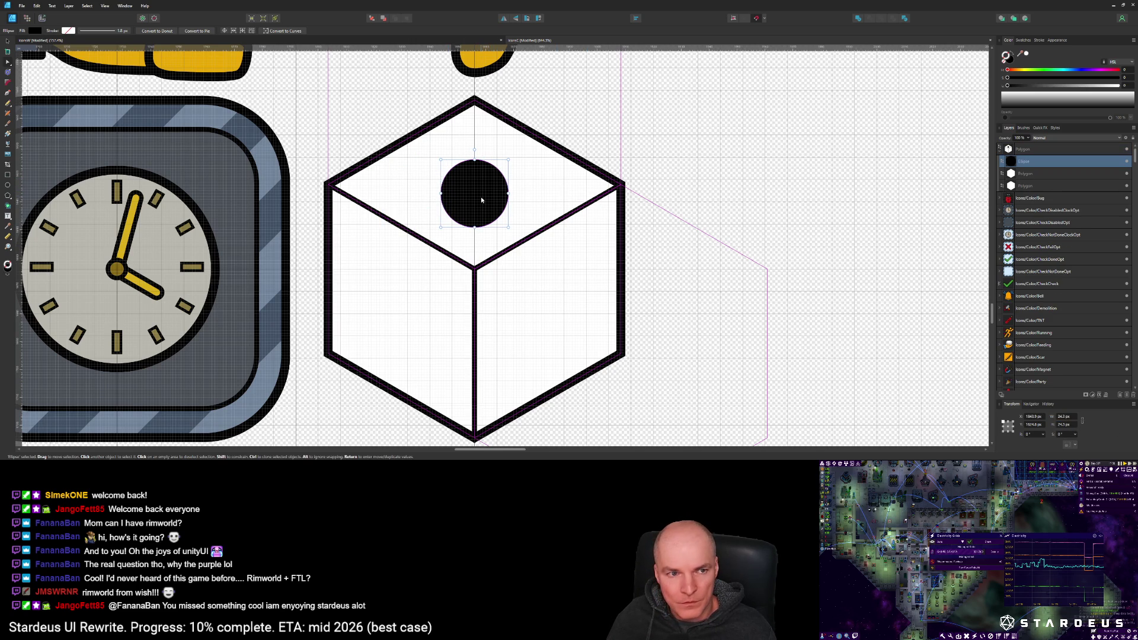
{"action": "left_click", "coordinate": [283, 31]}
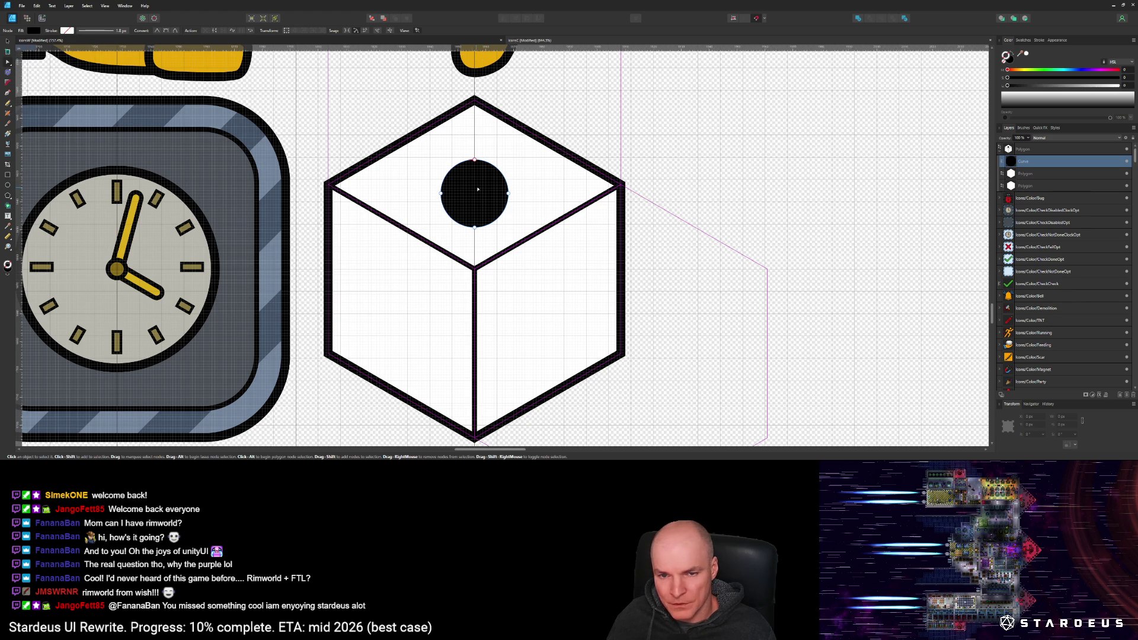
Step: Duplicate the black circle and move the copy onto the cube's right face
{"action": "left_click", "coordinate": [8, 41]}
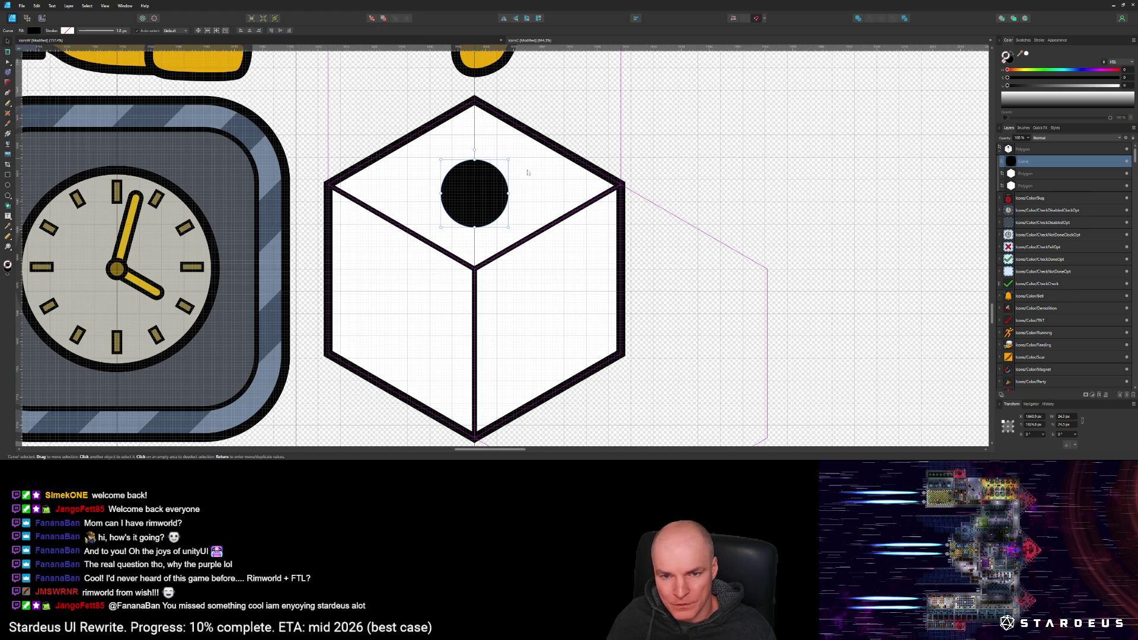
{"action": "left_click_drag", "start_coordinate": [474, 229], "coordinate": [474, 209]}
{"action": "key", "text": "ctrl+z"}
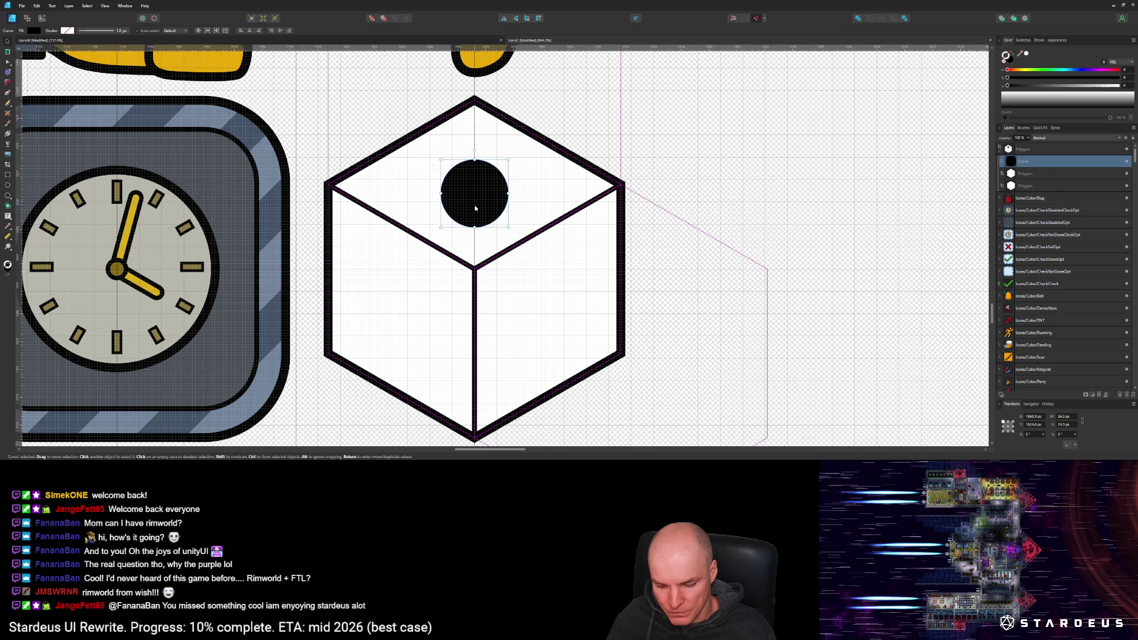
{"action": "key", "text": "ctrl+j"}
{"action": "mouse_move", "coordinate": [476, 203]}
{"action": "left_mouse_down"}
{"action": "mouse_move", "coordinate": [521, 266]}
{"action": "mouse_move", "coordinate": [518, 347]}
{"action": "left_mouse_up"}
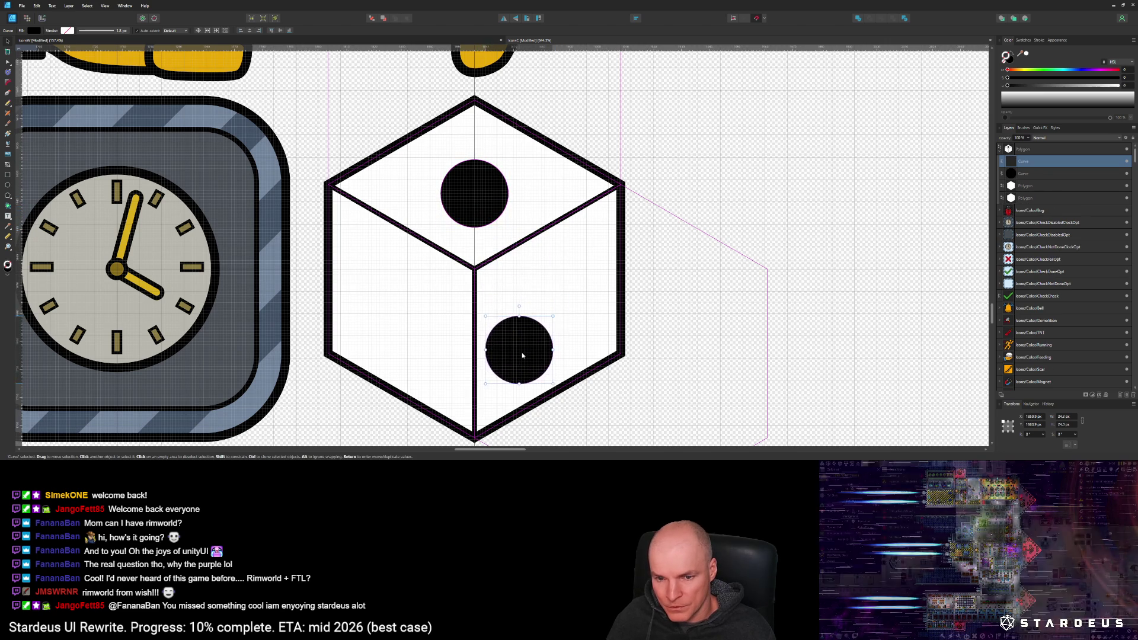
Step: Move the top-face circle further up and delete the circle on the right face
{"action": "left_click", "coordinate": [478, 196]}
{"action": "mouse_move", "coordinate": [478, 196]}
{"action": "left_mouse_down"}
{"action": "mouse_move", "coordinate": [478, 179]}
{"action": "mouse_move", "coordinate": [475, 198]}
{"action": "mouse_move", "coordinate": [475, 189]}
{"action": "mouse_move", "coordinate": [500, 199]}
{"action": "mouse_move", "coordinate": [482, 182]}
{"action": "left_mouse_up"}
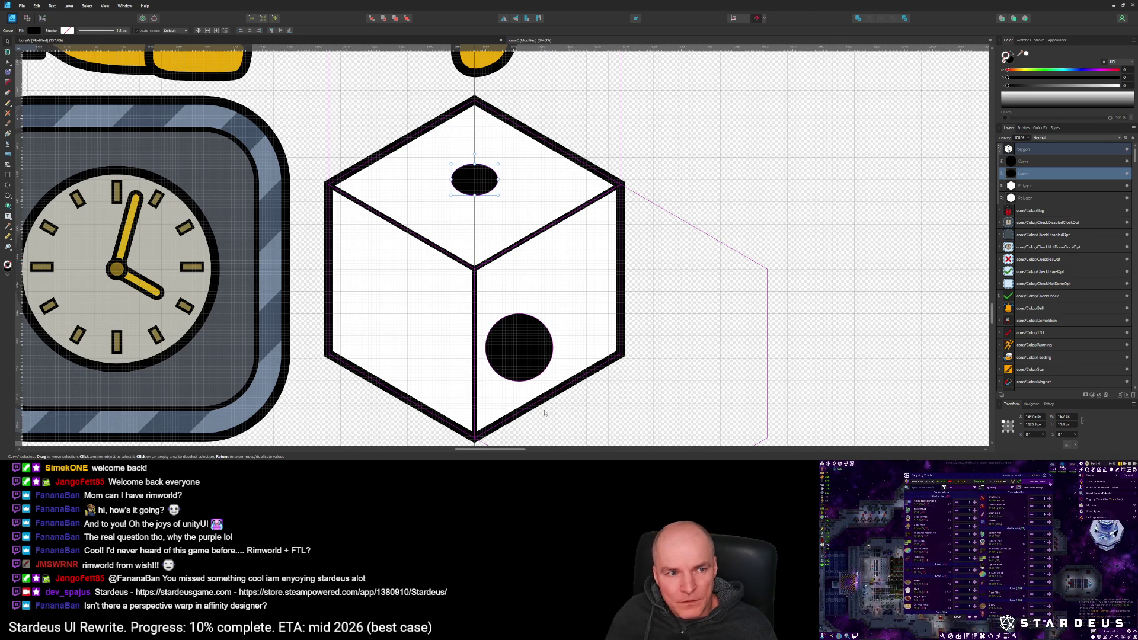
{"action": "left_click", "coordinate": [536, 358]}
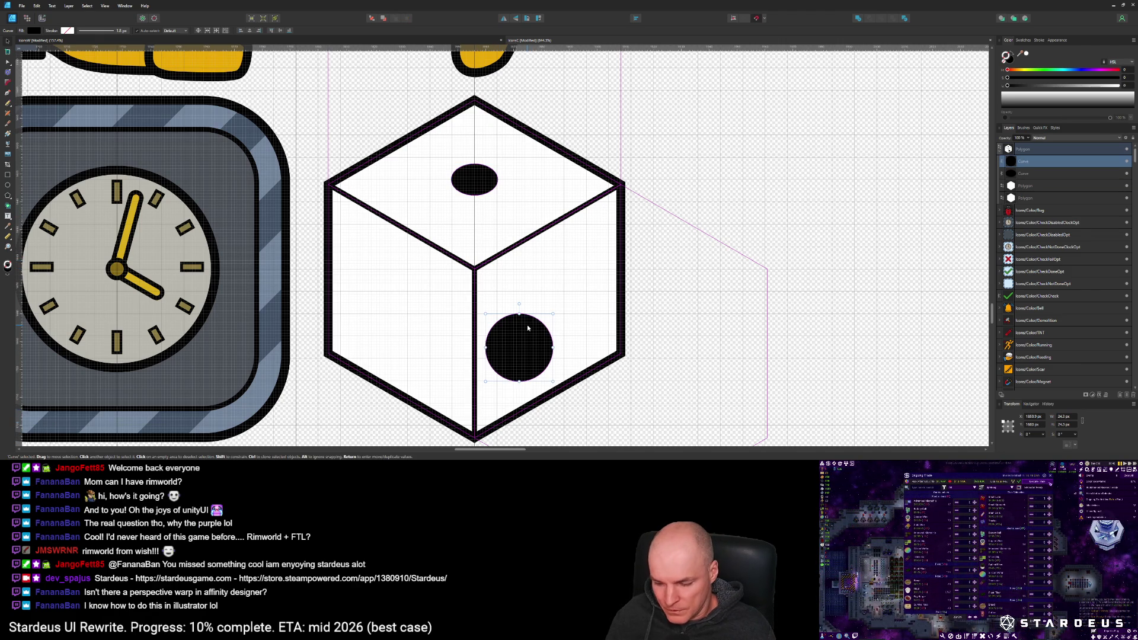
{"action": "key", "text": "Delete"}
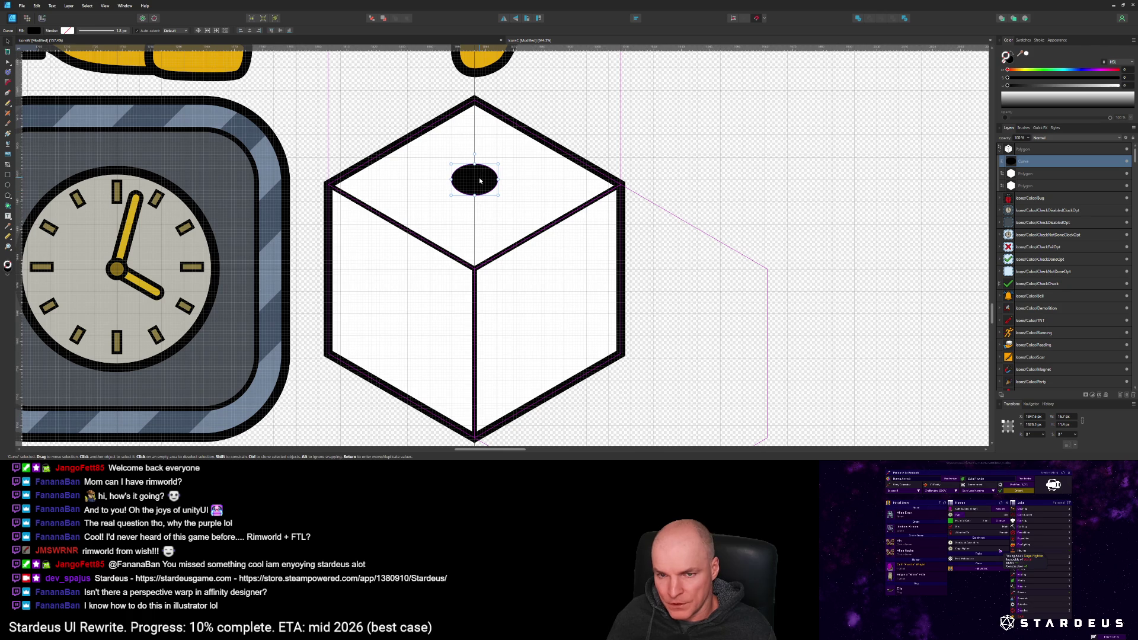
Step: Paste a circle, shrink it to a round 16 px pip, and place a copy on the right face
{"action": "key", "text": "ctrl+v"}
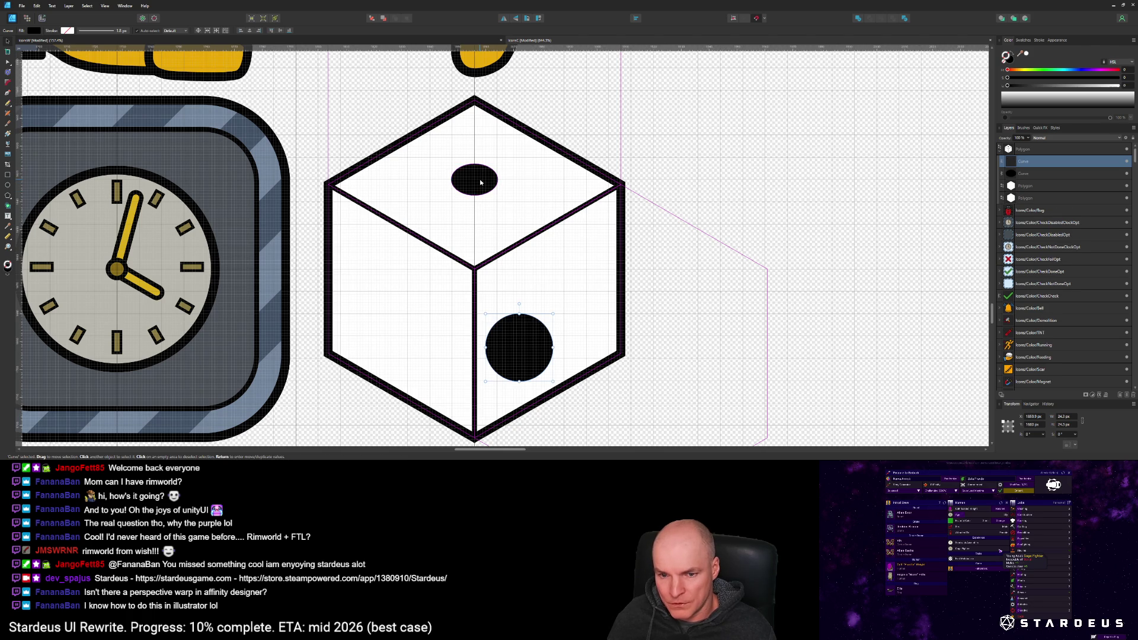
{"action": "mouse_move", "coordinate": [552, 381]}
{"action": "left_mouse_down"}
{"action": "mouse_move", "coordinate": [548, 358]}
{"action": "mouse_move", "coordinate": [528, 344]}
{"action": "left_mouse_up"}
{"action": "mouse_move", "coordinate": [521, 315]}
{"action": "left_mouse_down"}
{"action": "mouse_move", "coordinate": [483, 179]}
{"action": "mouse_move", "coordinate": [496, 201]}
{"action": "left_mouse_up"}
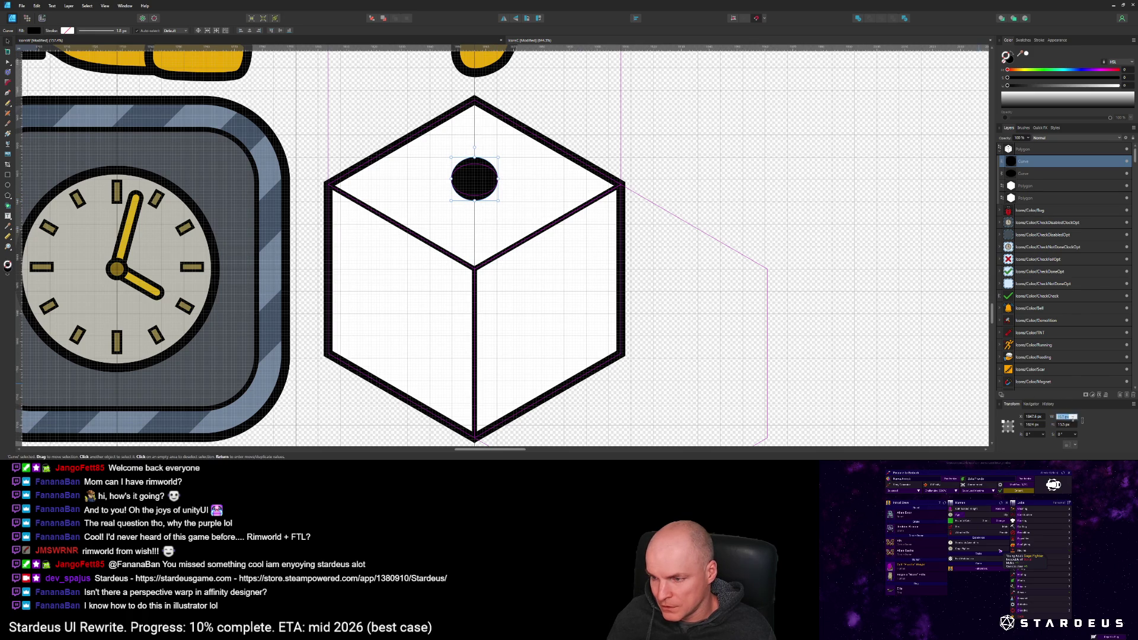
{"action": "left_click", "coordinate": [1066, 424]}
{"action": "key", "text": "ctrl+v"}
{"action": "key", "text": "Return"}
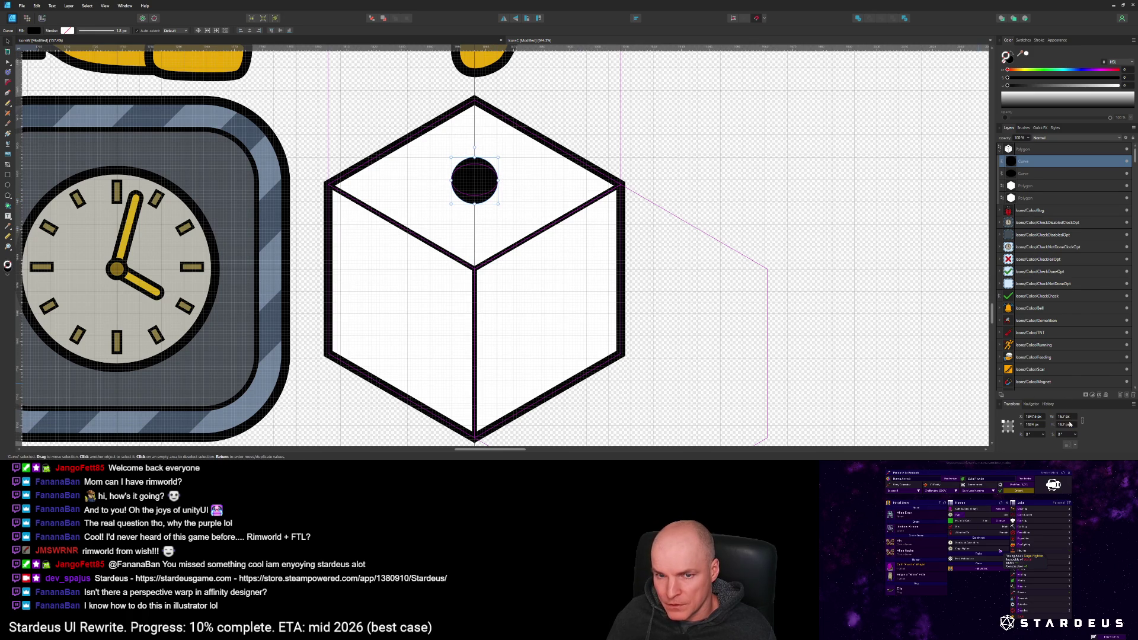
{"action": "left_click_drag", "start_coordinate": [474, 180], "coordinate": [514, 342]}
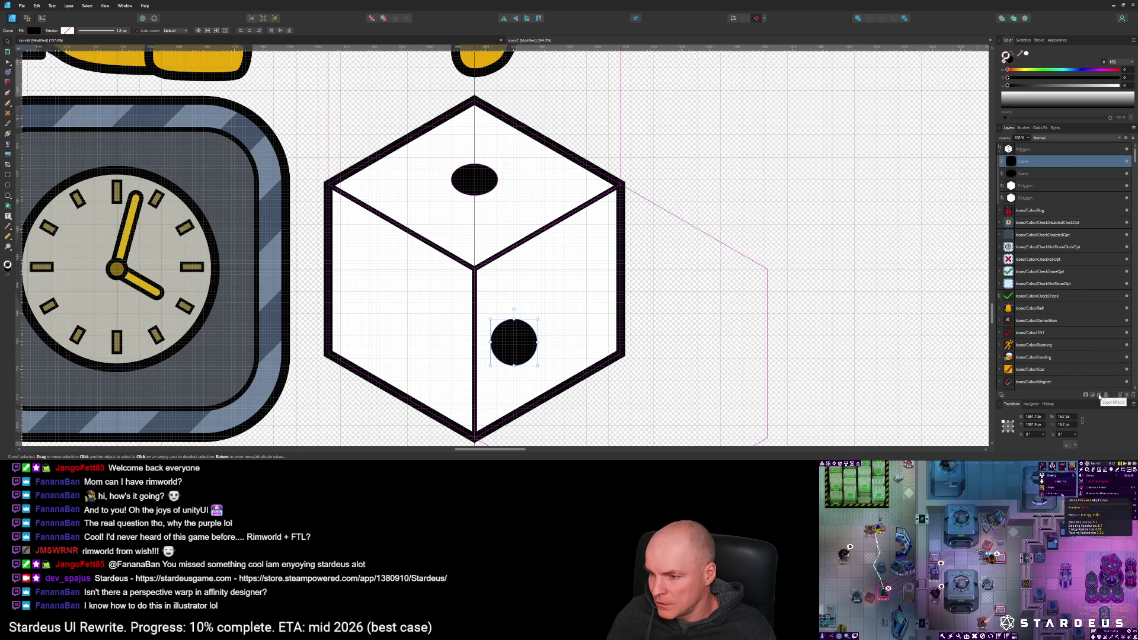
Step: Apply a four-corner perspective warp to tilt the right-face pip into an angled ellipse
{"action": "left_click", "coordinate": [1107, 395]}
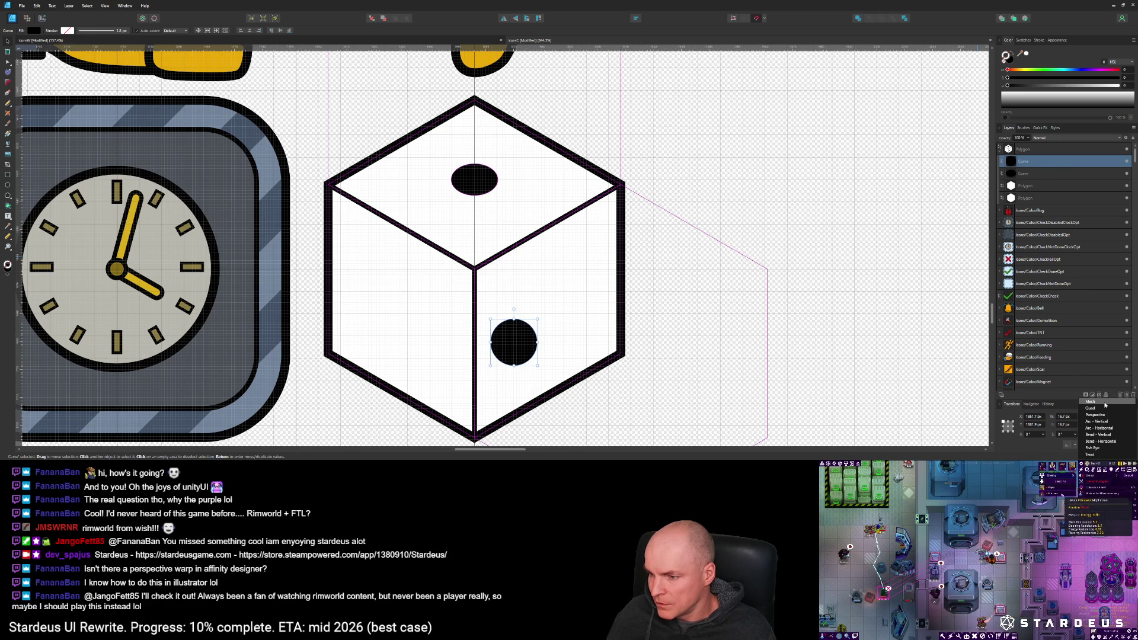
{"action": "left_click", "coordinate": [1104, 408]}
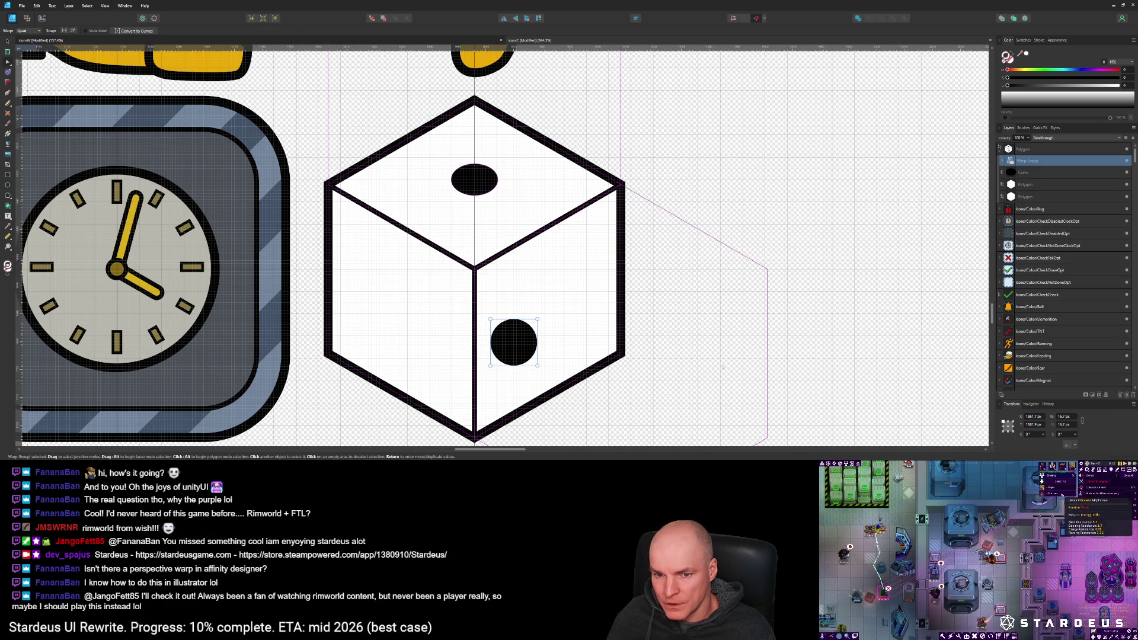
{"action": "left_click_drag", "start_coordinate": [537, 319], "coordinate": [538, 301]}
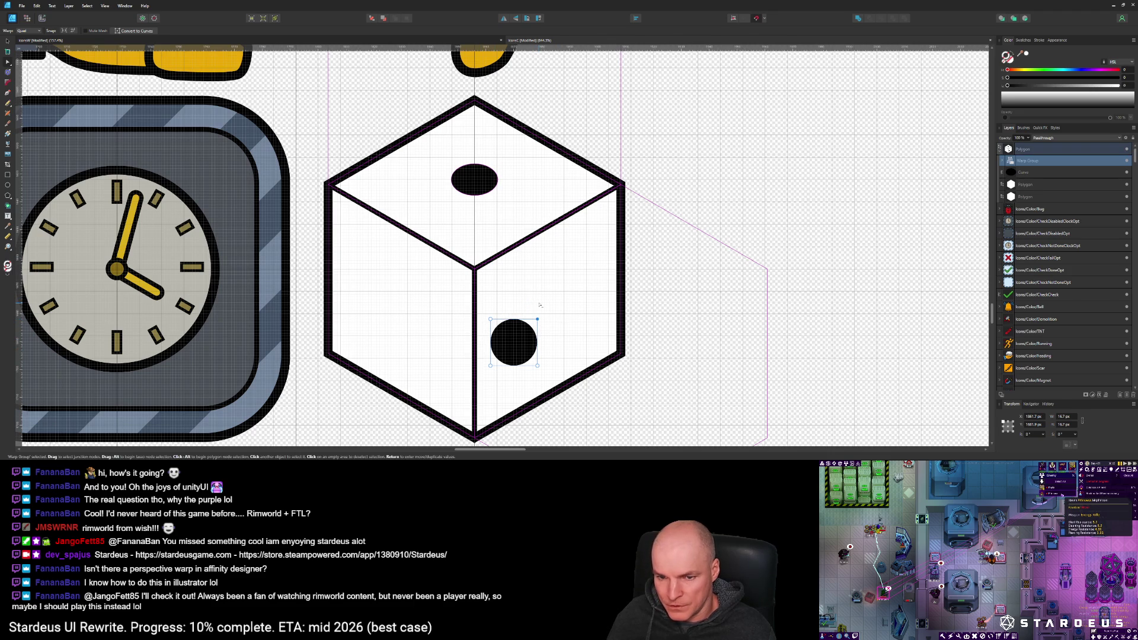
{"action": "key", "text": "ctrl+z"}
{"action": "key", "text": "ctrl+z"}
{"action": "key", "text": "ctrl+z"}
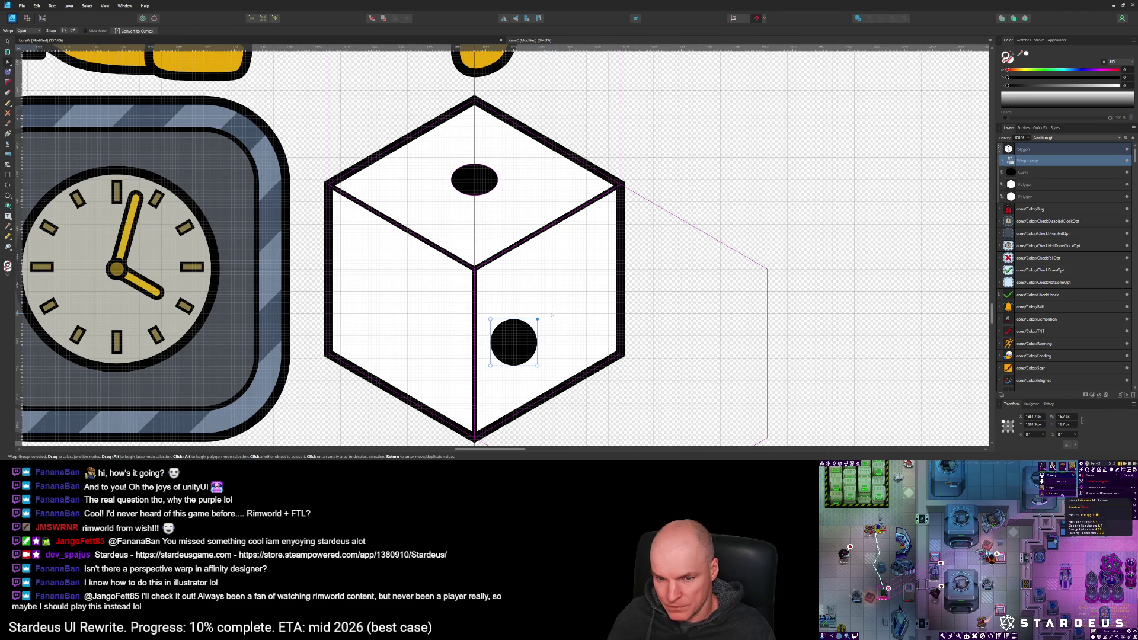
{"action": "key", "text": "ctrl+z"}
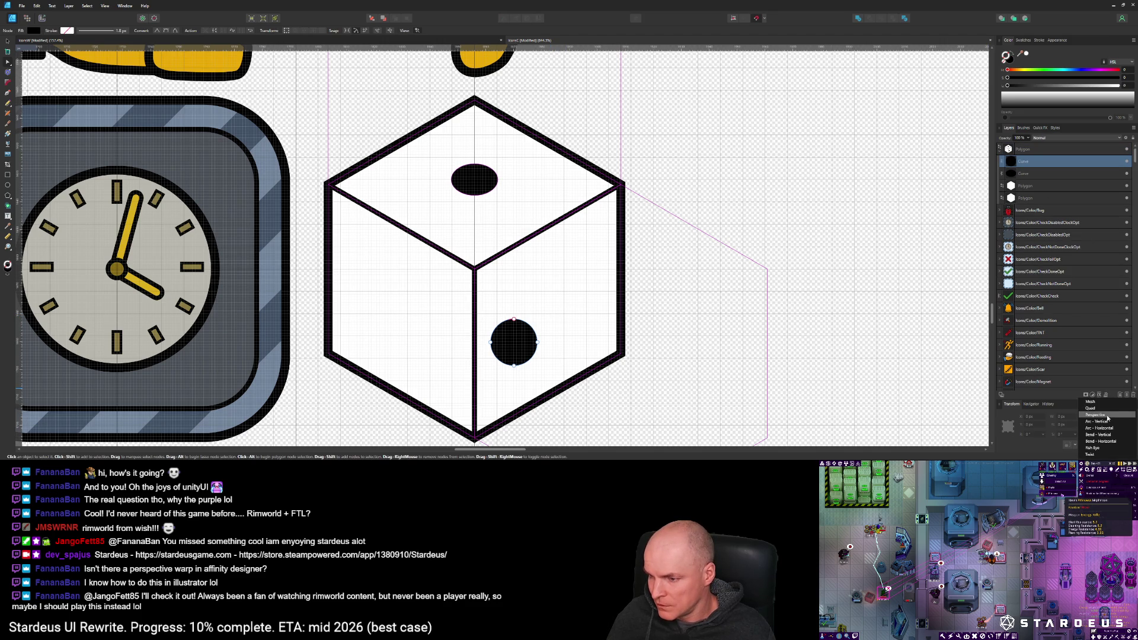
{"action": "left_click_drag", "start_coordinate": [537, 319], "coordinate": [538, 292]}
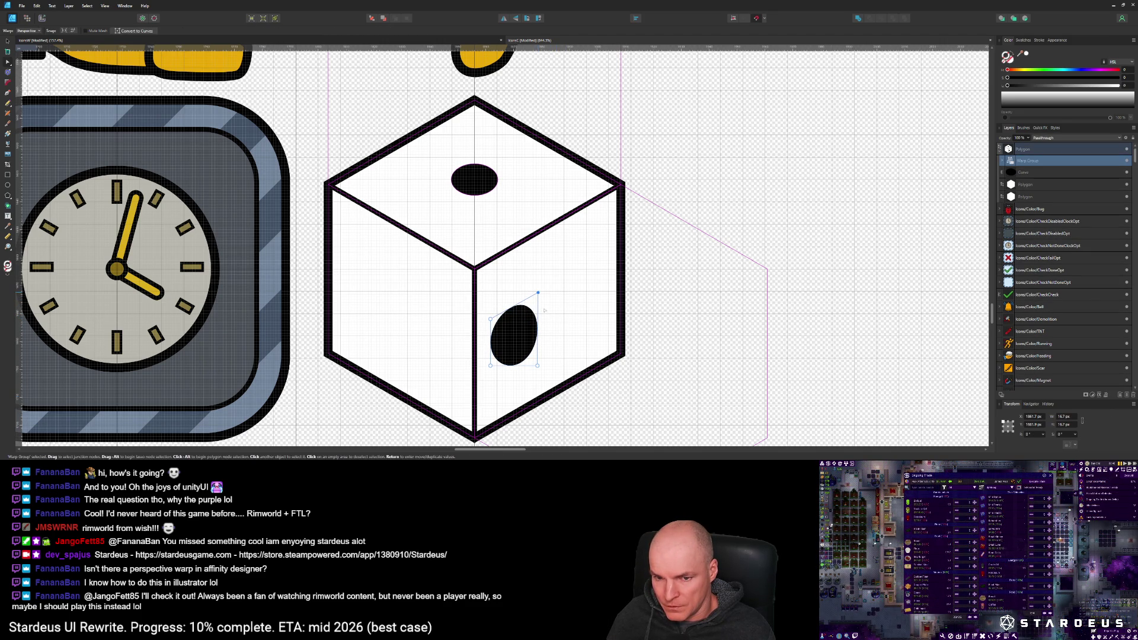
{"action": "left_click_drag", "start_coordinate": [537, 366], "coordinate": [536, 352]}
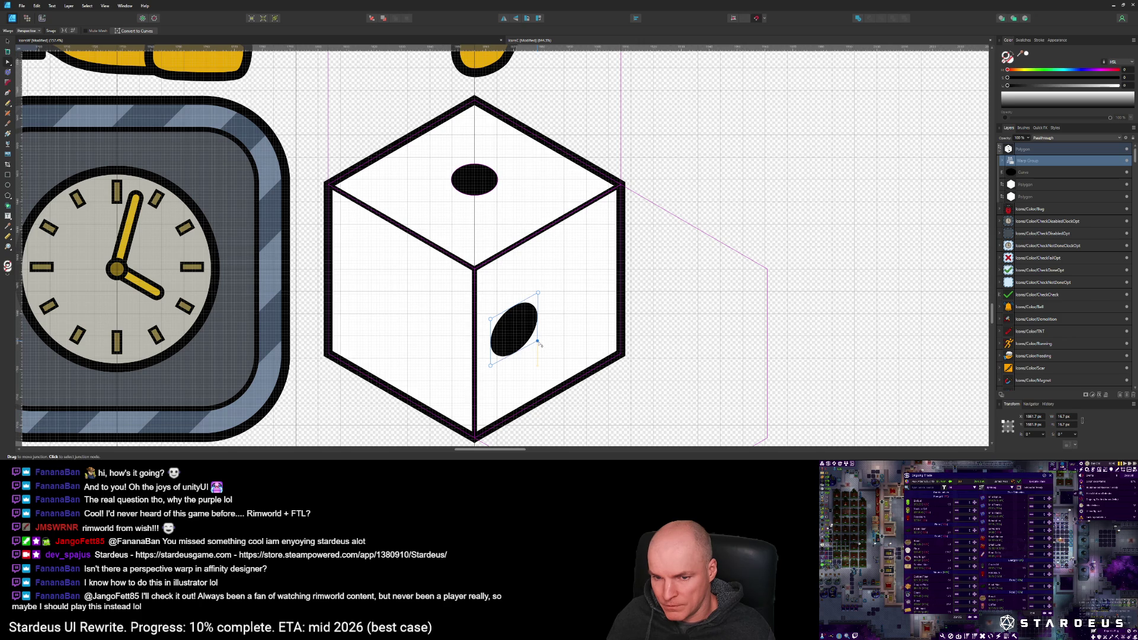
{"action": "mouse_move", "coordinate": [540, 346]}
{"action": "left_mouse_down"}
{"action": "mouse_move", "coordinate": [541, 364]}
{"action": "mouse_move", "coordinate": [541, 354]}
{"action": "mouse_move", "coordinate": [494, 383]}
{"action": "left_mouse_up"}
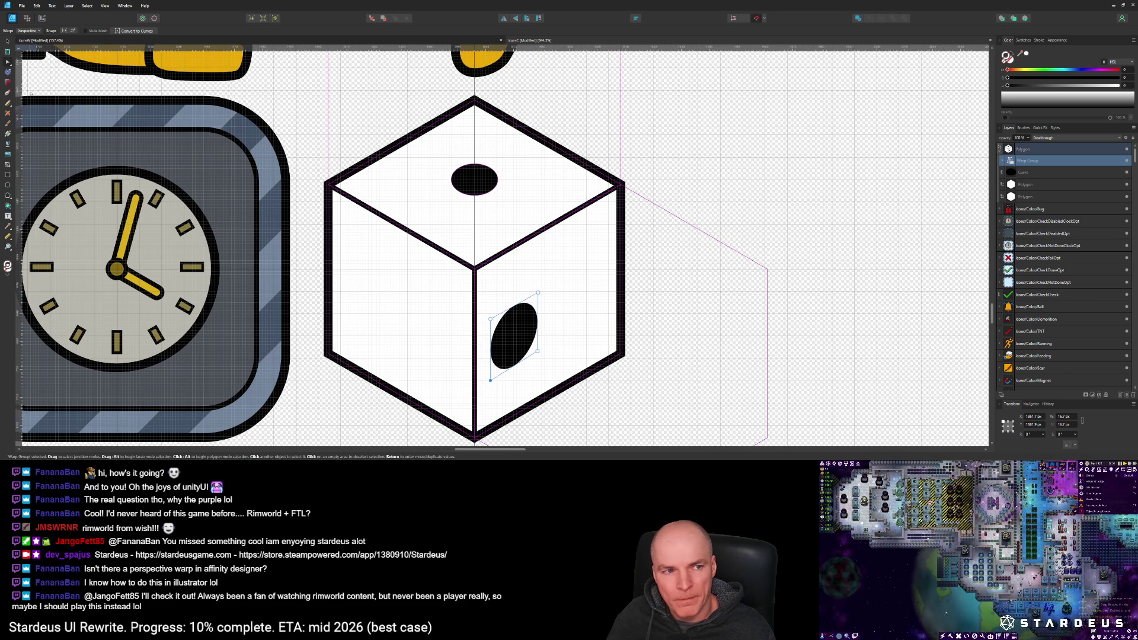
Step: Make the tilted right-face pip slightly narrower
{"action": "key", "text": "v"}
{"action": "mouse_move", "coordinate": [537, 303]}
{"action": "left_mouse_down"}
{"action": "mouse_move", "coordinate": [516, 352]}
{"action": "mouse_move", "coordinate": [571, 287]}
{"action": "left_mouse_up"}
{"action": "scroll", "coordinate": [566, 322], "scroll_direction": "down", "scroll_amount": 5}
Step: Line up the two right-face pips, then Alt-drag a copy of one onto the die's left face
{"action": "scroll", "coordinate": [566, 323], "scroll_direction": "down", "scroll_amount": 2}
{"action": "scroll", "coordinate": [569, 324], "scroll_direction": "up", "scroll_amount": 6}
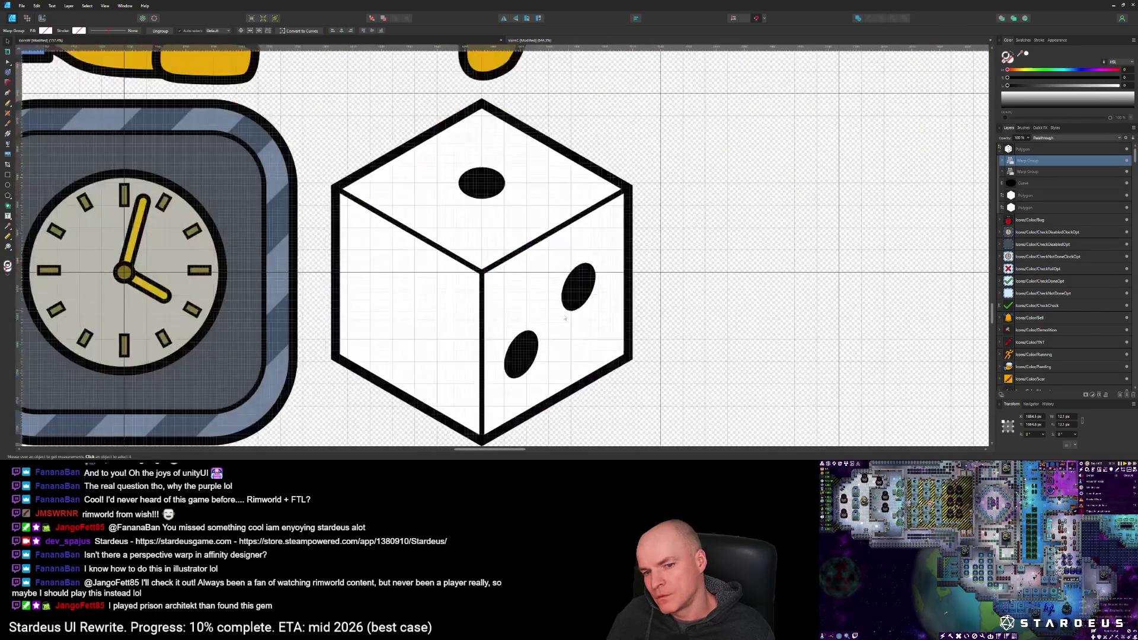
{"action": "left_click", "coordinate": [531, 344]}
{"action": "left_click_drag", "start_coordinate": [530, 344], "coordinate": [531, 349]}
{"action": "left_click_drag", "start_coordinate": [578, 283], "coordinate": [577, 277]}
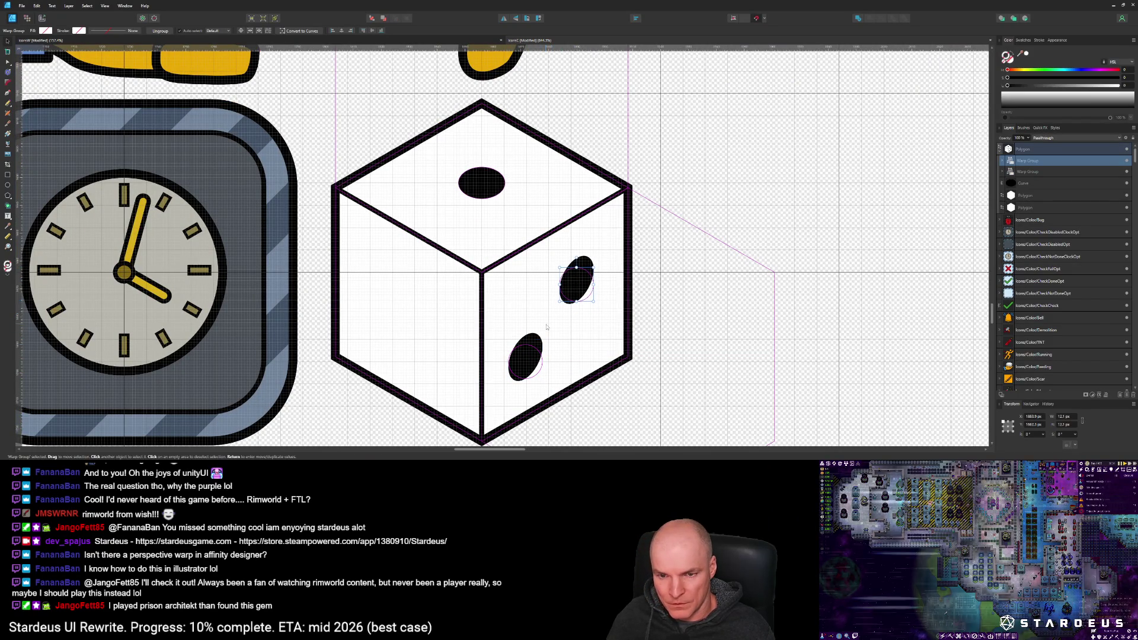
{"action": "key", "text": "alt"}
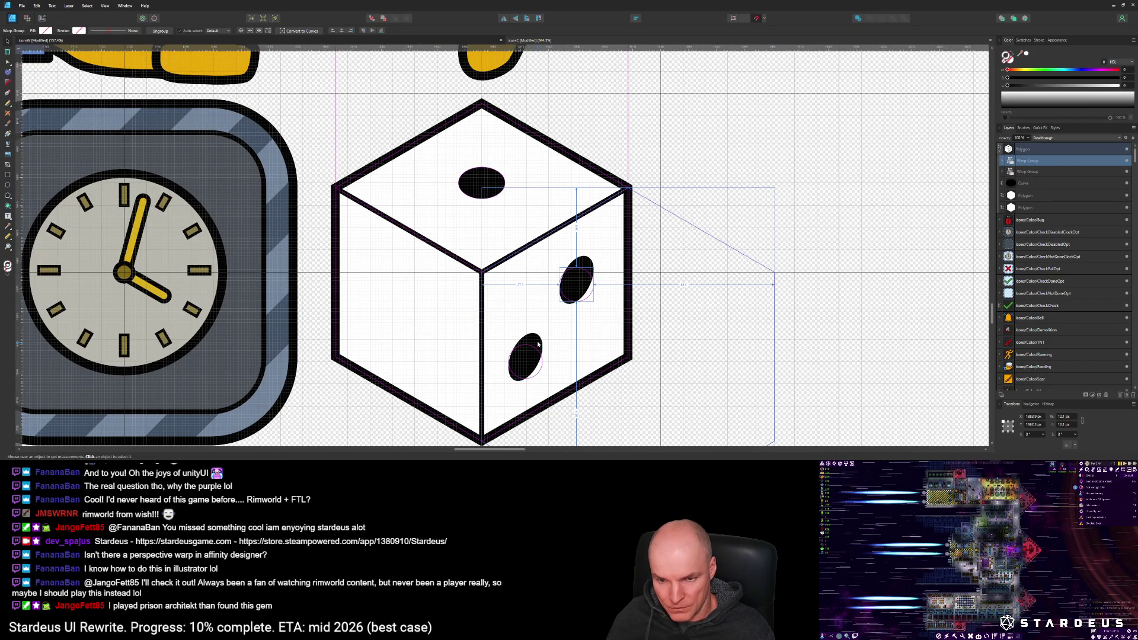
{"action": "mouse_move", "coordinate": [586, 267]}
{"action": "left_mouse_down"}
{"action": "mouse_move", "coordinate": [376, 268]}
{"action": "mouse_move", "coordinate": [391, 268]}
{"action": "left_mouse_up"}
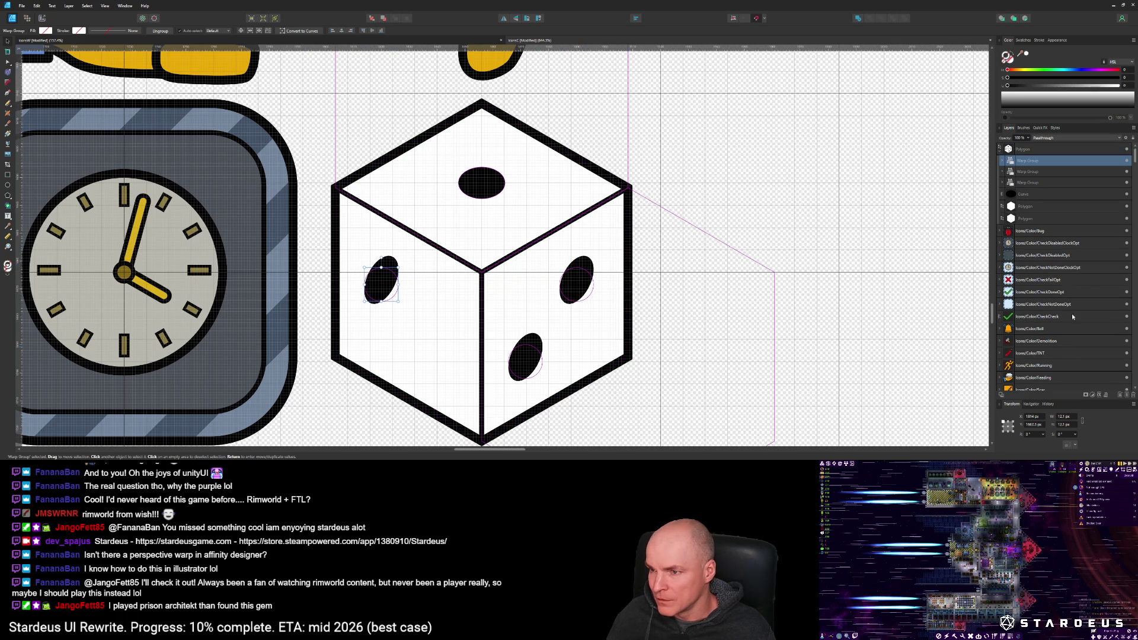
Step: Drag the left pip's Perspective warp nodes out to the corners of the cube's left face
{"action": "left_click", "coordinate": [1003, 161]}
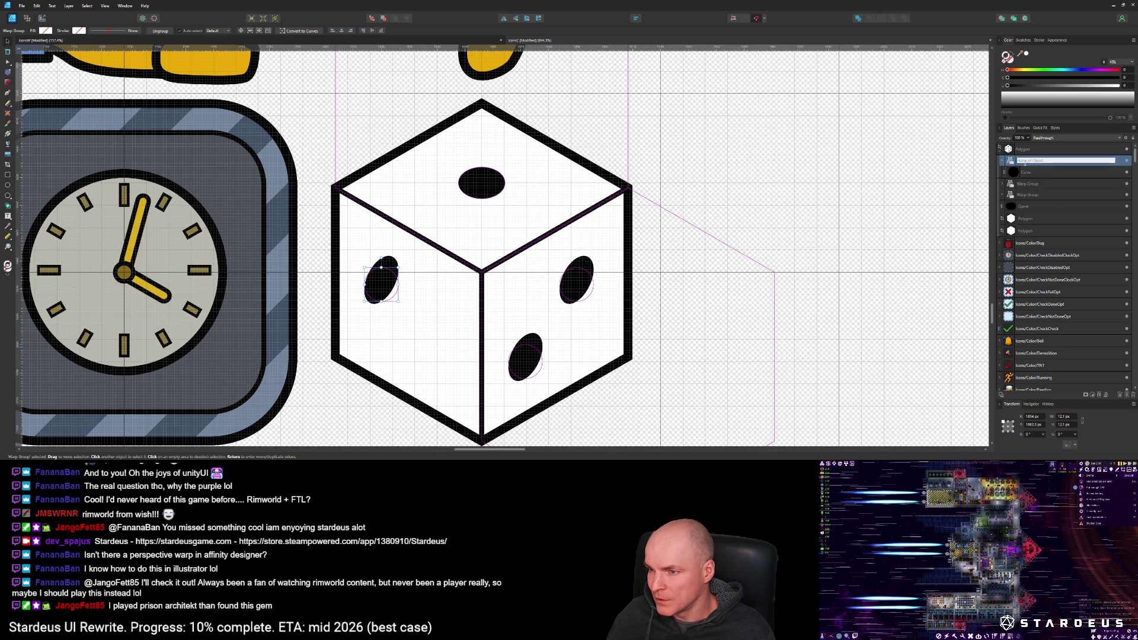
{"action": "key", "text": "a"}
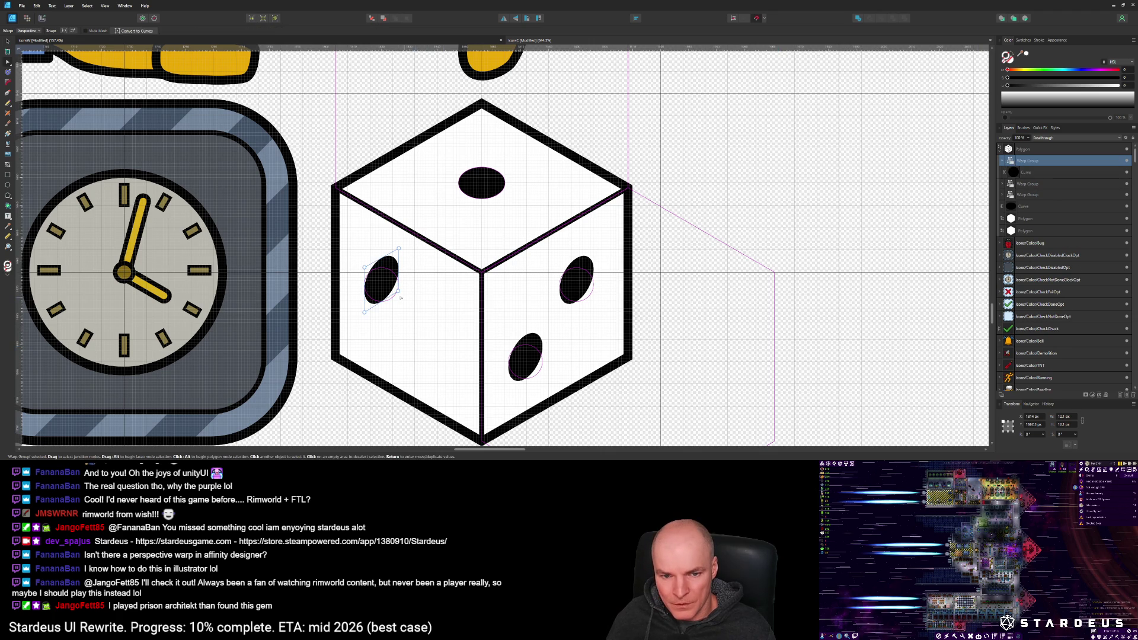
{"action": "left_click_drag", "start_coordinate": [416, 314], "coordinate": [389, 230]}
{"action": "mouse_move", "coordinate": [399, 292]}
{"action": "left_mouse_down"}
{"action": "mouse_move", "coordinate": [396, 343]}
{"action": "mouse_move", "coordinate": [397, 330]}
{"action": "mouse_move", "coordinate": [346, 337]}
{"action": "mouse_move", "coordinate": [335, 356]}
{"action": "left_mouse_up"}
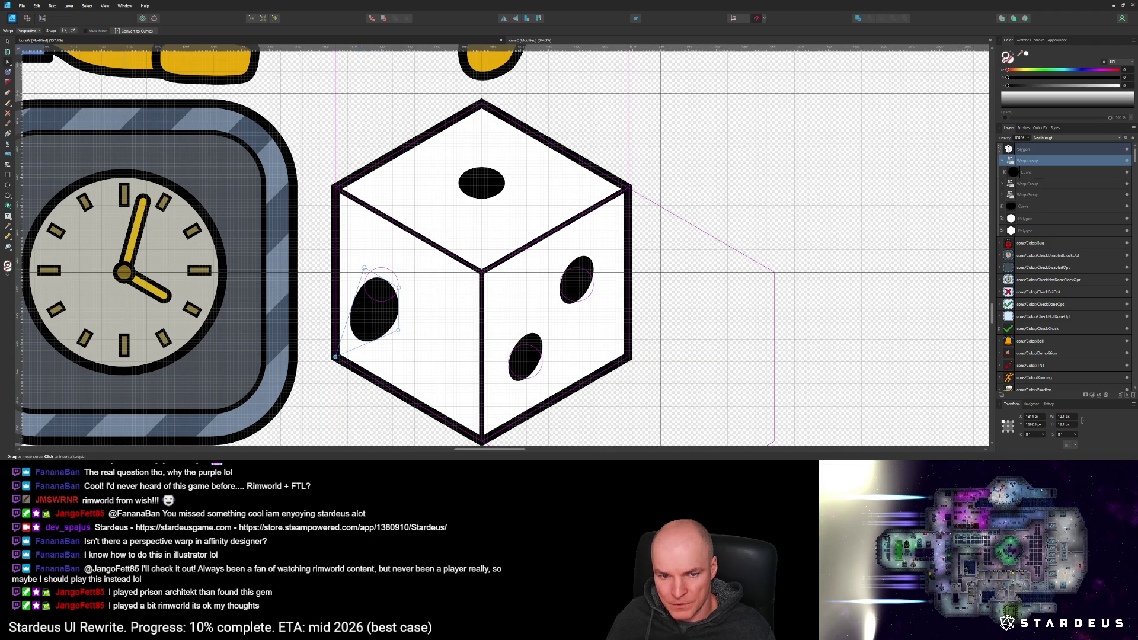
{"action": "left_click_drag", "start_coordinate": [364, 264], "coordinate": [335, 188]}
{"action": "left_click_drag", "start_coordinate": [398, 288], "coordinate": [481, 273]}
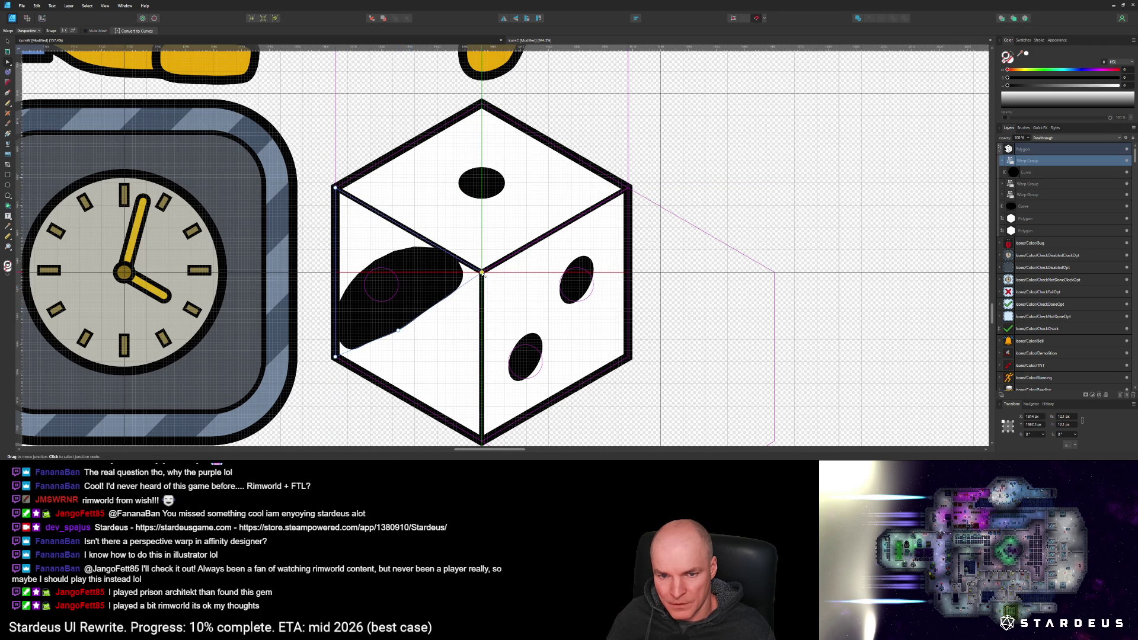
{"action": "left_click_drag", "start_coordinate": [401, 333], "coordinate": [482, 441]}
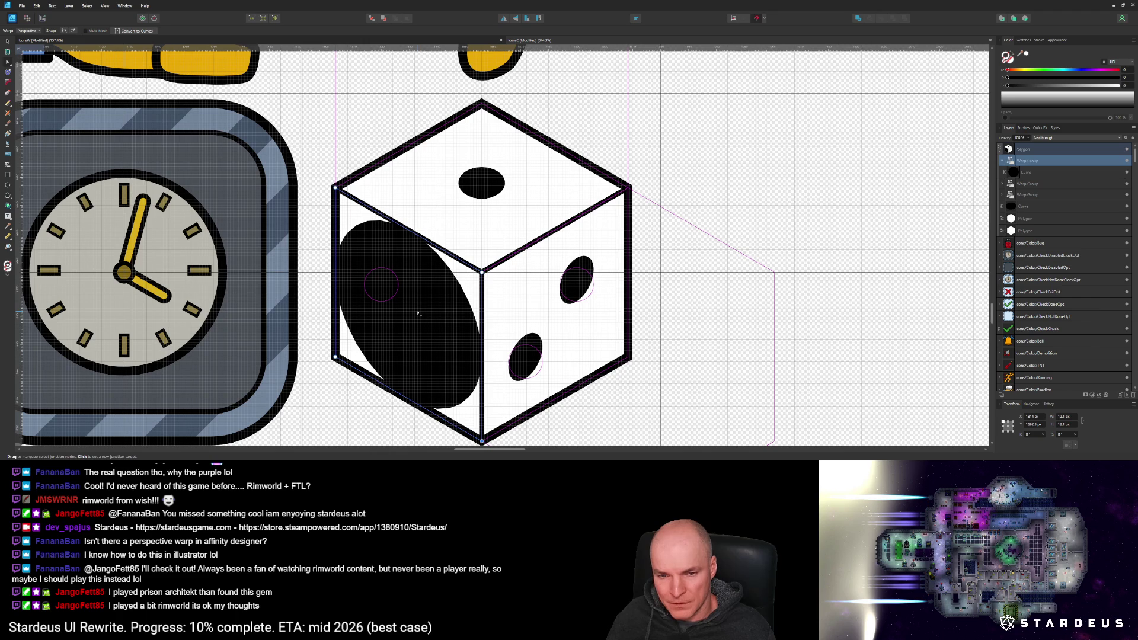
Step: Hide and re-show the stretched left-face pip in the Layers panel to compare
{"action": "scroll", "coordinate": [450, 360], "scroll_direction": "down", "scroll_amount": 3}
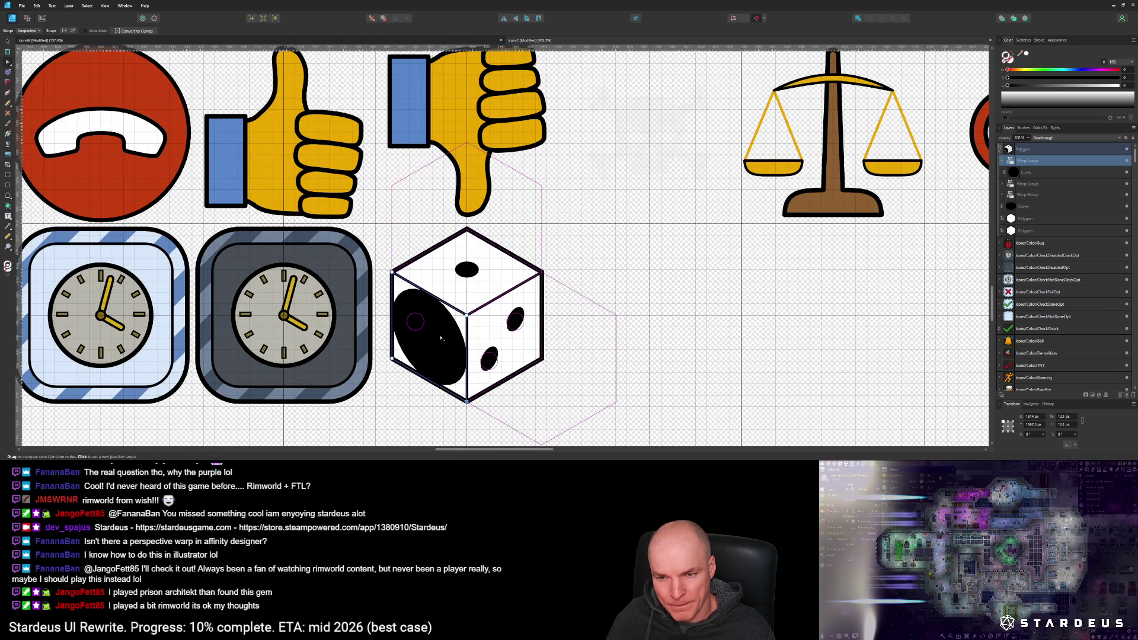
{"action": "left_click", "coordinate": [1126, 161]}
{"action": "left_click", "coordinate": [1127, 161]}
{"action": "scroll", "coordinate": [459, 338], "scroll_direction": "up", "scroll_amount": 2}
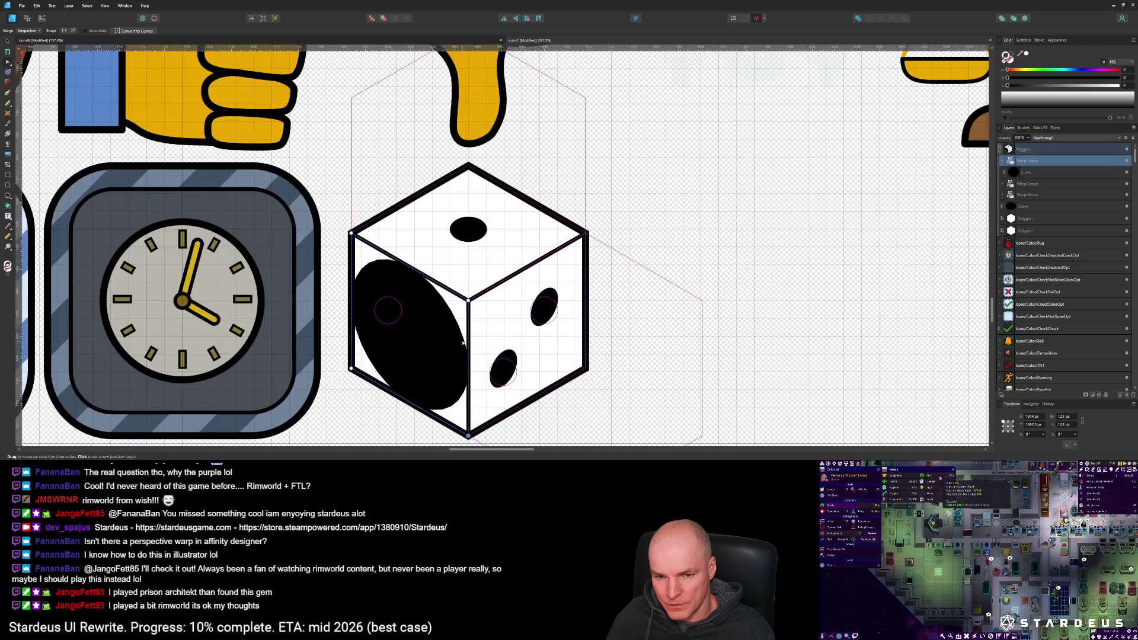
{"action": "scroll", "coordinate": [456, 339], "scroll_direction": "down", "scroll_amount": 1}
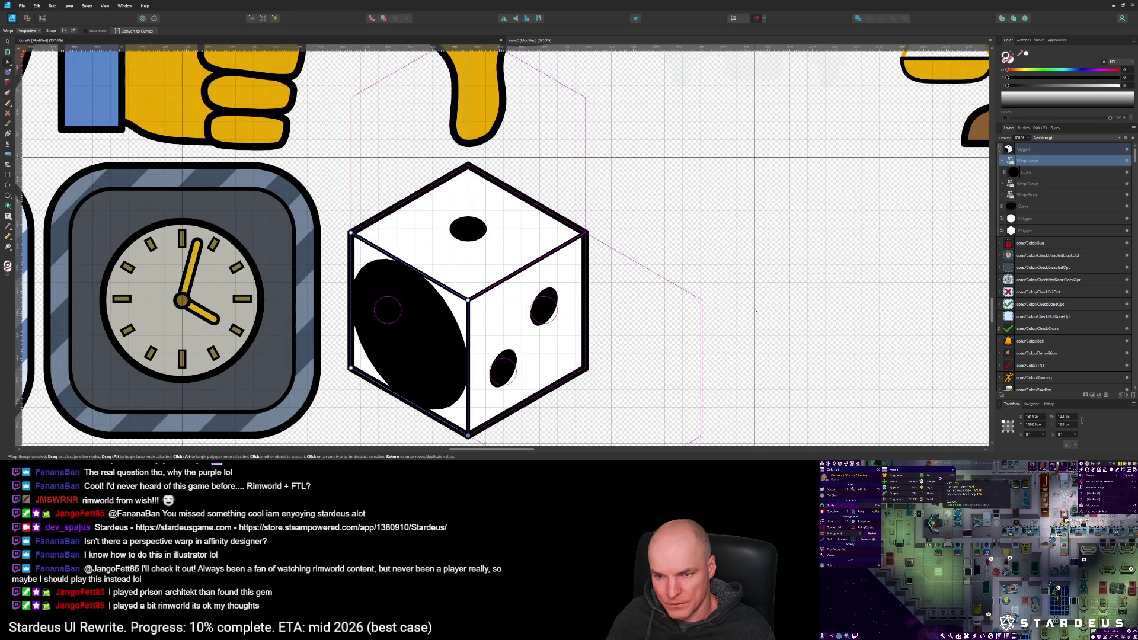
{"action": "scroll", "coordinate": [441, 323], "scroll_direction": "down", "scroll_amount": 2}
{"action": "scroll", "coordinate": [497, 321], "scroll_direction": "right", "scroll_amount": 3}
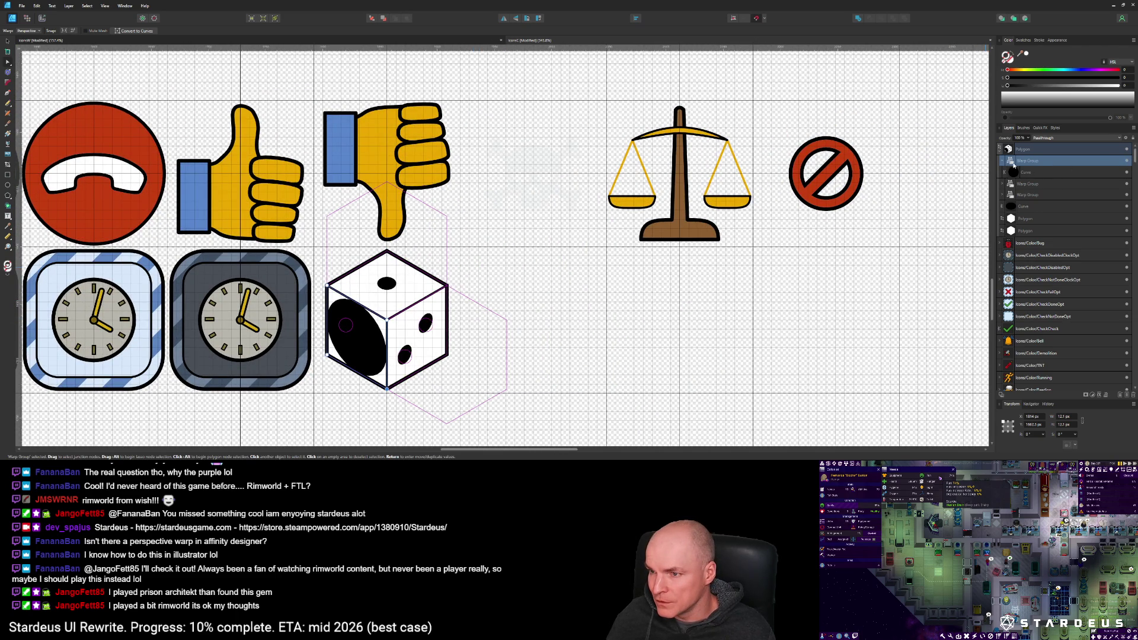
Step: Nudge the stretched pip with the Move tool, then delete the oversized left-face pip
{"action": "left_click", "coordinate": [1002, 161]}
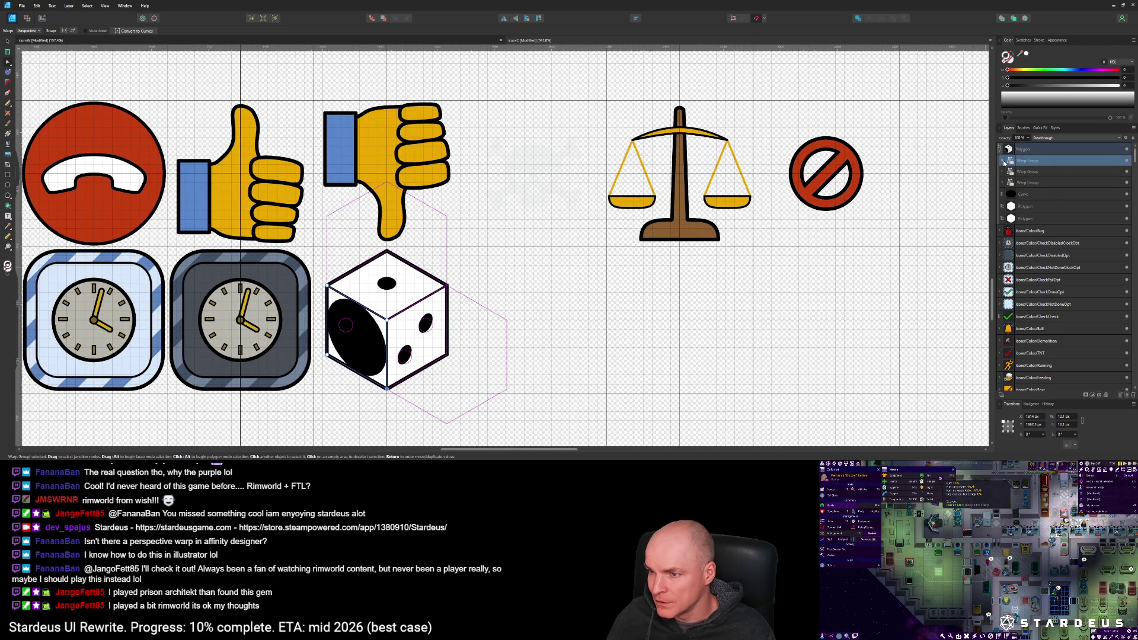
{"action": "left_click", "coordinate": [1003, 162]}
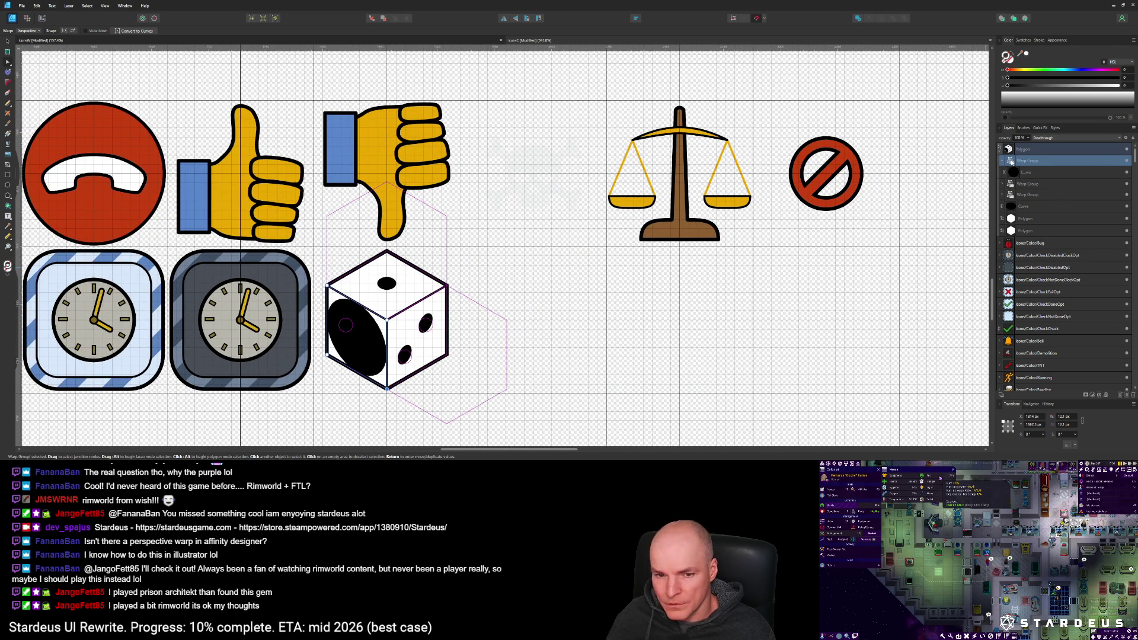
{"action": "scroll", "coordinate": [297, 371], "scroll_direction": "up", "scroll_amount": 5}
{"action": "scroll", "coordinate": [586, 316], "scroll_direction": "down", "scroll_amount": 3}
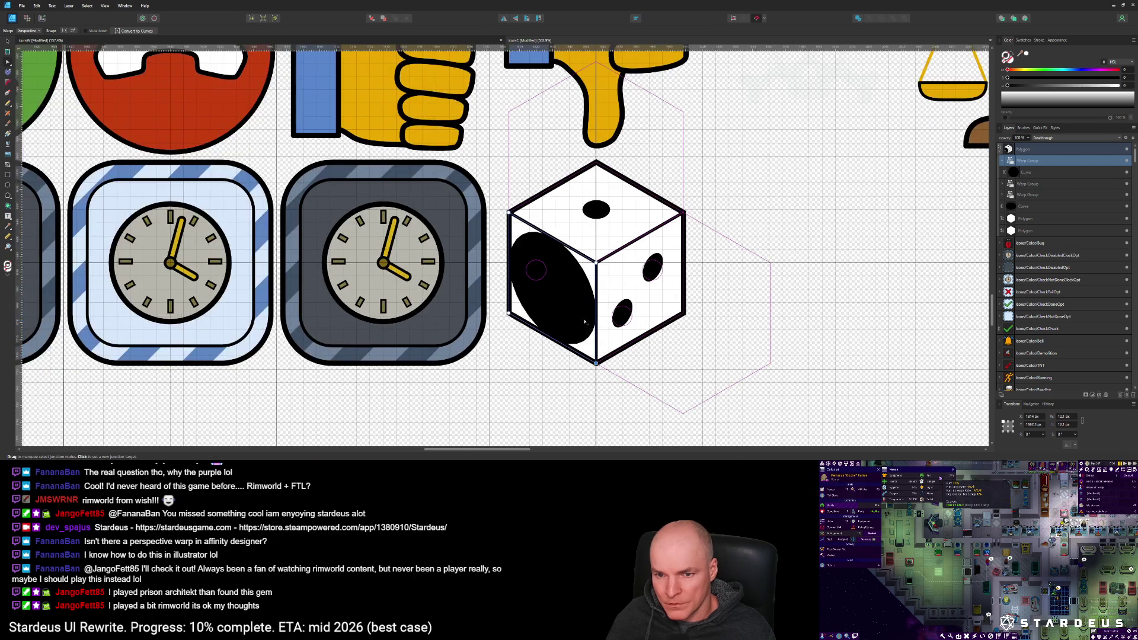
{"action": "left_click", "coordinate": [8, 41]}
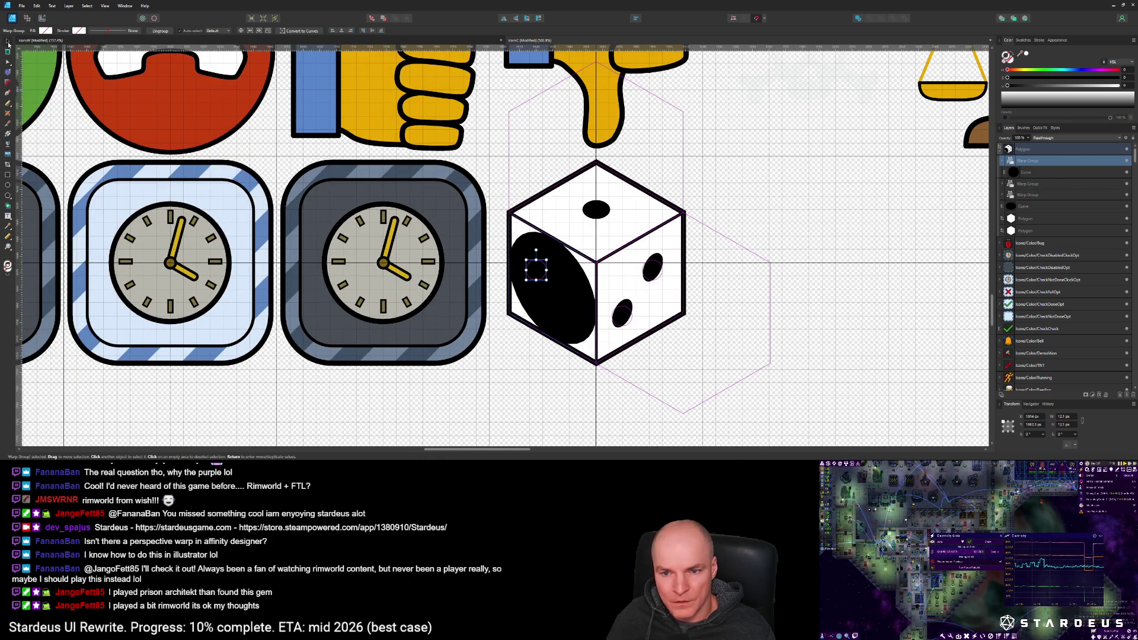
{"action": "mouse_move", "coordinate": [540, 274]}
{"action": "left_mouse_down"}
{"action": "mouse_move", "coordinate": [554, 292]}
{"action": "mouse_move", "coordinate": [536, 290]}
{"action": "mouse_move", "coordinate": [542, 269]}
{"action": "mouse_move", "coordinate": [583, 249]}
{"action": "mouse_move", "coordinate": [750, 242]}
{"action": "mouse_move", "coordinate": [534, 285]}
{"action": "mouse_move", "coordinate": [543, 289]}
{"action": "left_mouse_up"}
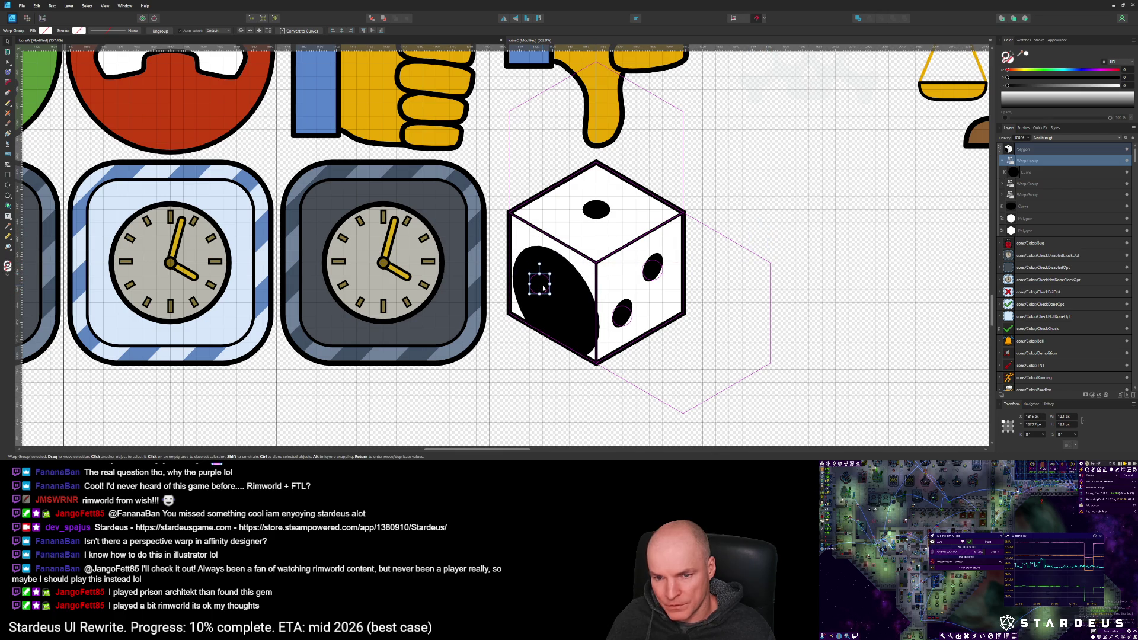
{"action": "key", "text": "Delete"}
{"action": "key", "text": "Delete"}
{"action": "key", "text": "Delete"}
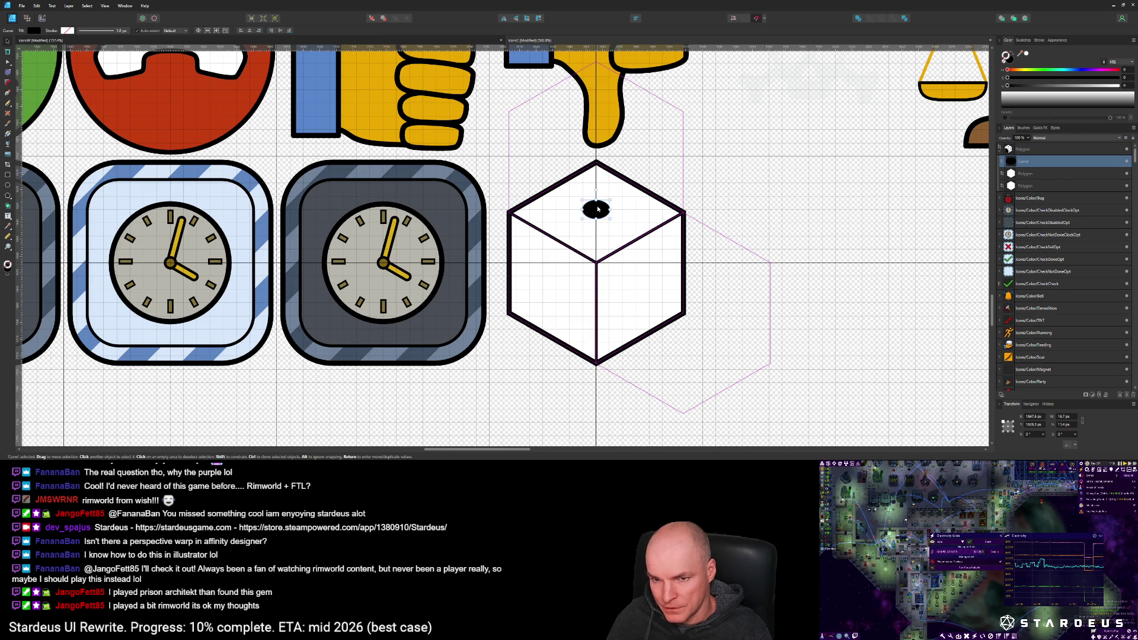
Step: Delete the top-face pip and draw a square rectangle beside the cube, placed at the top of the layers
{"action": "key", "text": "Delete"}
{"action": "mouse_move", "coordinate": [763, 265]}
{"action": "left_mouse_down"}
{"action": "mouse_move", "coordinate": [695, 309]}
{"action": "mouse_move", "coordinate": [650, 359]}
{"action": "left_mouse_up"}
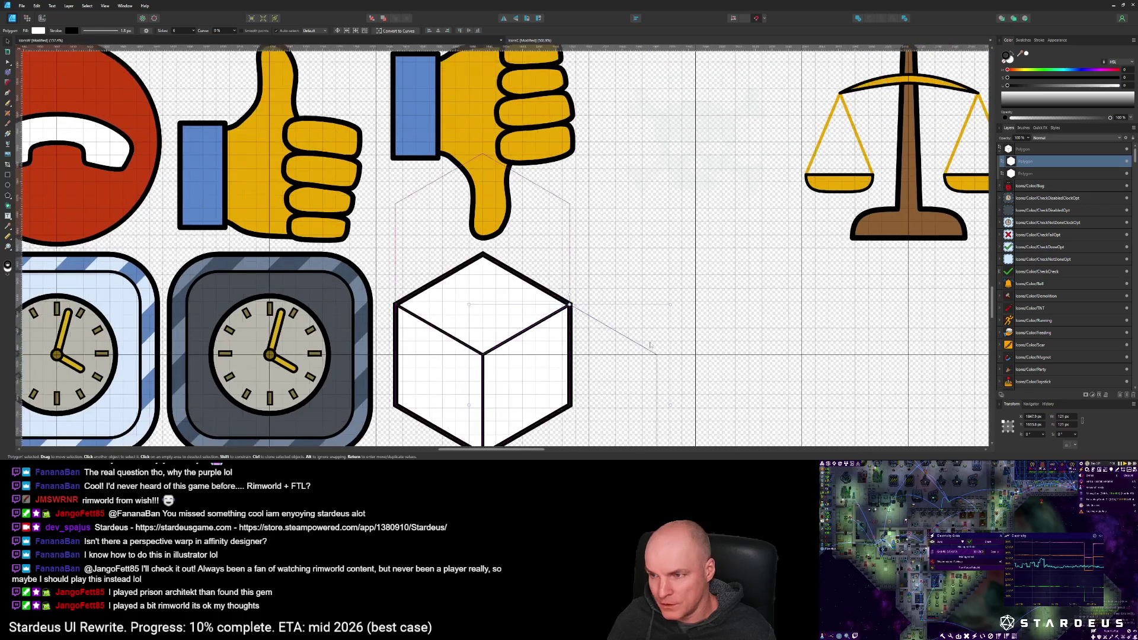
{"action": "left_click_drag", "start_coordinate": [502, 327], "coordinate": [541, 310]}
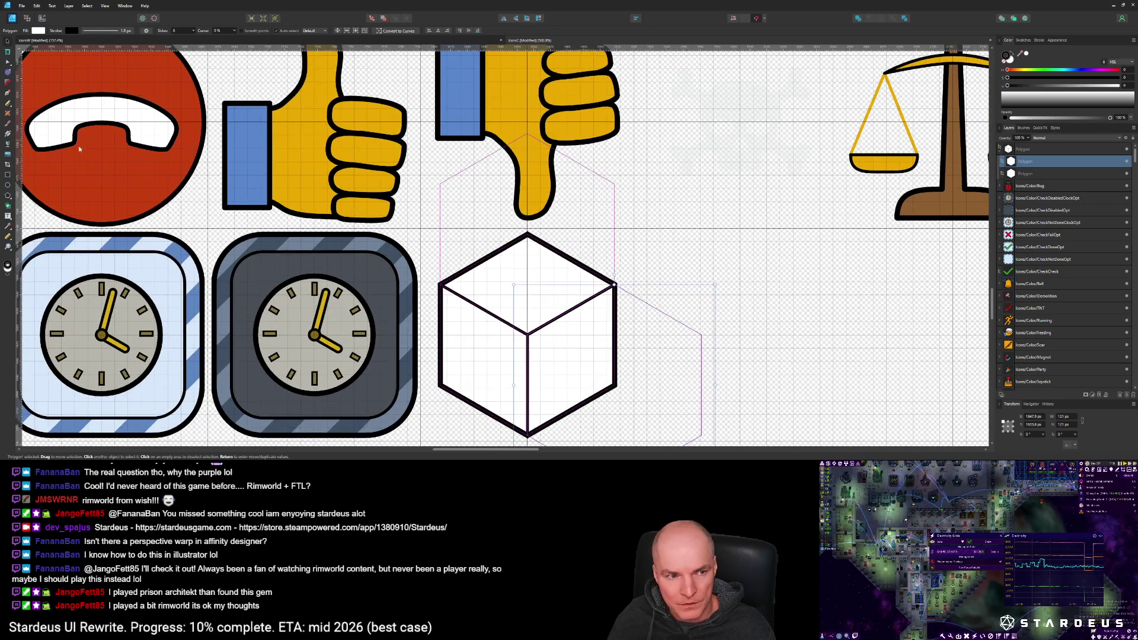
{"action": "left_click", "coordinate": [8, 173]}
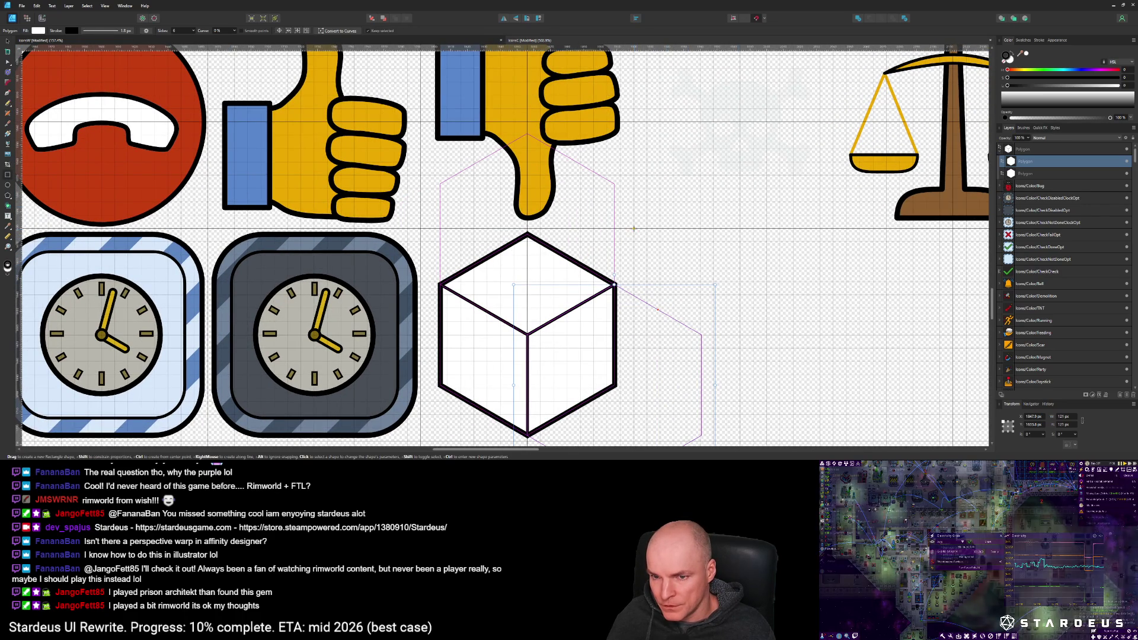
{"action": "left_click_drag", "start_coordinate": [633, 228], "coordinate": [741, 335]}
{"action": "left_click_drag", "start_coordinate": [1026, 166], "coordinate": [1025, 148]}
Step: Resize the square to 64×64 px and set its fill to None
{"action": "scroll", "coordinate": [720, 299], "scroll_direction": "up", "scroll_amount": 2}
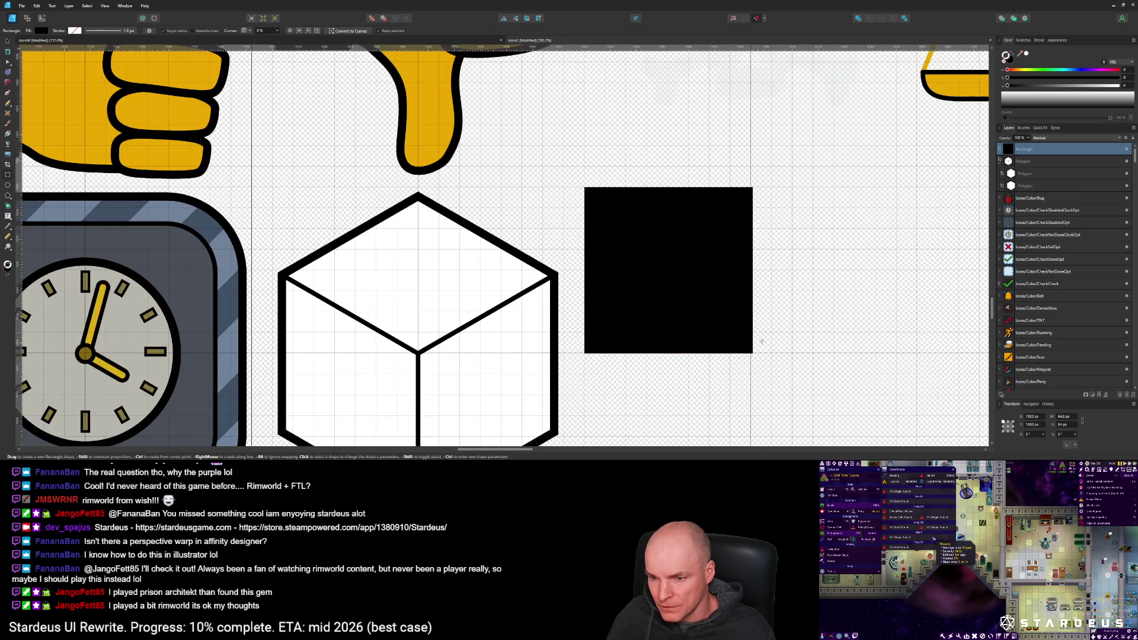
{"action": "left_click_drag", "start_coordinate": [750, 353], "coordinate": [751, 353]}
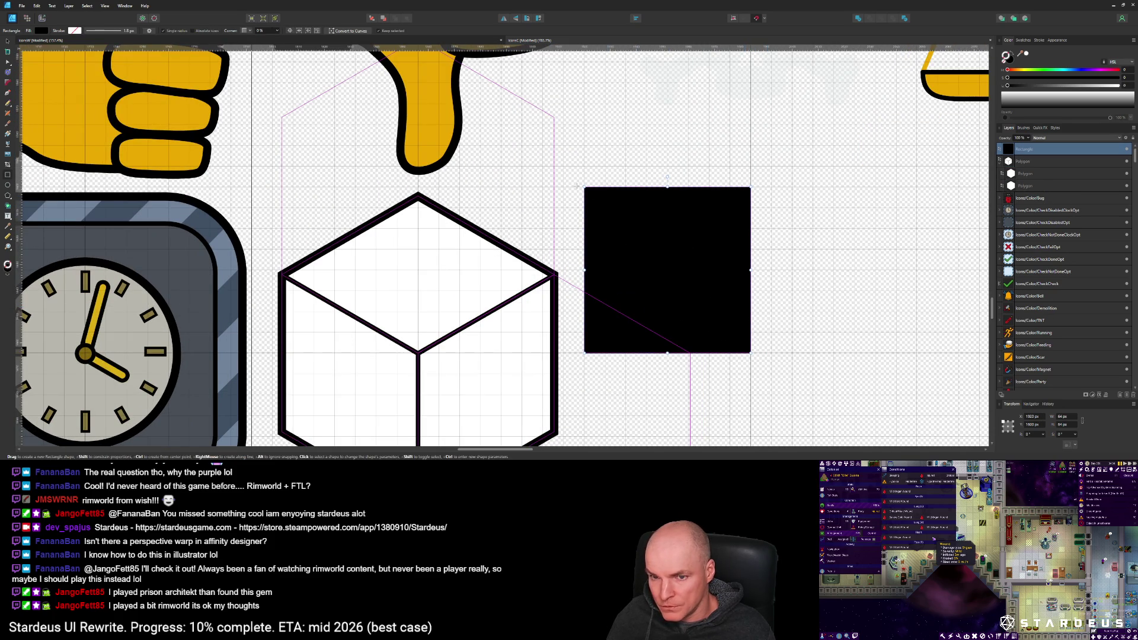
{"action": "left_click_drag", "start_coordinate": [585, 188], "coordinate": [584, 189]}
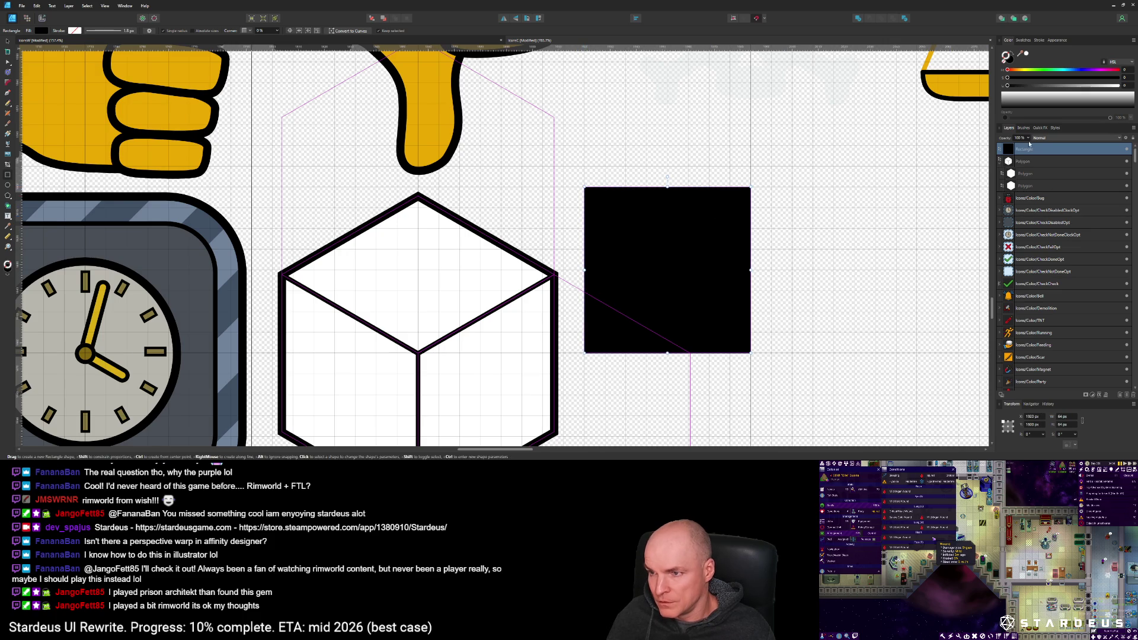
{"action": "left_click", "coordinate": [1010, 61]}
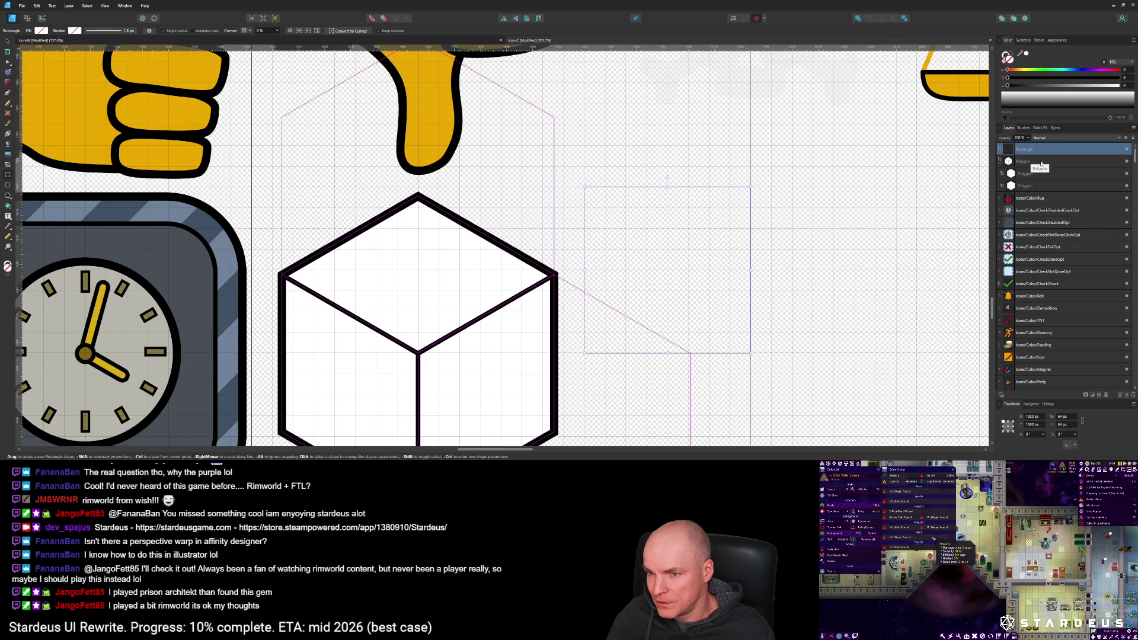
{"action": "left_click", "coordinate": [8, 185]}
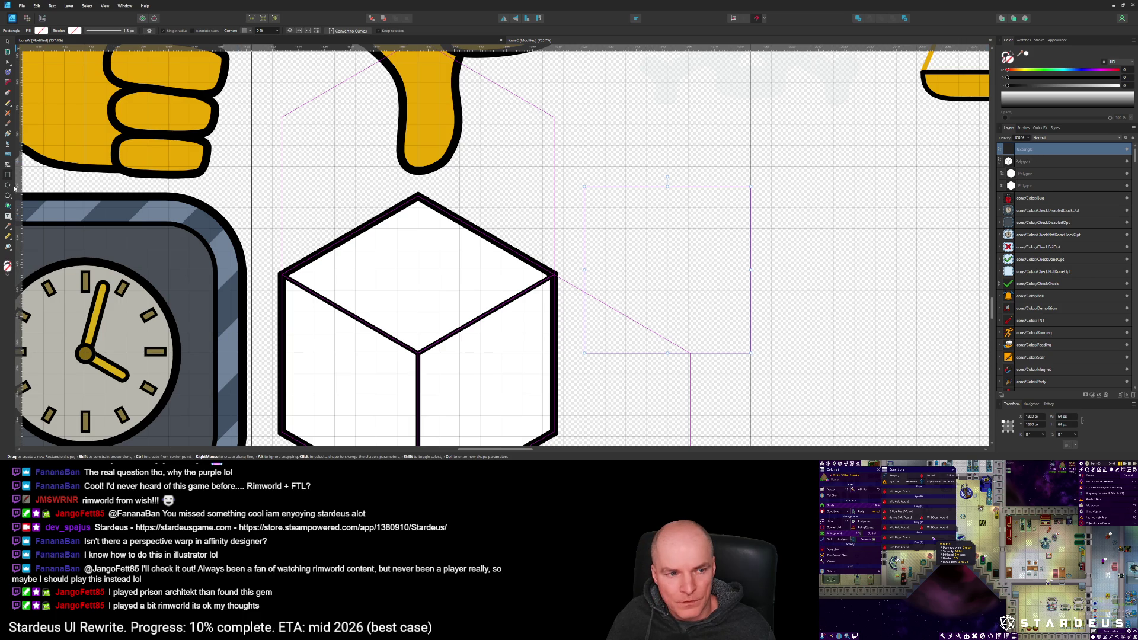
Step: Draw a circle from the square's centre, fill it black, and nest it inside the Rectangle layer
{"action": "left_click_drag", "start_coordinate": [667, 270], "coordinate": [689, 289]}
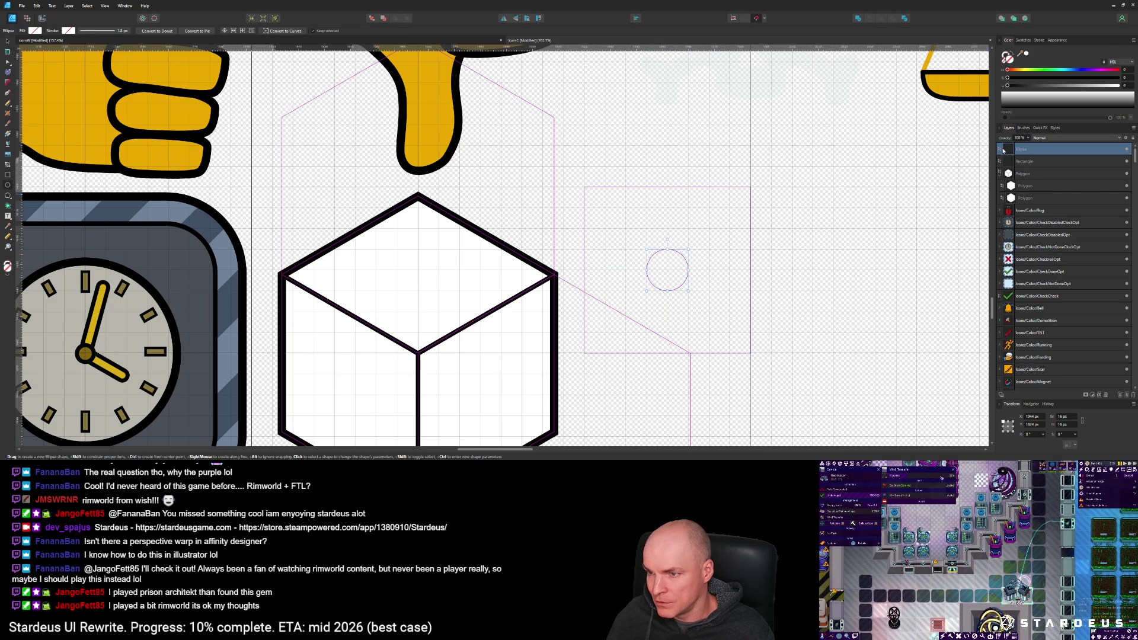
{"action": "key", "text": "d"}
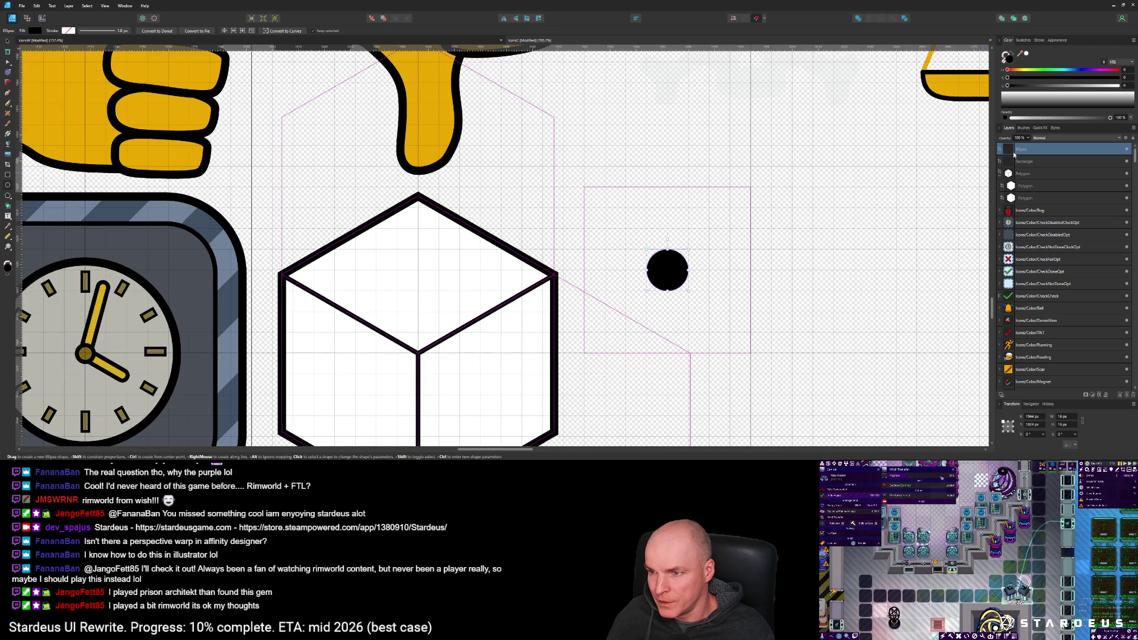
{"action": "left_click_drag", "start_coordinate": [1019, 151], "coordinate": [1022, 166]}
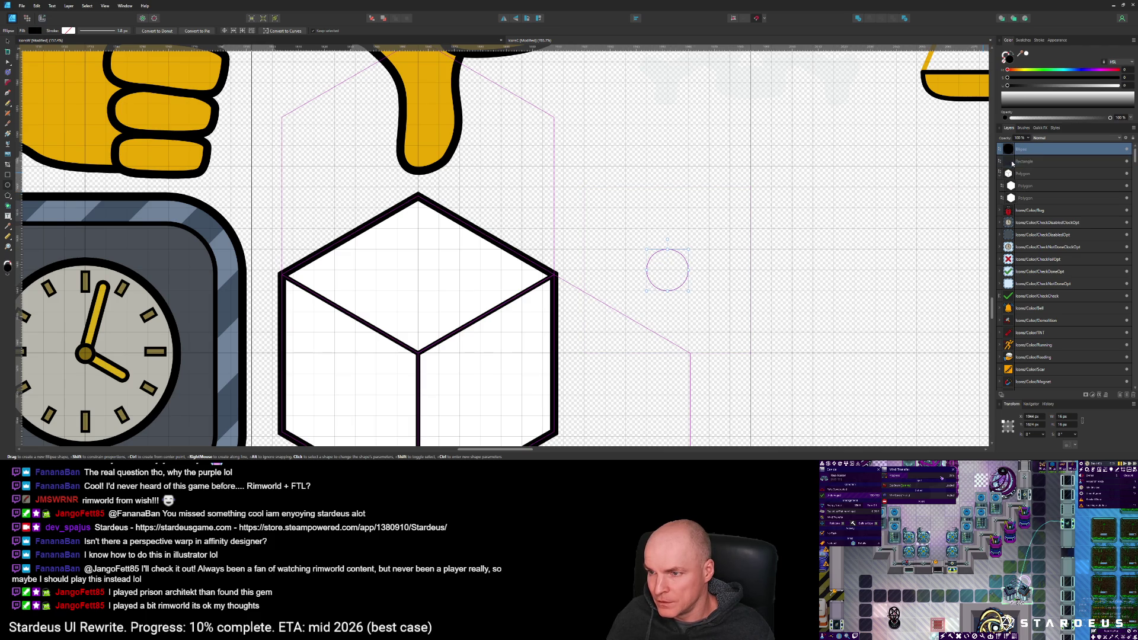
{"action": "left_click", "coordinate": [1026, 154]}
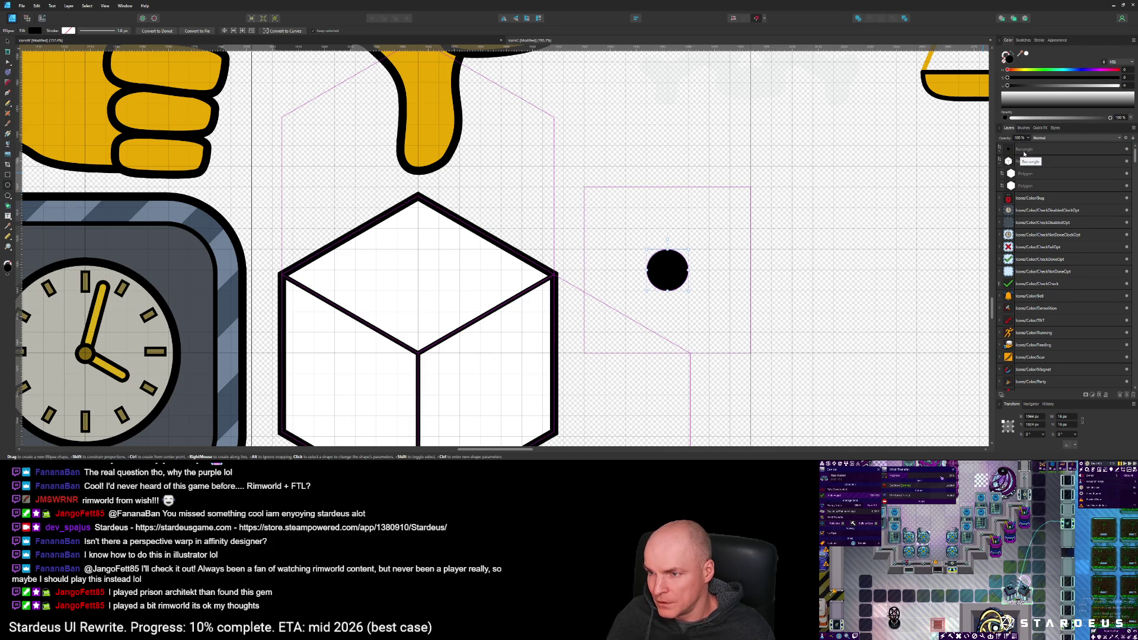
{"action": "left_click", "coordinate": [1031, 153]}
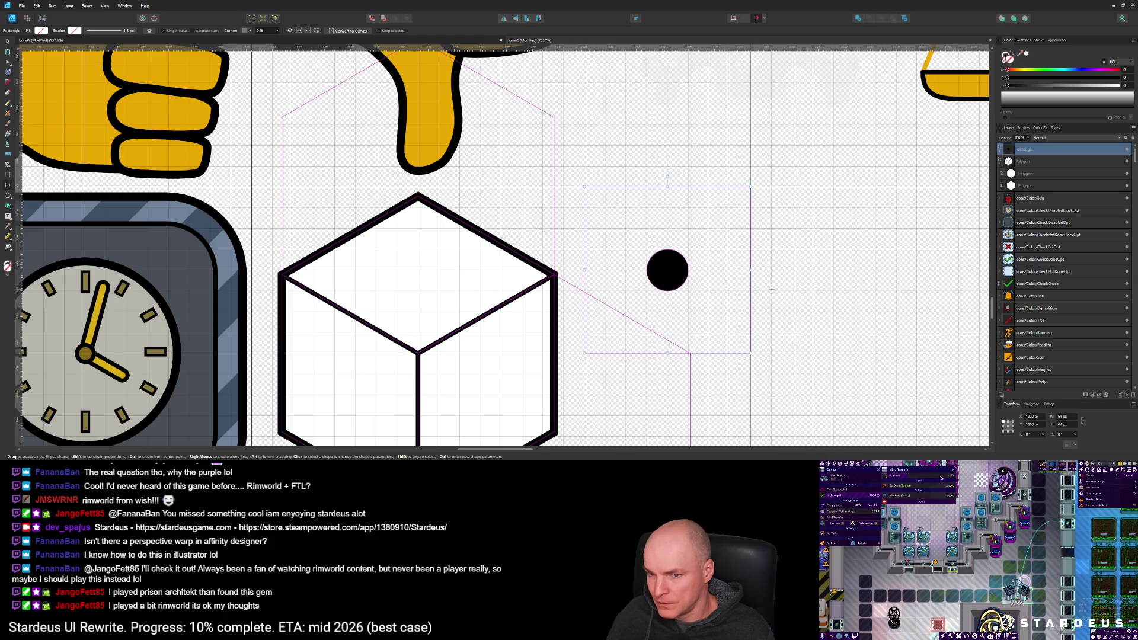
{"action": "scroll", "coordinate": [772, 289], "scroll_direction": "down", "scroll_amount": 5}
{"action": "scroll", "coordinate": [926, 237], "scroll_direction": "up", "scroll_amount": 1}
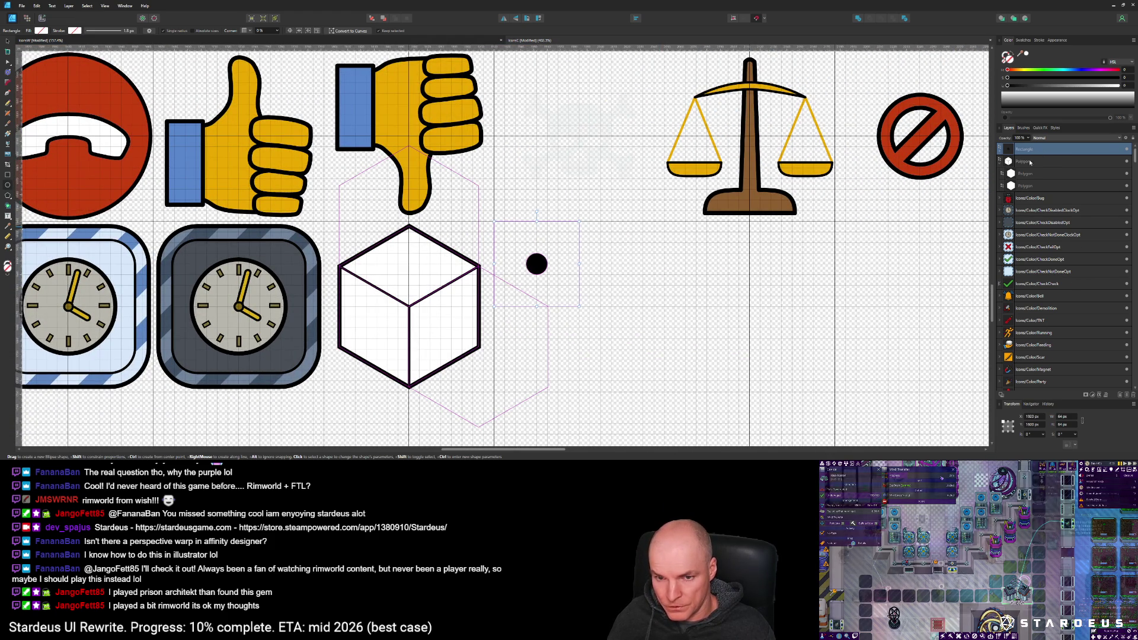
{"action": "left_click_drag", "start_coordinate": [526, 258], "coordinate": [553, 287]}
Step: Undo the stray shape and Alt-drag a copy of the dotted frame 144 px down
{"action": "key", "text": "ctrl+z"}
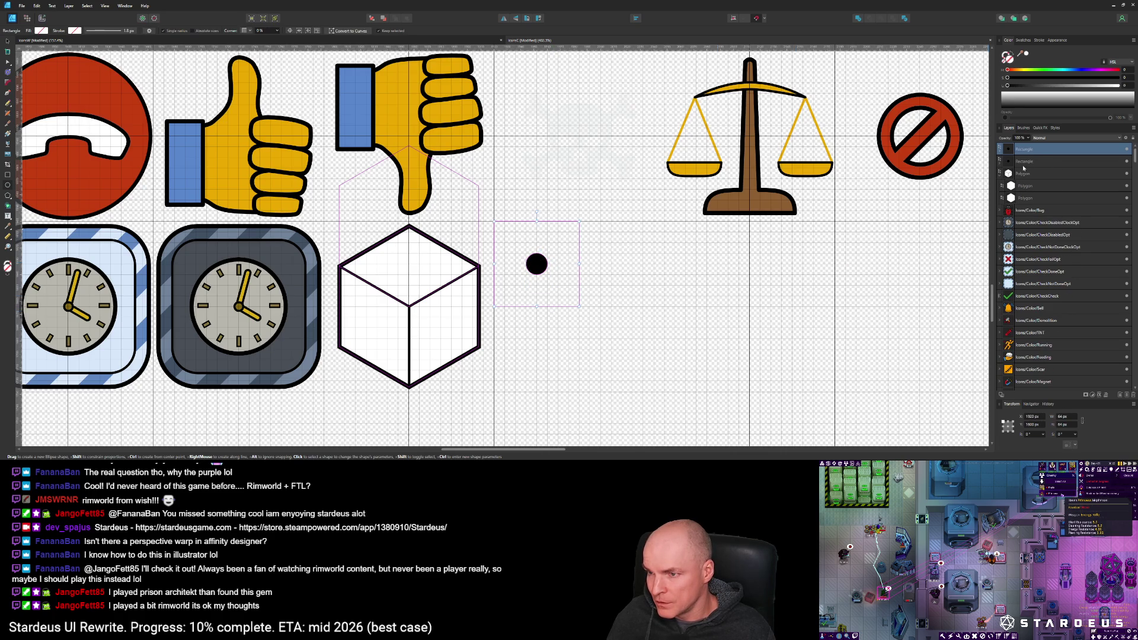
{"action": "mouse_move", "coordinate": [535, 271]}
{"action": "left_mouse_down"}
{"action": "mouse_move", "coordinate": [552, 287]}
{"action": "mouse_move", "coordinate": [534, 278]}
{"action": "left_mouse_up"}
{"action": "key", "text": "ctrl+z"}
{"action": "key", "text": "v"}
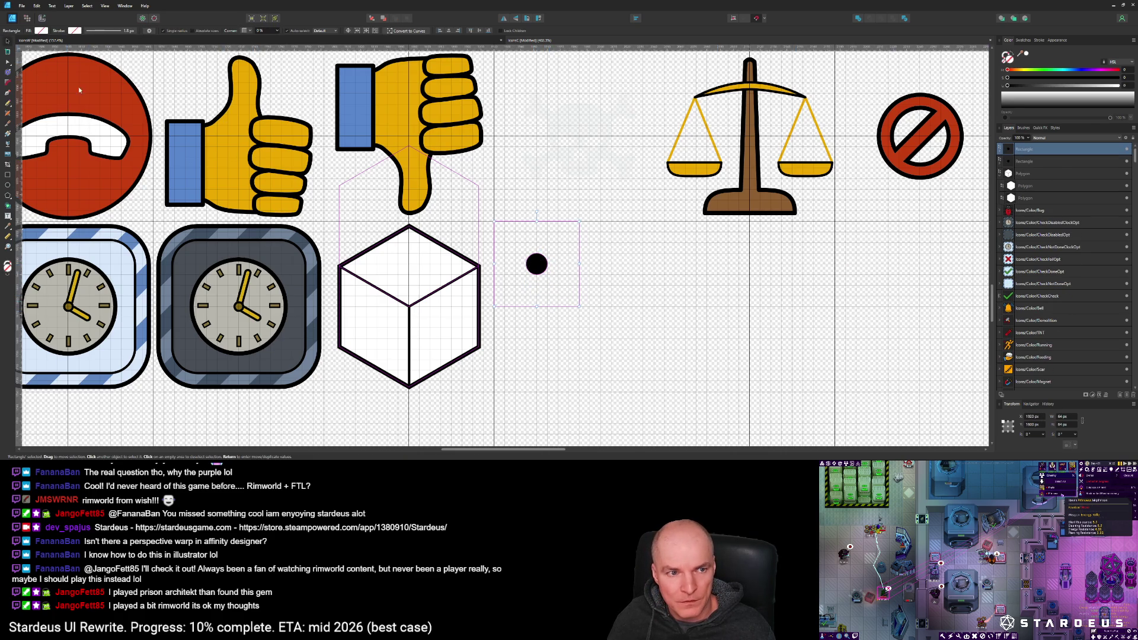
{"action": "left_click_drag", "start_coordinate": [540, 256], "coordinate": [541, 342]}
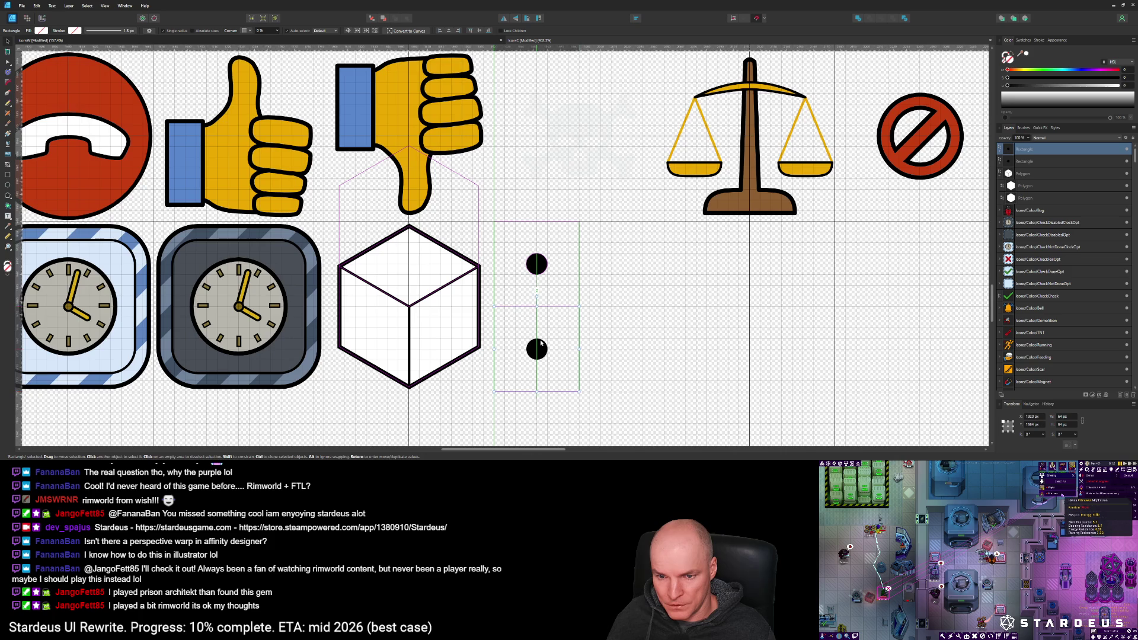
Step: Add copies of the lower frame's dot diagonally, one down-left and one up-right
{"action": "scroll", "coordinate": [539, 340], "scroll_direction": "up", "scroll_amount": 2}
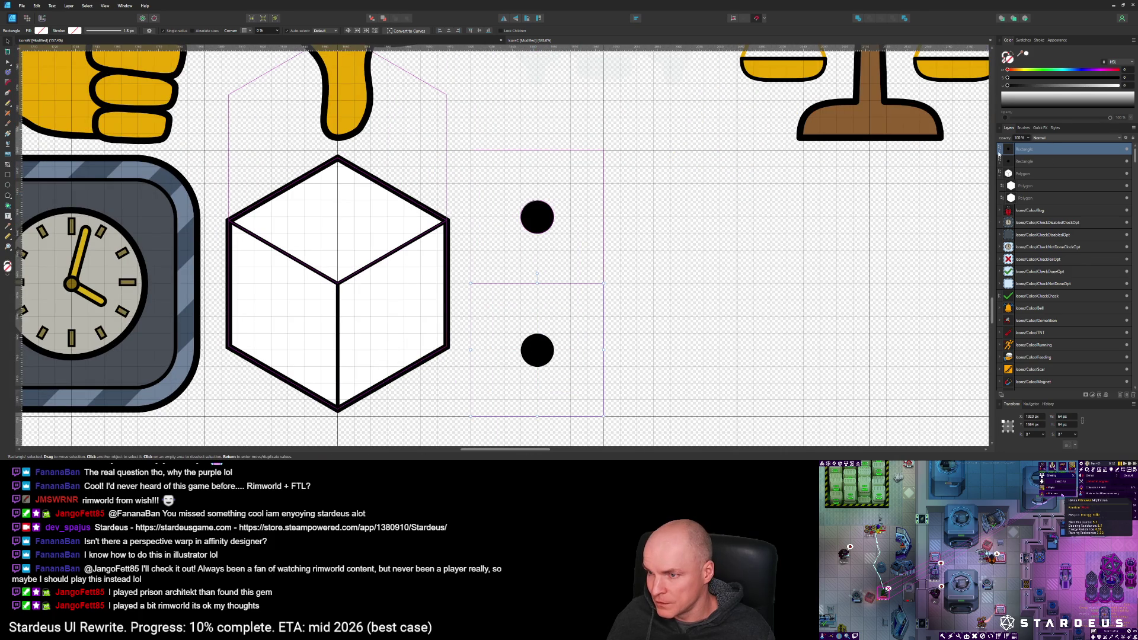
{"action": "double_click", "coordinate": [544, 355]}
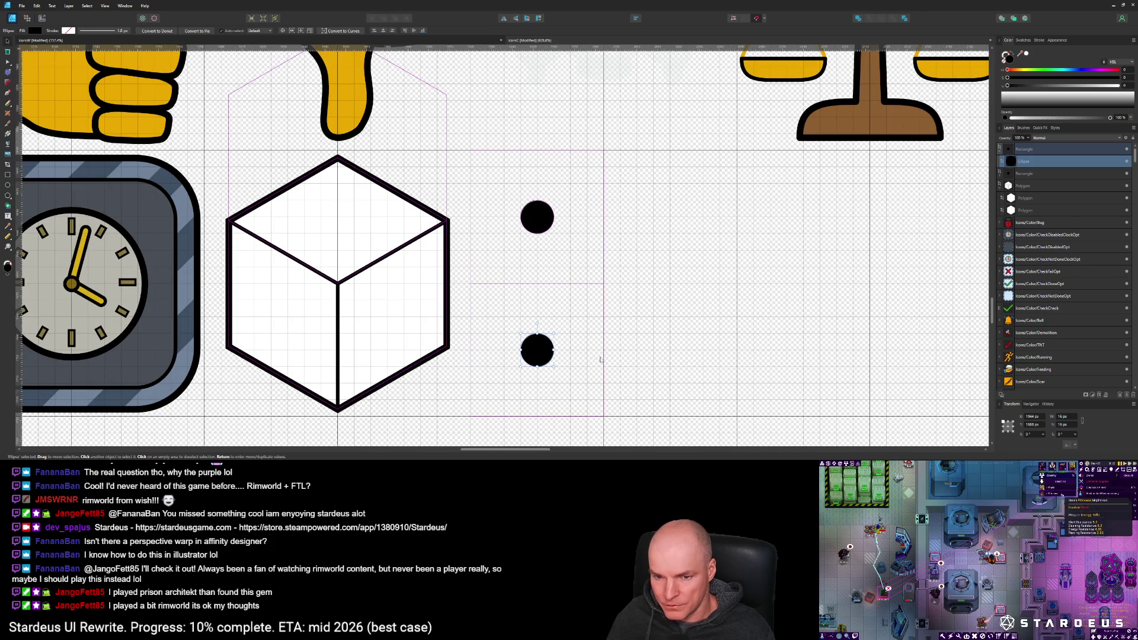
{"action": "mouse_move", "coordinate": [541, 353]}
{"action": "left_mouse_down"}
{"action": "mouse_move", "coordinate": [512, 384]}
{"action": "mouse_move", "coordinate": [515, 373]}
{"action": "left_mouse_up"}
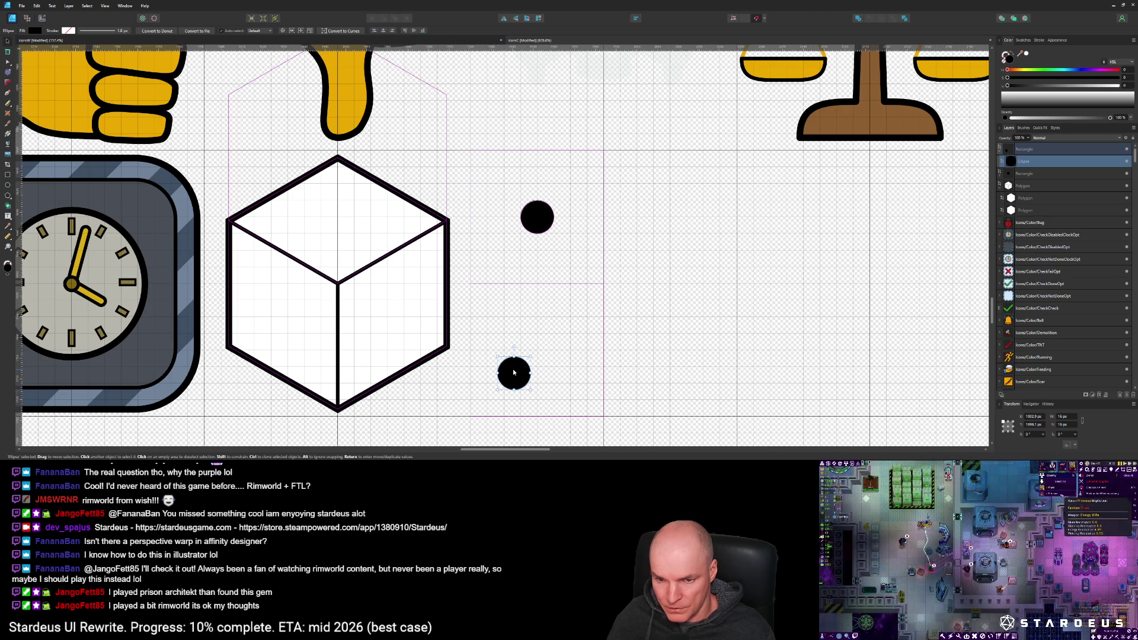
{"action": "key", "text": "ctrl+z"}
{"action": "left_click_drag", "start_coordinate": [539, 357], "coordinate": [523, 374]}
{"action": "left_click", "coordinate": [557, 342]}
{"action": "left_click", "coordinate": [546, 349]}
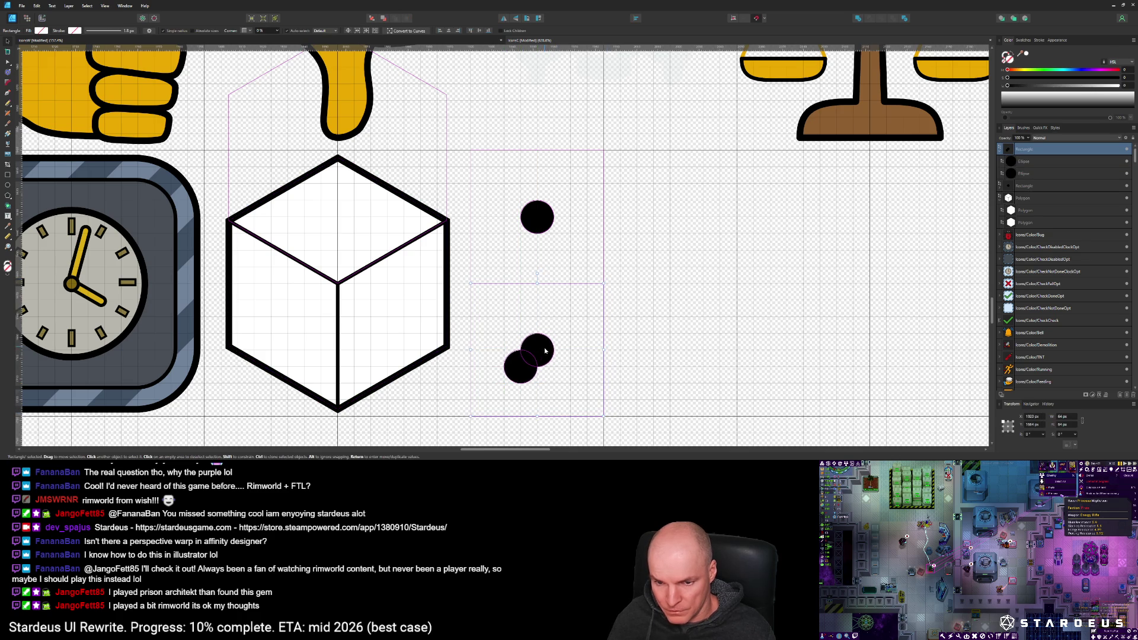
{"action": "left_click", "coordinate": [1033, 162]}
{"action": "left_click", "coordinate": [543, 348]}
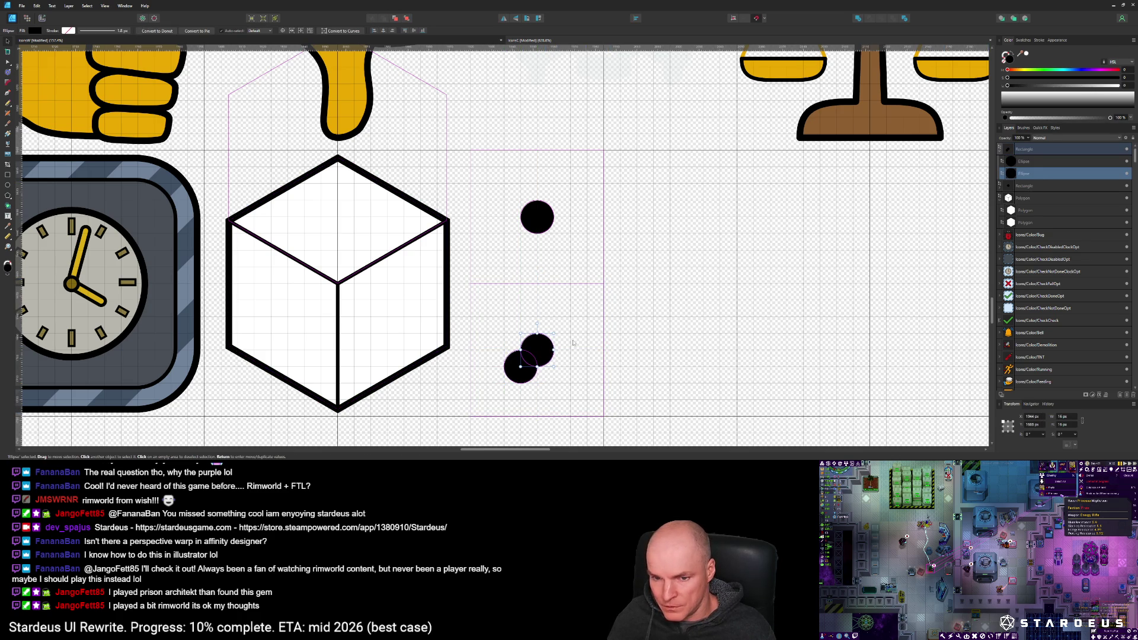
{"action": "left_click_drag", "start_coordinate": [543, 348], "coordinate": [556, 333]}
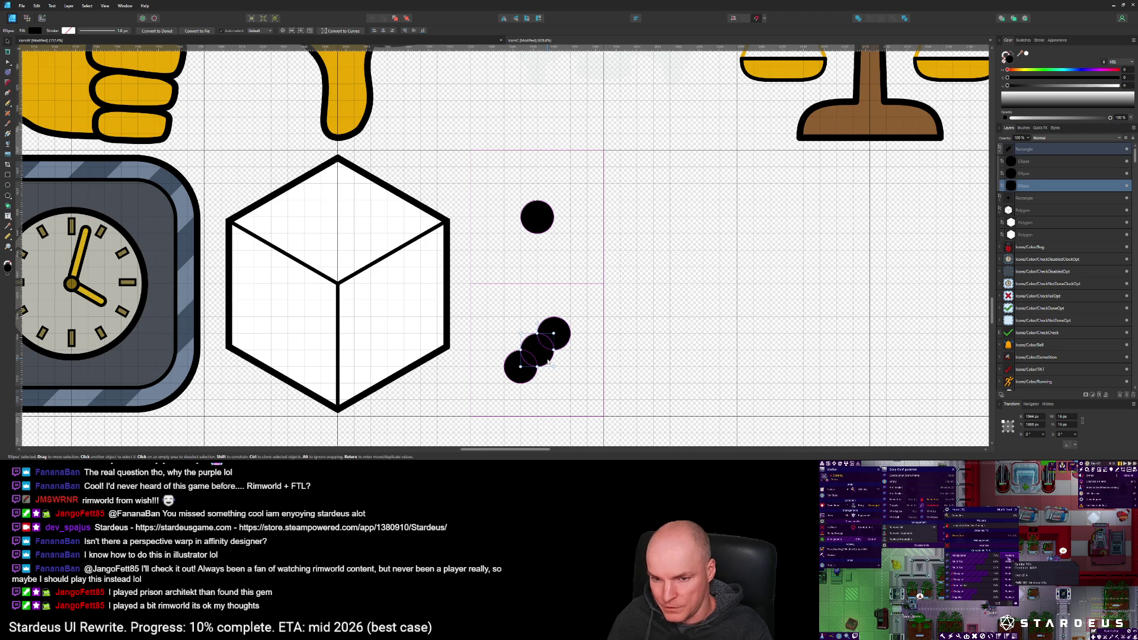
Step: Remove the extra middle dot and Alt-drag a copy of the two-pip frame to the right
{"action": "key", "text": "ctrl+z"}
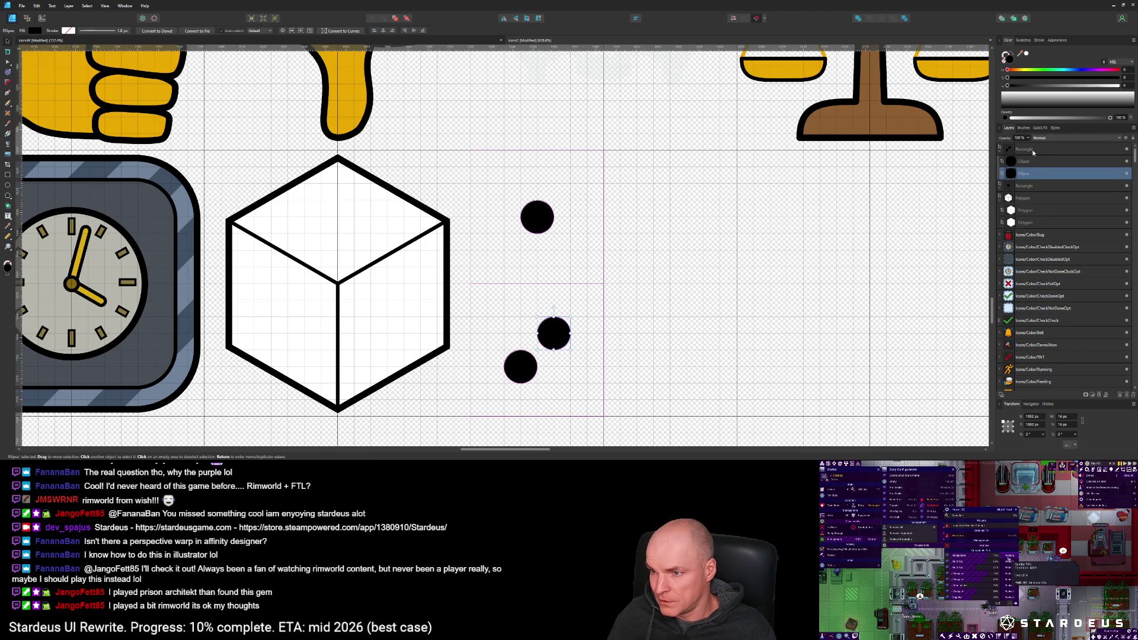
{"action": "left_click", "coordinate": [548, 361]}
{"action": "left_click_drag", "start_coordinate": [604, 333], "coordinate": [736, 333]}
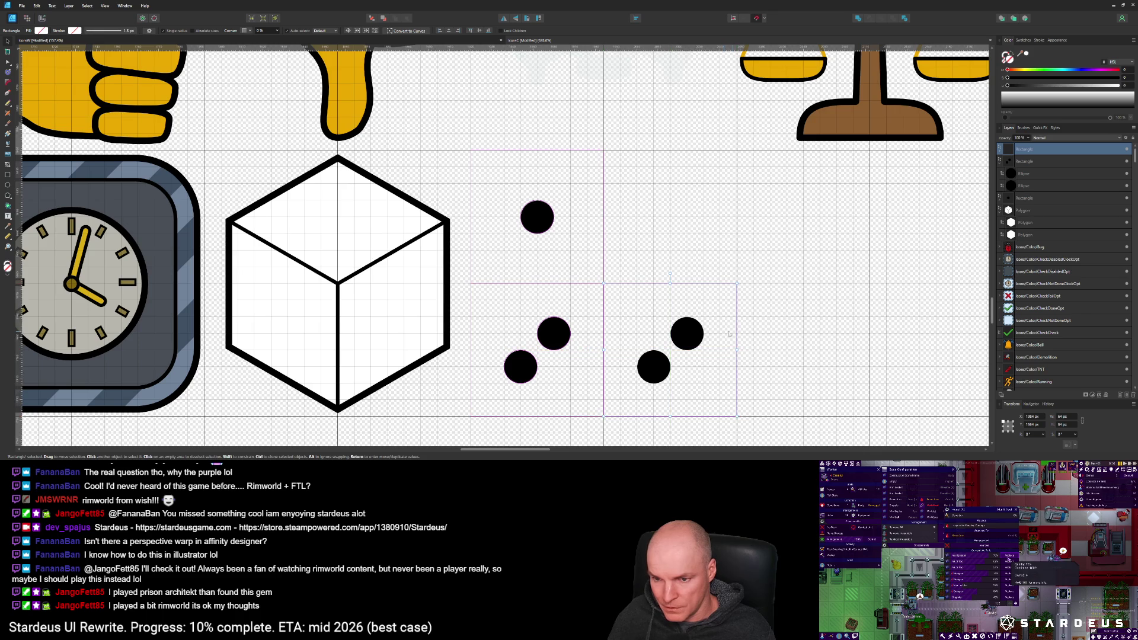
Step: Duplicate a dot with Ctrl+J and arrange three evenly spaced diagonal pips in the copied frame
{"action": "double_click", "coordinate": [662, 368]}
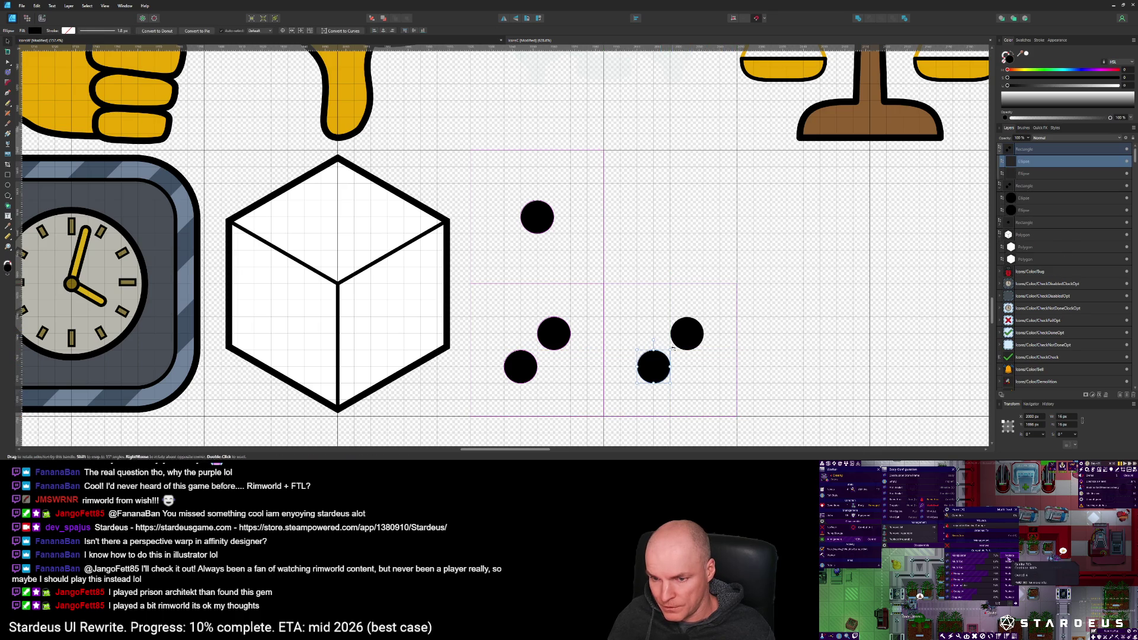
{"action": "left_click", "coordinate": [681, 344], "text": "shift"}
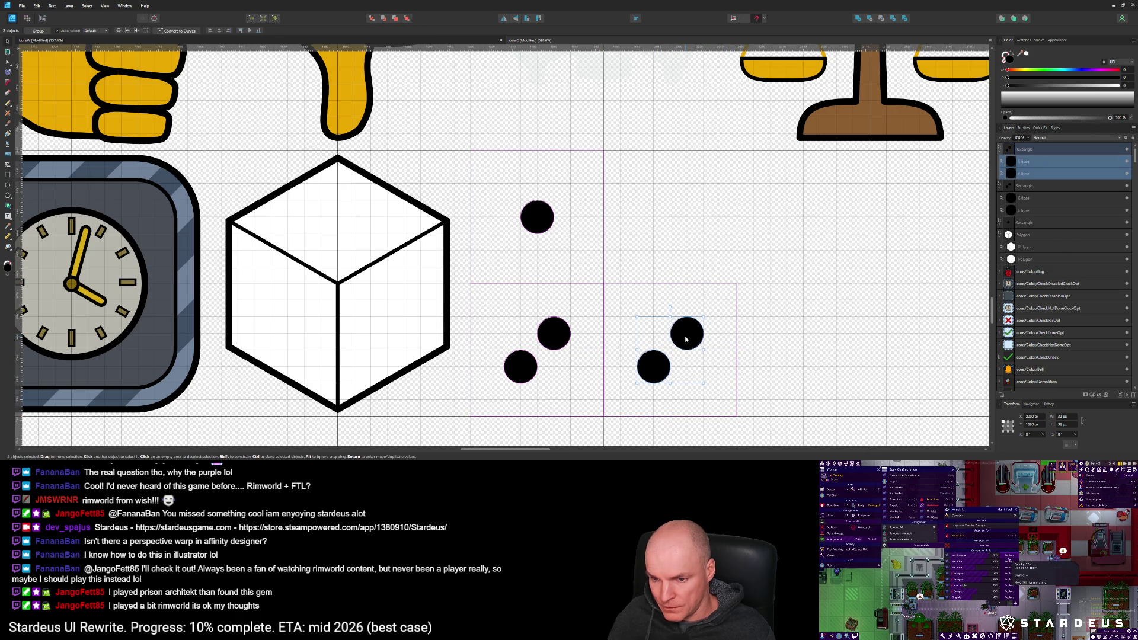
{"action": "left_click", "coordinate": [686, 337]}
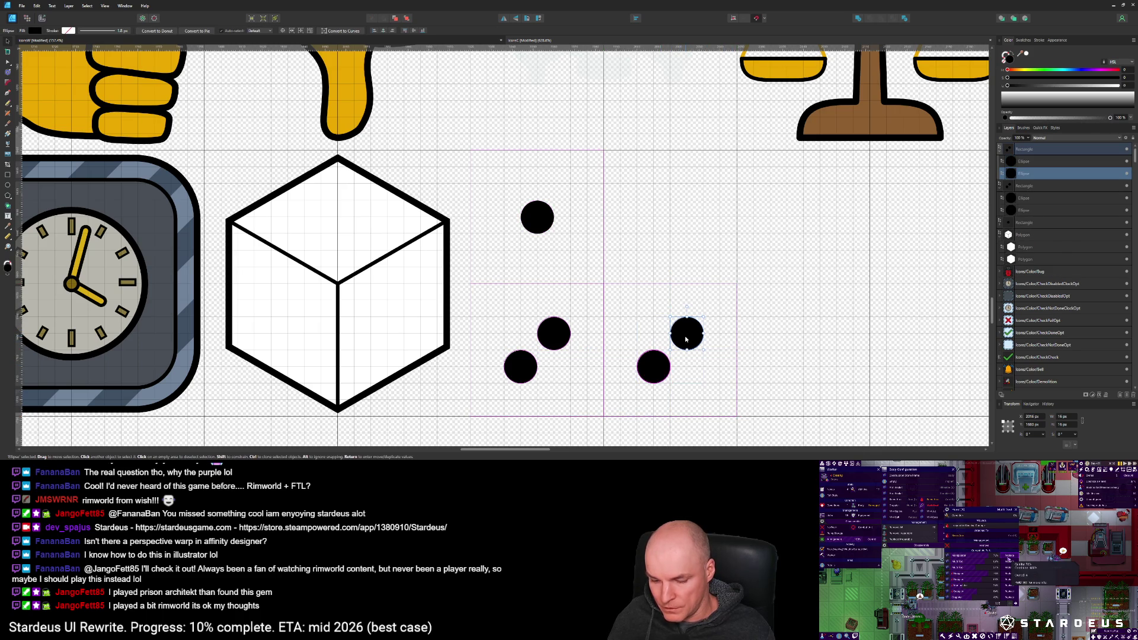
{"action": "key", "text": "ctrl+j"}
{"action": "mouse_move", "coordinate": [685, 337]}
{"action": "left_mouse_down"}
{"action": "mouse_move", "coordinate": [721, 310]}
{"action": "mouse_move", "coordinate": [668, 347]}
{"action": "left_mouse_up"}
{"action": "left_click", "coordinate": [687, 334], "text": "shift"}
{"action": "left_click", "coordinate": [653, 367], "text": "shift"}
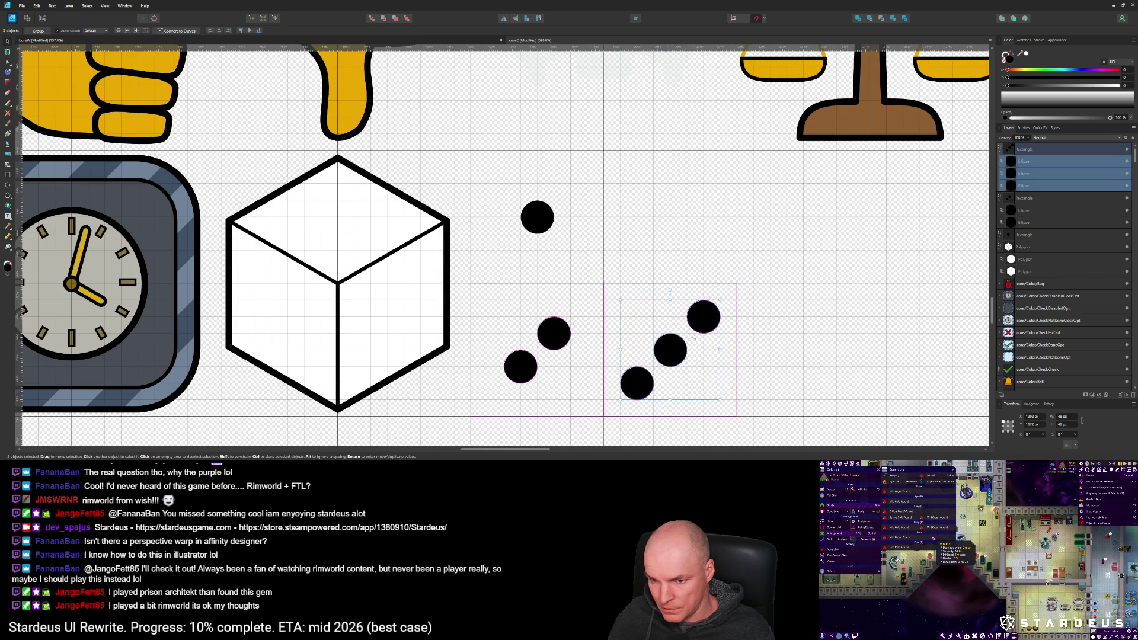
{"action": "left_click", "coordinate": [554, 339]}
{"action": "scroll", "coordinate": [557, 340], "scroll_direction": "down", "scroll_amount": 5}
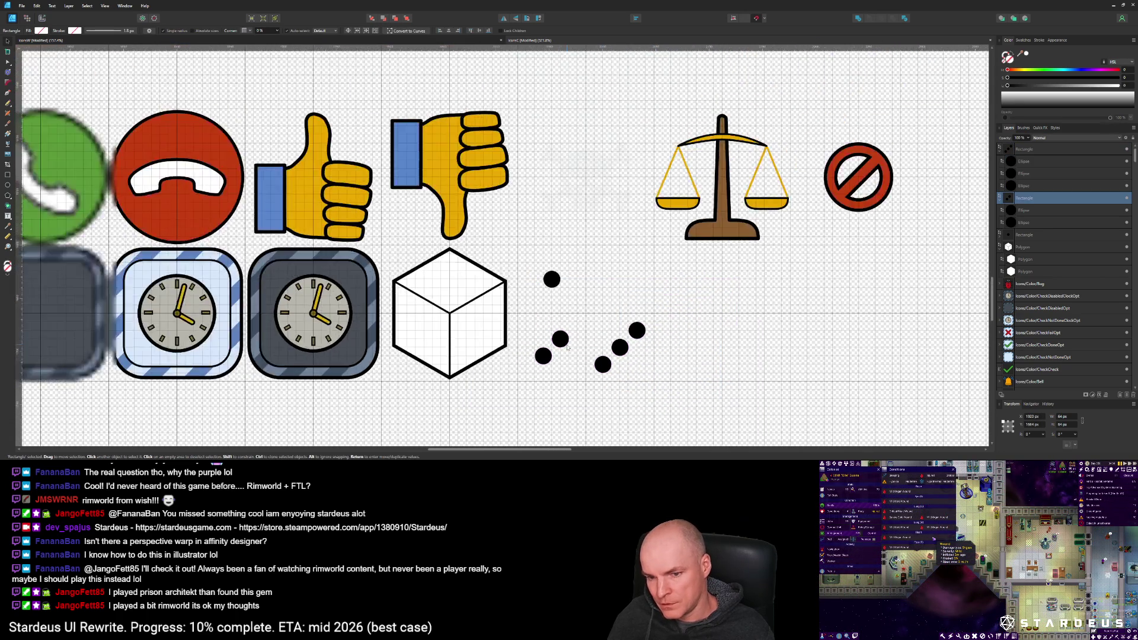
{"action": "scroll", "coordinate": [567, 347], "scroll_direction": "up", "scroll_amount": 2}
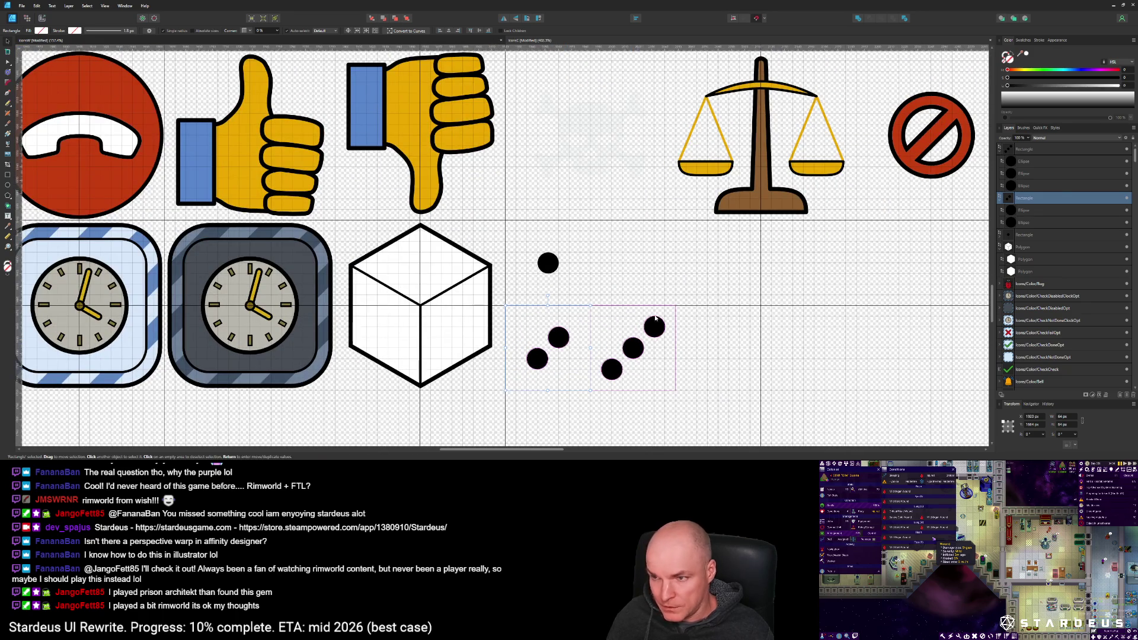
{"action": "double_click", "coordinate": [1024, 200]}
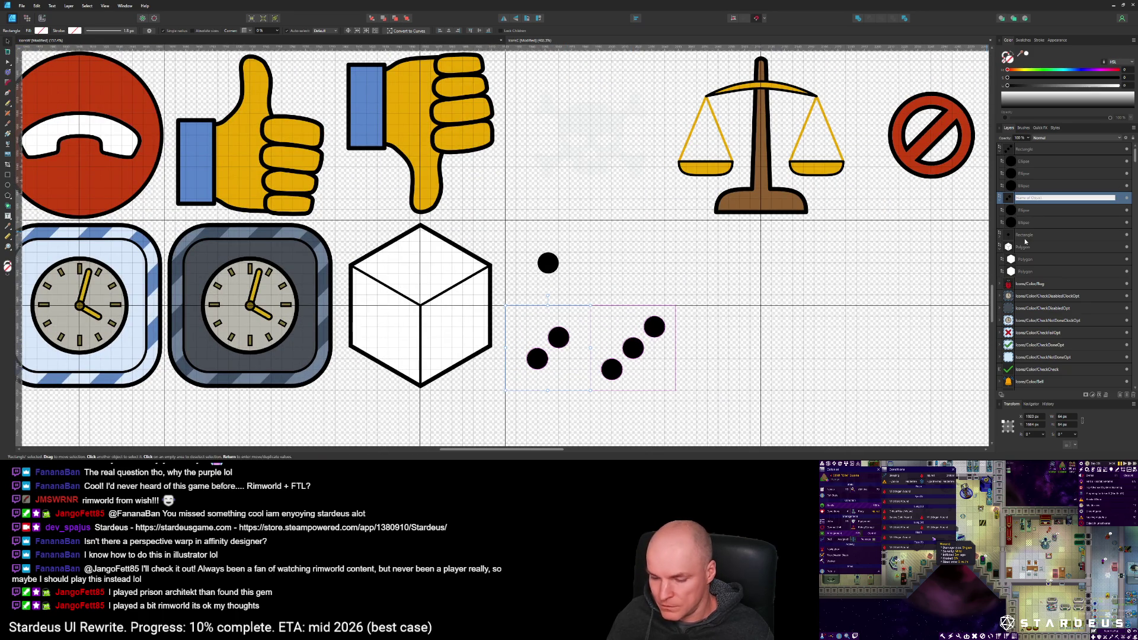
{"action": "left_click", "coordinate": [650, 333]}
{"action": "mouse_move", "coordinate": [633, 296]}
{"action": "left_mouse_down"}
{"action": "mouse_move", "coordinate": [677, 349]}
{"action": "mouse_move", "coordinate": [635, 290]}
{"action": "left_mouse_up"}
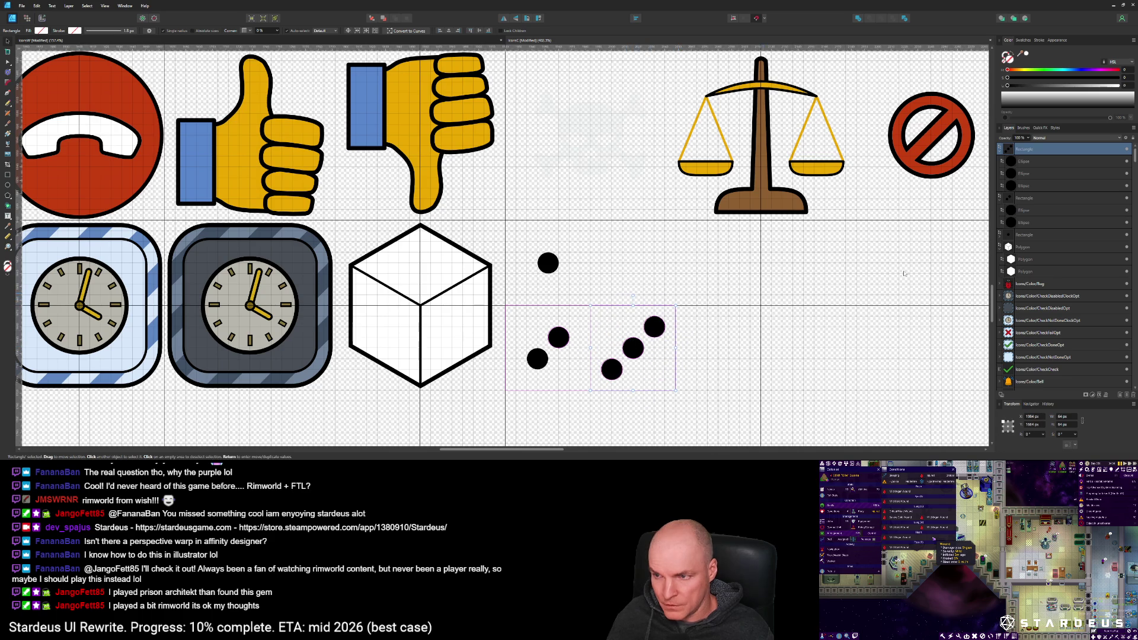
{"action": "left_click", "coordinate": [1035, 161]}
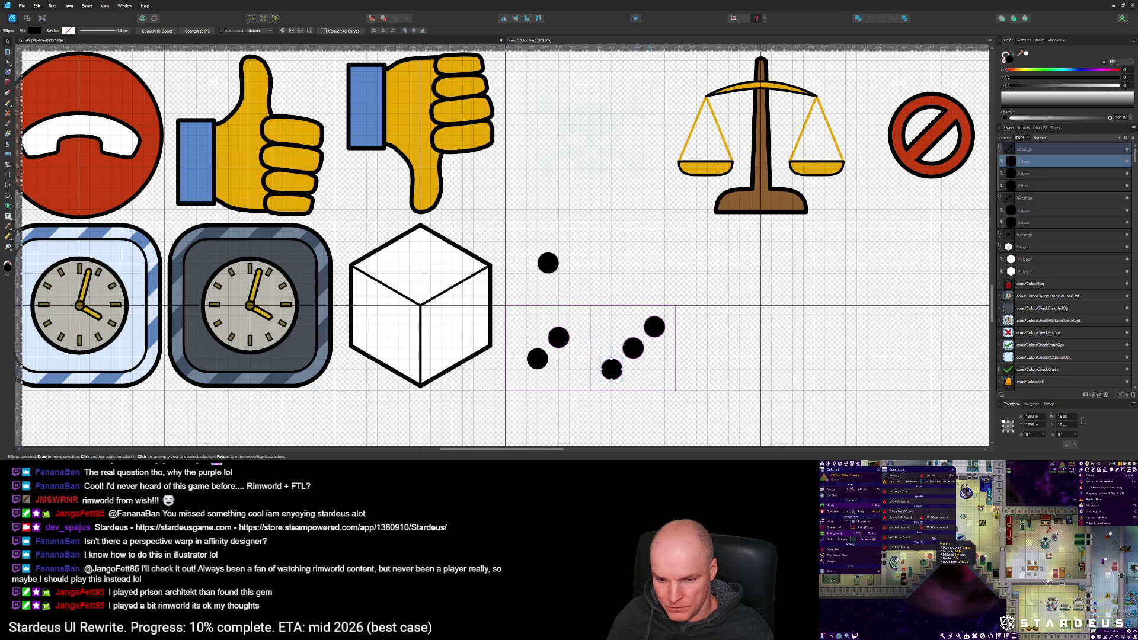
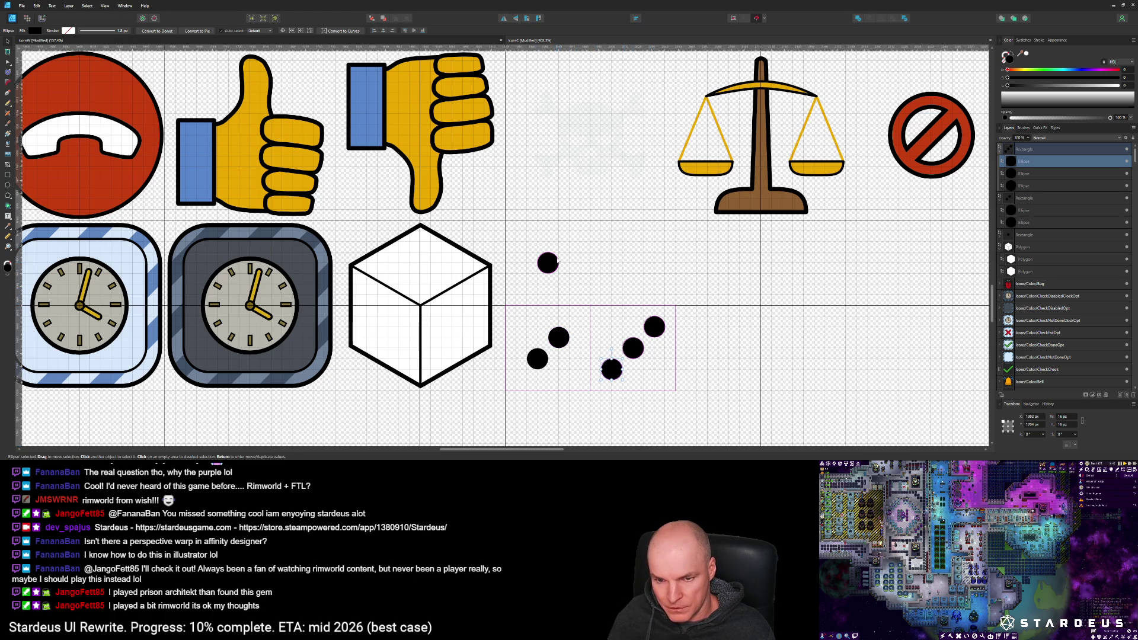
Step: Rotate the three-dot group a quarter turn (-90°)
{"action": "left_click", "coordinate": [554, 265]}
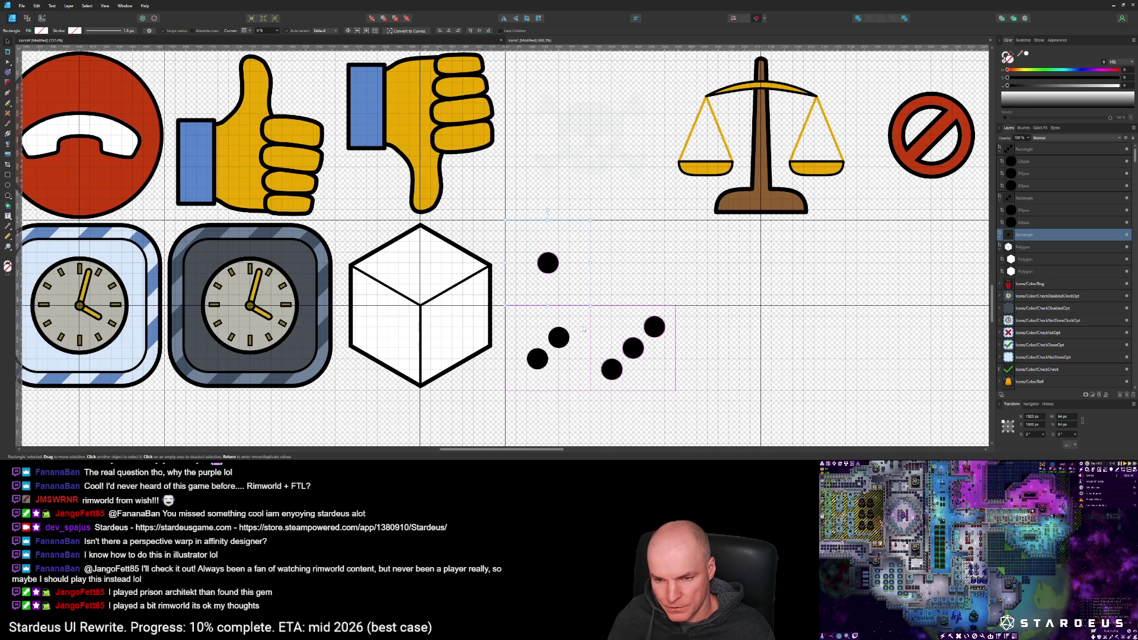
{"action": "left_click", "coordinate": [649, 332]}
{"action": "double_click", "coordinate": [654, 331]}
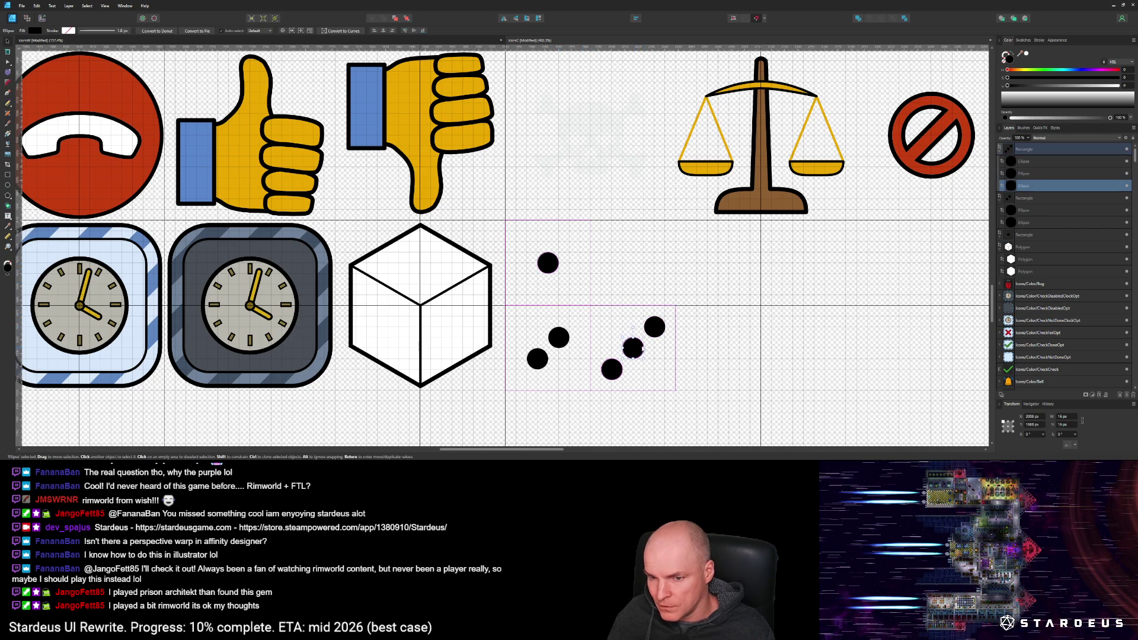
{"action": "left_click", "coordinate": [654, 327], "text": "shift"}
{"action": "left_click", "coordinate": [612, 369], "text": "shift"}
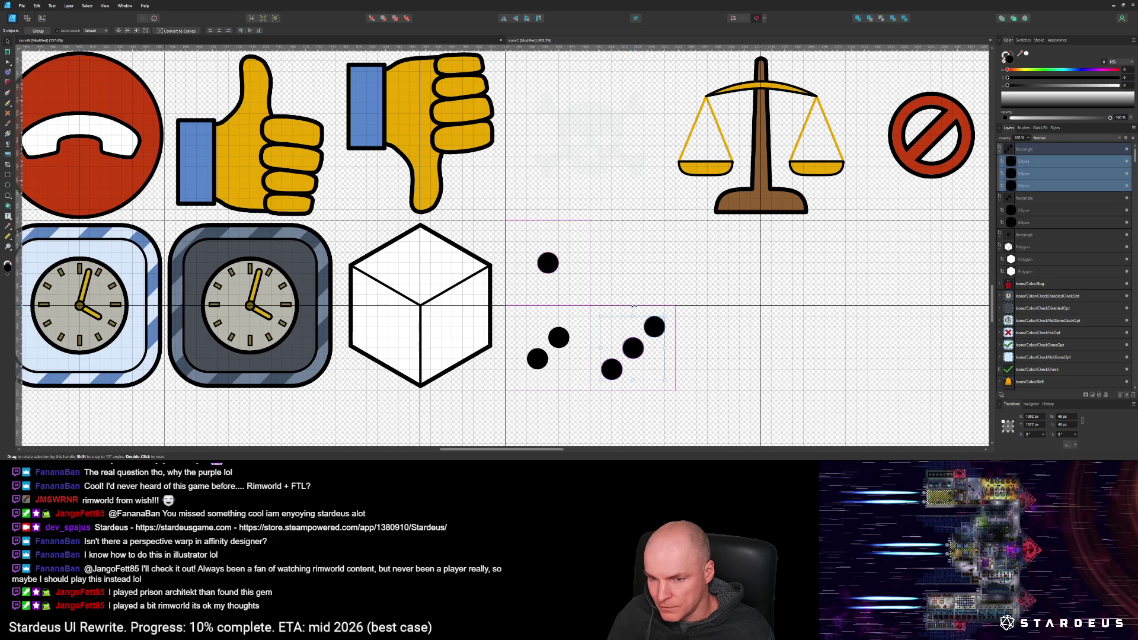
{"action": "mouse_move", "coordinate": [637, 308]}
{"action": "left_mouse_down"}
{"action": "mouse_move", "coordinate": [667, 378]}
{"action": "mouse_move", "coordinate": [639, 386]}
{"action": "mouse_move", "coordinate": [671, 347]}
{"action": "left_mouse_up"}
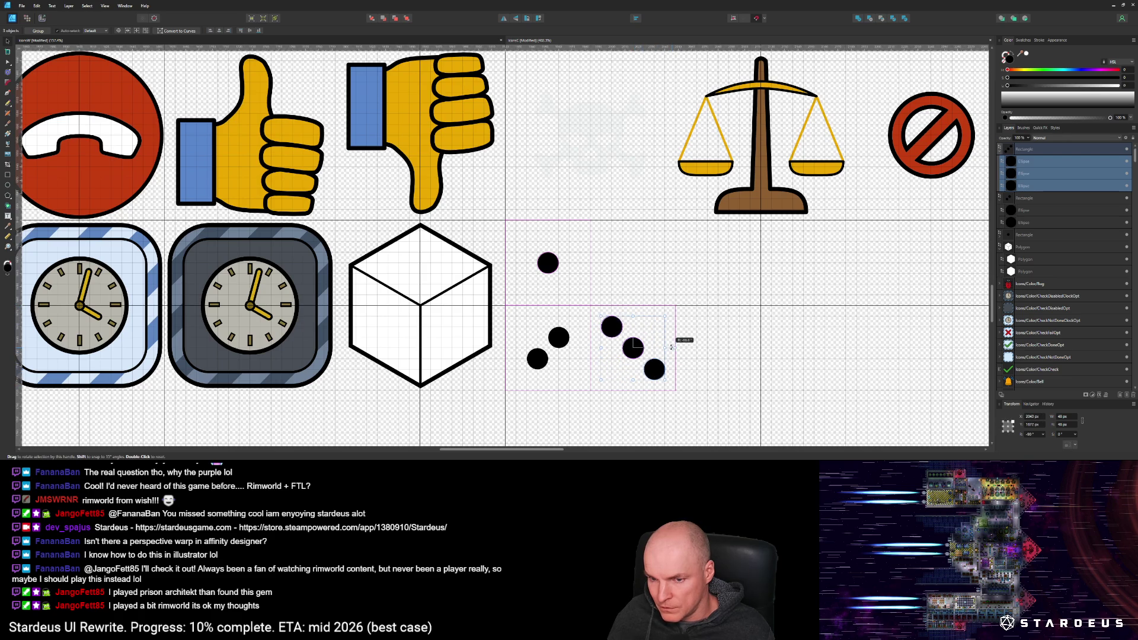
Step: Duplicate the single dot into a 2×2 square of four pips
{"action": "left_click", "coordinate": [553, 264]}
{"action": "double_click", "coordinate": [550, 266]}
{"action": "mouse_move", "coordinate": [549, 266]}
{"action": "left_mouse_down"}
{"action": "mouse_move", "coordinate": [523, 242]}
{"action": "mouse_move", "coordinate": [572, 242]}
{"action": "mouse_move", "coordinate": [570, 255]}
{"action": "left_mouse_up"}
{"action": "key", "text": "ctrl+j"}
{"action": "key", "text": "ctrl+j"}
{"action": "left_click", "coordinate": [570, 245], "text": "shift"}
{"action": "key", "text": "ctrl+z"}
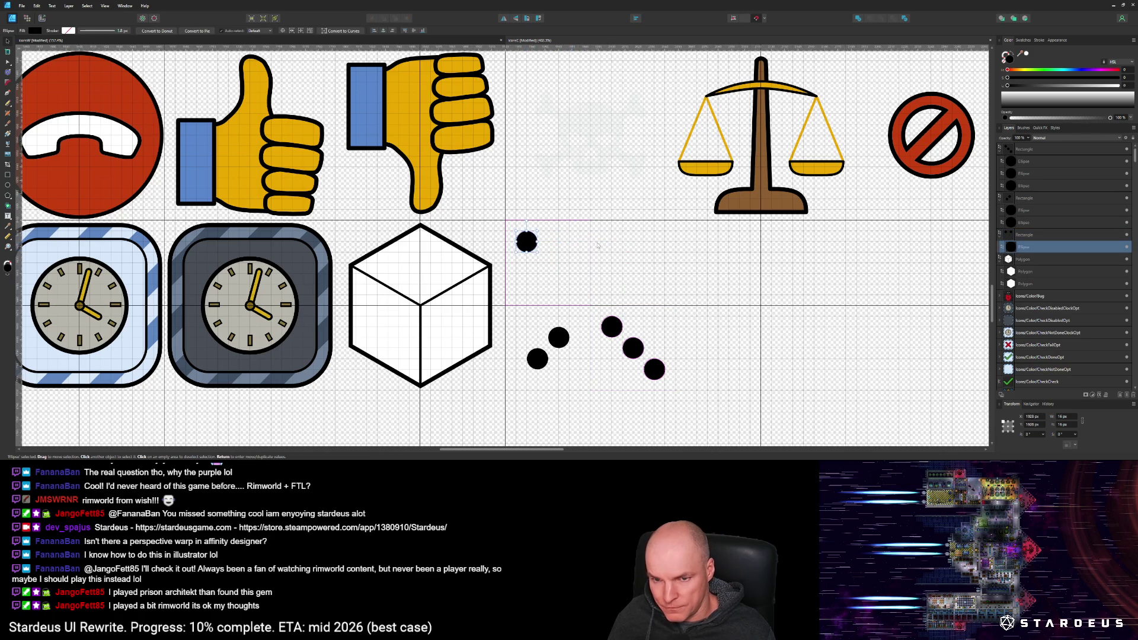
{"action": "left_click", "coordinate": [610, 243]}
{"action": "mouse_move", "coordinate": [610, 243]}
{"action": "left_mouse_down"}
{"action": "mouse_move", "coordinate": [580, 262]}
{"action": "mouse_move", "coordinate": [570, 289]}
{"action": "left_mouse_up"}
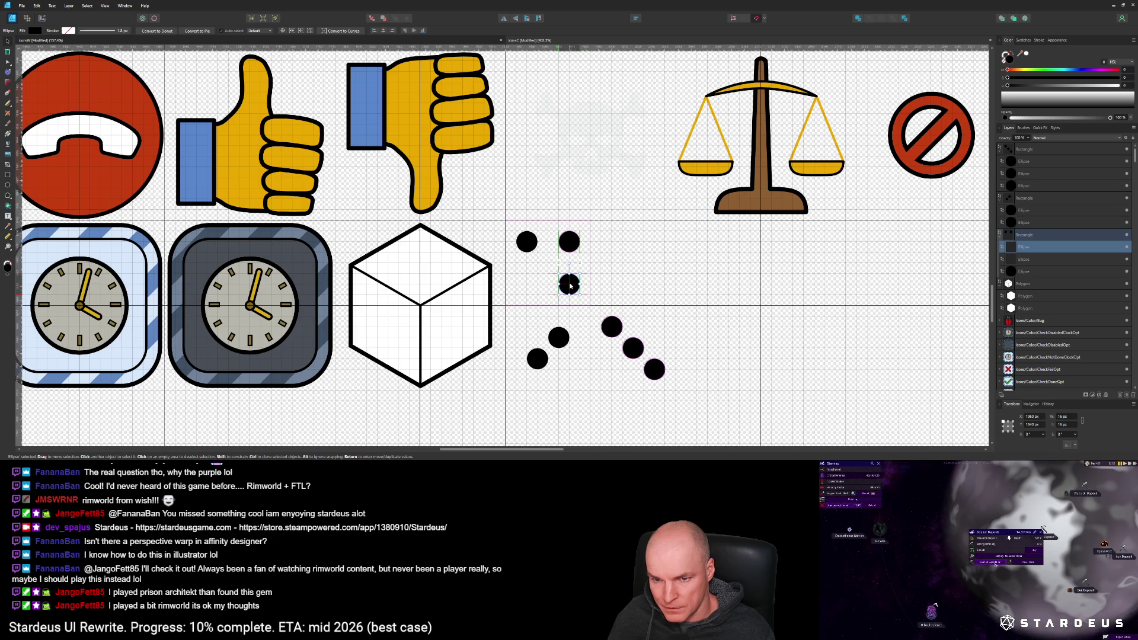
{"action": "key", "text": "ctrl+j"}
{"action": "left_click_drag", "start_coordinate": [570, 287], "coordinate": [532, 289]}
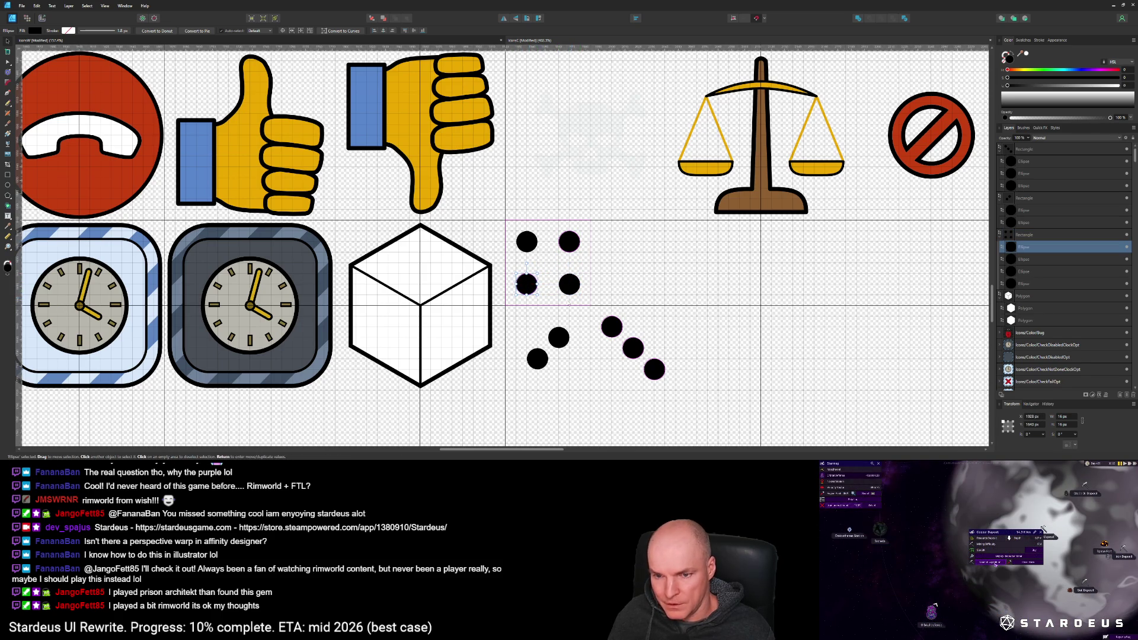
{"action": "left_click", "coordinate": [571, 346]}
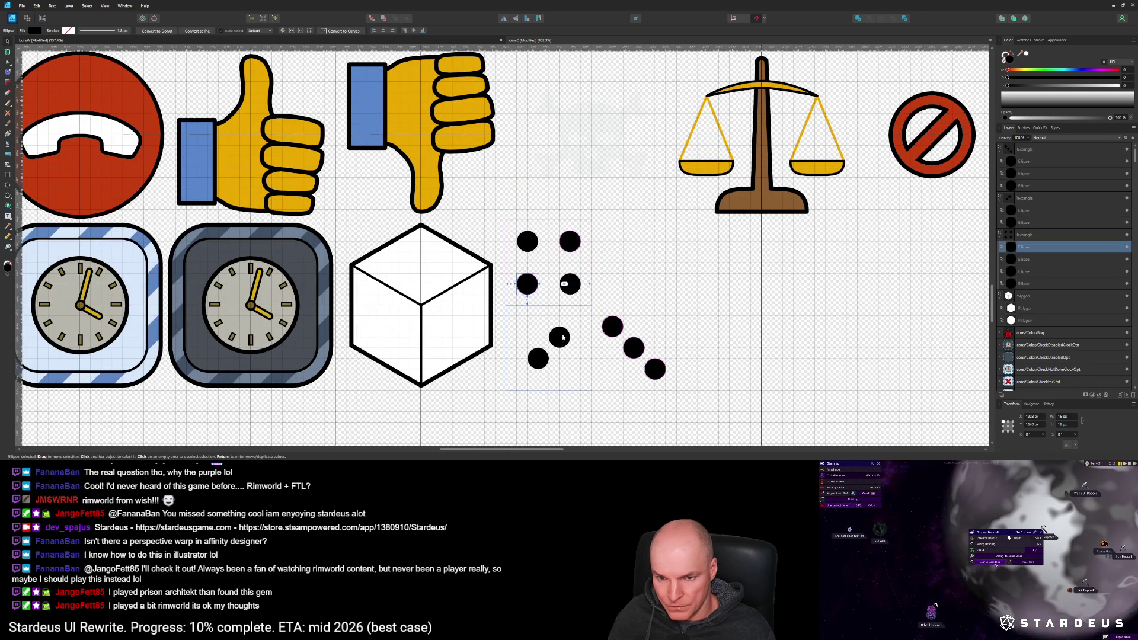
Step: Reposition the lower dots, moving one up and another to the bottom-left
{"action": "left_click", "coordinate": [562, 340]}
{"action": "double_click", "coordinate": [562, 341]}
{"action": "left_click_drag", "start_coordinate": [562, 340], "coordinate": [571, 328]}
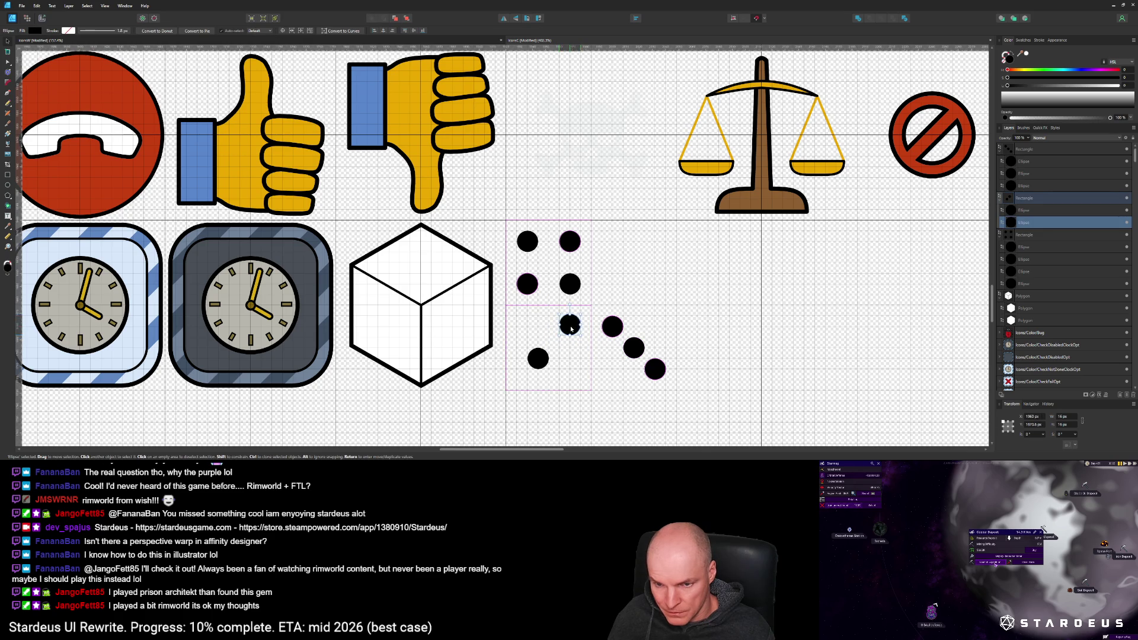
{"action": "left_click", "coordinate": [544, 358]}
{"action": "left_click_drag", "start_coordinate": [541, 359], "coordinate": [532, 368]}
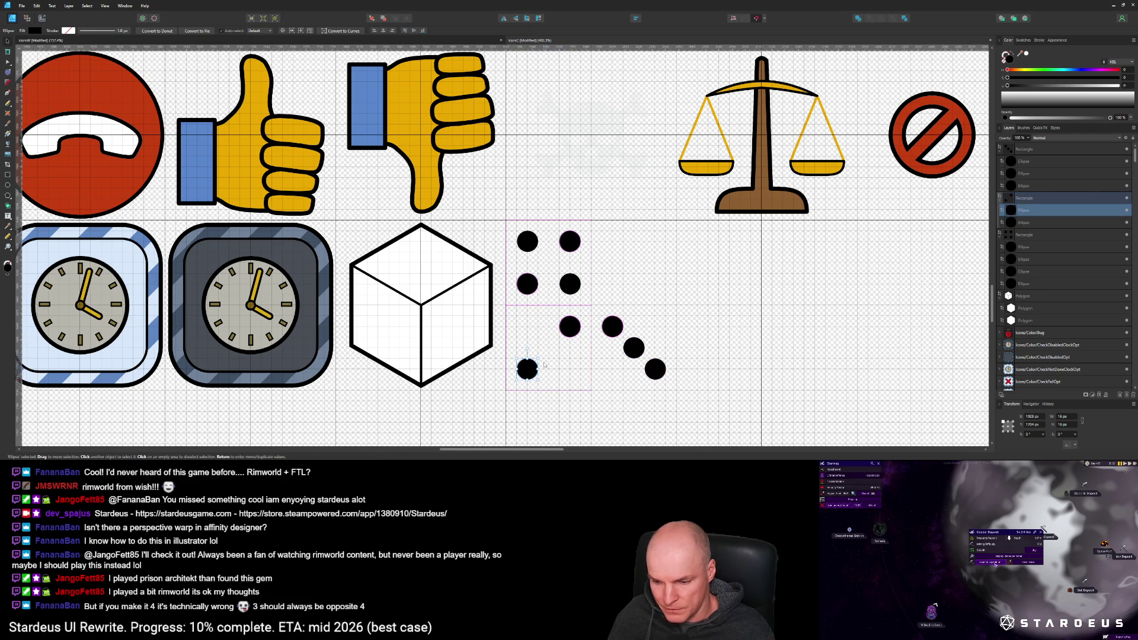
{"action": "scroll", "coordinate": [546, 363], "scroll_direction": "down", "scroll_amount": 2}
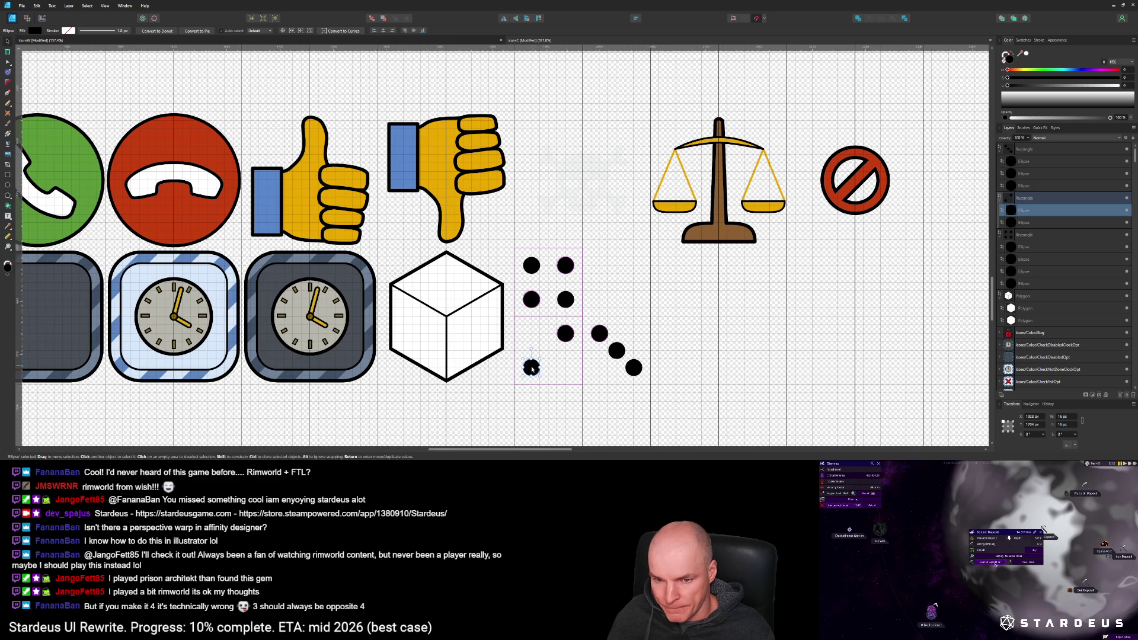
{"action": "scroll", "coordinate": [531, 366], "scroll_direction": "up", "scroll_amount": 4}
{"action": "scroll", "coordinate": [530, 363], "scroll_direction": "up", "scroll_amount": 3}
{"action": "scroll", "coordinate": [531, 363], "scroll_direction": "down", "scroll_amount": 4}
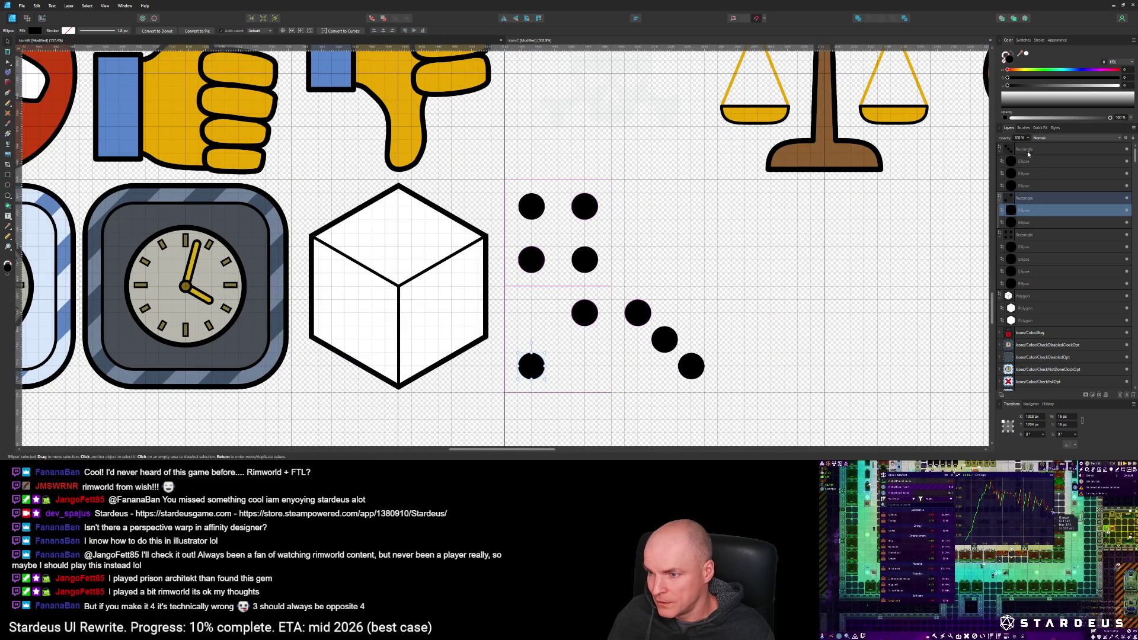
{"action": "left_click", "coordinate": [1020, 235]}
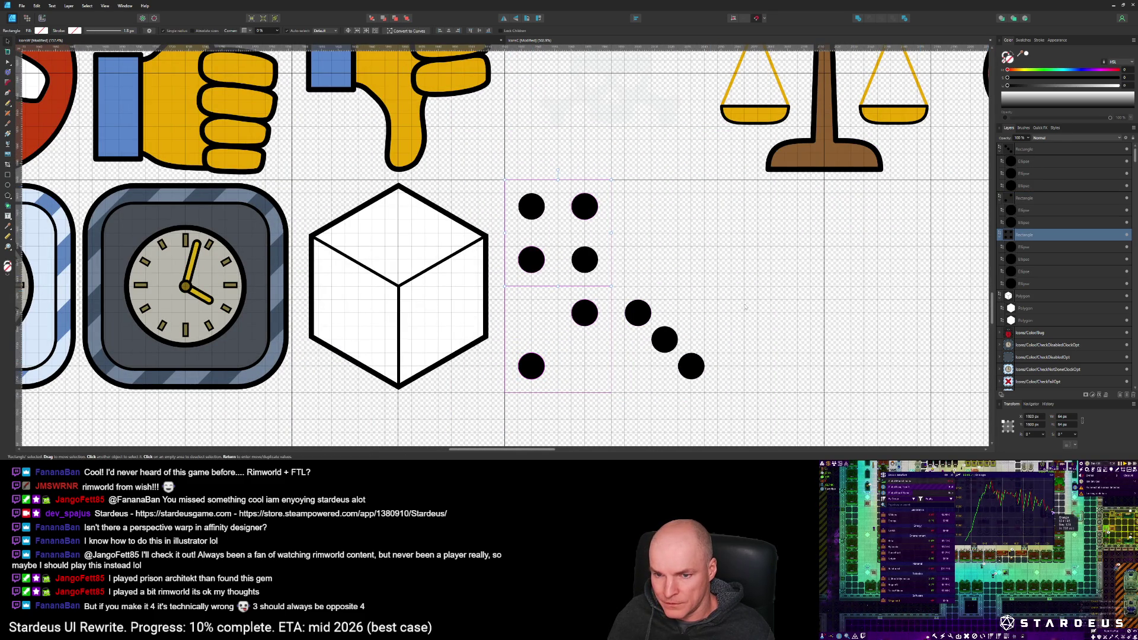
Step: Move the four-dot group over the cube and make it a Perspective Warp group
{"action": "mouse_move", "coordinate": [563, 193]}
{"action": "left_mouse_down"}
{"action": "mouse_move", "coordinate": [415, 214]}
{"action": "mouse_move", "coordinate": [403, 227]}
{"action": "left_mouse_up"}
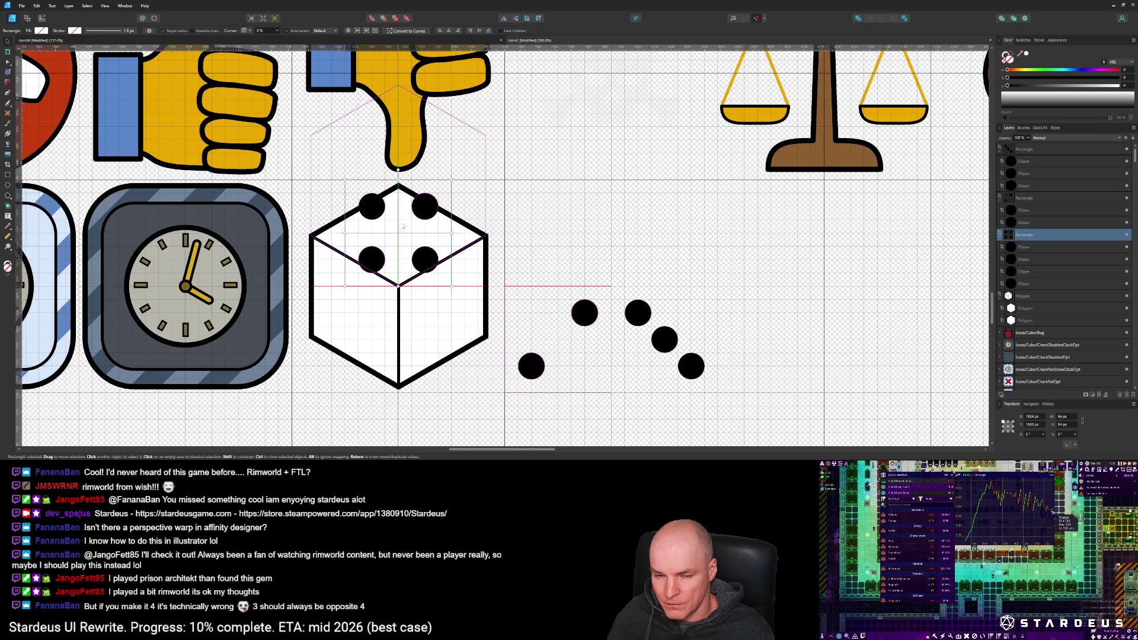
{"action": "left_click_drag", "start_coordinate": [403, 226], "coordinate": [403, 227]}
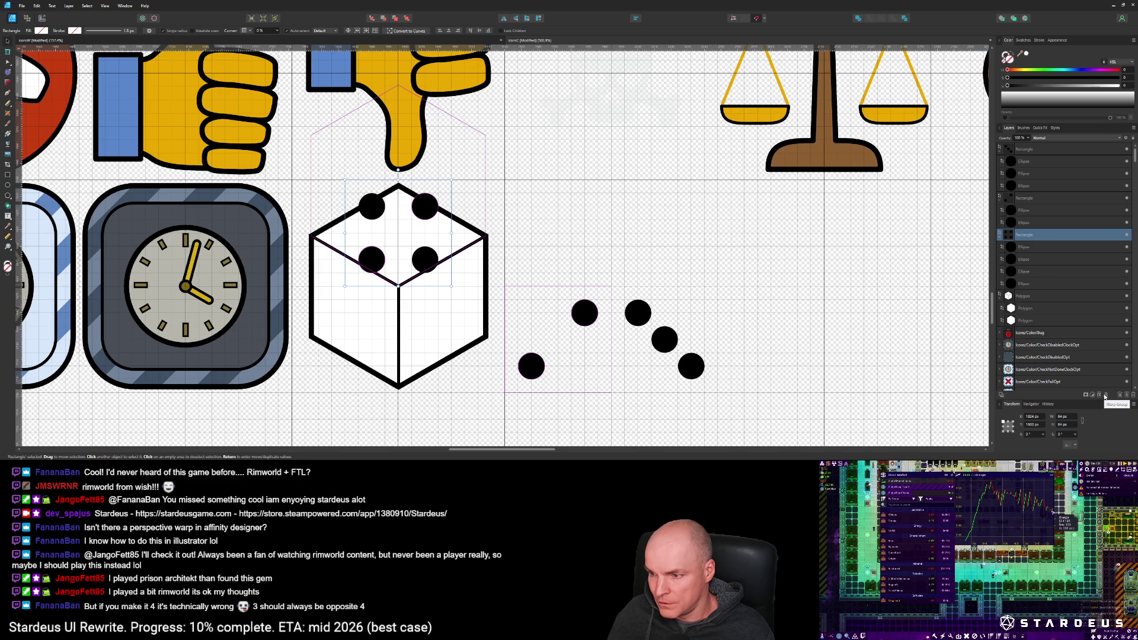
{"action": "left_click", "coordinate": [1104, 396]}
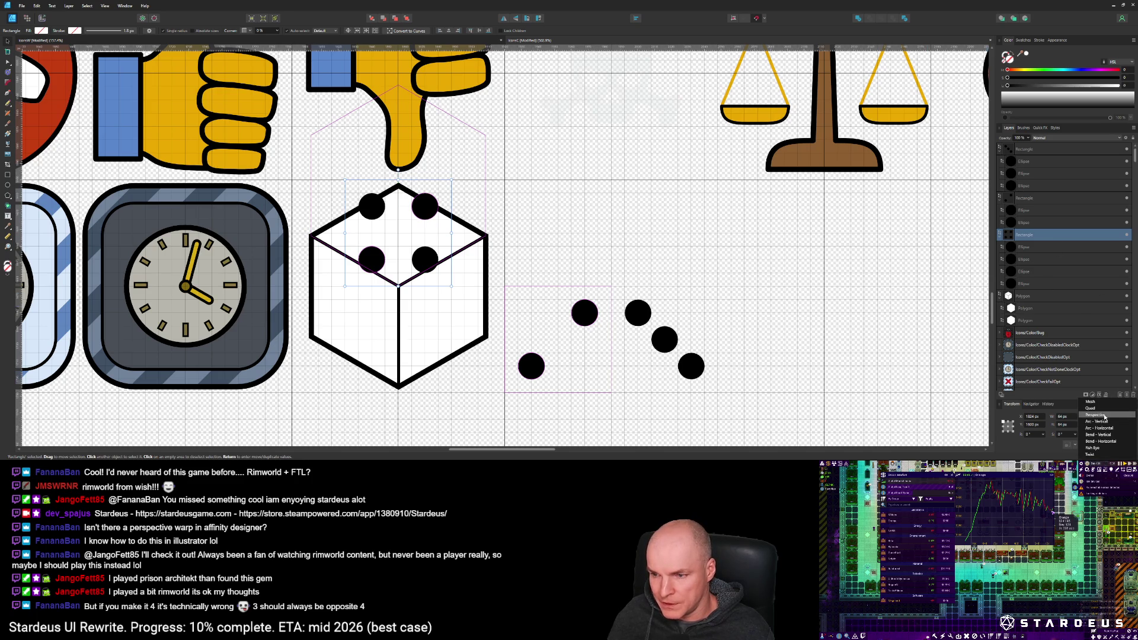
{"action": "left_click", "coordinate": [1096, 415]}
Step: Pin the four warp corners to the corners of the cube's top face
{"action": "left_click_drag", "start_coordinate": [345, 179], "coordinate": [311, 235]}
{"action": "left_click_drag", "start_coordinate": [452, 180], "coordinate": [398, 186]}
{"action": "left_click_drag", "start_coordinate": [453, 287], "coordinate": [485, 237]}
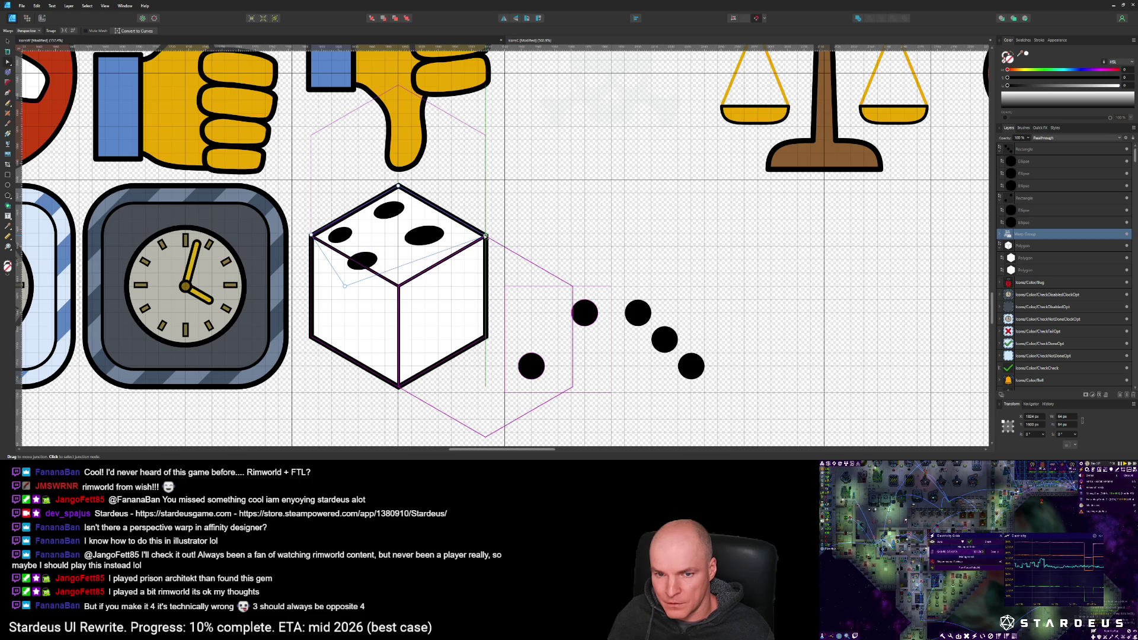
{"action": "left_click_drag", "start_coordinate": [345, 286], "coordinate": [399, 287]}
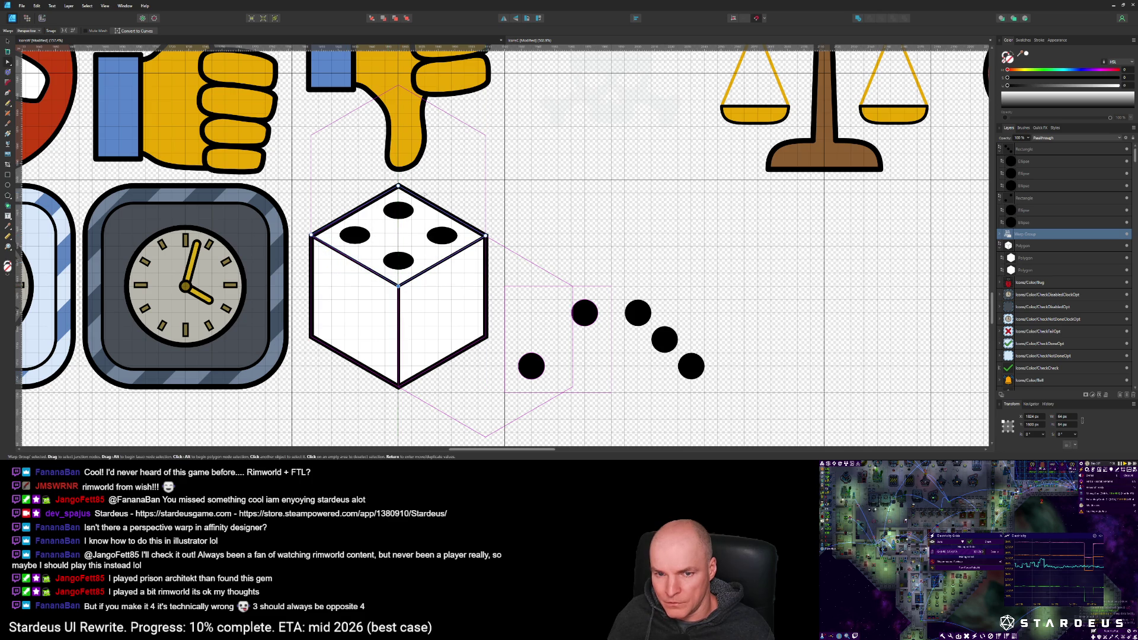
{"action": "scroll", "coordinate": [311, 235], "scroll_direction": "up", "scroll_amount": 5}
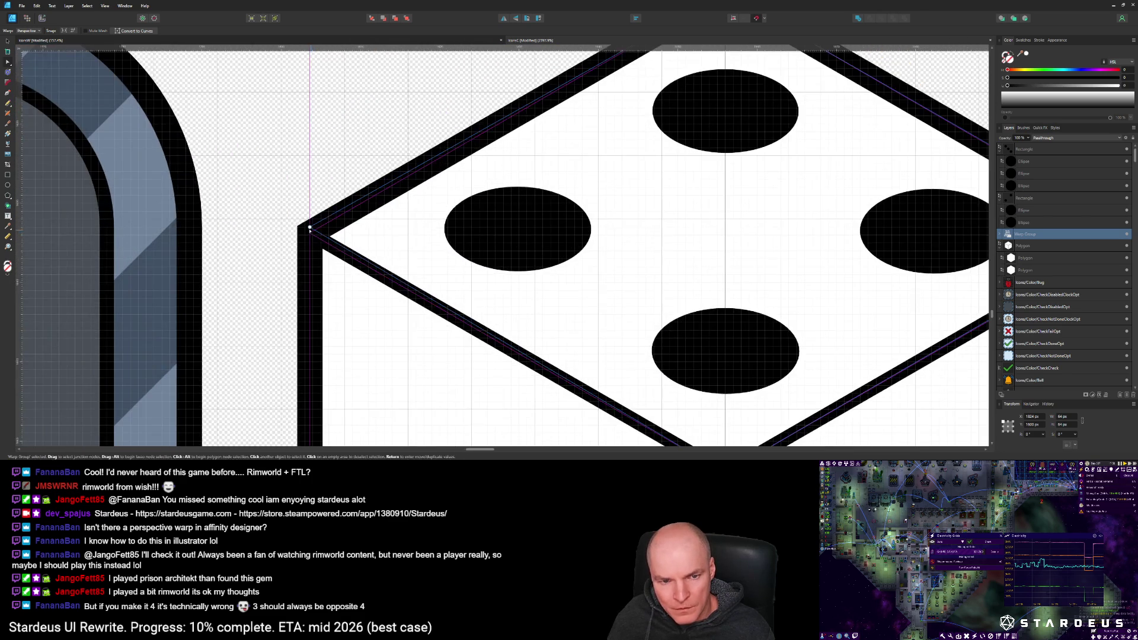
{"action": "scroll", "coordinate": [516, 231], "scroll_direction": "down", "scroll_amount": 5}
{"action": "scroll", "coordinate": [483, 182], "scroll_direction": "up", "scroll_amount": 8}
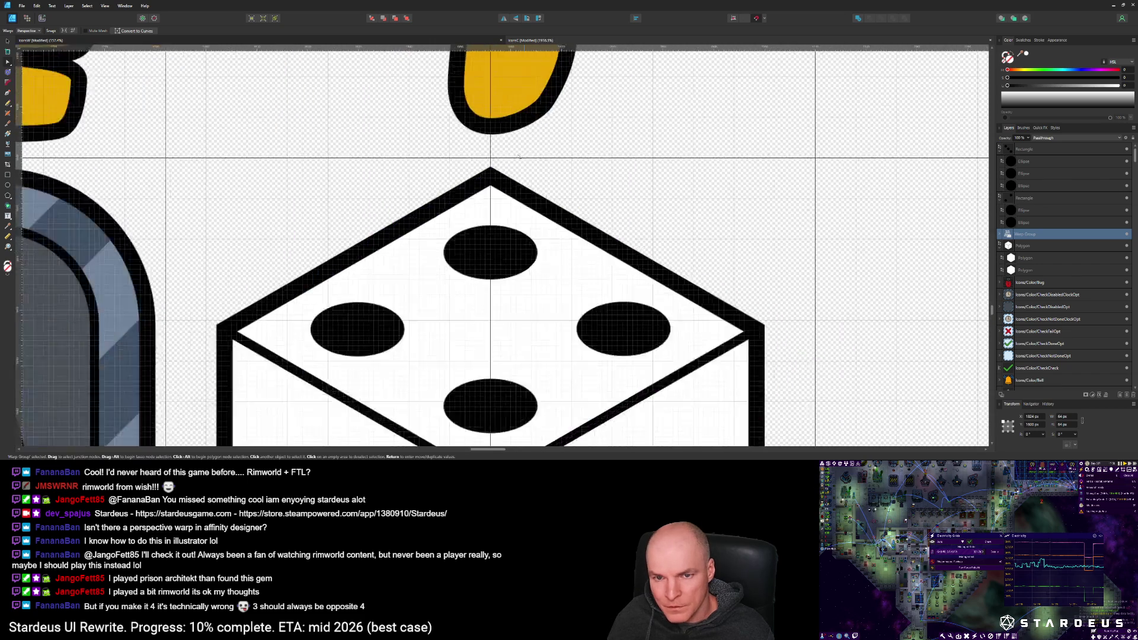
{"action": "scroll", "coordinate": [483, 182], "scroll_direction": "down", "scroll_amount": 5}
{"action": "scroll", "coordinate": [649, 285], "scroll_direction": "up", "scroll_amount": 5}
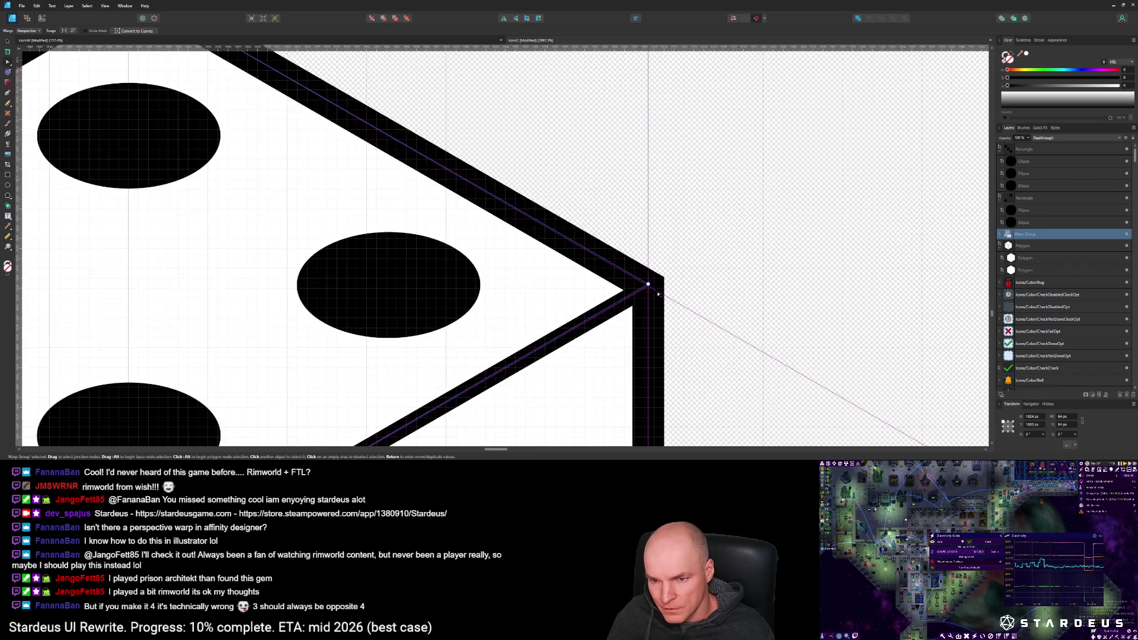
{"action": "scroll", "coordinate": [650, 258], "scroll_direction": "down", "scroll_amount": 3}
{"action": "scroll", "coordinate": [651, 257], "scroll_direction": "down", "scroll_amount": 2}
{"action": "scroll", "coordinate": [406, 350], "scroll_direction": "up", "scroll_amount": 4}
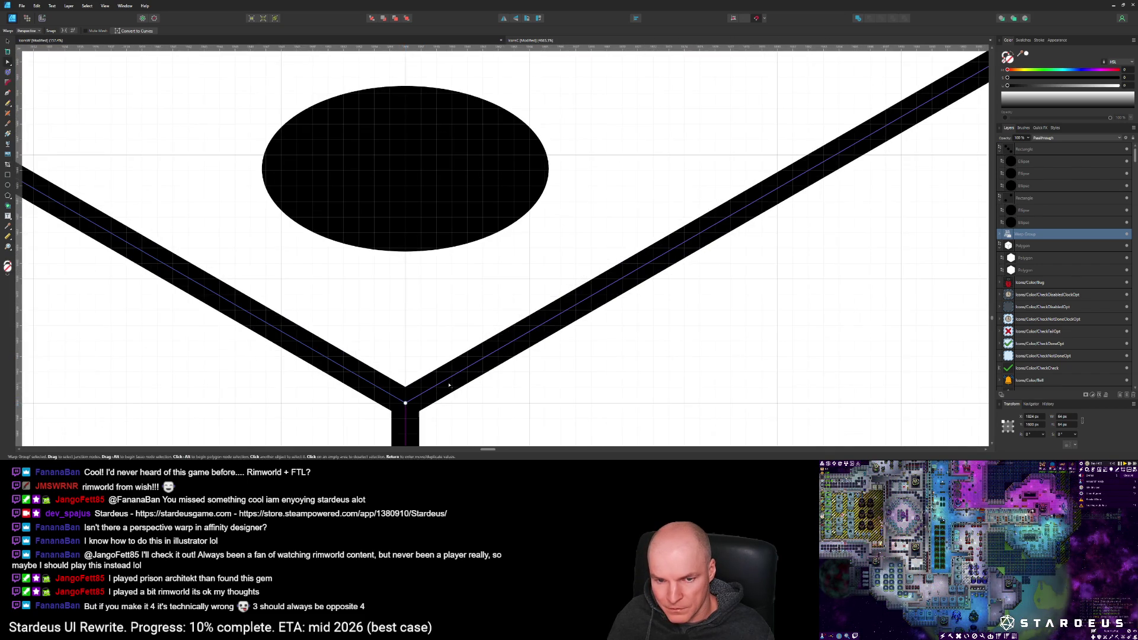
{"action": "scroll", "coordinate": [516, 357], "scroll_direction": "down", "scroll_amount": 6}
{"action": "scroll", "coordinate": [517, 358], "scroll_direction": "down", "scroll_amount": 4}
{"action": "scroll", "coordinate": [512, 332], "scroll_direction": "up", "scroll_amount": 2}
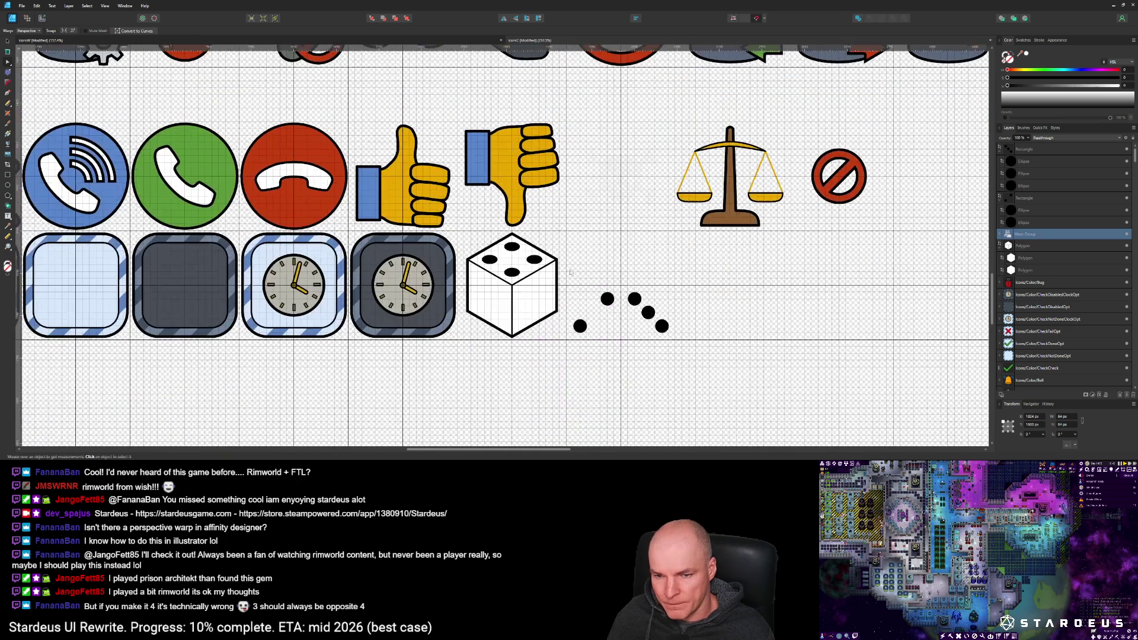
Step: Move the two-dot group onto the cube's right face and make it a Perspective Warp group
{"action": "left_click", "coordinate": [612, 303]}
{"action": "mouse_move", "coordinate": [612, 302]}
{"action": "left_mouse_down"}
{"action": "mouse_move", "coordinate": [538, 306]}
{"action": "mouse_move", "coordinate": [560, 305]}
{"action": "left_mouse_up"}
{"action": "scroll", "coordinate": [560, 305], "scroll_direction": "up", "scroll_amount": 3}
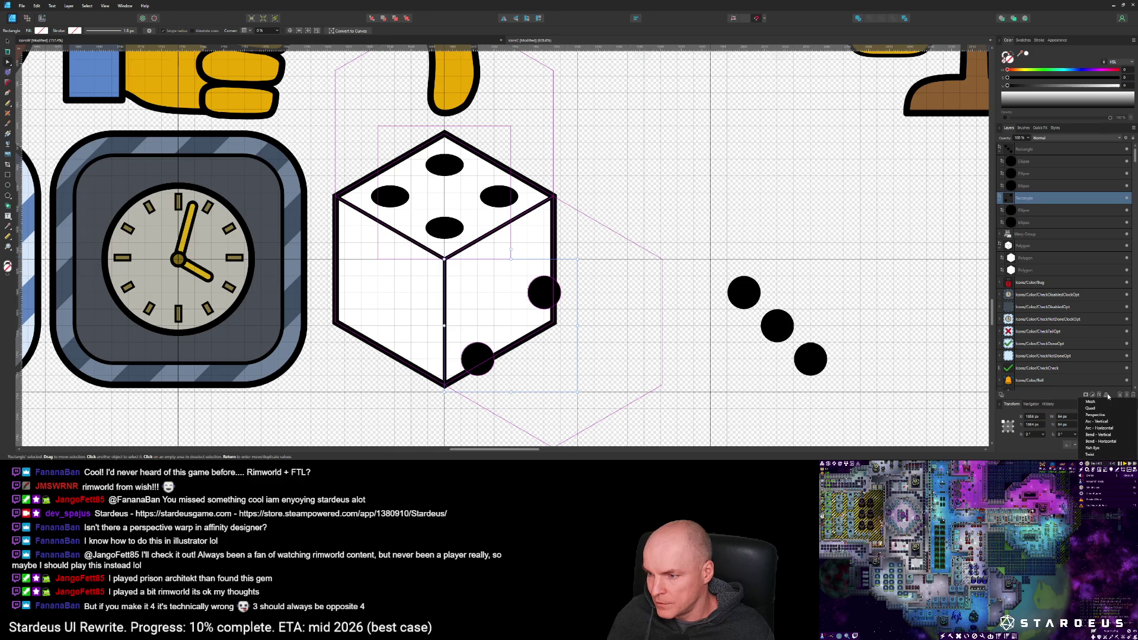
{"action": "left_click", "coordinate": [1099, 394]}
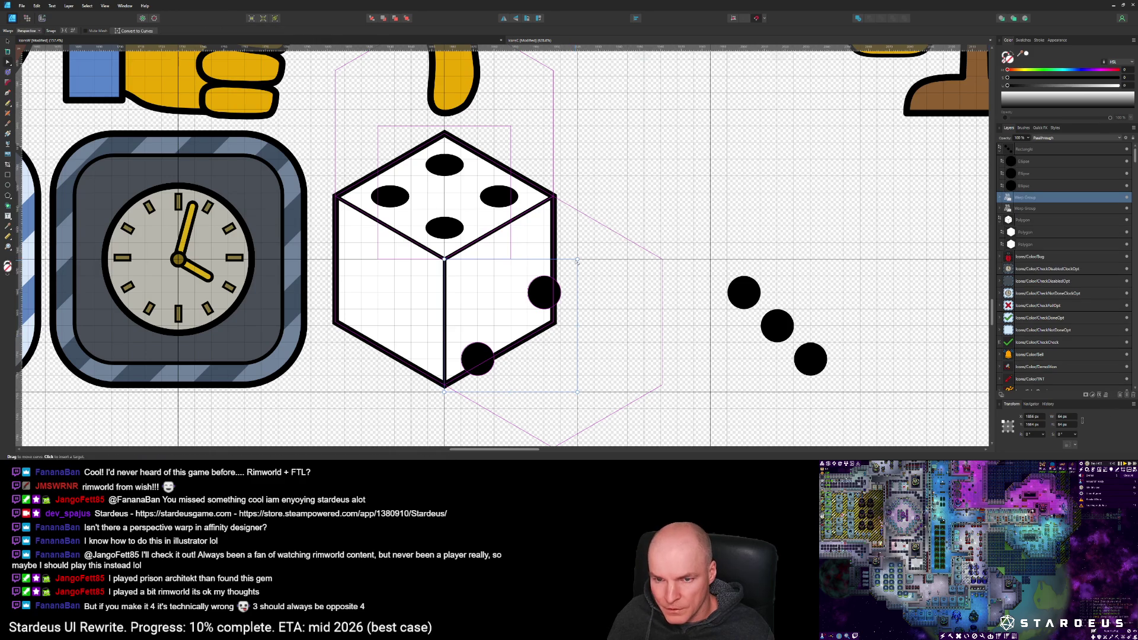
Step: Drag the warp corners to fit the two pips to the right face's corners
{"action": "scroll", "coordinate": [579, 261], "scroll_direction": "up", "scroll_amount": 3}
{"action": "left_click_drag", "start_coordinate": [579, 261], "coordinate": [501, 65]}
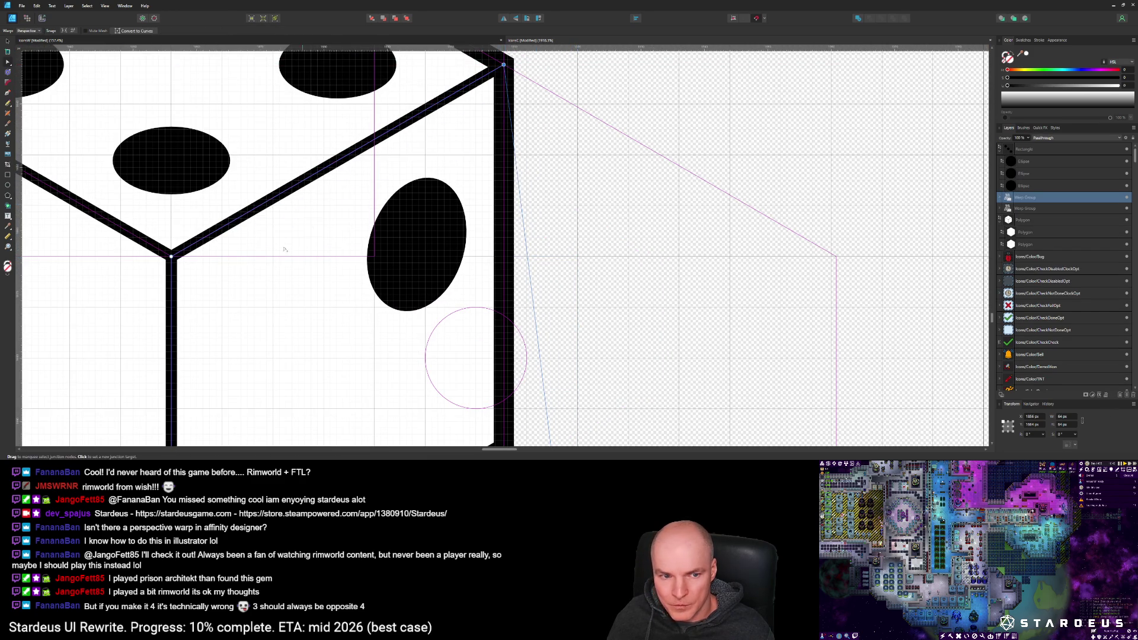
{"action": "scroll", "coordinate": [467, 151], "scroll_direction": "down", "scroll_amount": 3}
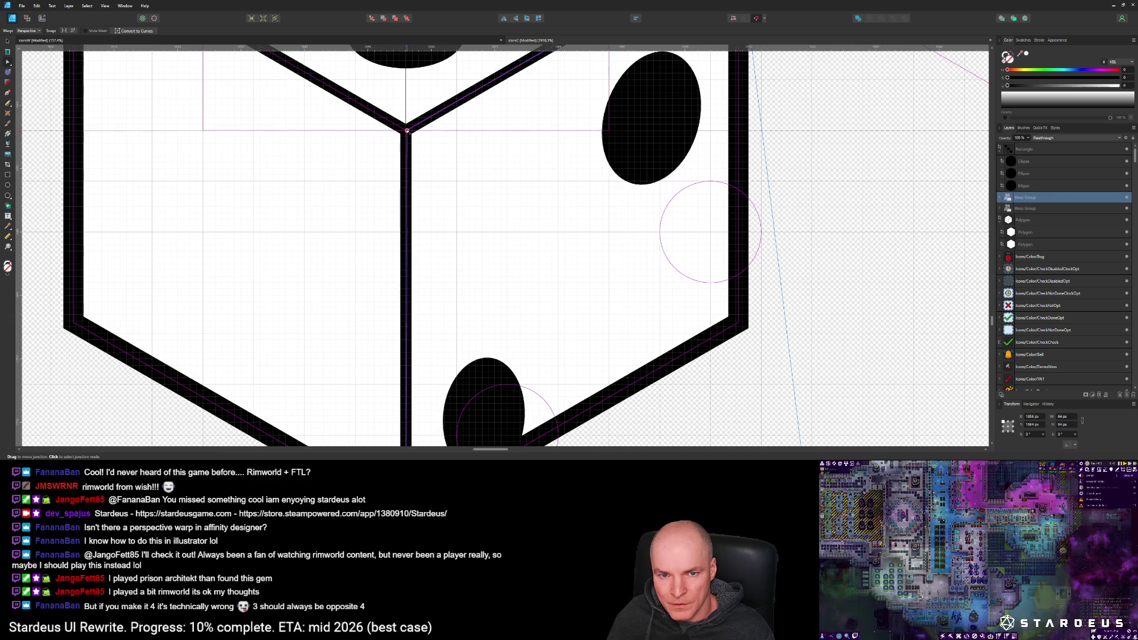
{"action": "scroll", "coordinate": [462, 125], "scroll_direction": "down", "scroll_amount": 2}
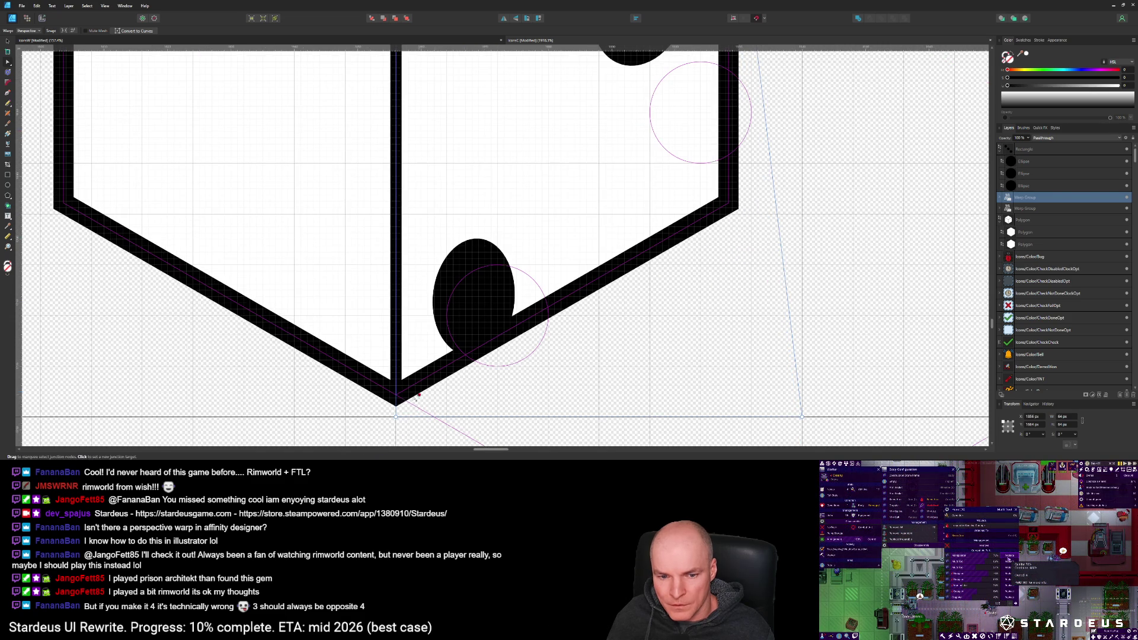
{"action": "left_click_drag", "start_coordinate": [396, 417], "coordinate": [396, 395]}
{"action": "left_click_drag", "start_coordinate": [801, 416], "coordinate": [728, 204]}
{"action": "scroll", "coordinate": [672, 266], "scroll_direction": "down", "scroll_amount": 6}
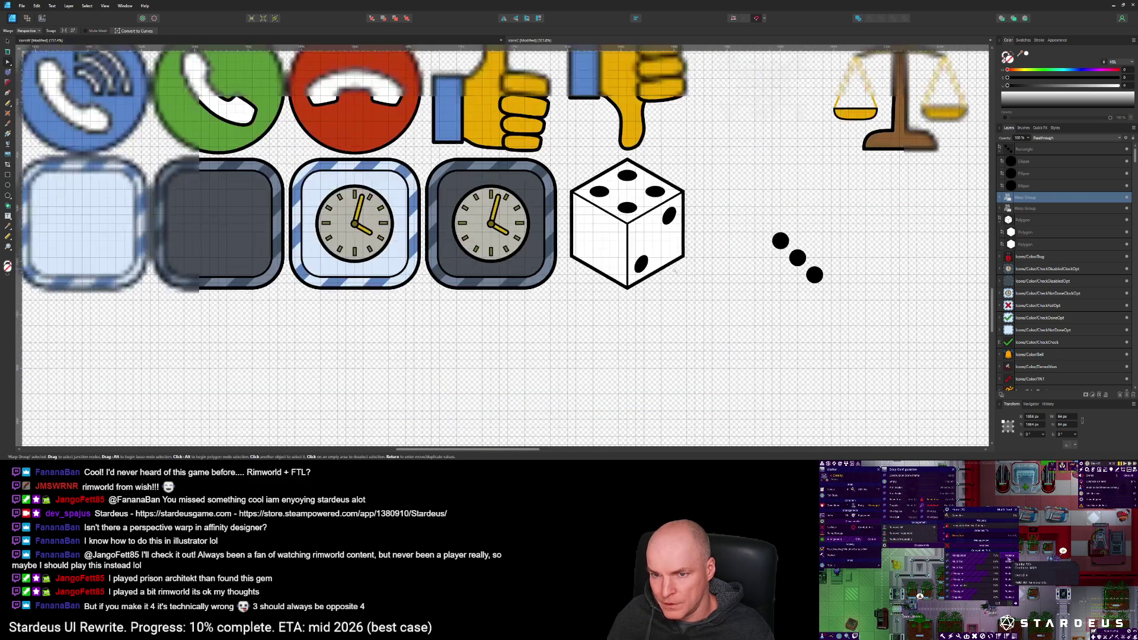
Step: Move the three dots onto the dice's left face and wrap them in a Perspective Warp group
{"action": "key", "text": "v"}
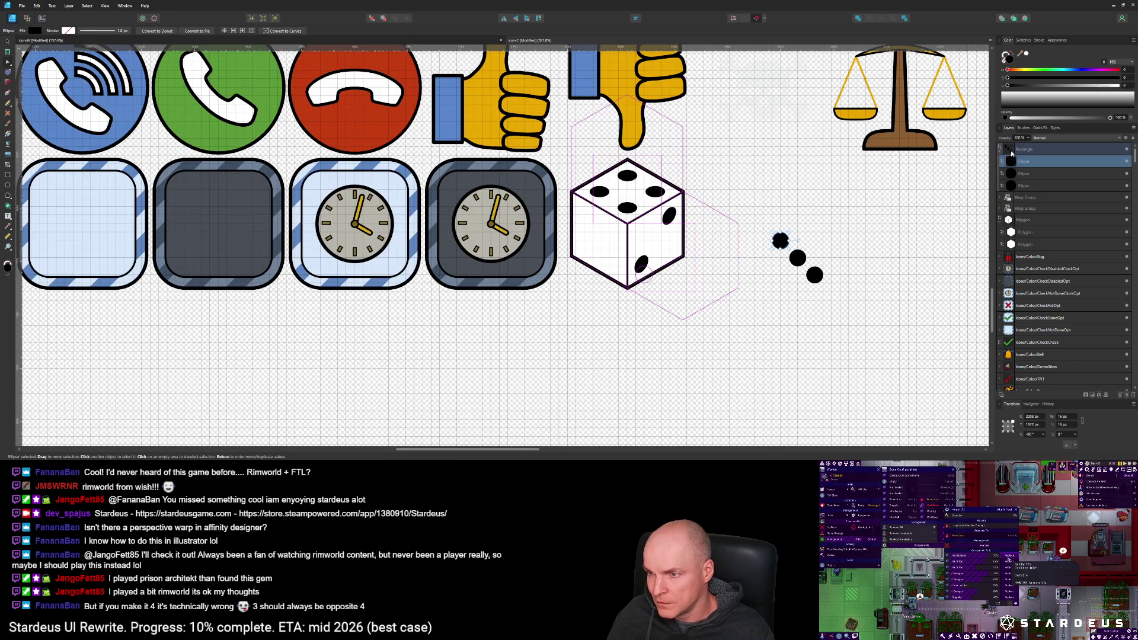
{"action": "left_click", "coordinate": [797, 243]}
{"action": "left_click_drag", "start_coordinate": [797, 244], "coordinate": [600, 243]}
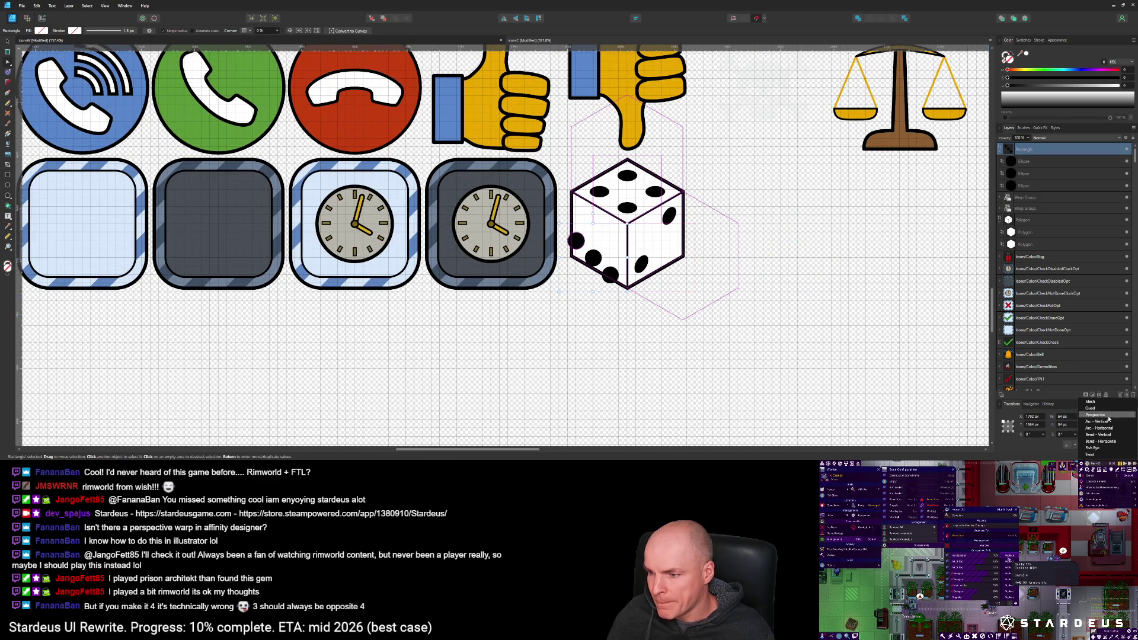
{"action": "key", "text": "w"}
Step: Skew the warp corners so the three pips follow the left face's edges
{"action": "scroll", "coordinate": [616, 247], "scroll_direction": "up", "scroll_amount": 5}
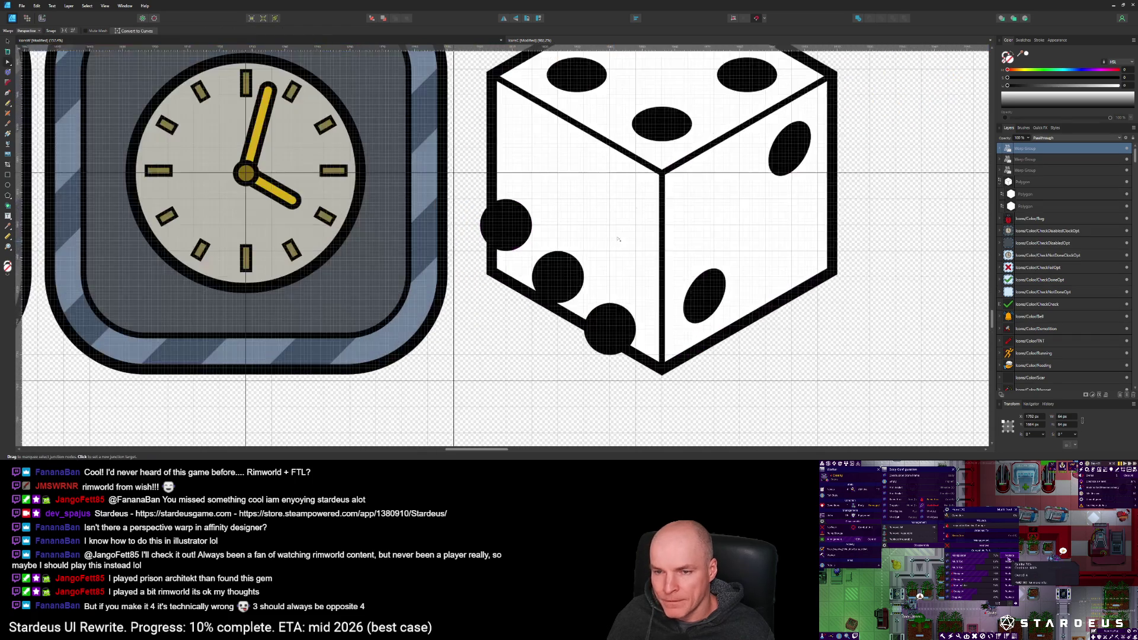
{"action": "scroll", "coordinate": [629, 246], "scroll_direction": "up", "scroll_amount": 3}
{"action": "scroll", "coordinate": [630, 245], "scroll_direction": "down", "scroll_amount": 2}
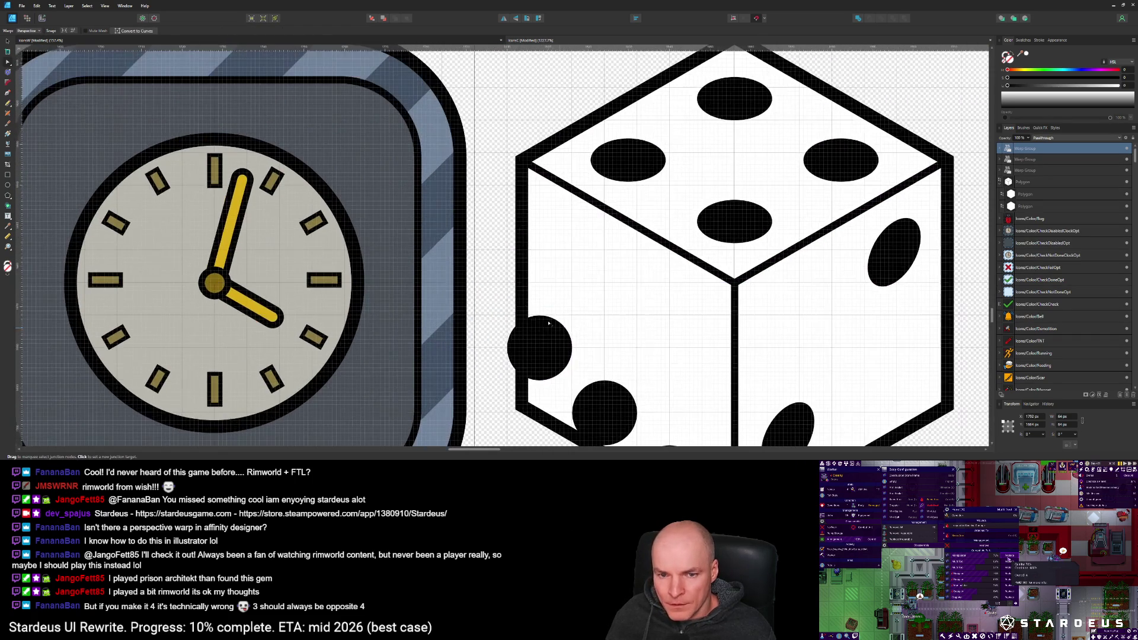
{"action": "left_click_drag", "start_coordinate": [508, 316], "coordinate": [522, 160]}
{"action": "scroll", "coordinate": [485, 249], "scroll_direction": "down", "scroll_amount": 2}
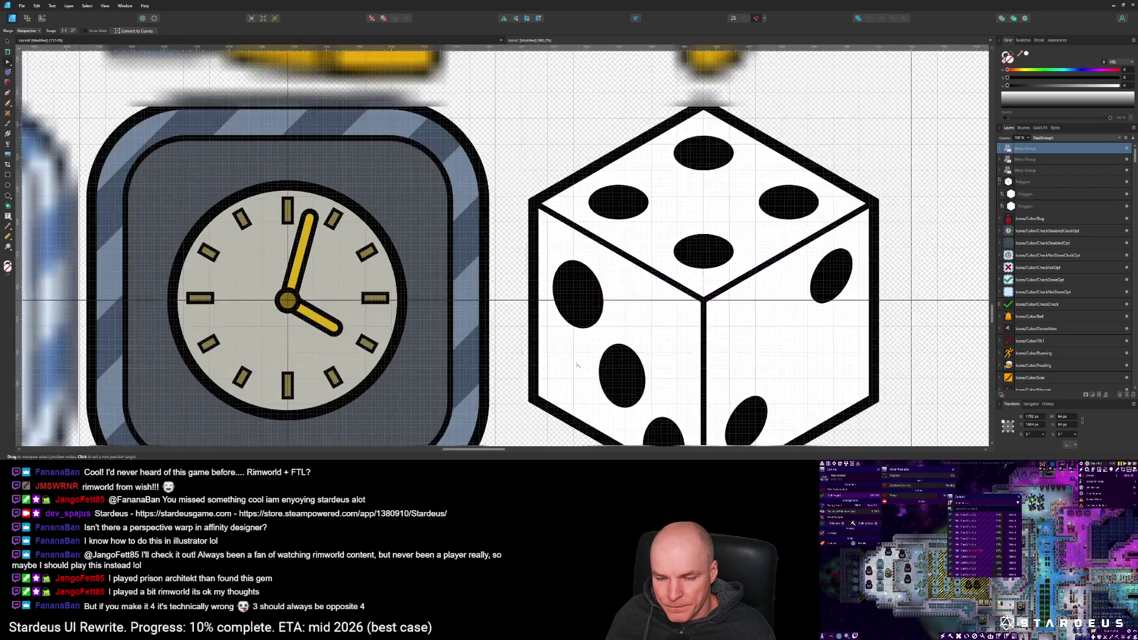
{"action": "scroll", "coordinate": [465, 360], "scroll_direction": "down", "scroll_amount": 2}
{"action": "left_click_drag", "start_coordinate": [466, 360], "coordinate": [501, 250]}
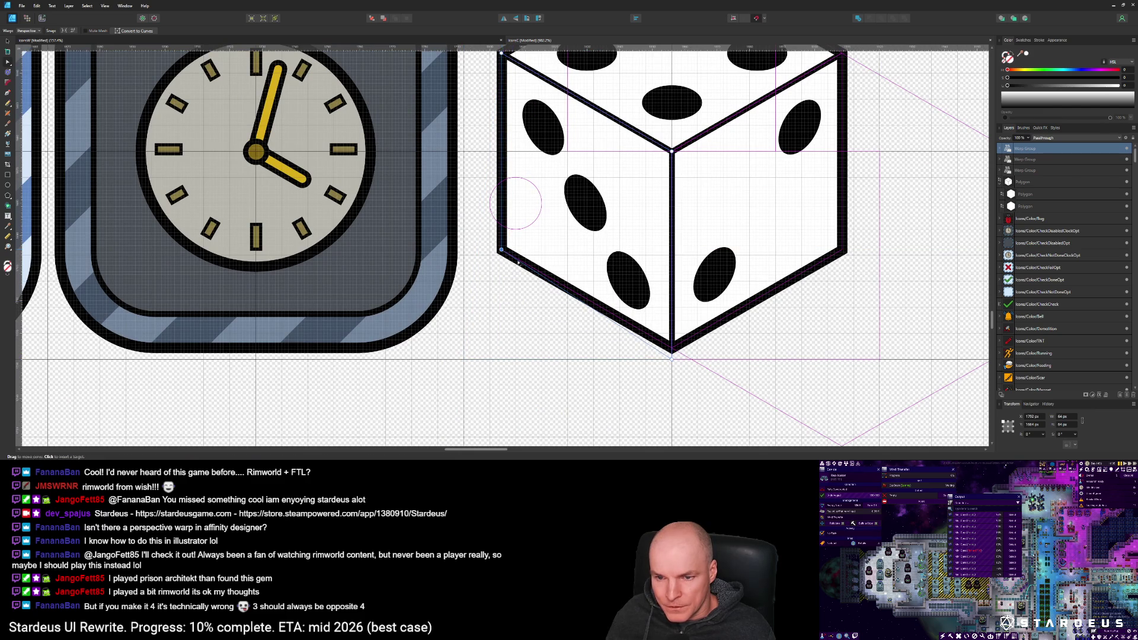
{"action": "left_click_drag", "start_coordinate": [671, 357], "coordinate": [672, 348]}
{"action": "scroll", "coordinate": [722, 177], "scroll_direction": "down", "scroll_amount": 3}
{"action": "scroll", "coordinate": [721, 176], "scroll_direction": "up", "scroll_amount": 3}
{"action": "scroll", "coordinate": [722, 176], "scroll_direction": "down", "scroll_amount": 2}
{"action": "scroll", "coordinate": [586, 303], "scroll_direction": "down", "scroll_amount": 2}
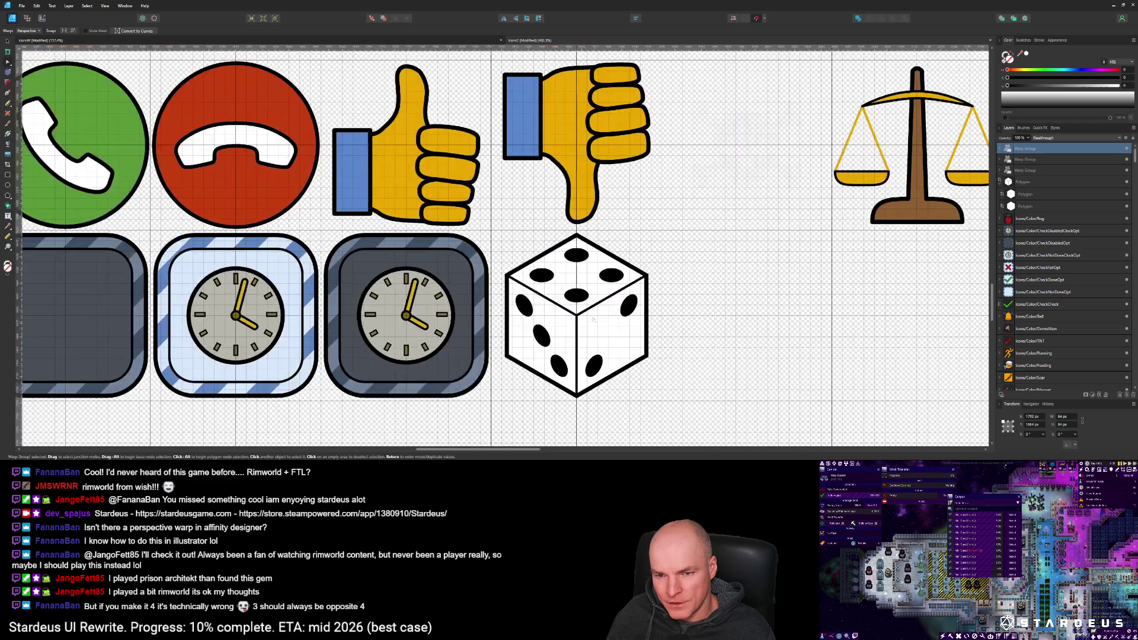
{"action": "scroll", "coordinate": [586, 303], "scroll_direction": "up", "scroll_amount": 1}
{"action": "scroll", "coordinate": [588, 304], "scroll_direction": "up", "scroll_amount": 1}
{"action": "scroll", "coordinate": [683, 268], "scroll_direction": "up", "scroll_amount": 3}
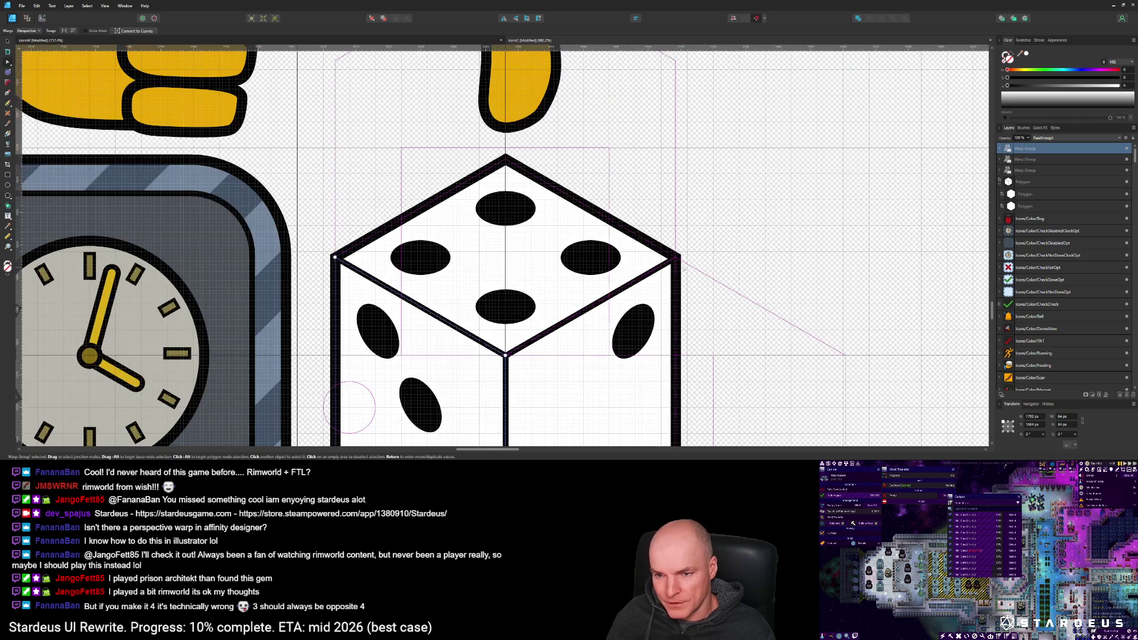
{"action": "scroll", "coordinate": [419, 290], "scroll_direction": "down", "scroll_amount": 2}
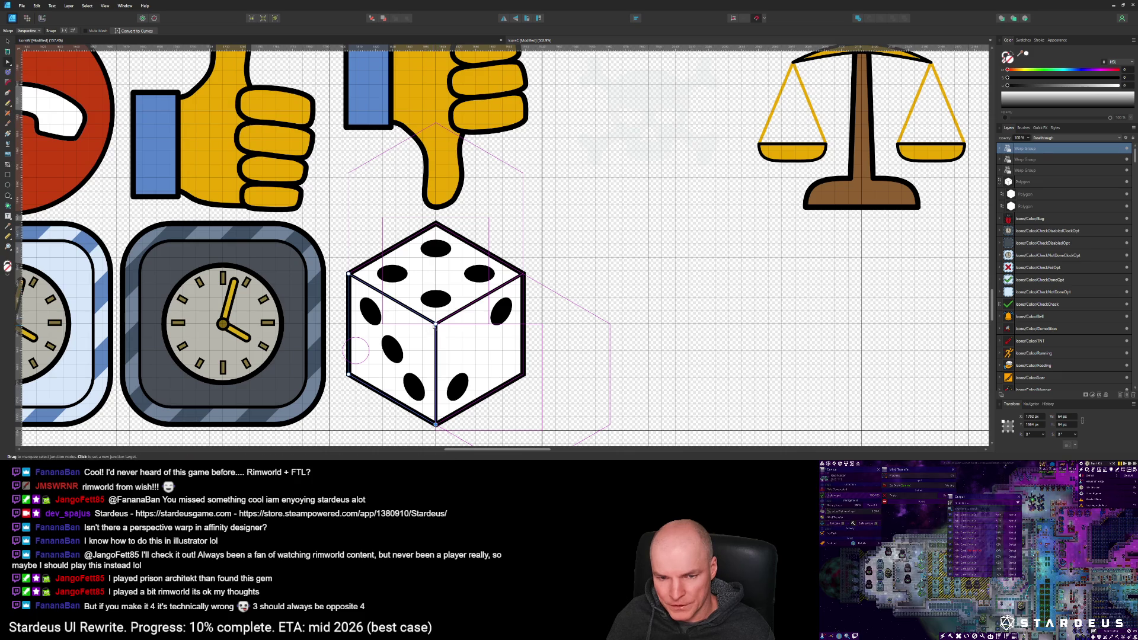
{"action": "scroll", "coordinate": [439, 286], "scroll_direction": "down", "scroll_amount": 2}
{"action": "scroll", "coordinate": [446, 323], "scroll_direction": "up", "scroll_amount": 3}
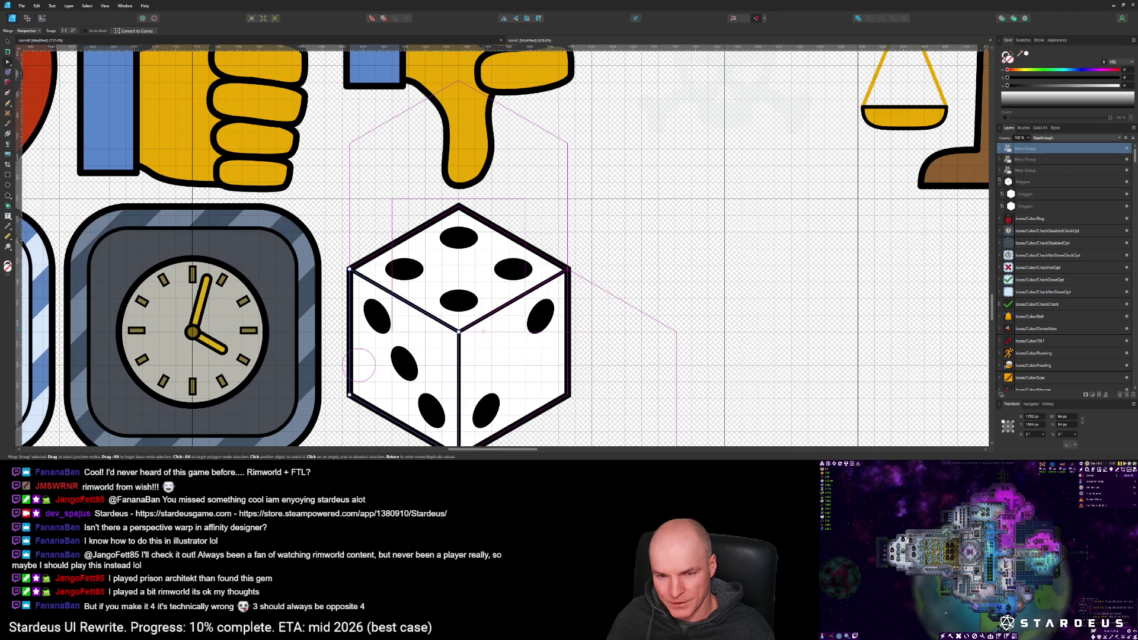
{"action": "scroll", "coordinate": [484, 369], "scroll_direction": "down", "scroll_amount": 3}
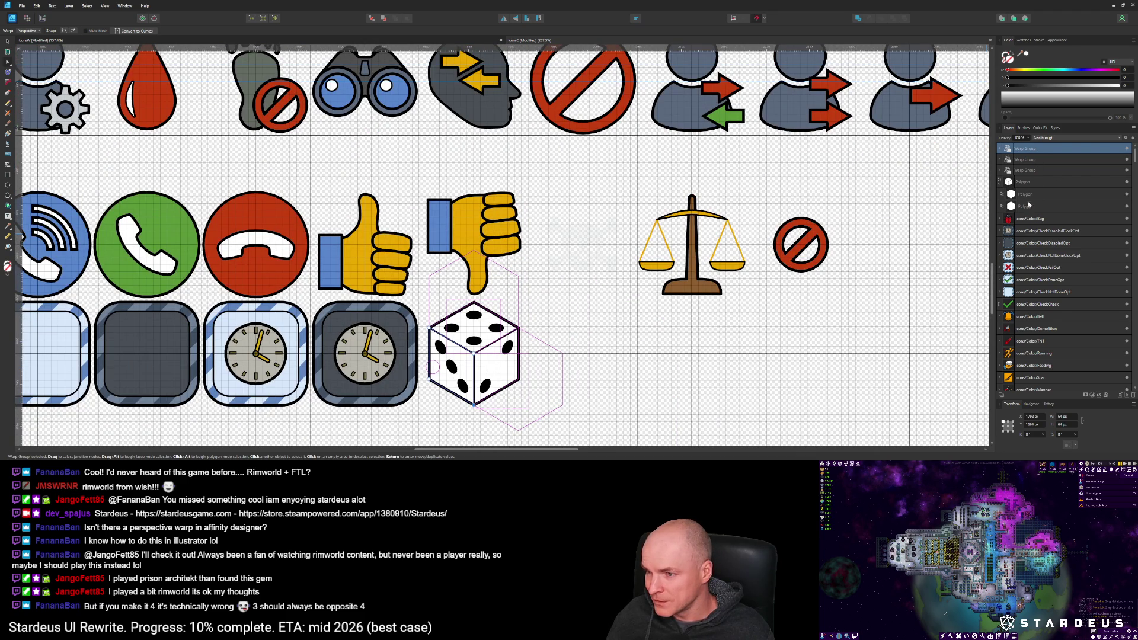
{"action": "left_click", "coordinate": [1027, 182]}
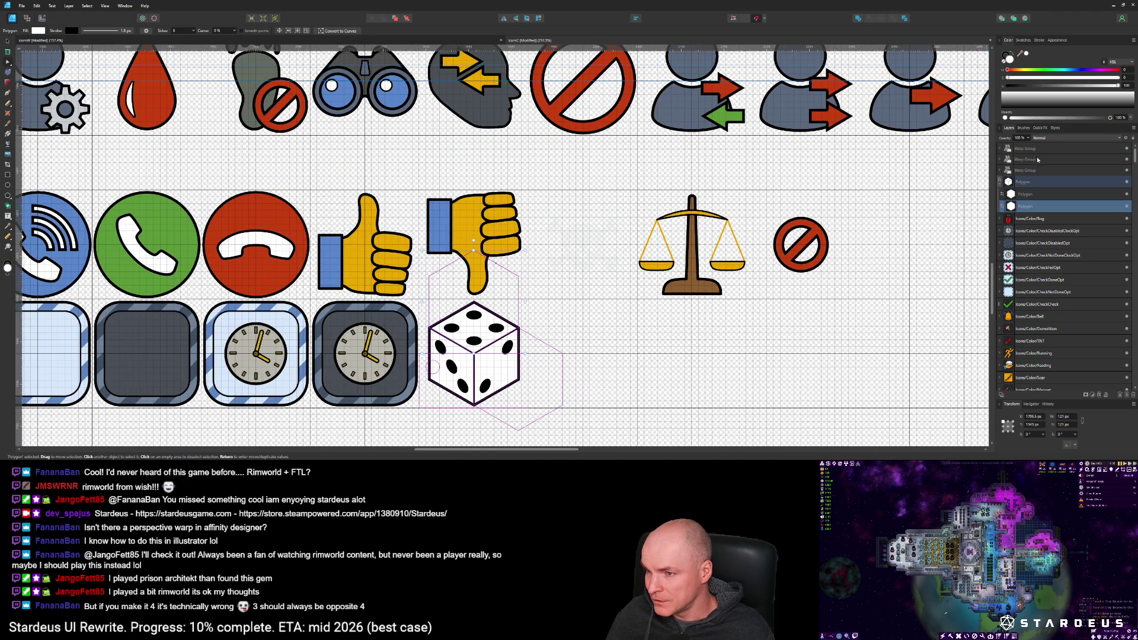
Step: Group the three warp groups and the polygon, naming the group Icons/Color/Dice
{"action": "left_click", "coordinate": [1035, 149], "text": "shift"}
{"action": "left_click", "coordinate": [1000, 183]}
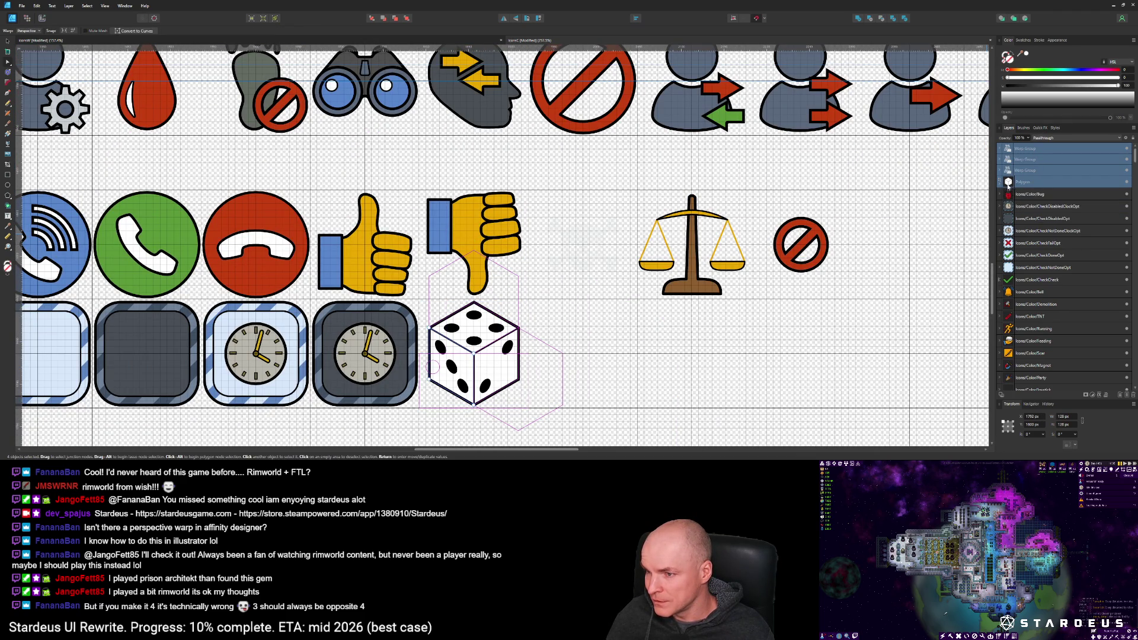
{"action": "key", "text": "ctrl+g"}
{"action": "double_click", "coordinate": [1032, 148]}
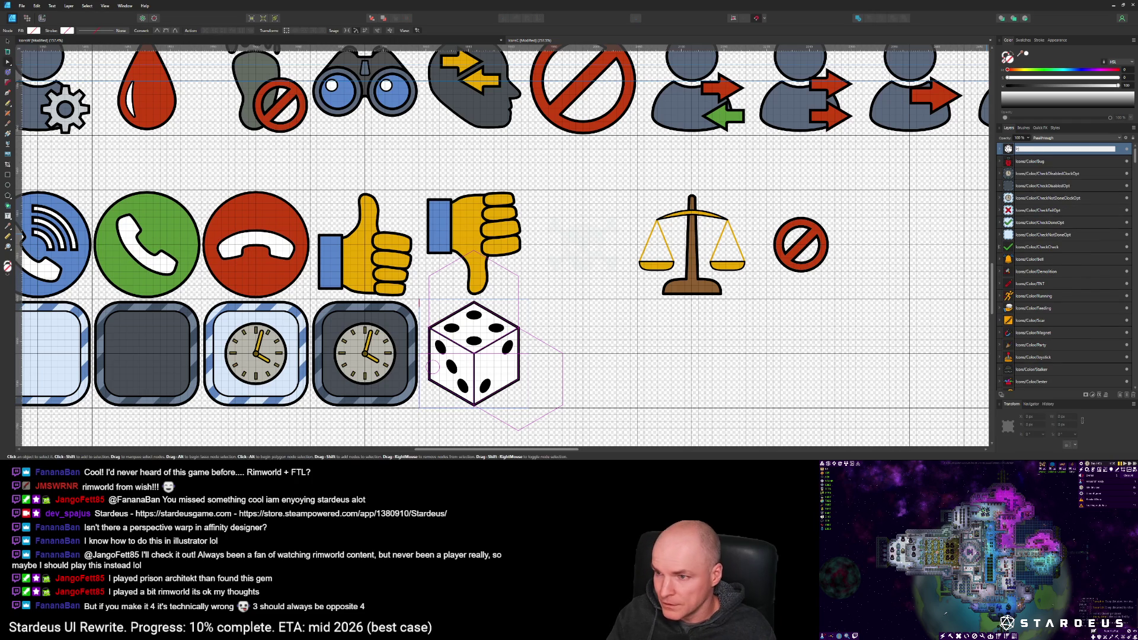
{"action": "type", "text": "Color/"}
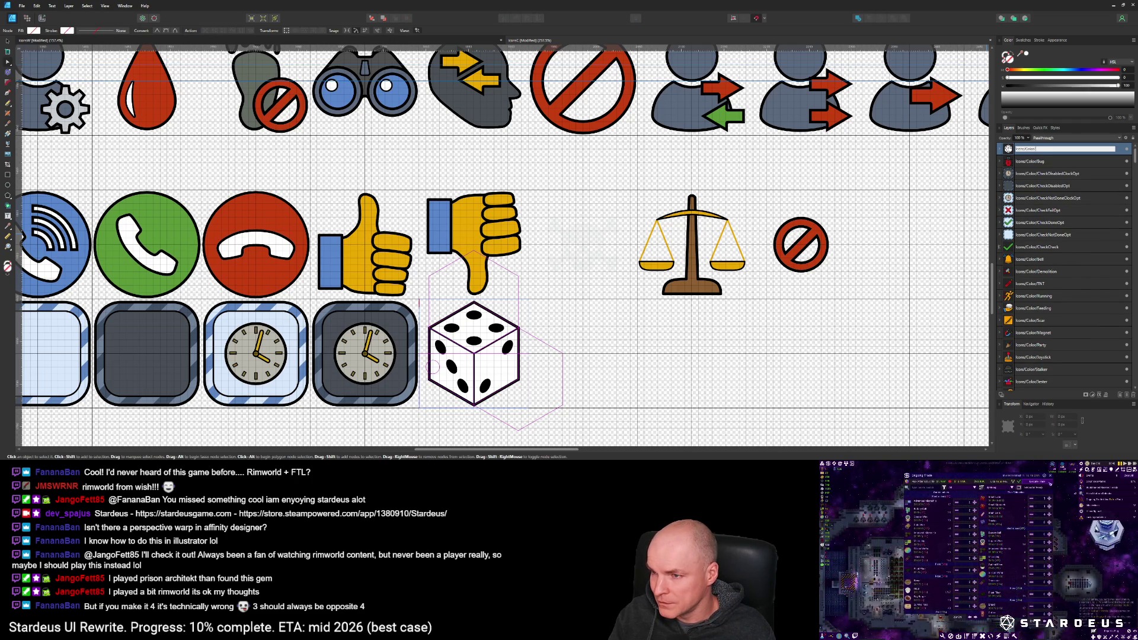
{"action": "key", "text": "Return"}
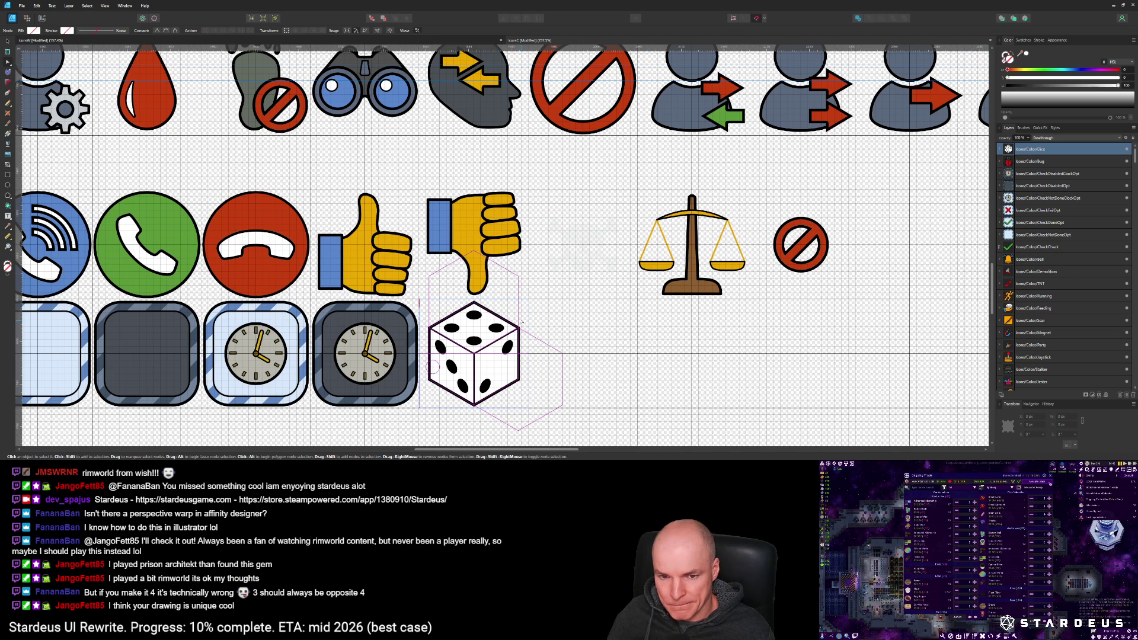
Step: Copy the Icons/Color/Dice layer and paste it into the IconsW white-icons document
{"action": "scroll", "coordinate": [522, 320], "scroll_direction": "down", "scroll_amount": 5}
{"action": "scroll", "coordinate": [500, 355], "scroll_direction": "up", "scroll_amount": 2}
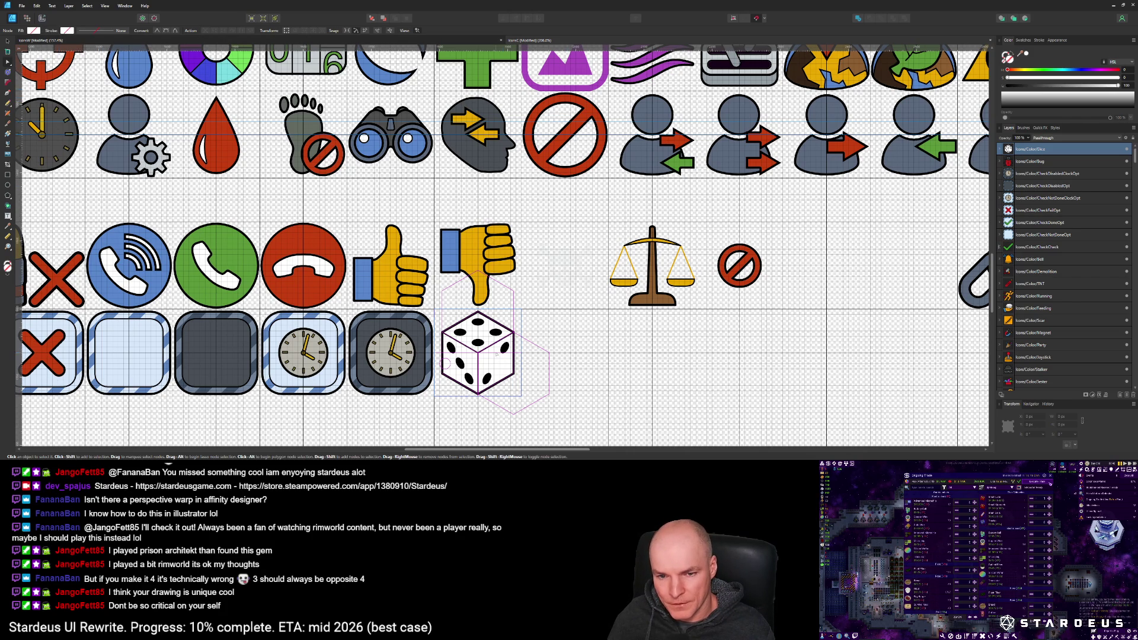
{"action": "scroll", "coordinate": [497, 353], "scroll_direction": "up", "scroll_amount": 2}
{"action": "left_click", "coordinate": [1035, 157]}
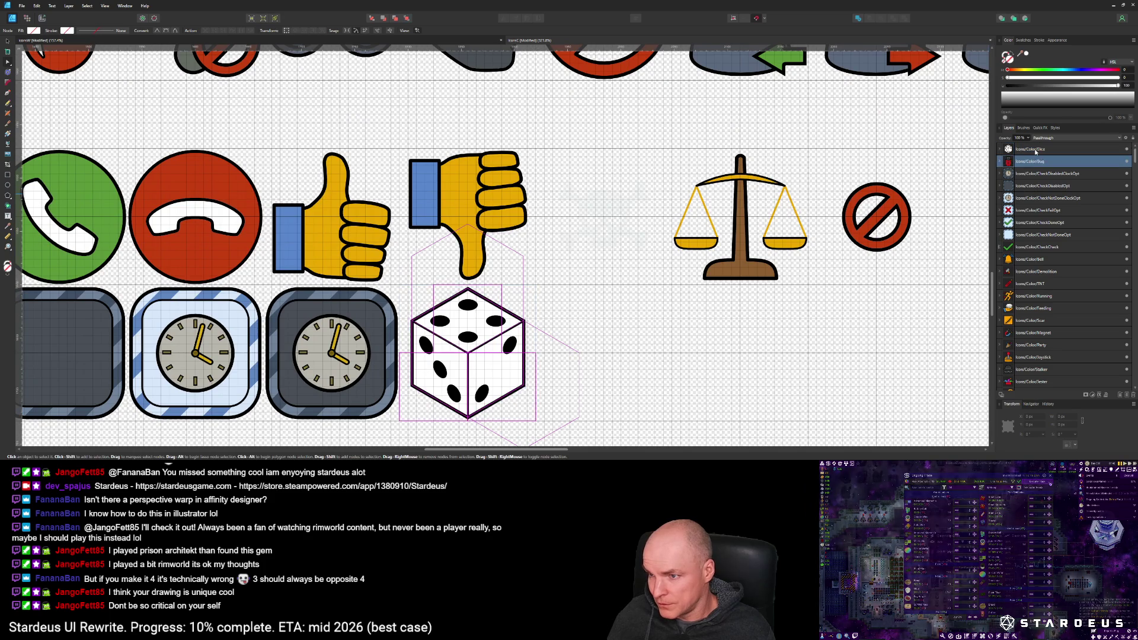
{"action": "left_click", "coordinate": [1035, 150]}
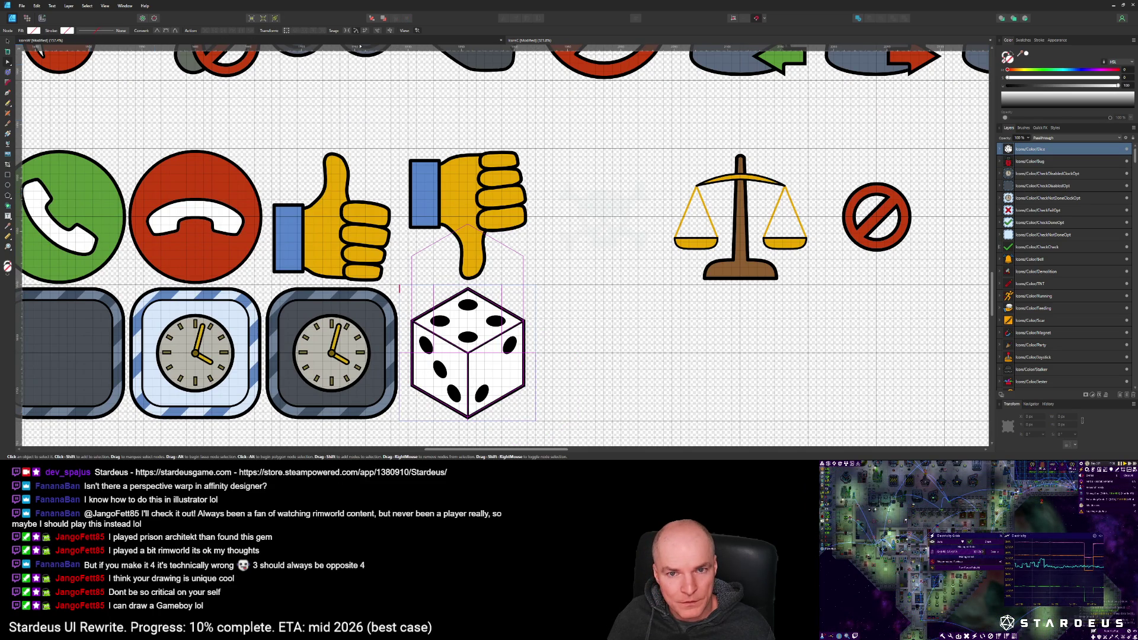
{"action": "left_click", "coordinate": [489, 40]}
{"action": "key", "text": "ctrl+v"}
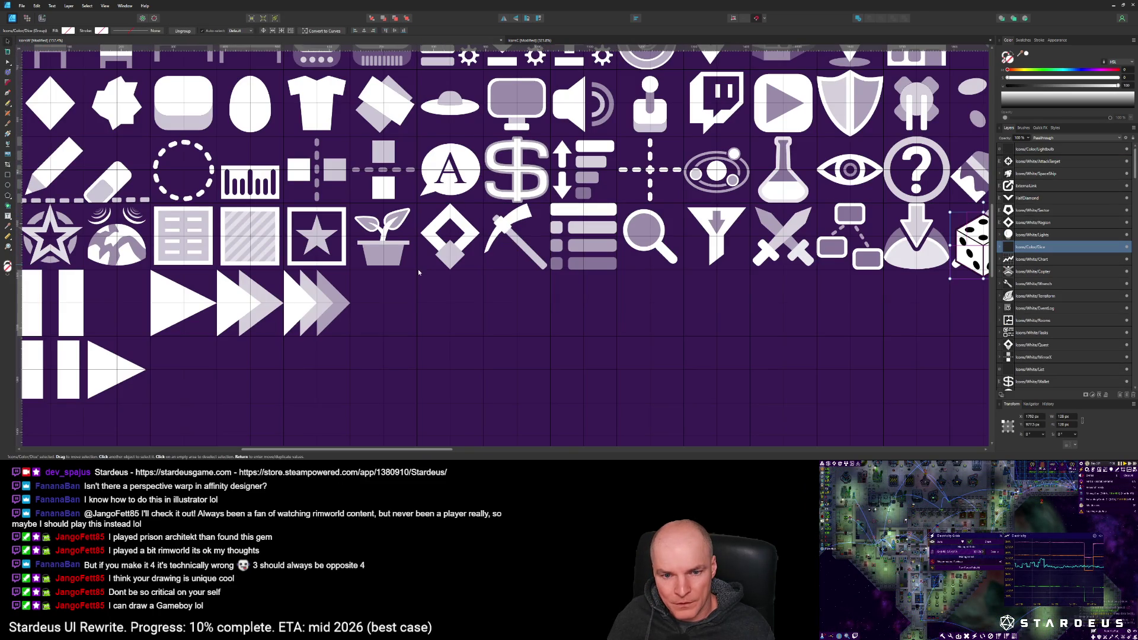
Step: Drag the pasted dice beside the triple-arrow icon in the bottom row and expand its layer
{"action": "scroll", "coordinate": [532, 286], "scroll_direction": "down", "scroll_amount": 3}
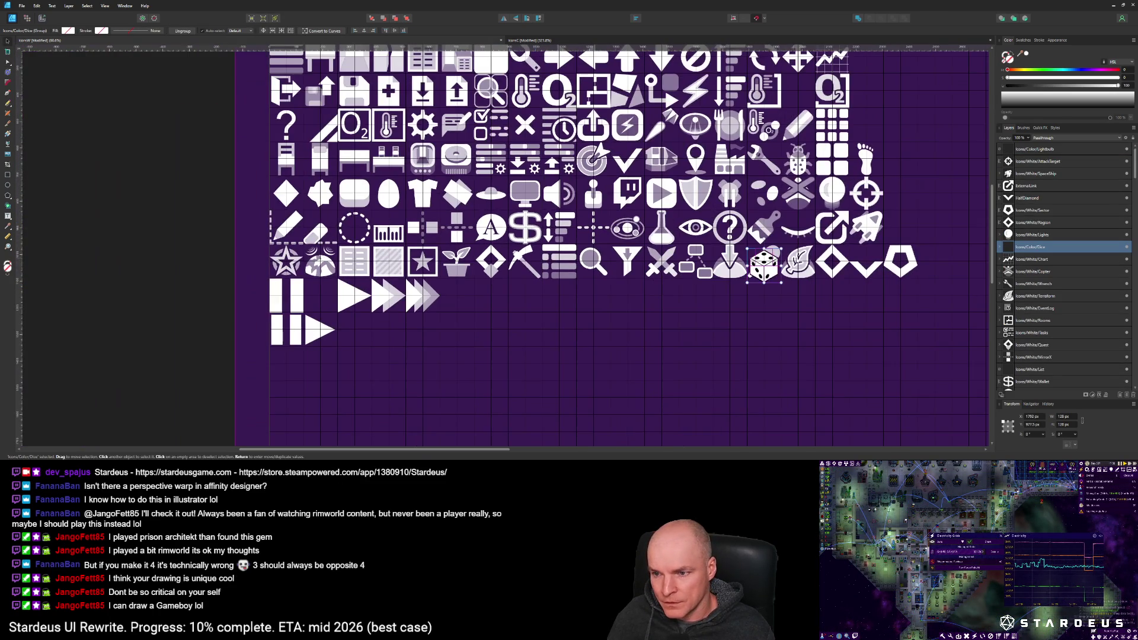
{"action": "left_click_drag", "start_coordinate": [634, 303], "coordinate": [453, 299]}
{"action": "scroll", "coordinate": [459, 293], "scroll_direction": "up", "scroll_amount": 5}
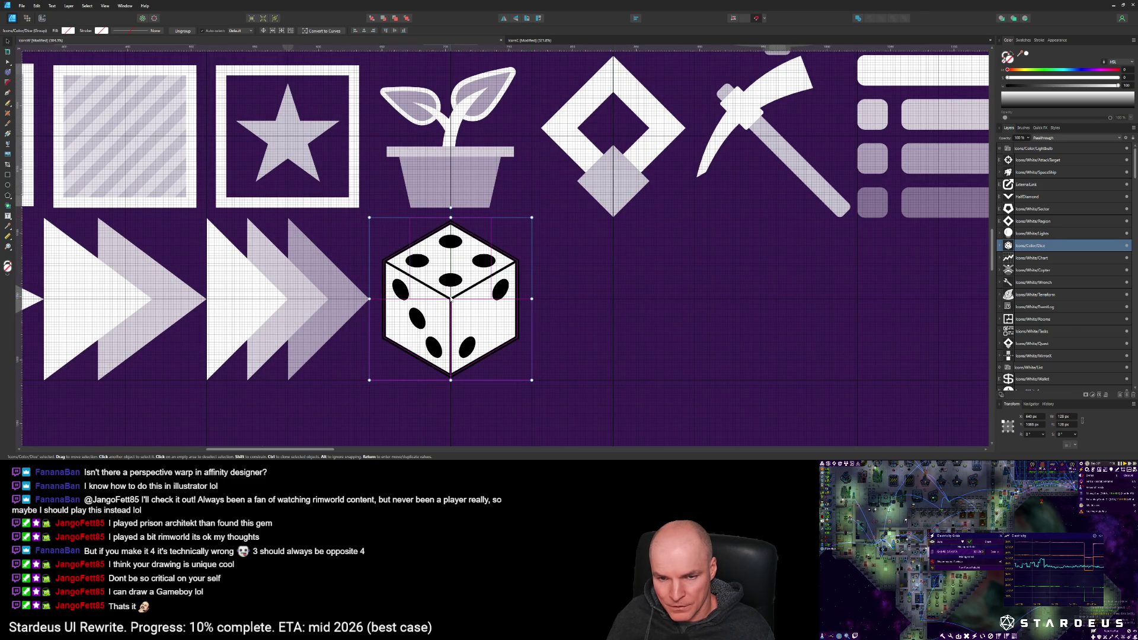
{"action": "scroll", "coordinate": [453, 299], "scroll_direction": "up", "scroll_amount": 4}
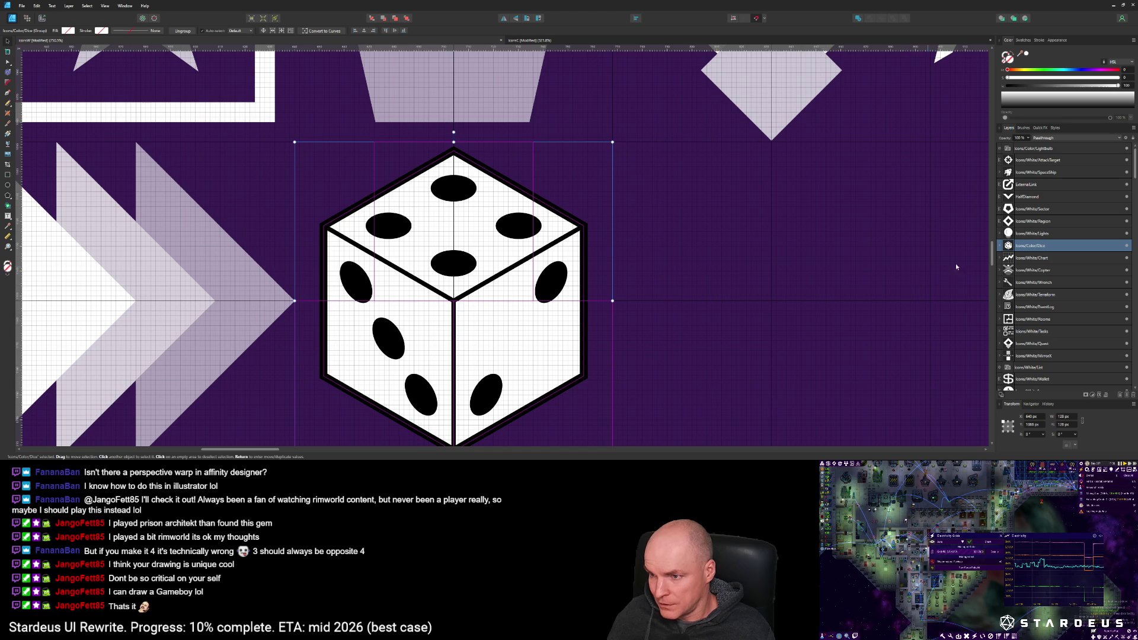
{"action": "left_click", "coordinate": [1000, 245]}
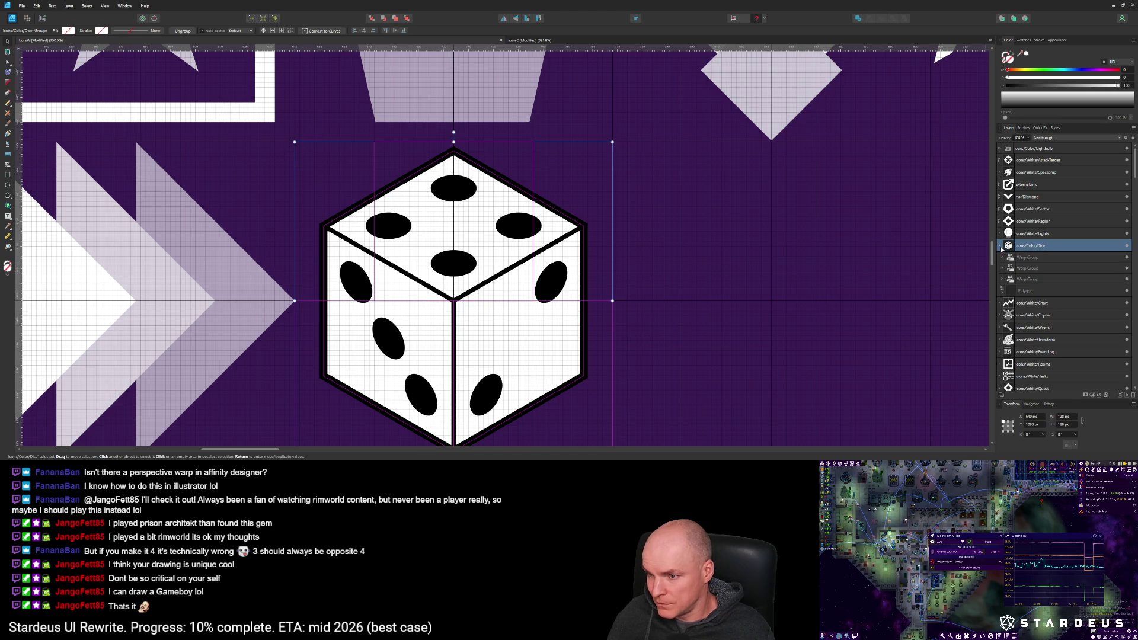
Step: Rename the dice layer to Icons/White/Dice
{"action": "double_click", "coordinate": [1030, 246]}
{"action": "type", "text": "White"}
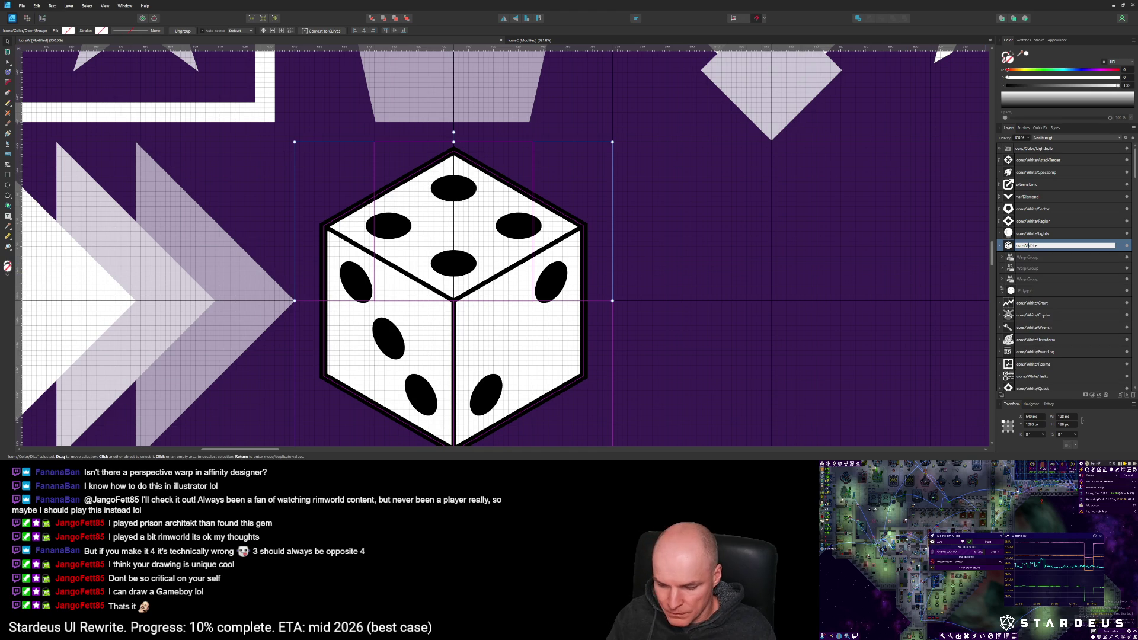
{"action": "key", "text": "Return"}
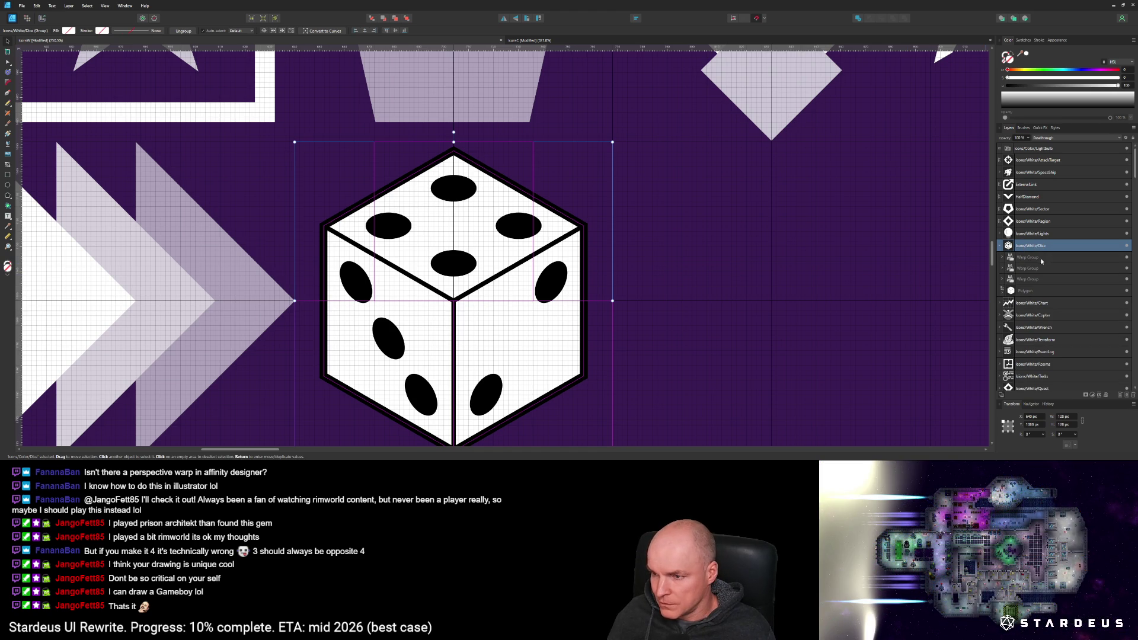
Step: Select the dice's hexagon shape and duplicate it with Ctrl+J
{"action": "left_click", "coordinate": [1022, 258]}
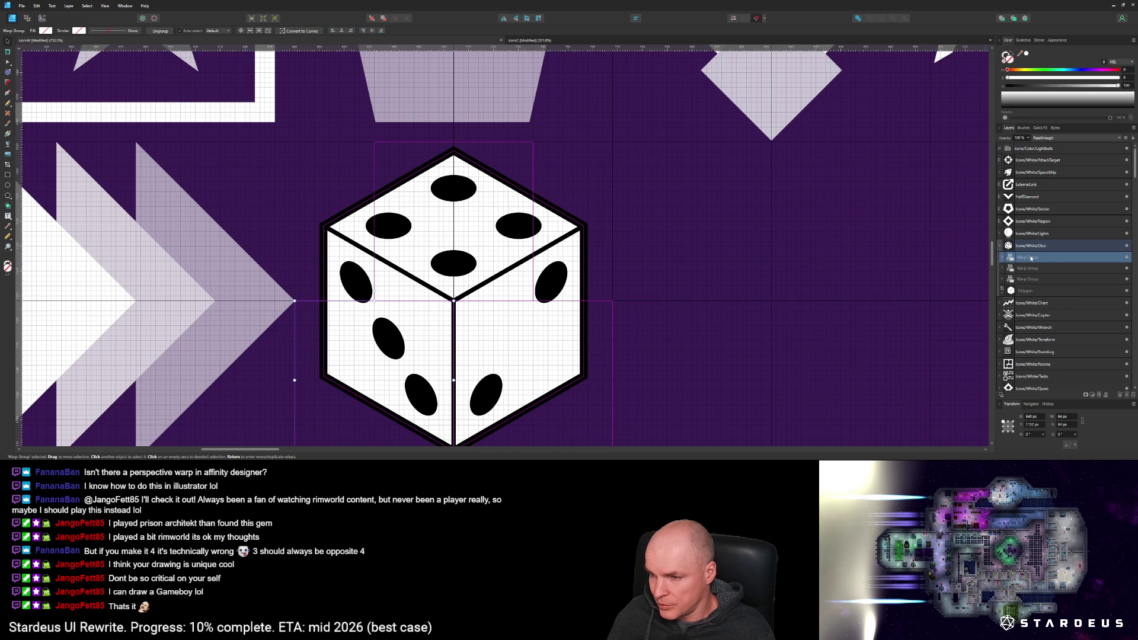
{"action": "right_click", "coordinate": [1030, 258]}
{"action": "key", "text": "Escape"}
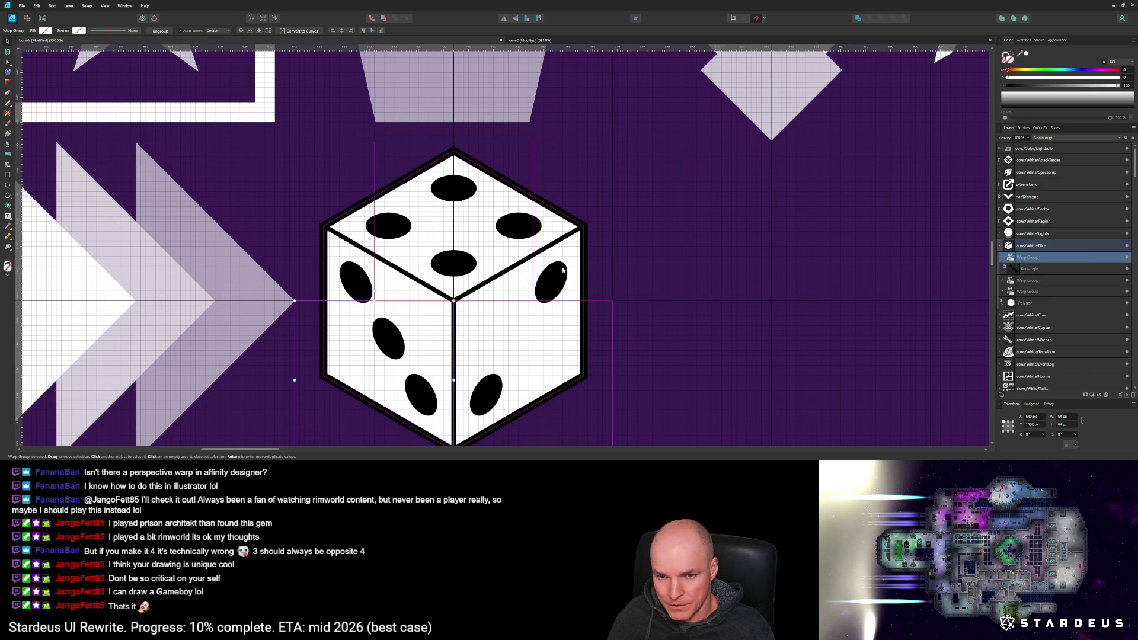
{"action": "left_click", "coordinate": [554, 230]}
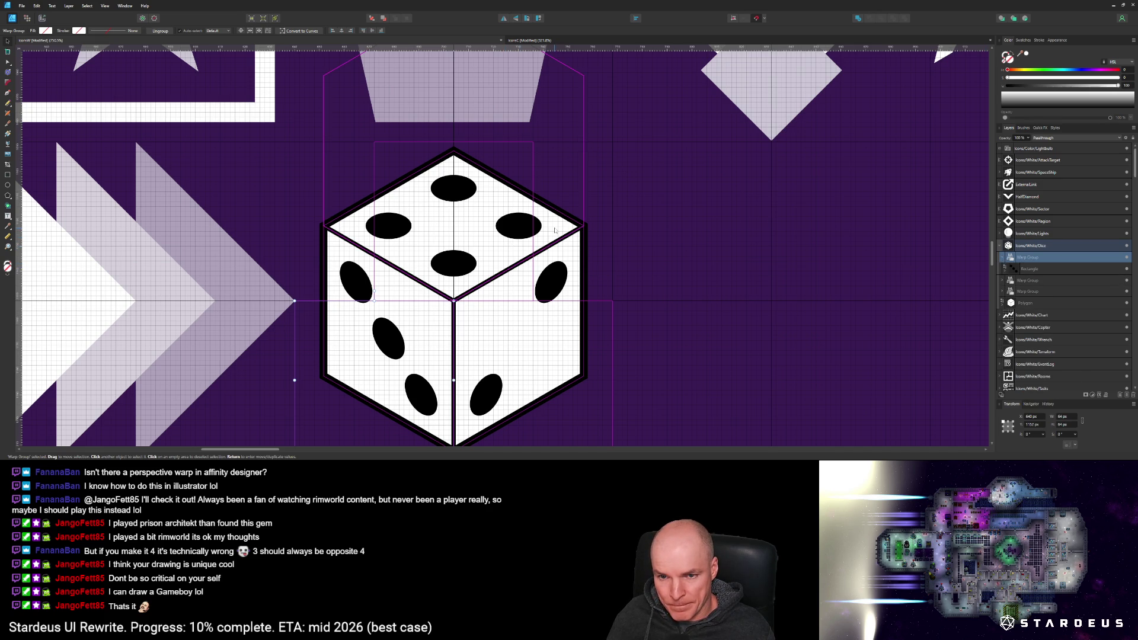
{"action": "key", "text": "ctrl+j"}
{"action": "key", "text": "ctrl+j"}
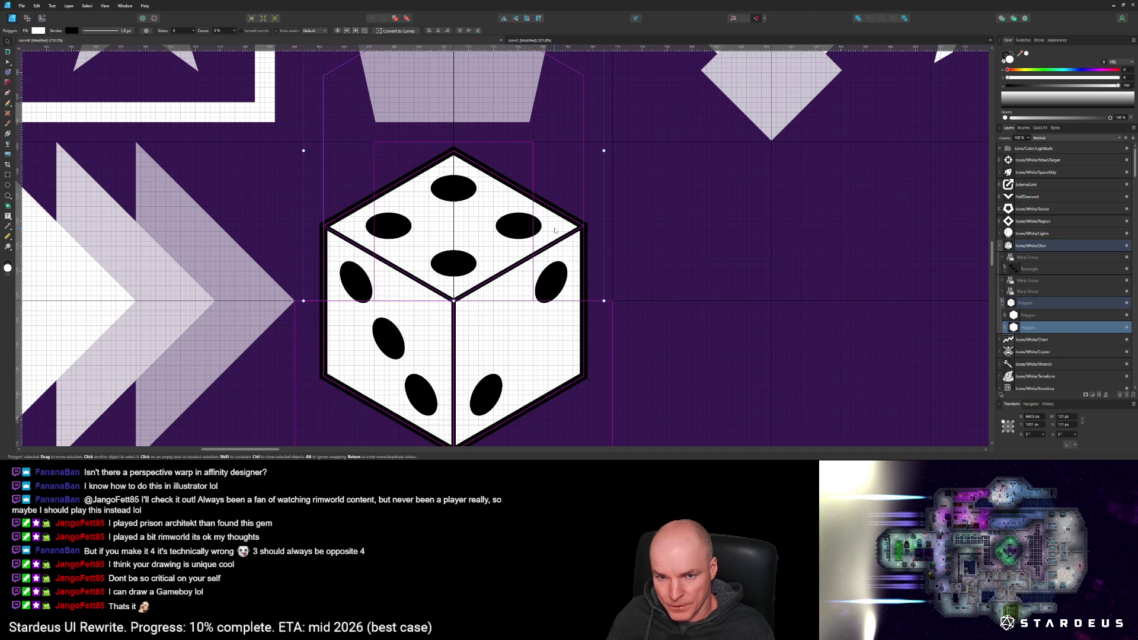
Step: Set the top hexagon copy's stroke to None
{"action": "scroll", "coordinate": [554, 230], "scroll_direction": "down", "scroll_amount": 3}
{"action": "scroll", "coordinate": [554, 230], "scroll_direction": "up", "scroll_amount": 3}
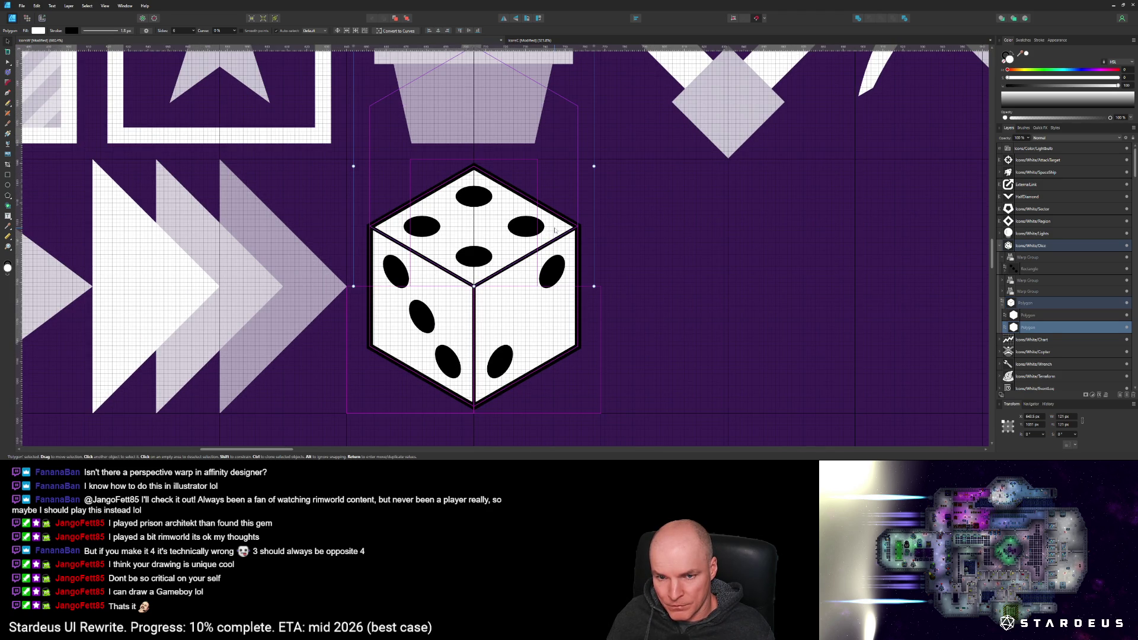
{"action": "scroll", "coordinate": [555, 230], "scroll_direction": "down", "scroll_amount": 1}
{"action": "scroll", "coordinate": [555, 230], "scroll_direction": "up", "scroll_amount": 2}
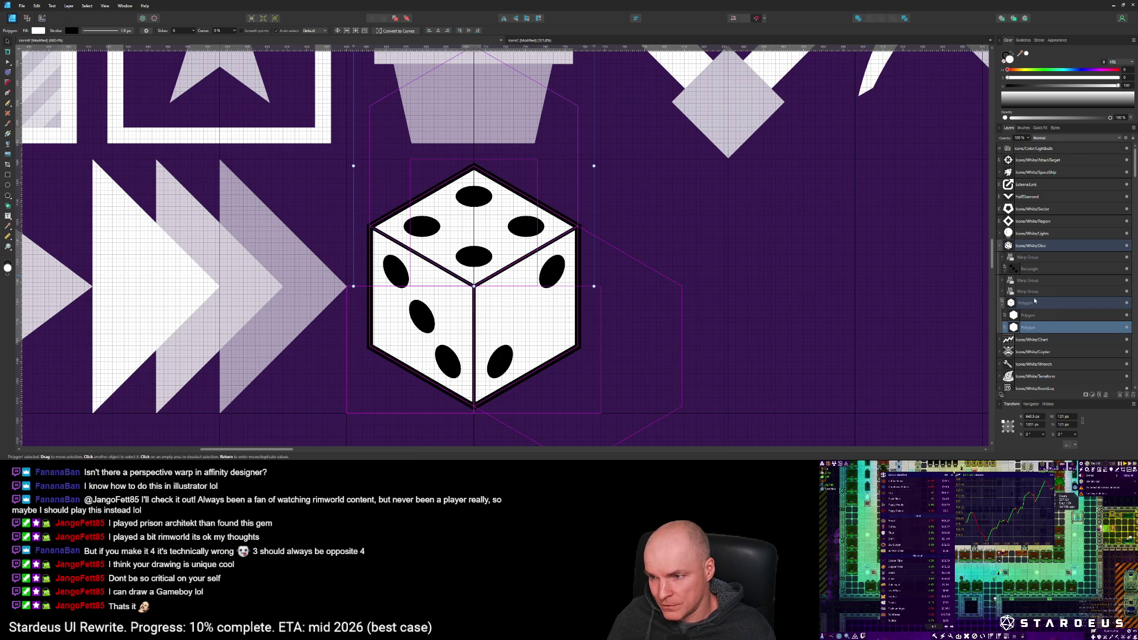
{"action": "left_click", "coordinate": [1034, 304]}
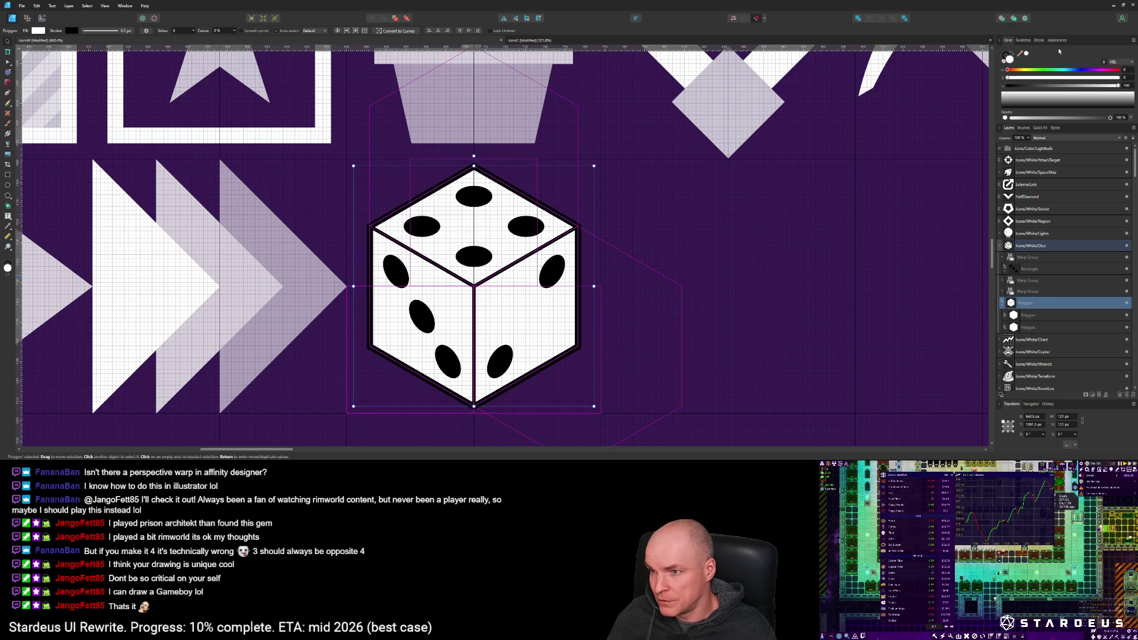
{"action": "left_click", "coordinate": [1040, 41]}
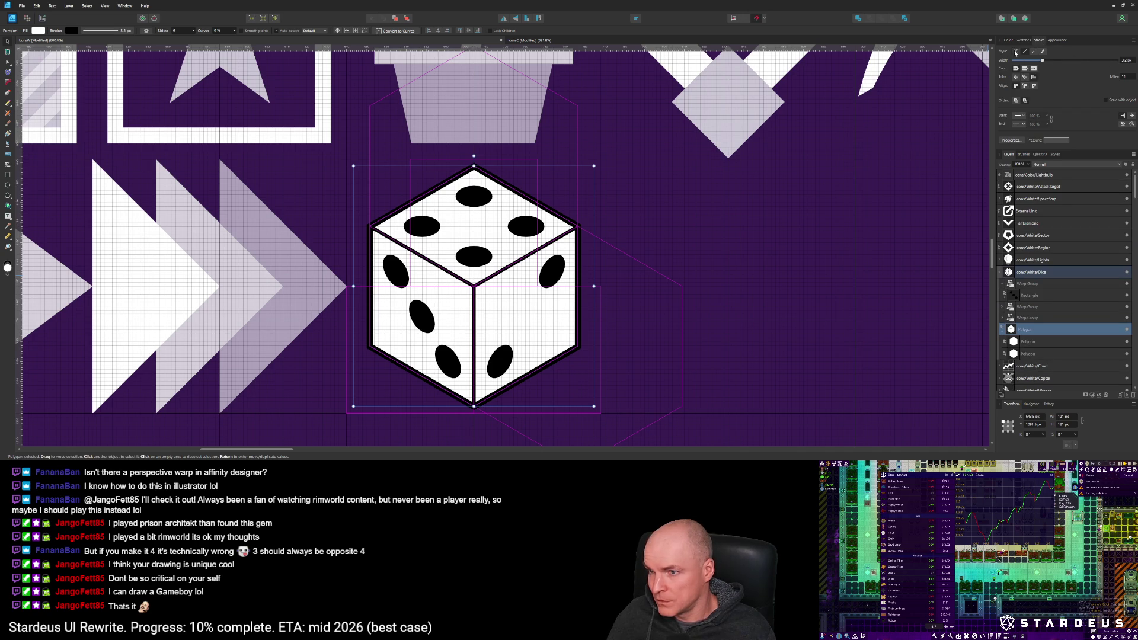
{"action": "left_click", "coordinate": [1016, 52]}
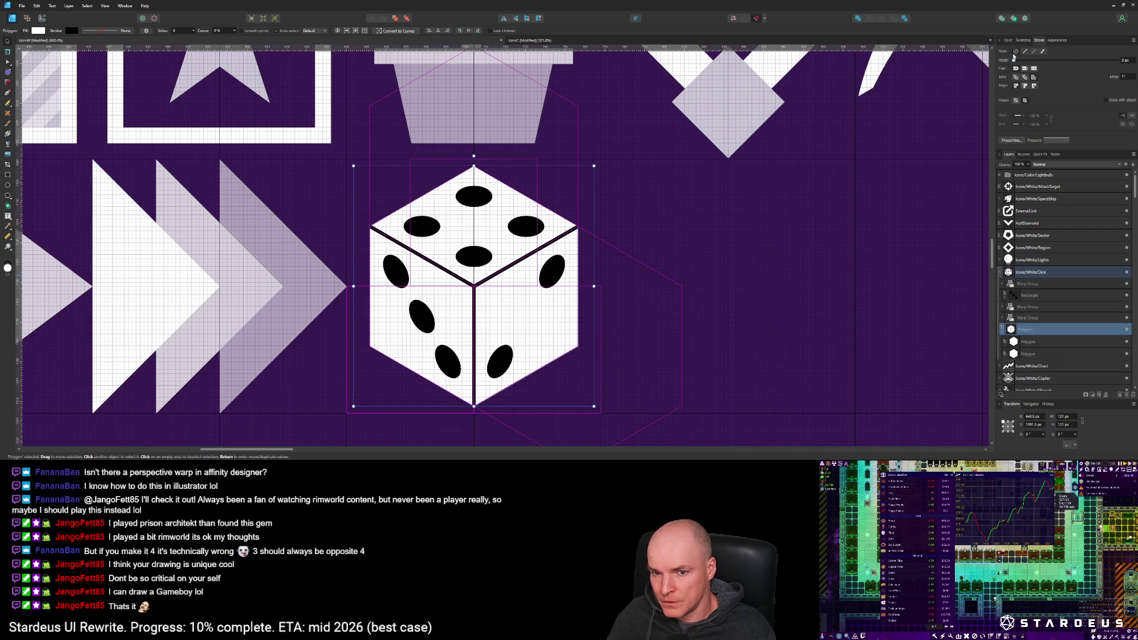
Step: Set the third hexagon copy's stroke to None as well
{"action": "left_click", "coordinate": [1029, 342]}
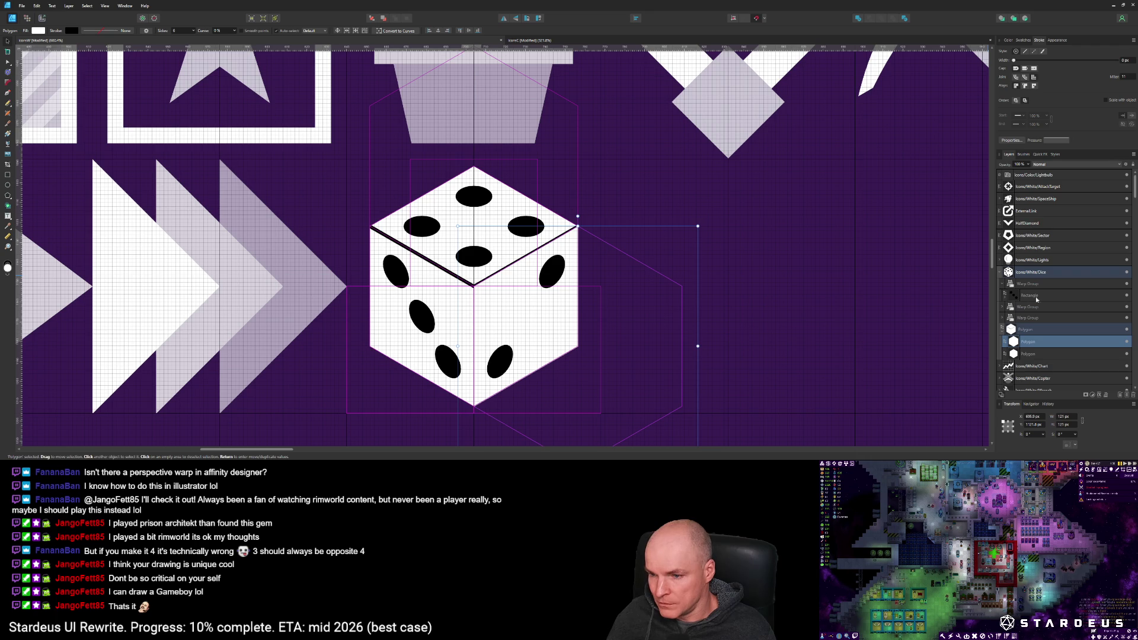
{"action": "left_click", "coordinate": [1029, 354]}
{"action": "left_click", "coordinate": [1016, 52]}
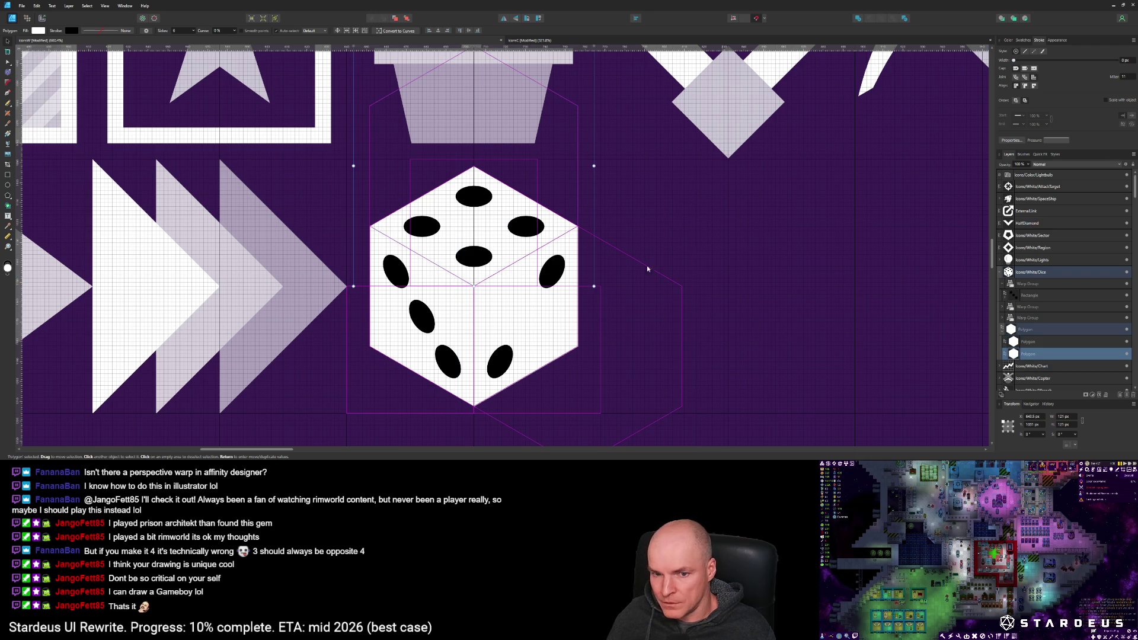
{"action": "scroll", "coordinate": [500, 297], "scroll_direction": "down", "scroll_amount": 3}
{"action": "scroll", "coordinate": [501, 297], "scroll_direction": "up", "scroll_amount": 3}
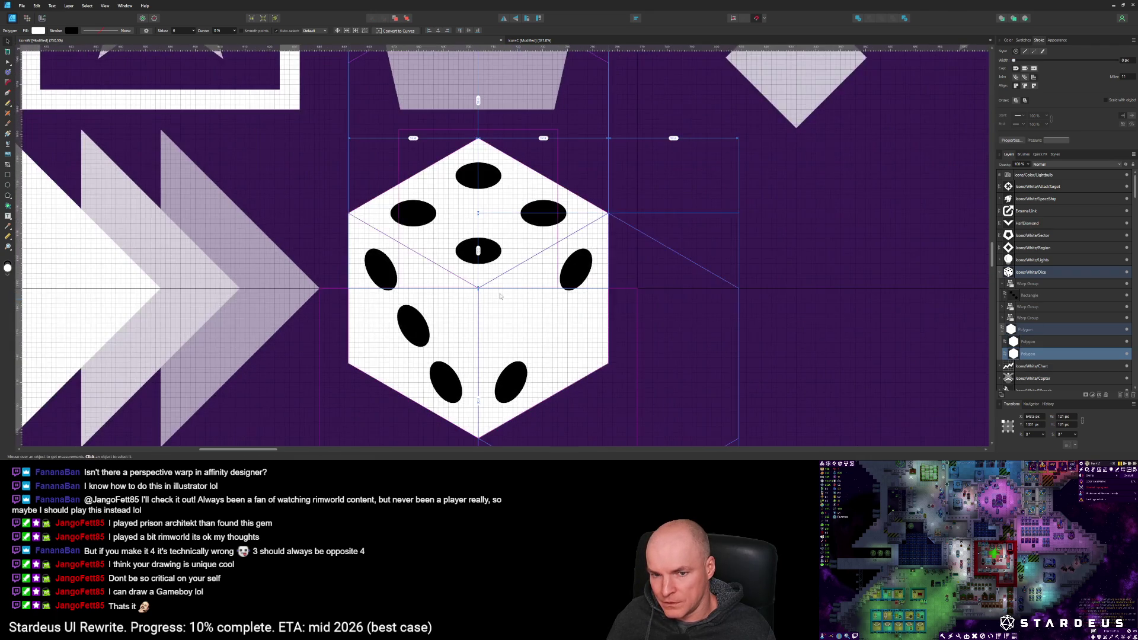
{"action": "left_click", "coordinate": [1046, 342]}
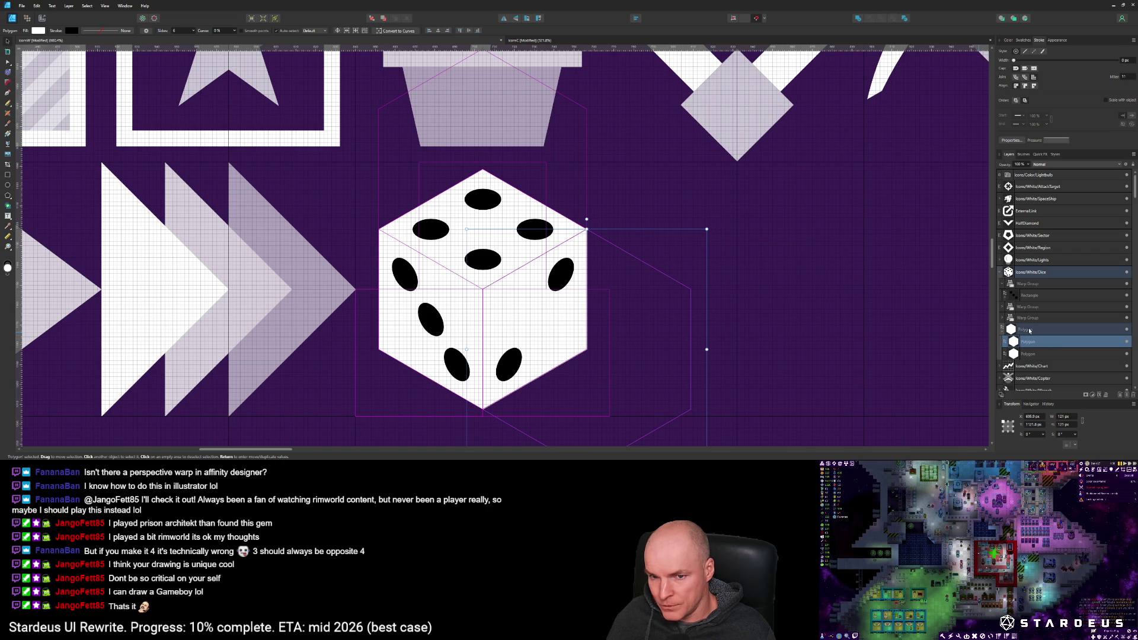
Step: Lower the first polygon's opacity to 20%
{"action": "left_click", "coordinate": [1028, 331]}
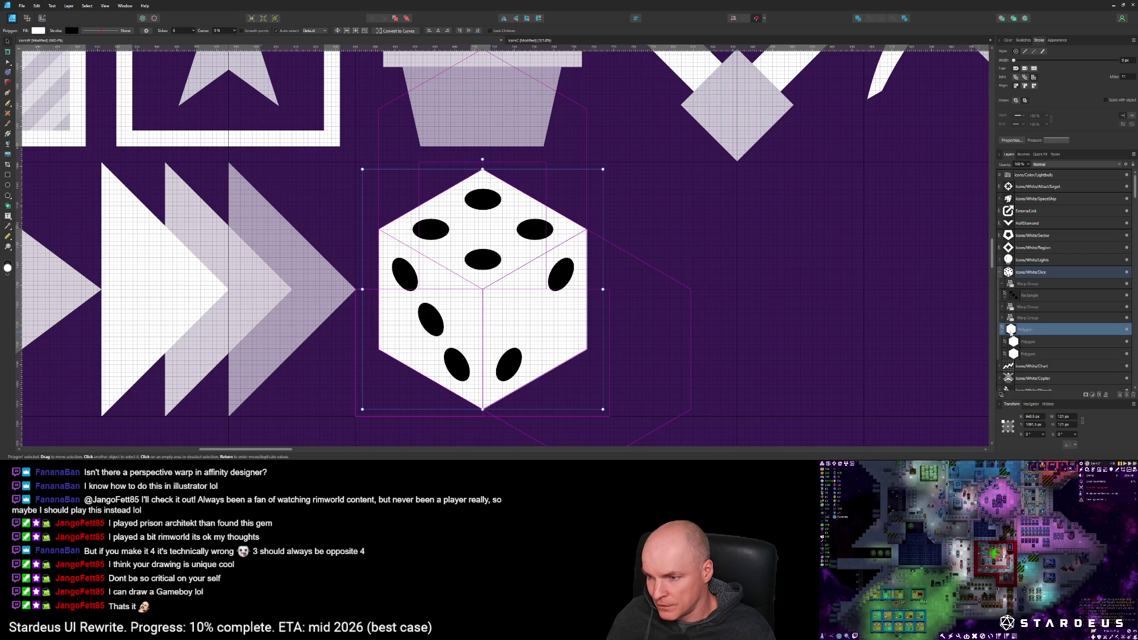
{"action": "left_click", "coordinate": [1034, 342]}
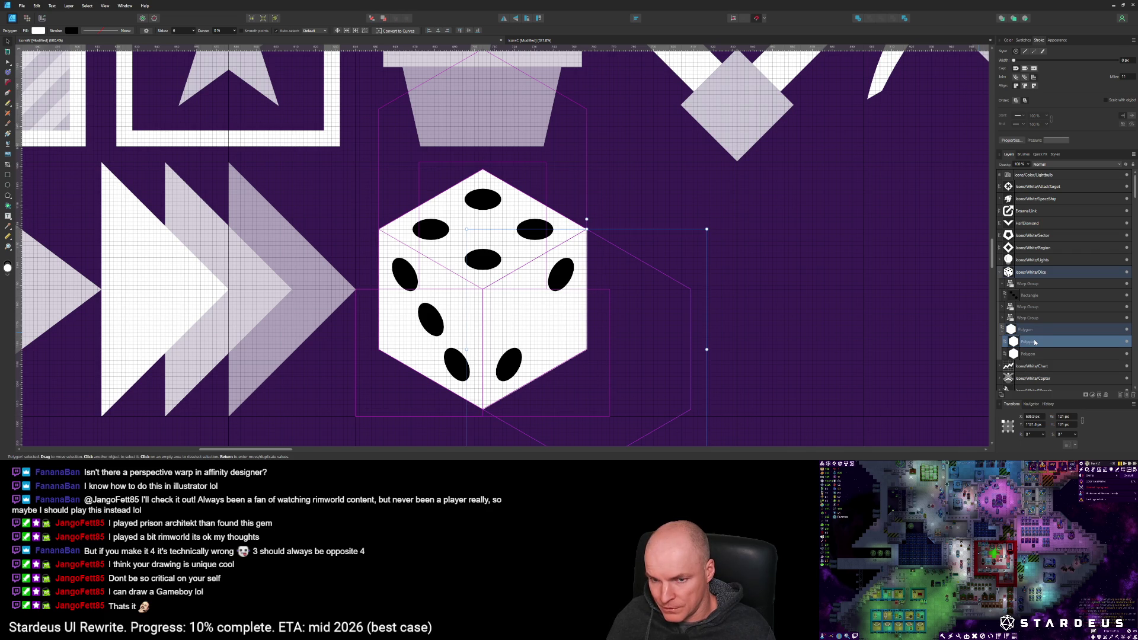
{"action": "left_click", "coordinate": [1030, 329]}
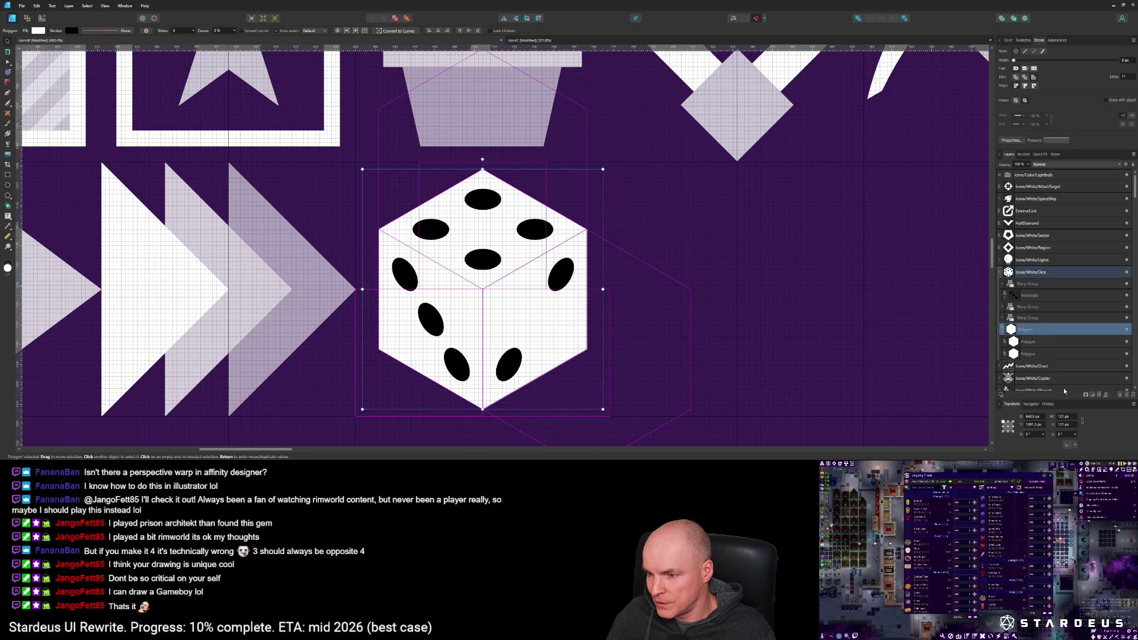
{"action": "left_click", "coordinate": [1028, 167]}
{"action": "mouse_move", "coordinate": [1029, 173]}
{"action": "left_mouse_down"}
{"action": "mouse_move", "coordinate": [1001, 174]}
{"action": "mouse_move", "coordinate": [1031, 174]}
{"action": "left_mouse_up"}
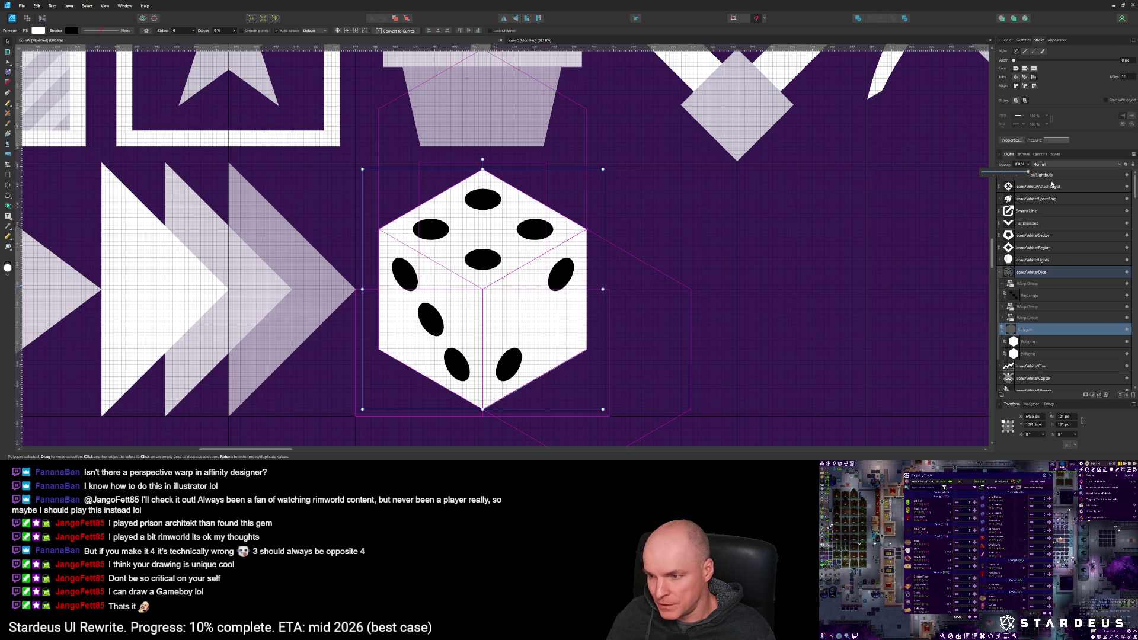
{"action": "left_click", "coordinate": [1012, 331]}
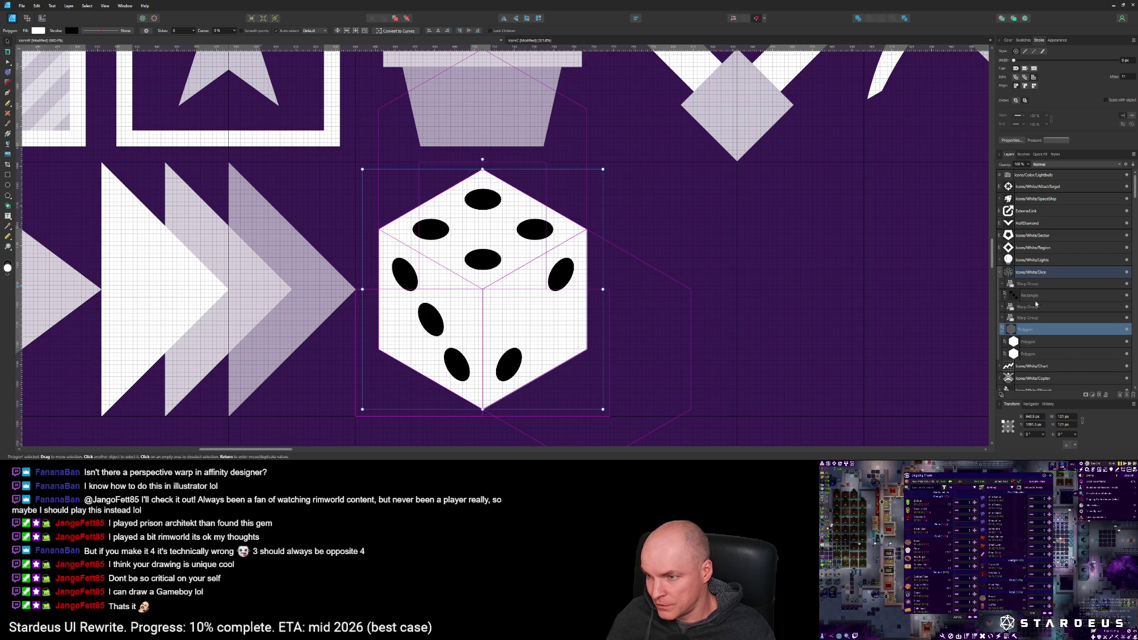
Step: Duplicate the second polygon, clear the framing polygon's fill, and move a copy onto the left face
{"action": "left_click", "coordinate": [1034, 343]}
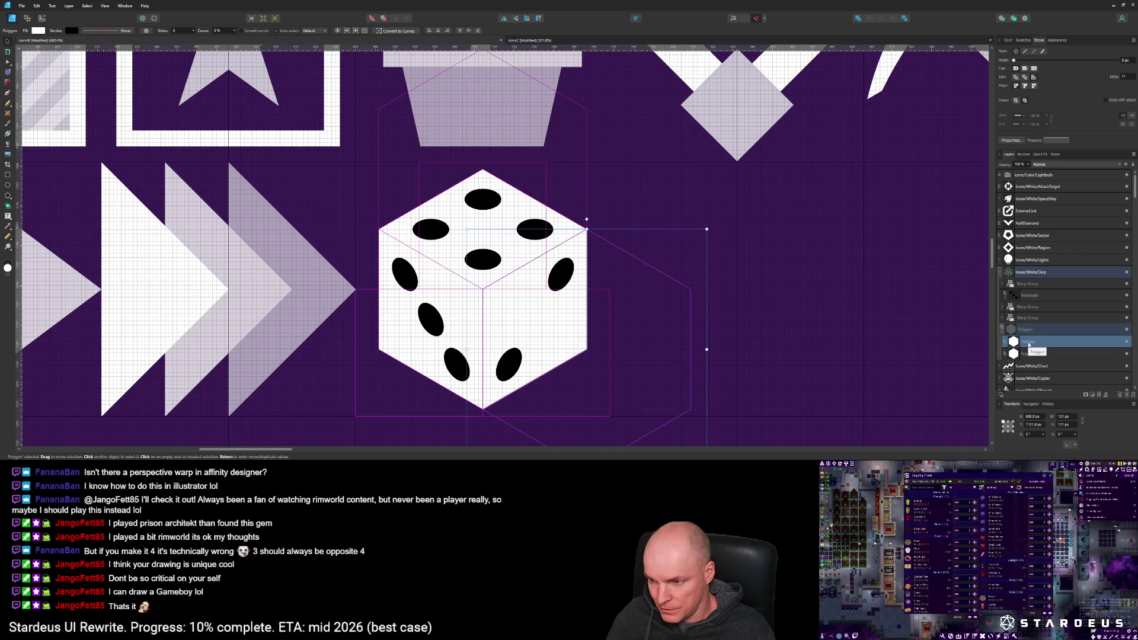
{"action": "key", "text": "ctrl+j"}
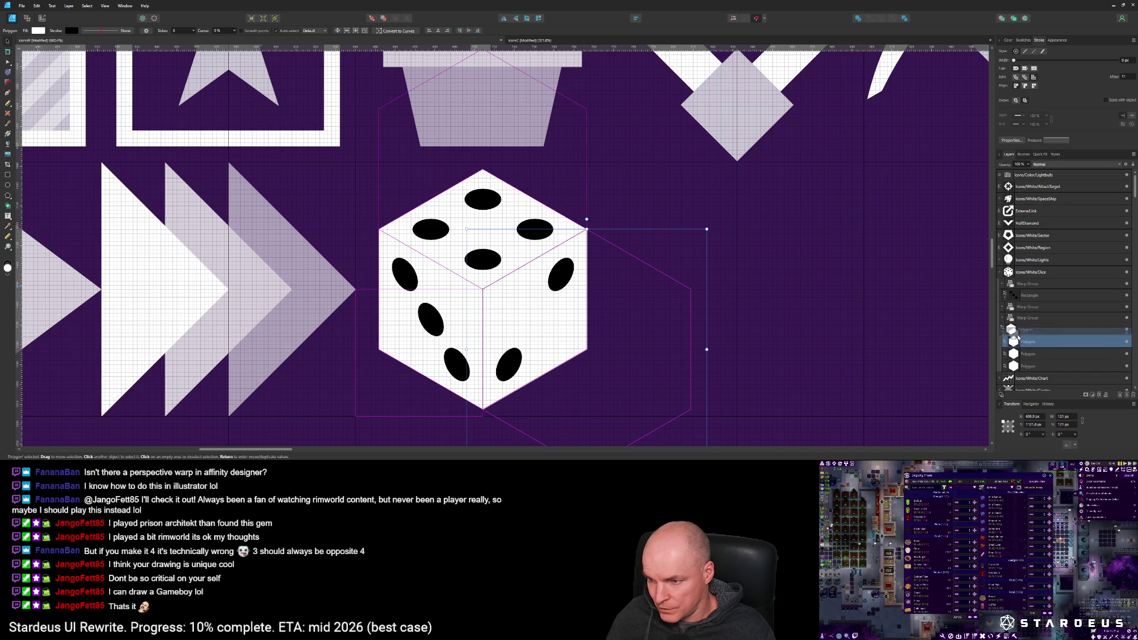
{"action": "left_click", "coordinate": [1022, 330]}
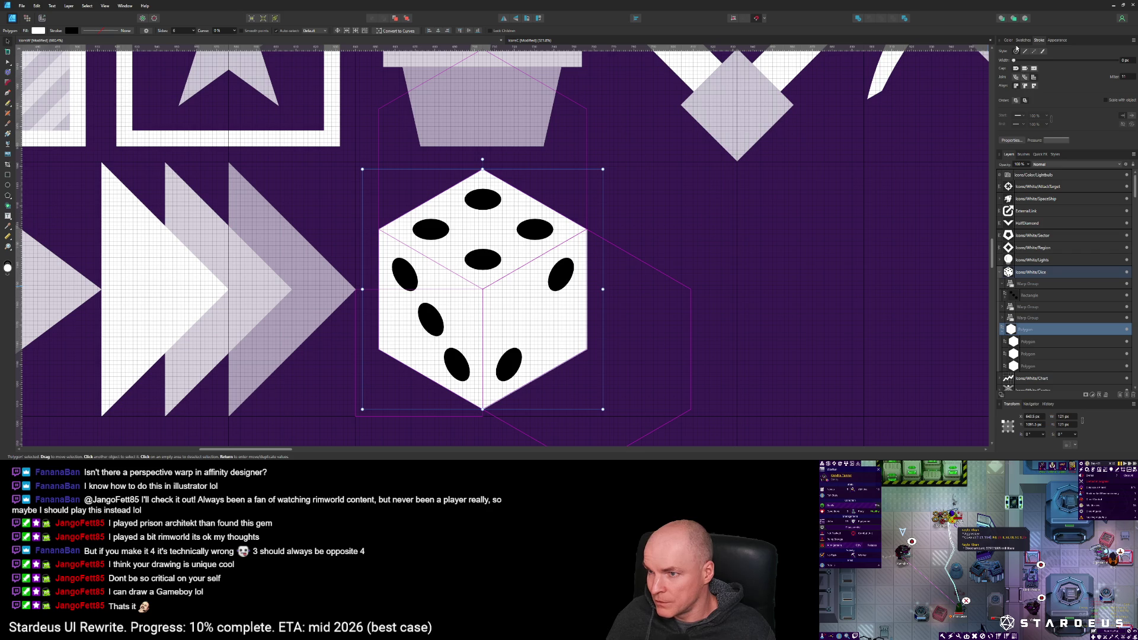
{"action": "left_click", "coordinate": [1009, 40]}
{"action": "left_click", "coordinate": [1003, 54]}
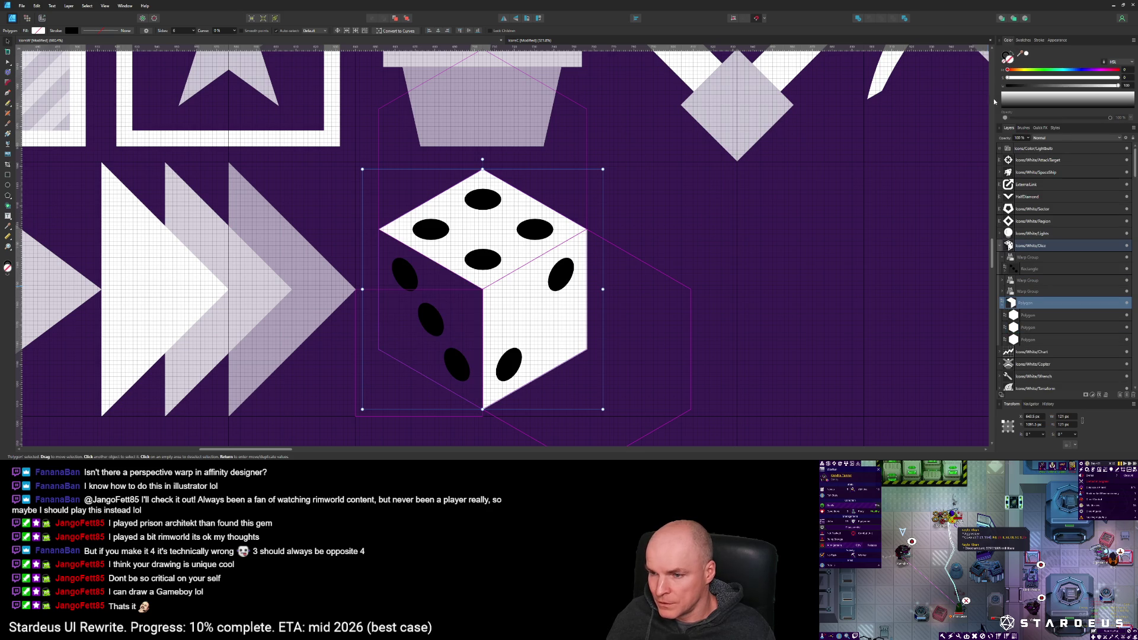
{"action": "left_click", "coordinate": [1029, 317]}
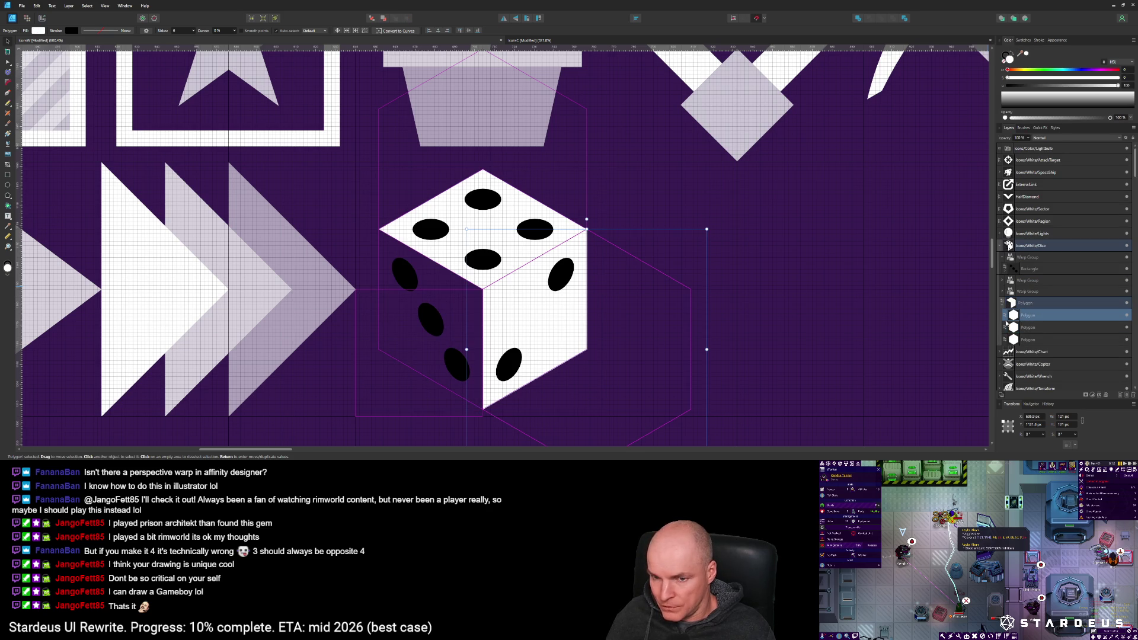
{"action": "mouse_move", "coordinate": [607, 300]}
{"action": "left_mouse_down"}
{"action": "mouse_move", "coordinate": [400, 315]}
{"action": "mouse_move", "coordinate": [397, 302]}
{"action": "left_mouse_up"}
Step: Select the right-face polygon to begin lowering its opacity
{"action": "left_click", "coordinate": [1041, 330]}
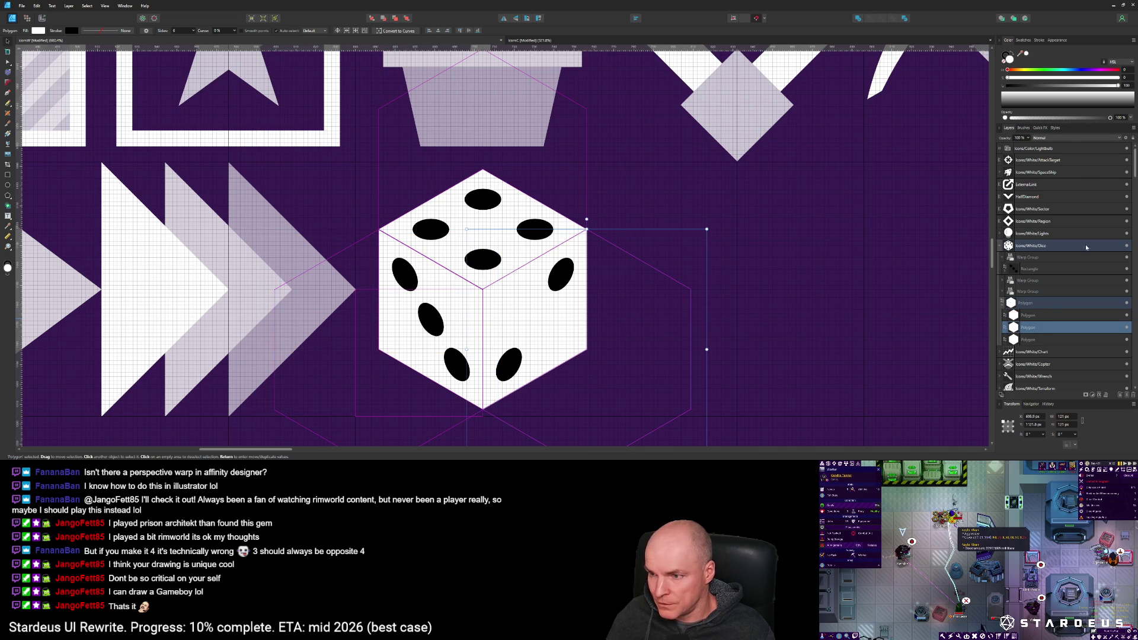
{"action": "left_click", "coordinate": [1037, 316]}
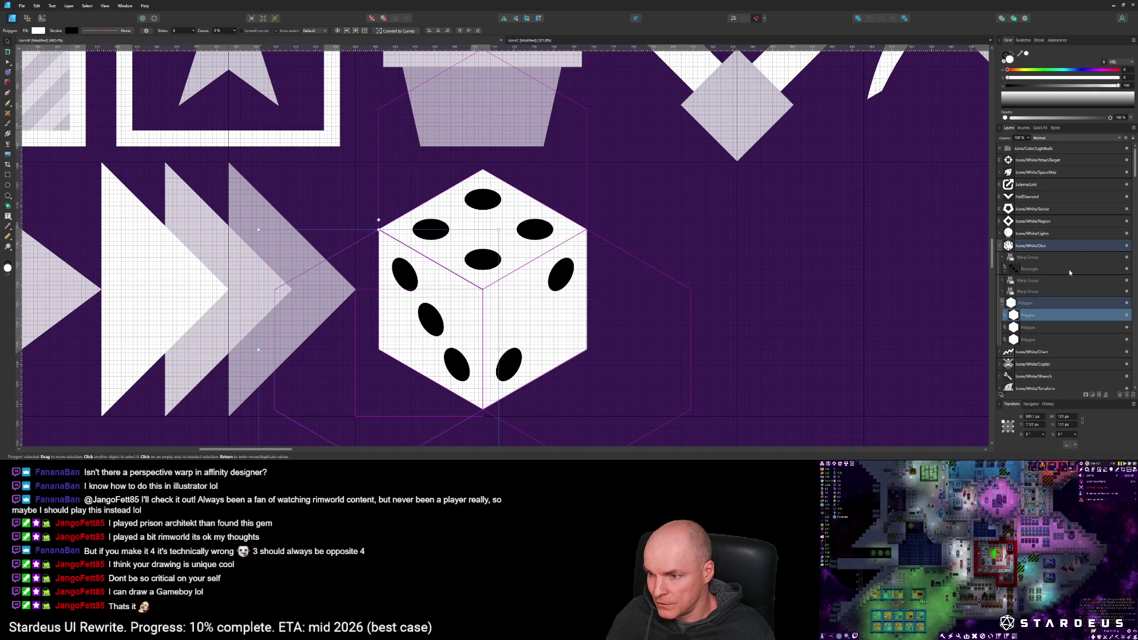
{"action": "left_click", "coordinate": [1033, 328]}
{"action": "left_click", "coordinate": [1119, 118]}
Step: Apply 75% and 50% opacity to two of the die's face polygons
{"action": "type", "text": "75"}
{"action": "key", "text": "Return"}
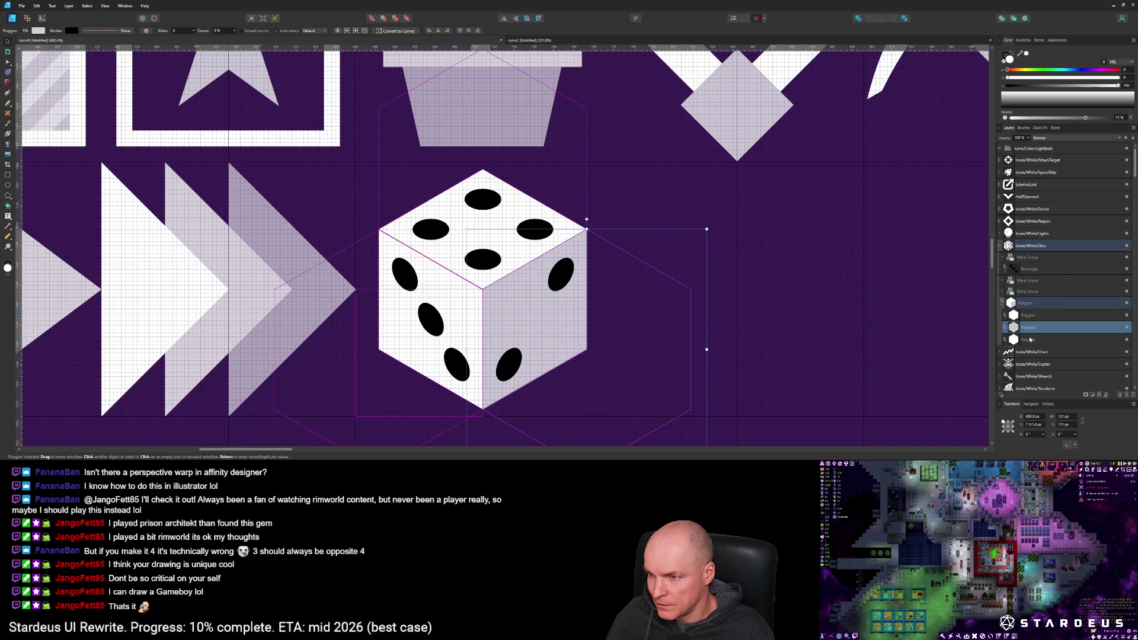
{"action": "left_click", "coordinate": [1034, 339]}
{"action": "left_click", "coordinate": [1120, 118]}
{"action": "type", "text": "50"}
{"action": "key", "text": "Return"}
Step: Zoom in, compare the faces, and restore the top face polygon to 100% opacity
{"action": "key", "text": "z"}
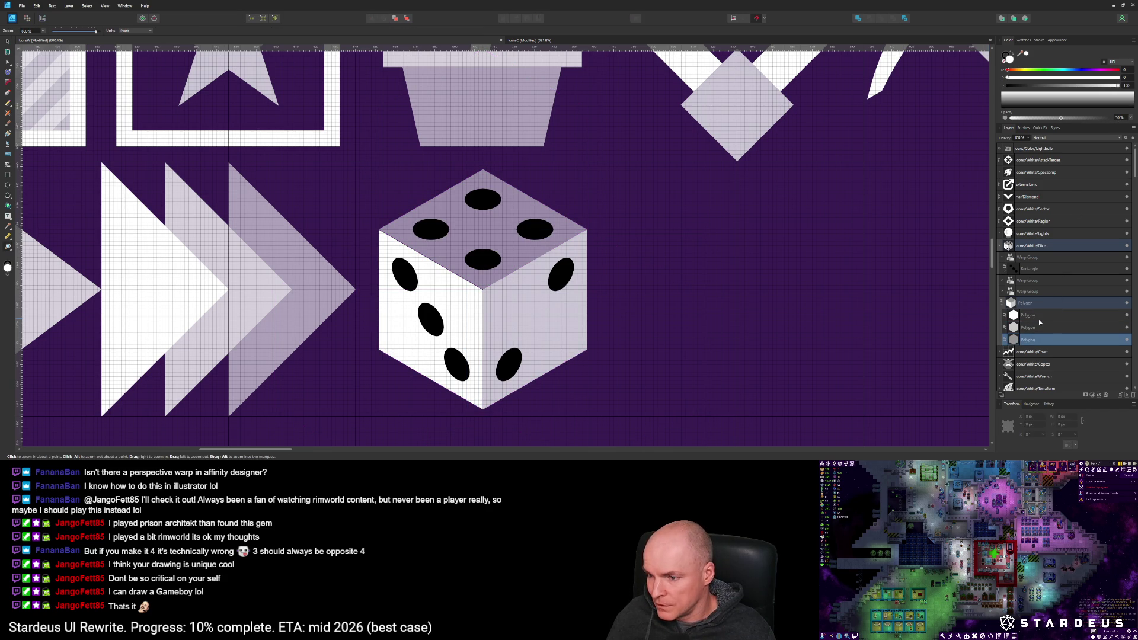
{"action": "left_click", "coordinate": [1036, 318]}
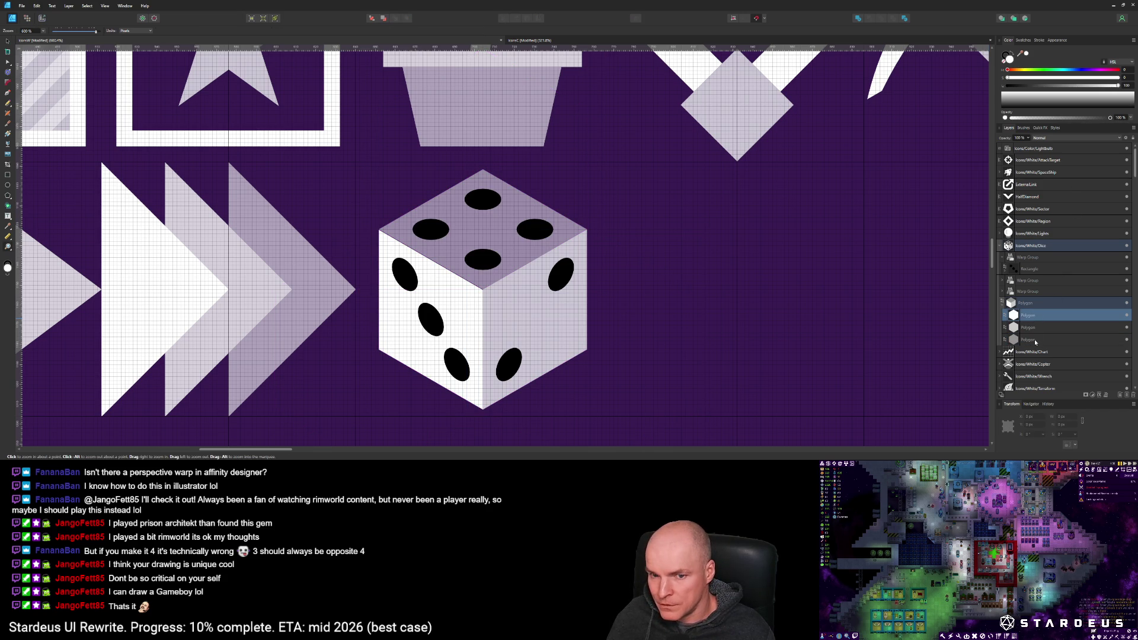
{"action": "left_click", "coordinate": [1036, 339]}
{"action": "left_click", "coordinate": [1119, 117]}
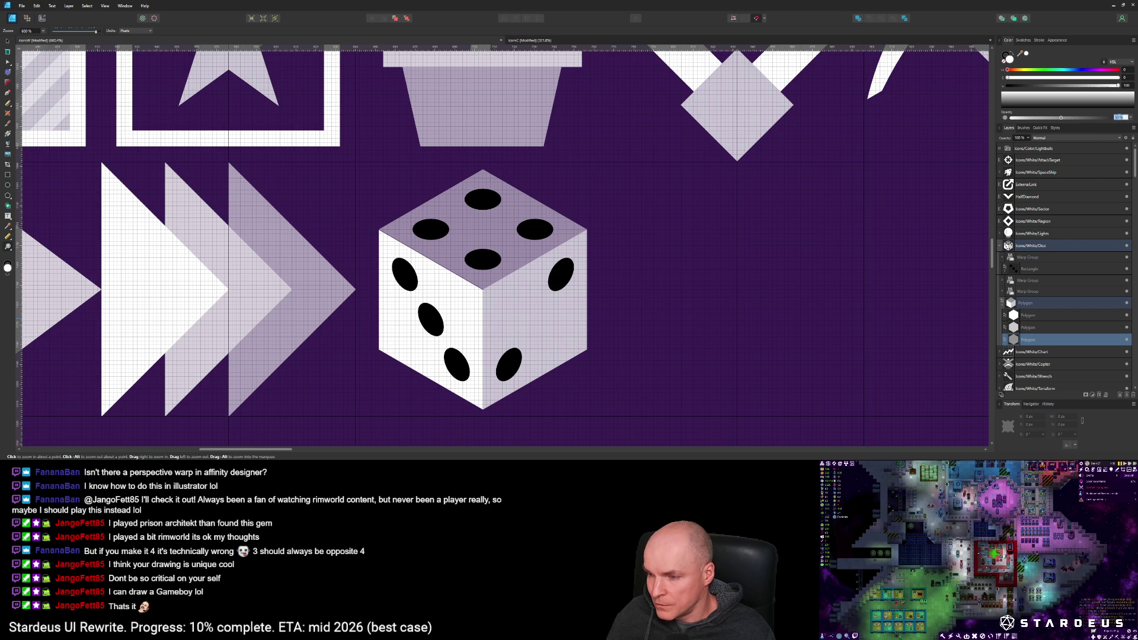
{"action": "type", "text": "100"}
{"action": "key", "text": "Return"}
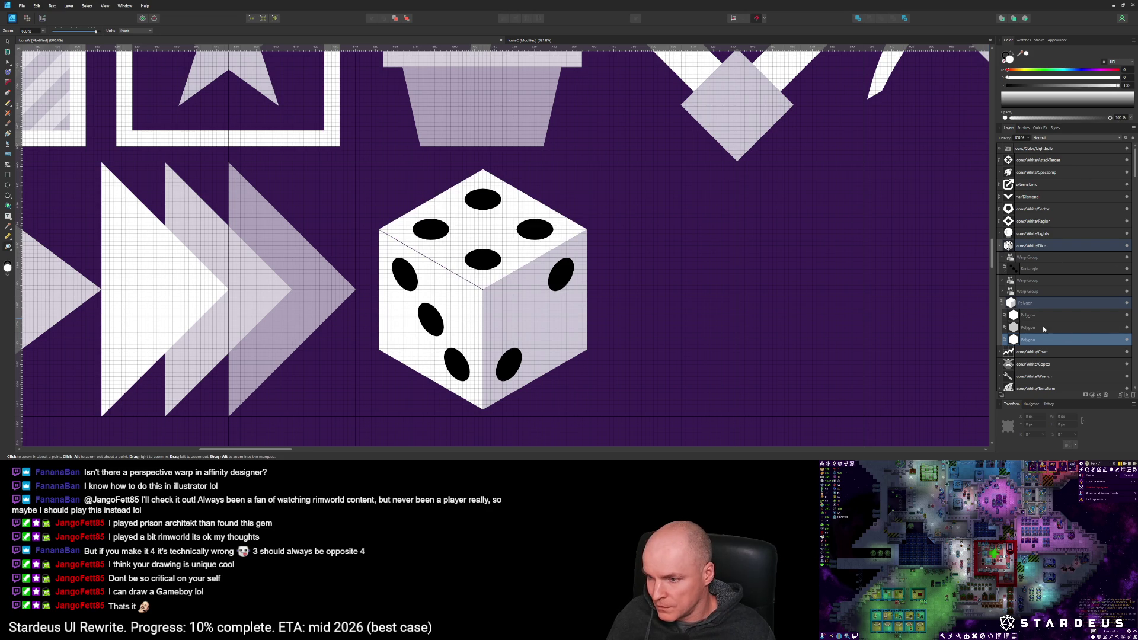
Step: Give the left face polygon 75% opacity and the right face polygon 50% opacity
{"action": "left_click", "coordinate": [1037, 319]}
{"action": "left_click", "coordinate": [1119, 118]}
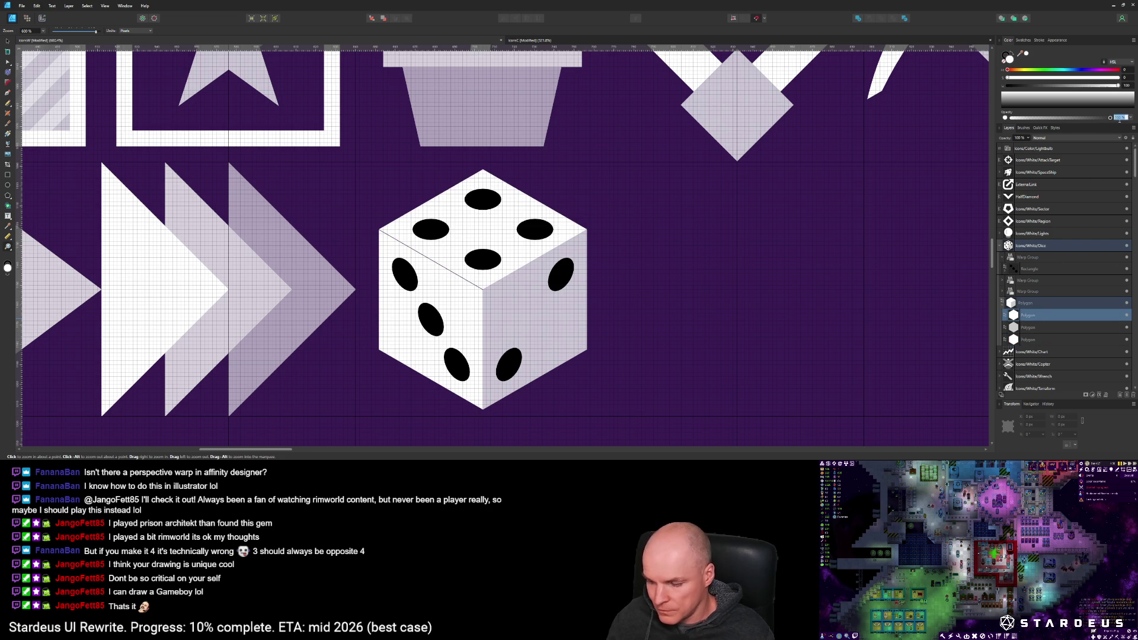
{"action": "key", "text": "Return"}
{"action": "left_click", "coordinate": [1119, 117]}
{"action": "type", "text": "75"}
{"action": "key", "text": "Return"}
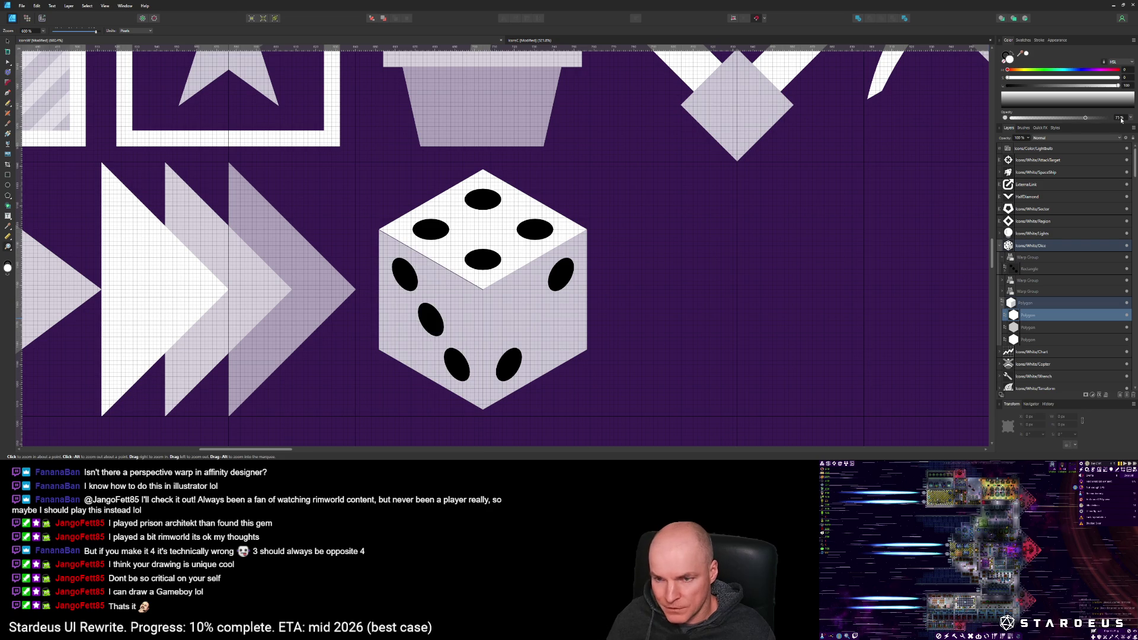
{"action": "left_click", "coordinate": [1031, 327]}
{"action": "left_click", "coordinate": [1118, 117]}
{"action": "type", "text": "50"}
{"action": "key", "text": "Return"}
{"action": "scroll", "coordinate": [552, 273], "scroll_direction": "down", "scroll_amount": 6}
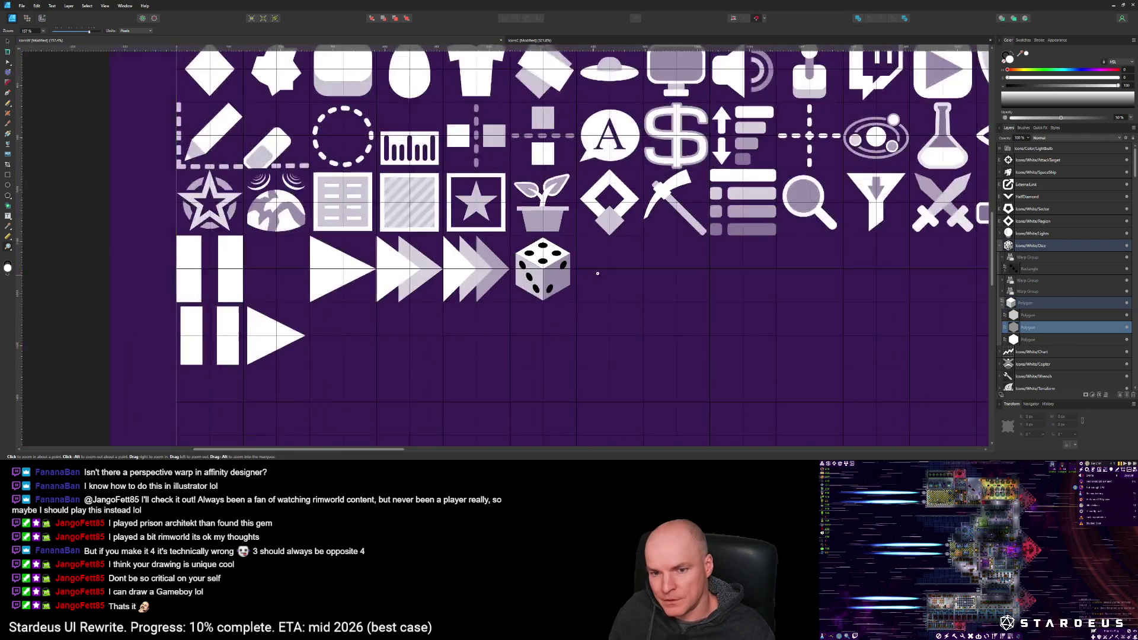
Step: Select the dice's pip Warp Group in the Layers panel and bring up its context menu
{"action": "scroll", "coordinate": [563, 265], "scroll_direction": "up", "scroll_amount": 5}
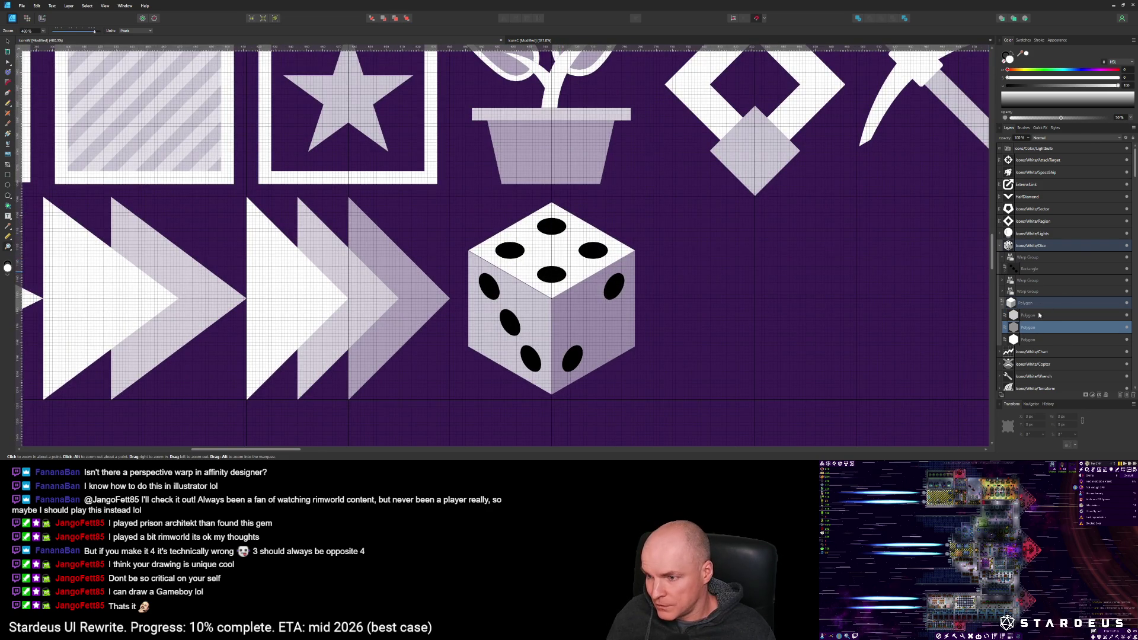
{"action": "left_click", "coordinate": [1022, 272]}
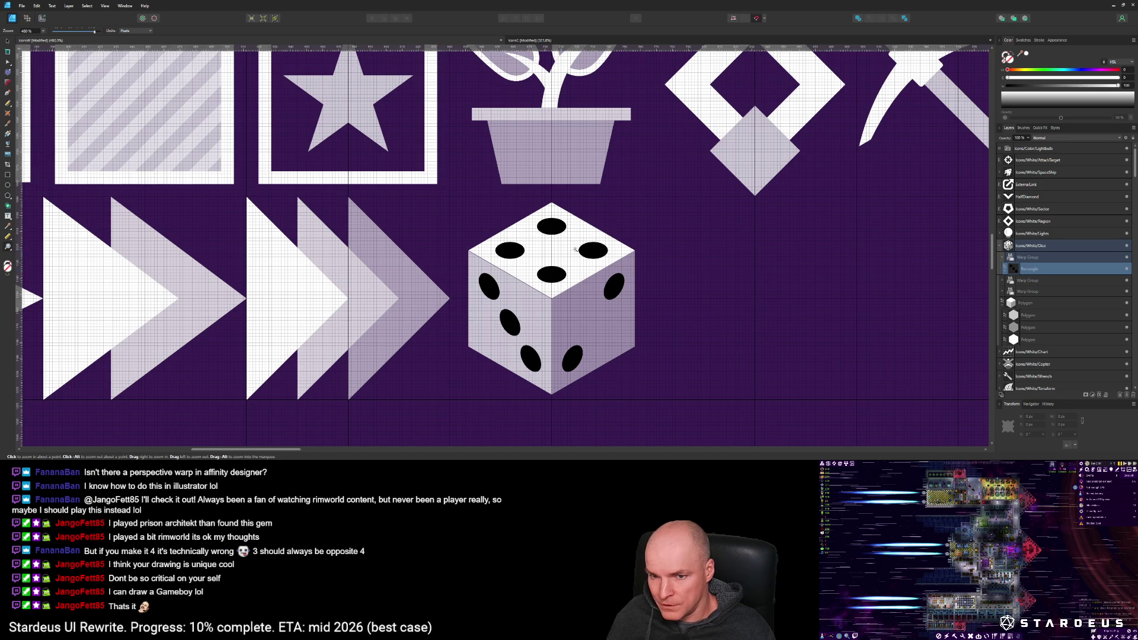
{"action": "scroll", "coordinate": [557, 235], "scroll_direction": "up", "scroll_amount": 4}
{"action": "scroll", "coordinate": [558, 235], "scroll_direction": "down", "scroll_amount": 1}
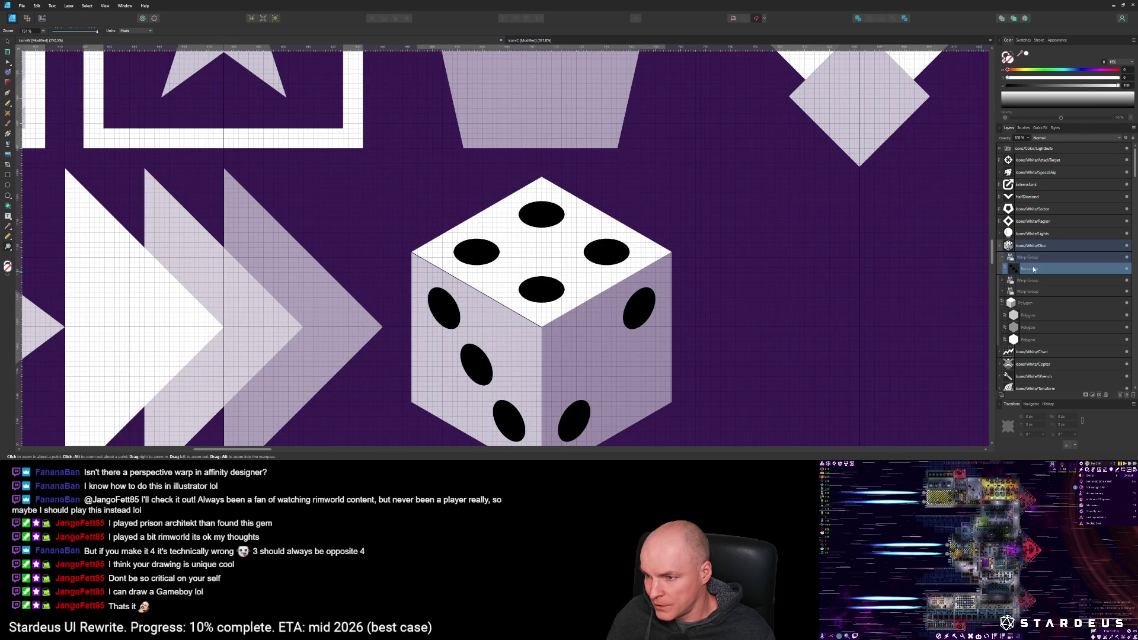
{"action": "left_click", "coordinate": [1052, 257]}
{"action": "right_click", "coordinate": [1000, 259]}
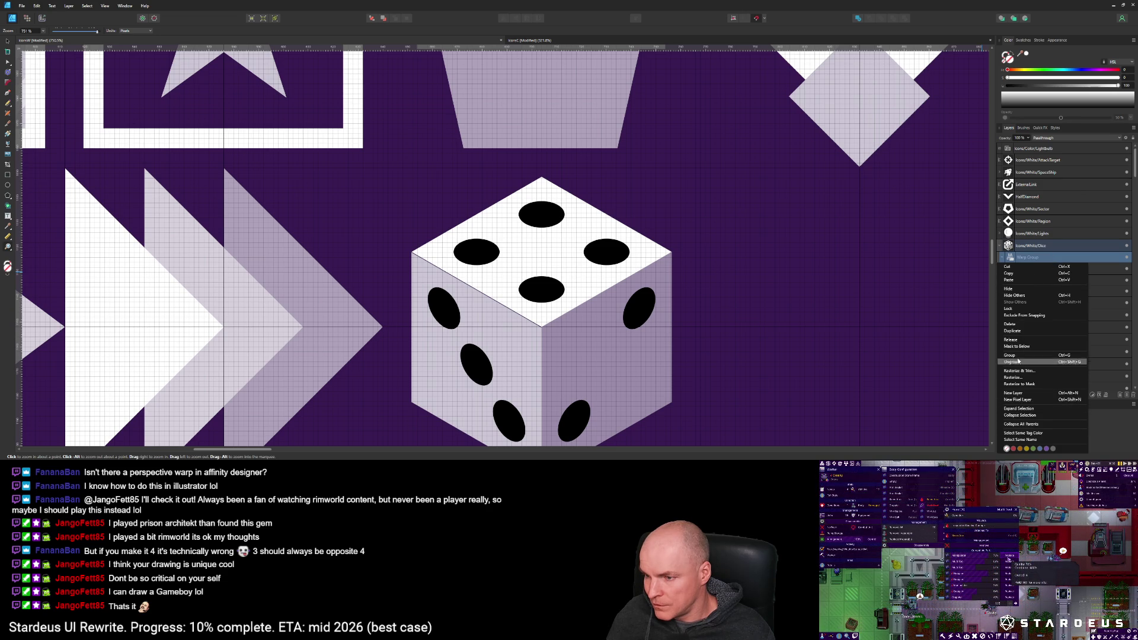
Step: Exclude the warp group from snapping, collapse it, and move all three pip warp groups below the first Polygon
{"action": "left_click", "coordinate": [1020, 316]}
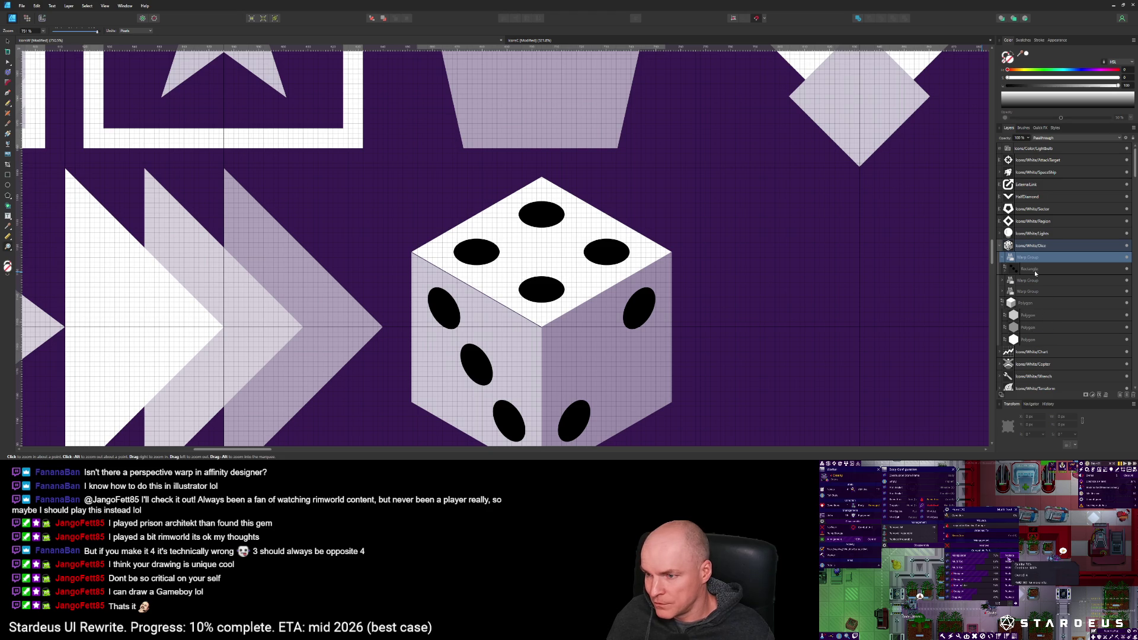
{"action": "left_click", "coordinate": [1002, 258]}
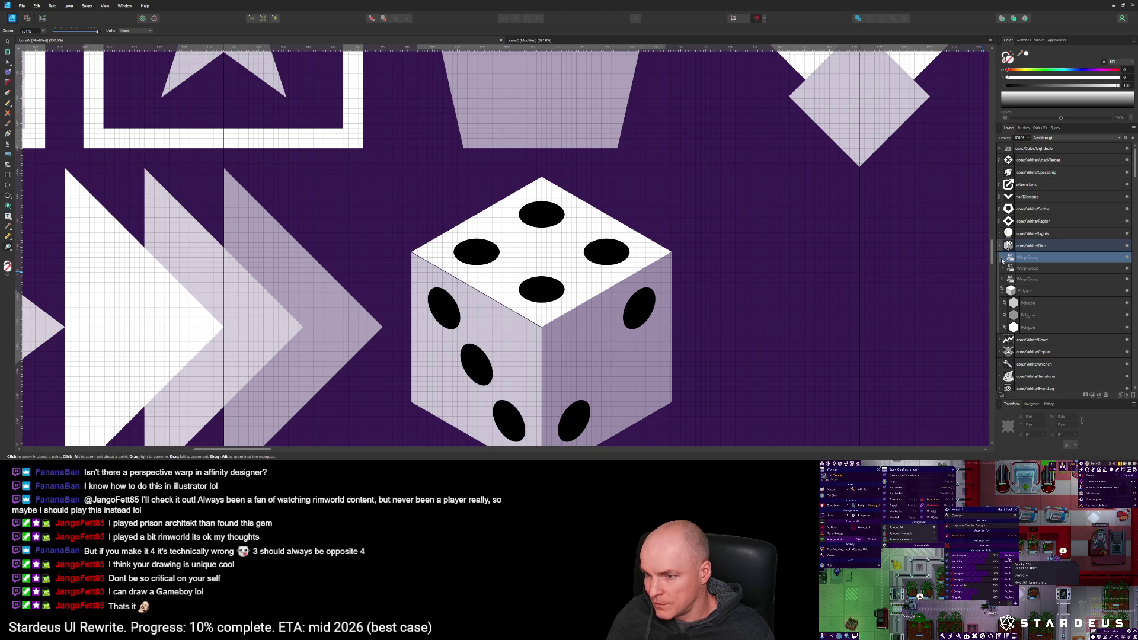
{"action": "left_click", "coordinate": [1027, 279], "text": "shift"}
{"action": "left_click_drag", "start_coordinate": [1027, 279], "coordinate": [1030, 296]}
Step: Toggle the first warp group's visibility to check its pips, then select it with the polygon
{"action": "left_click", "coordinate": [1038, 270]}
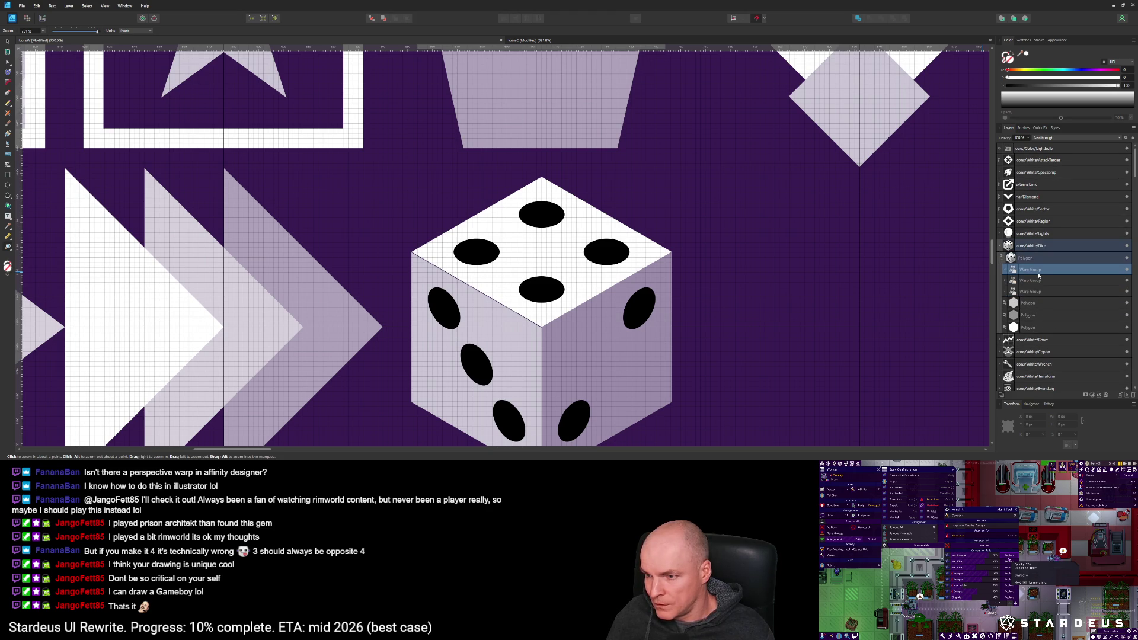
{"action": "left_click", "coordinate": [1127, 271]}
{"action": "left_click", "coordinate": [1127, 271]}
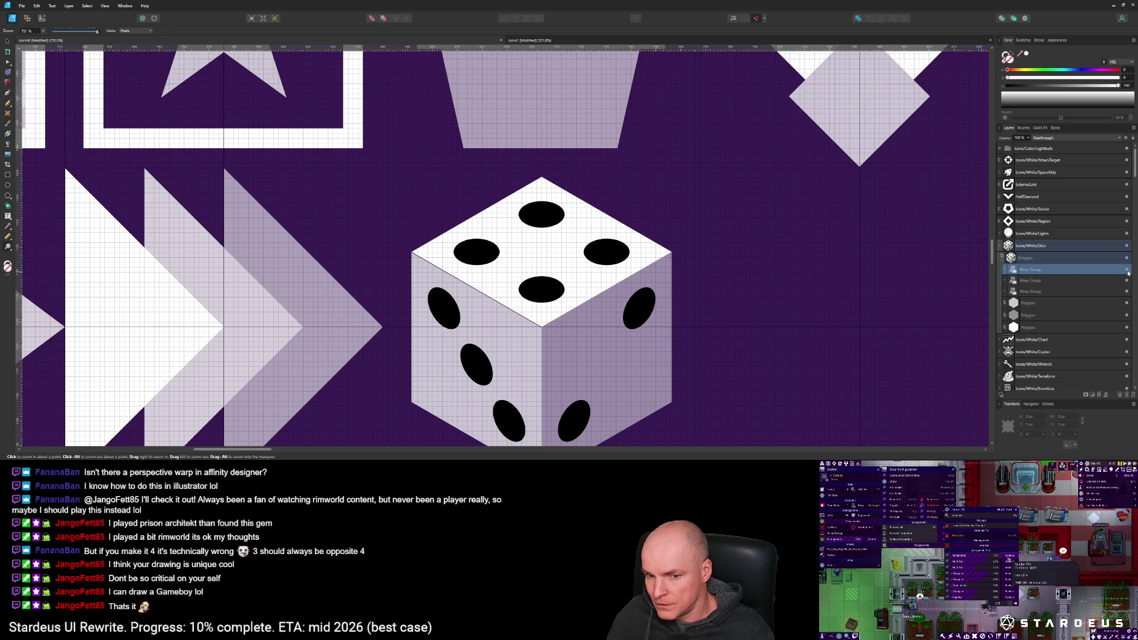
{"action": "left_click", "coordinate": [1042, 270], "text": "ctrl"}
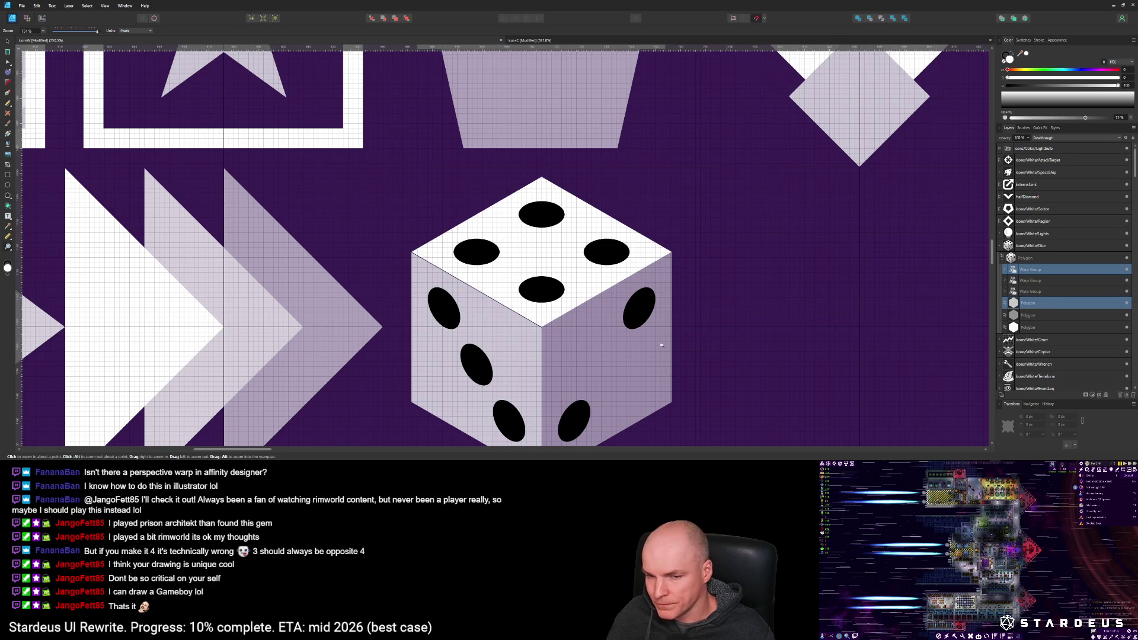
{"action": "scroll", "coordinate": [717, 336], "scroll_direction": "down", "scroll_amount": 1}
{"action": "scroll", "coordinate": [681, 338], "scroll_direction": "down", "scroll_amount": 3, "text": "ctrl"}
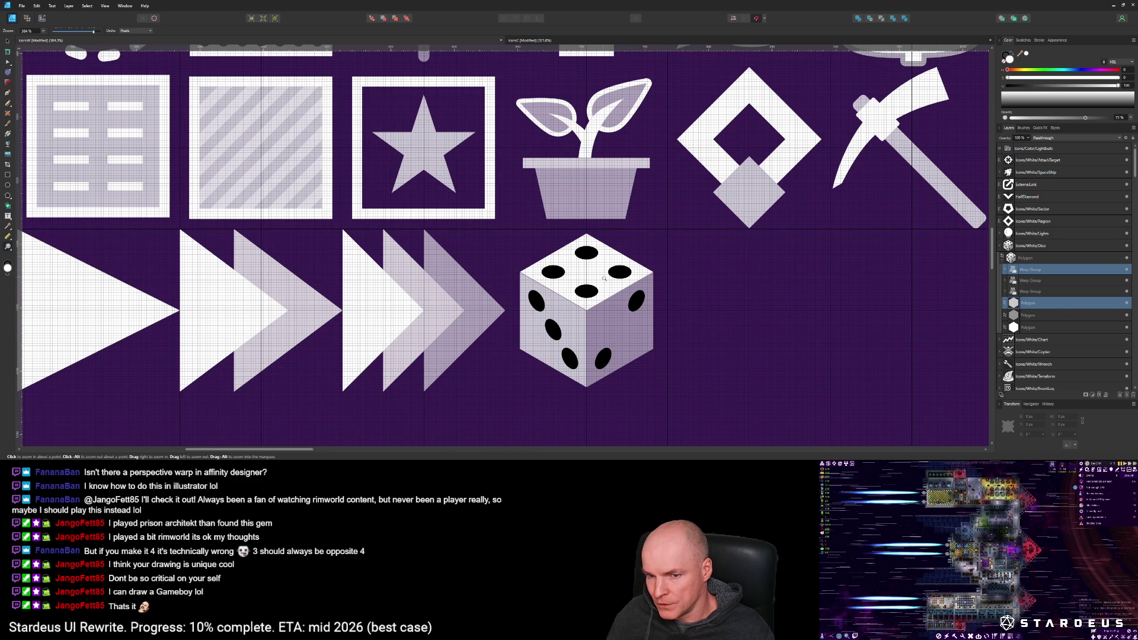
{"action": "scroll", "coordinate": [596, 271], "scroll_direction": "up", "scroll_amount": 4, "text": "ctrl"}
{"action": "scroll", "coordinate": [593, 268], "scroll_direction": "down", "scroll_amount": 2, "text": "ctrl"}
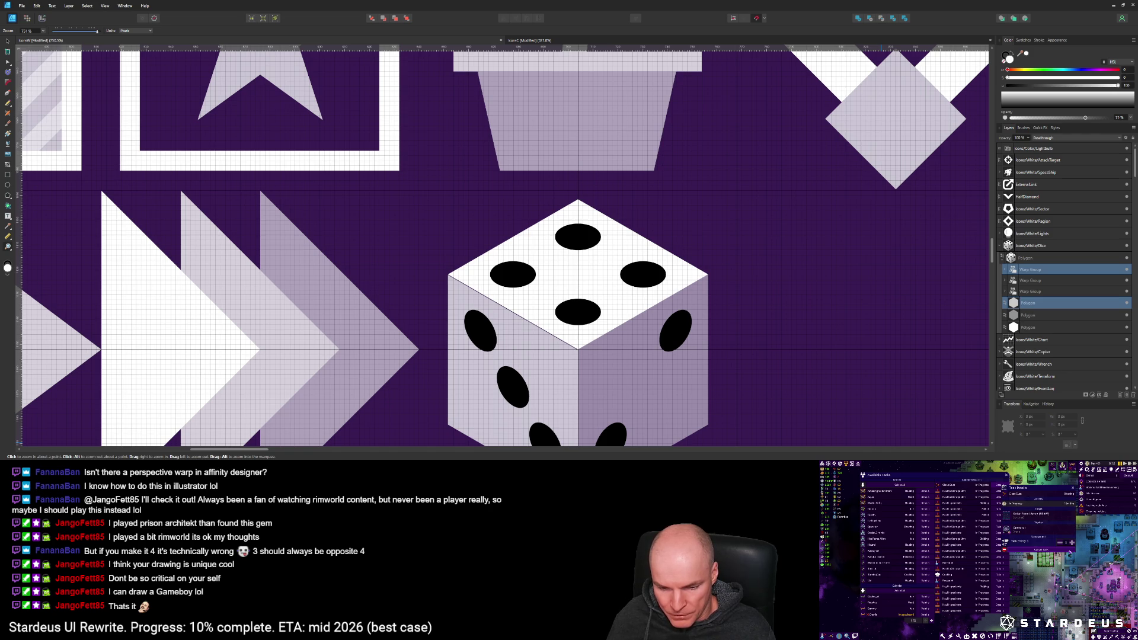
{"action": "right_click", "coordinate": [1026, 271]}
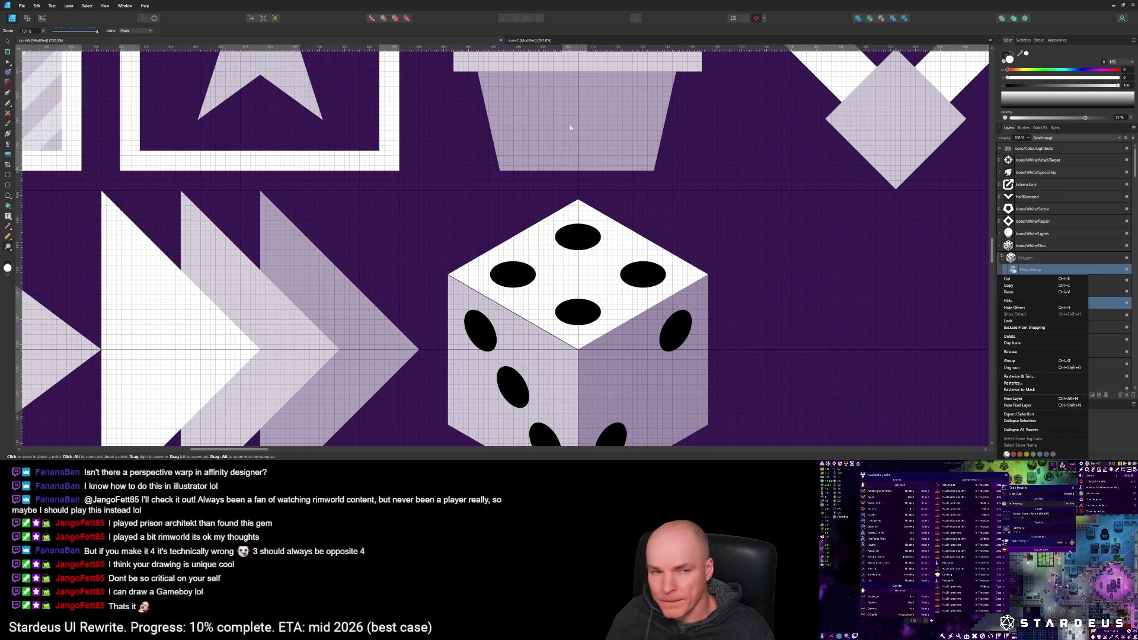
Step: Convert each of the three pip Warp Groups to curves with Layer > Convert to Curves
{"action": "left_click", "coordinate": [64, 7]}
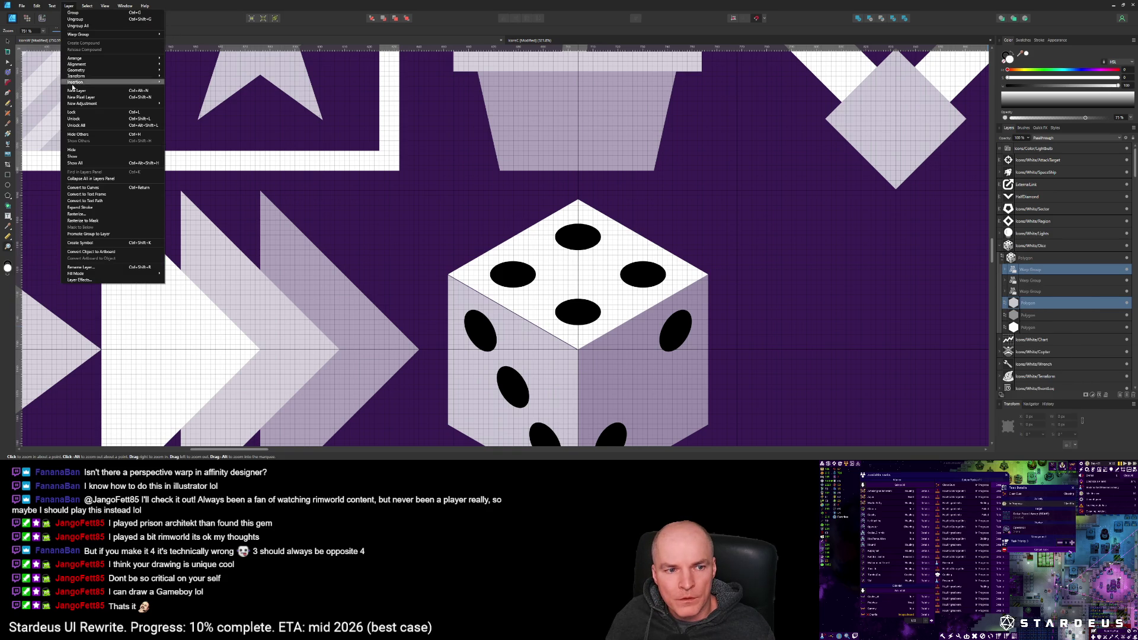
{"action": "left_click", "coordinate": [77, 189]}
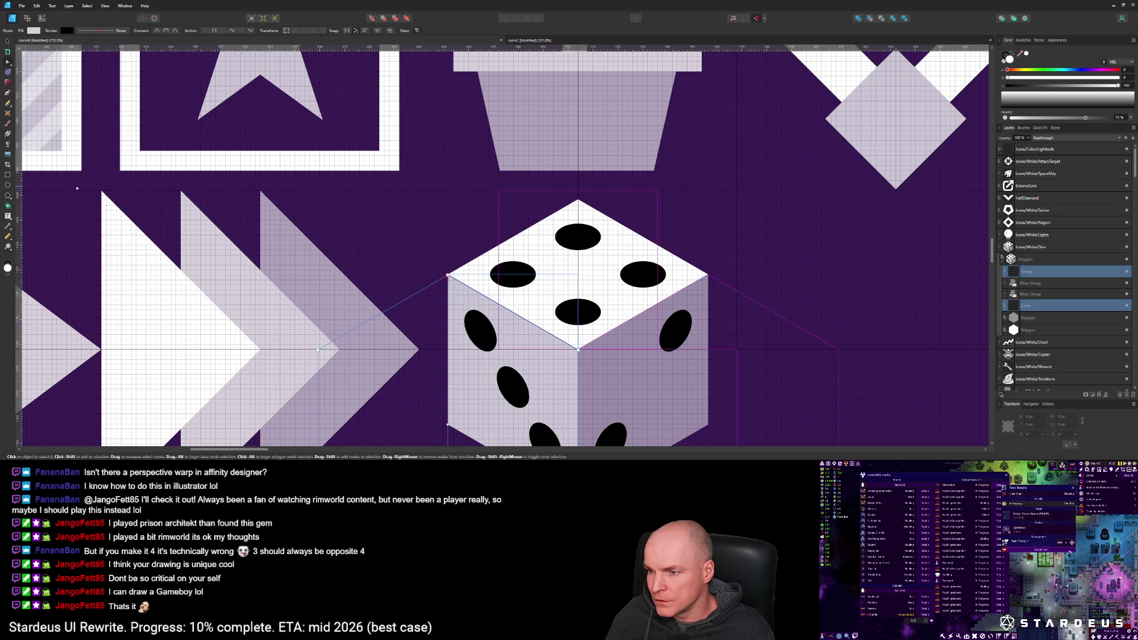
{"action": "left_click", "coordinate": [1034, 283]}
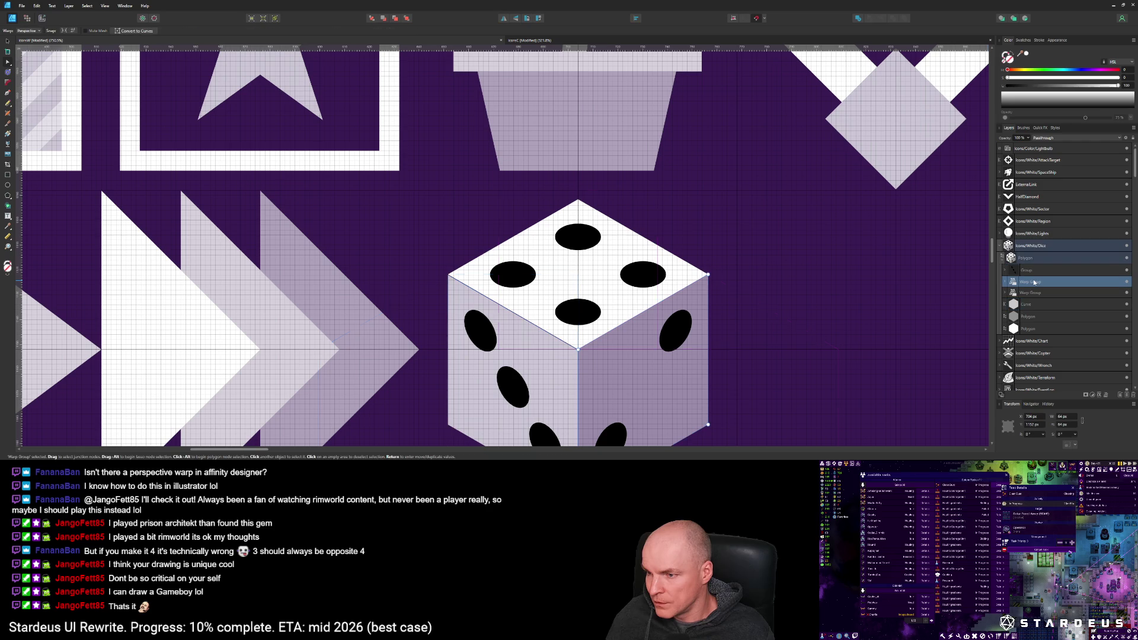
{"action": "left_click", "coordinate": [69, 6]}
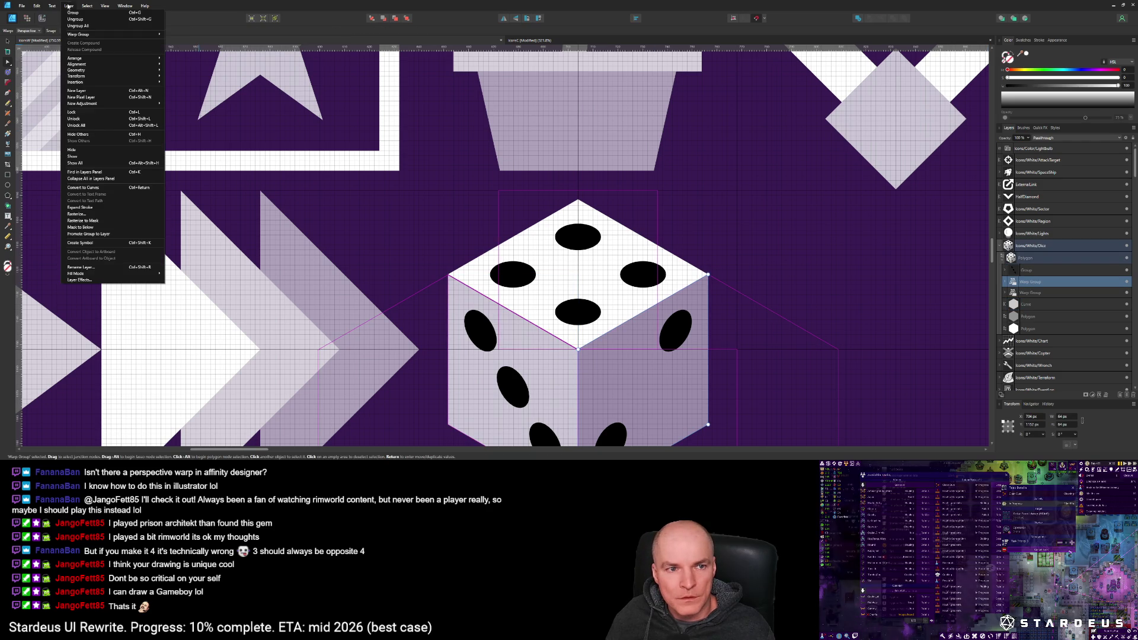
{"action": "left_click", "coordinate": [83, 189]}
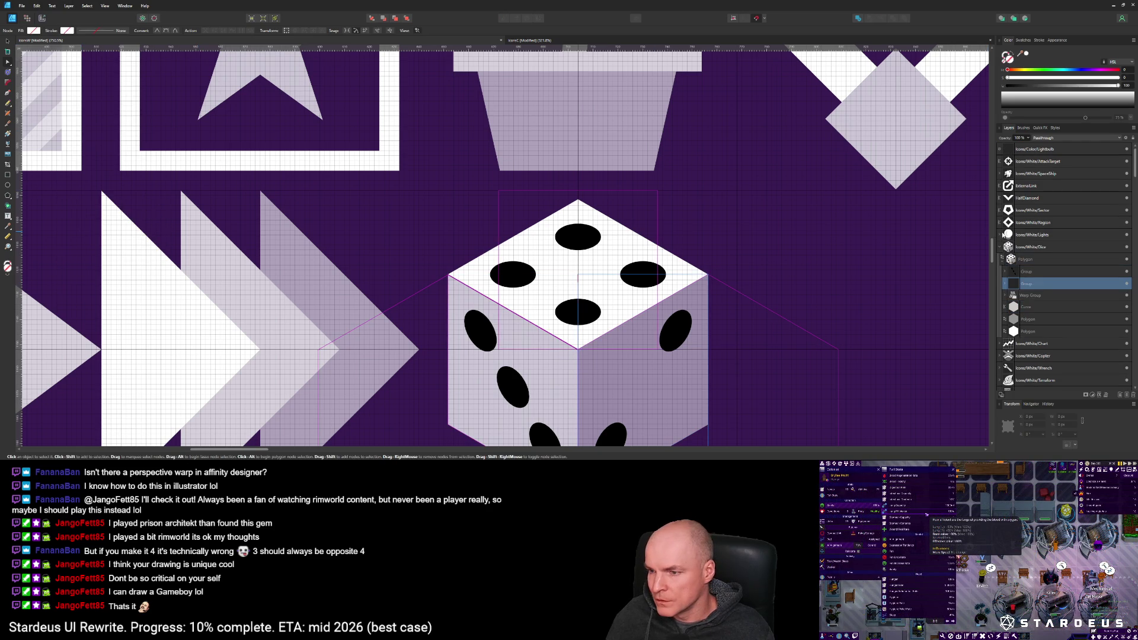
{"action": "left_click", "coordinate": [1016, 294]}
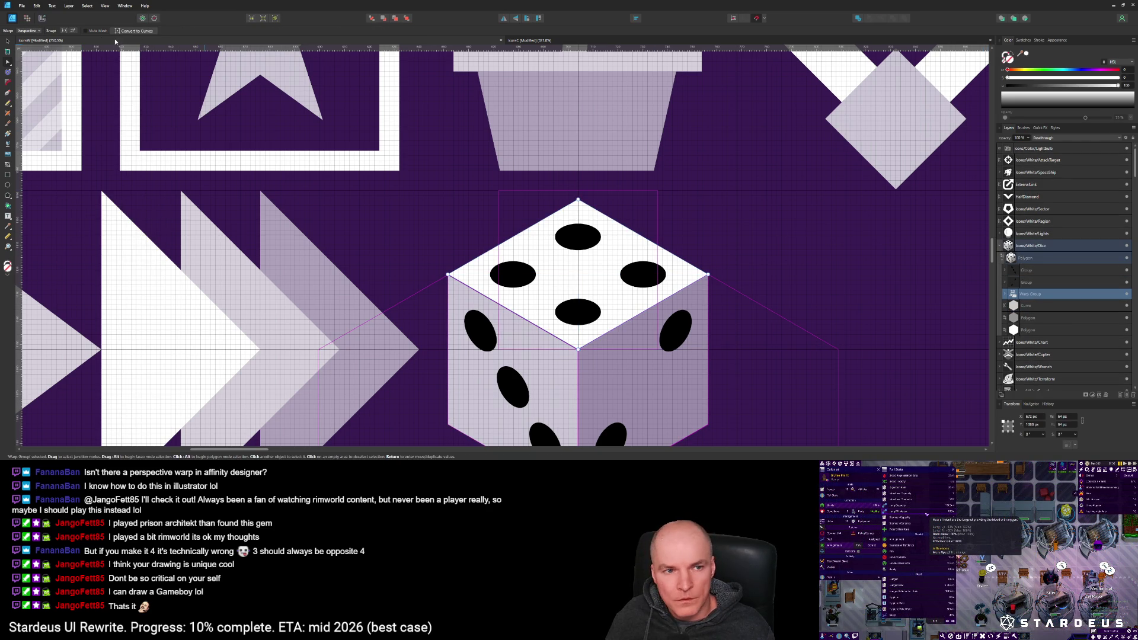
{"action": "left_click", "coordinate": [69, 5]}
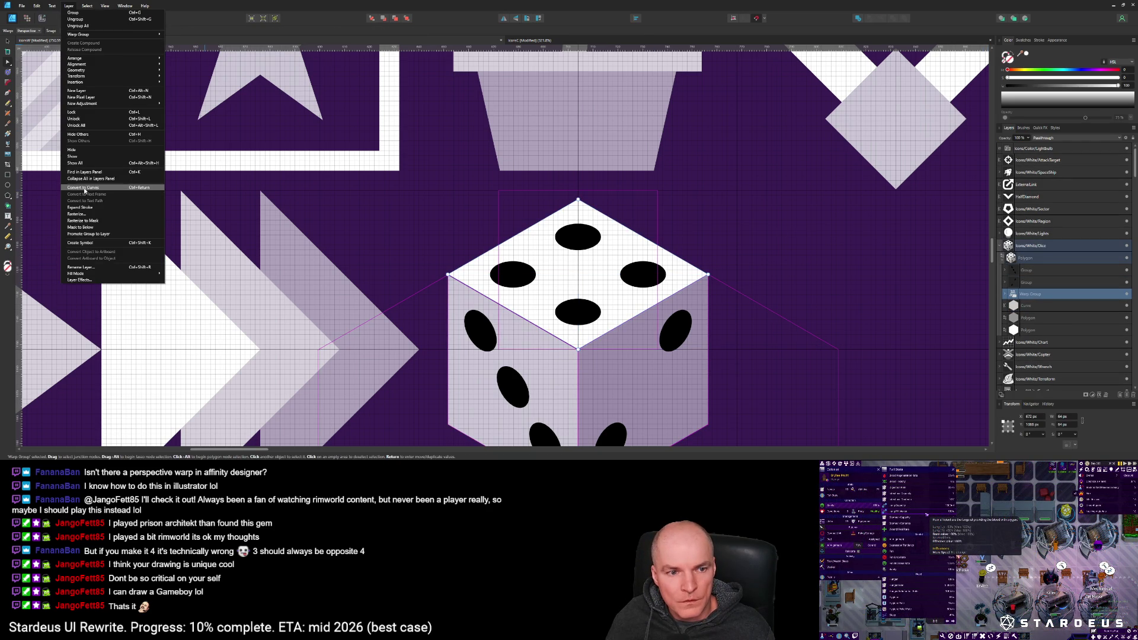
{"action": "left_click", "coordinate": [84, 188]}
Step: Try subtracting the pip curves from the face, undo it, and expand the group to the left-face dots
{"action": "left_click", "coordinate": [1033, 271]}
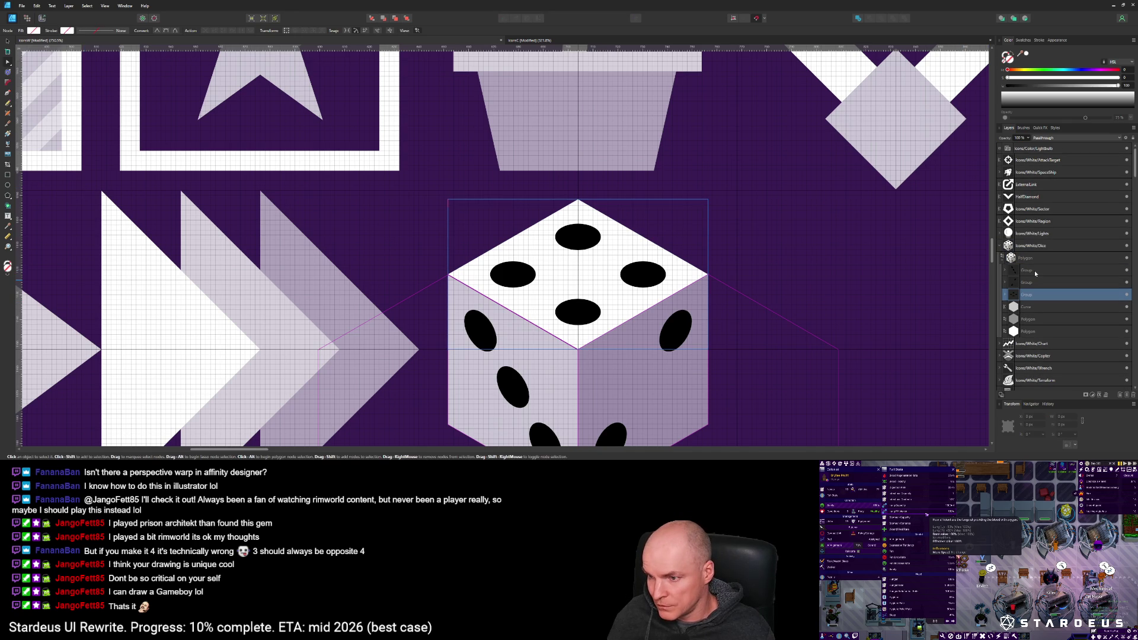
{"action": "left_click", "coordinate": [1038, 309], "text": "ctrl"}
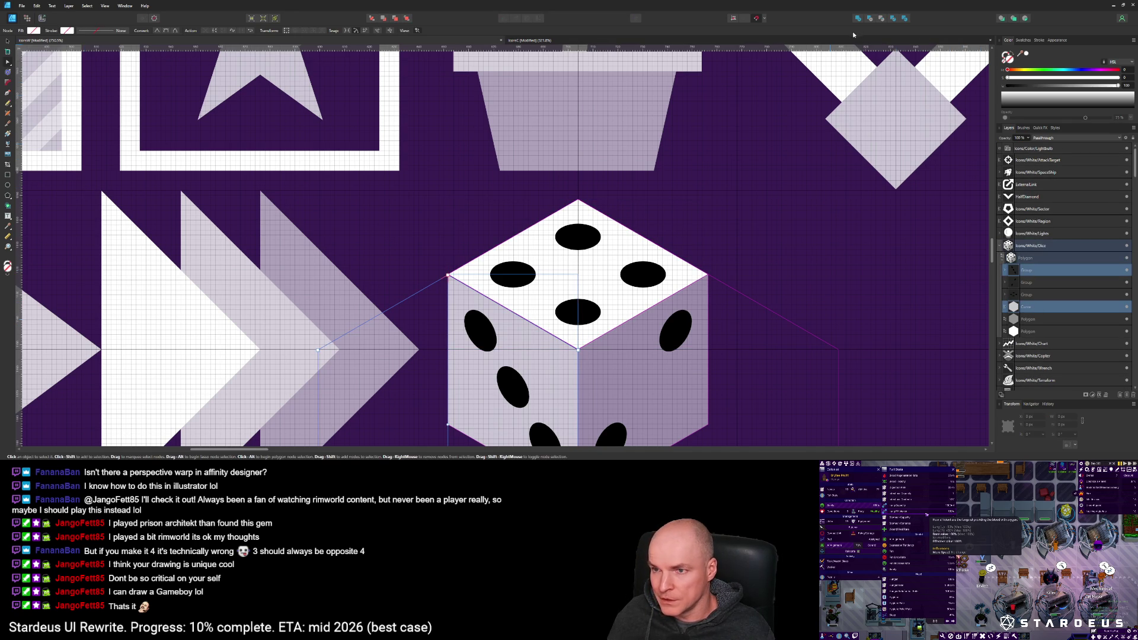
{"action": "left_click", "coordinate": [870, 19]}
{"action": "key", "text": "ctrl+z"}
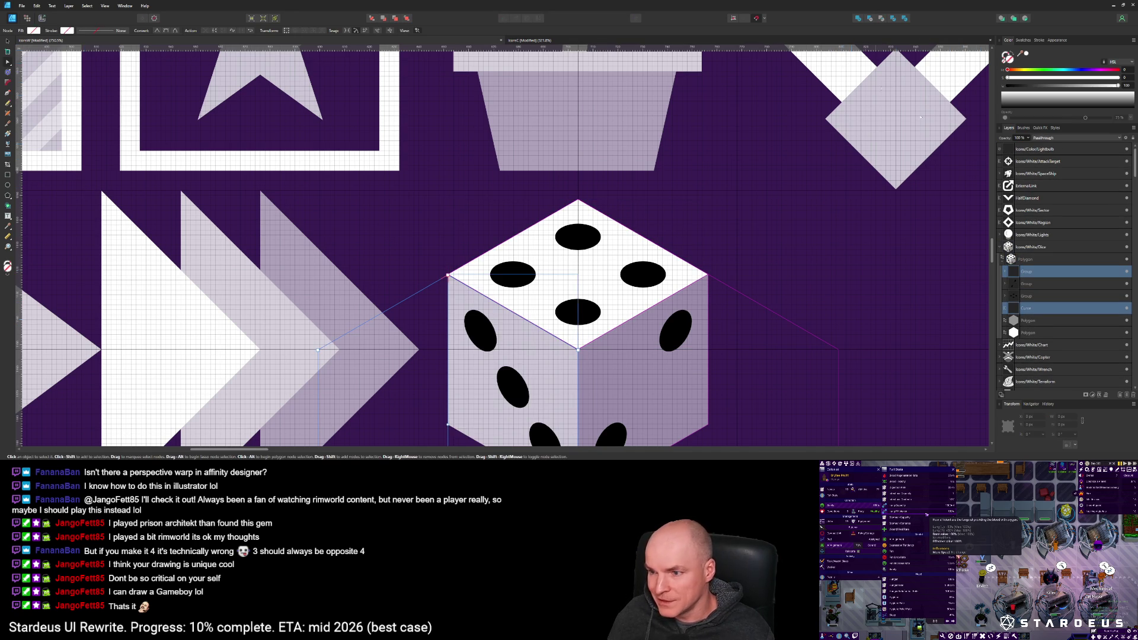
{"action": "left_click", "coordinate": [1005, 272]}
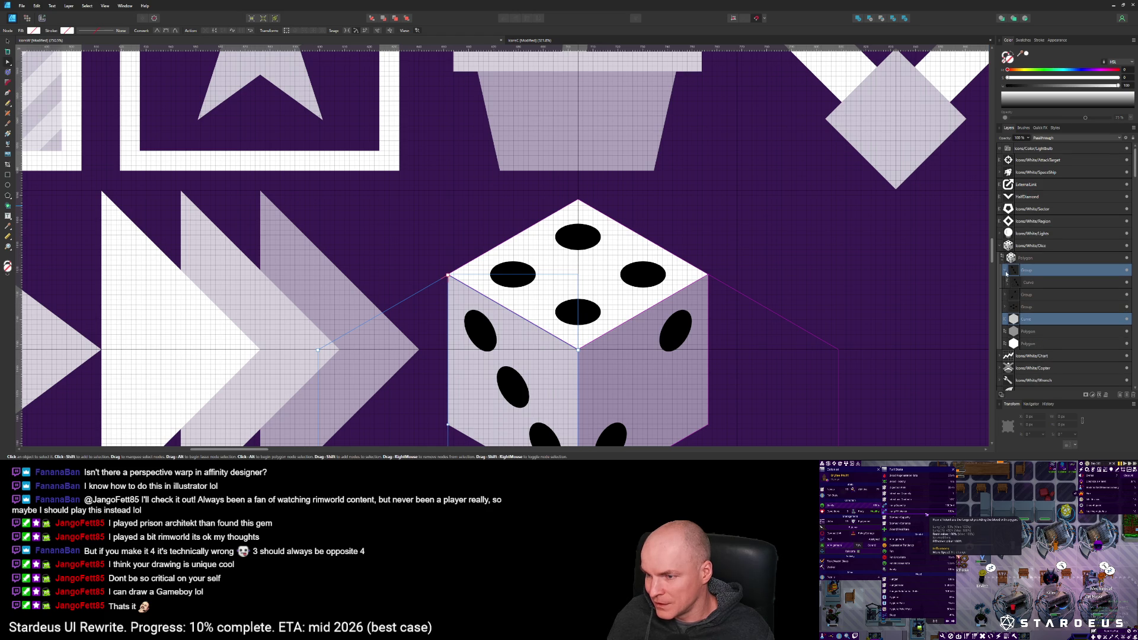
{"action": "left_click", "coordinate": [1014, 284]}
{"action": "left_click", "coordinate": [1008, 284]}
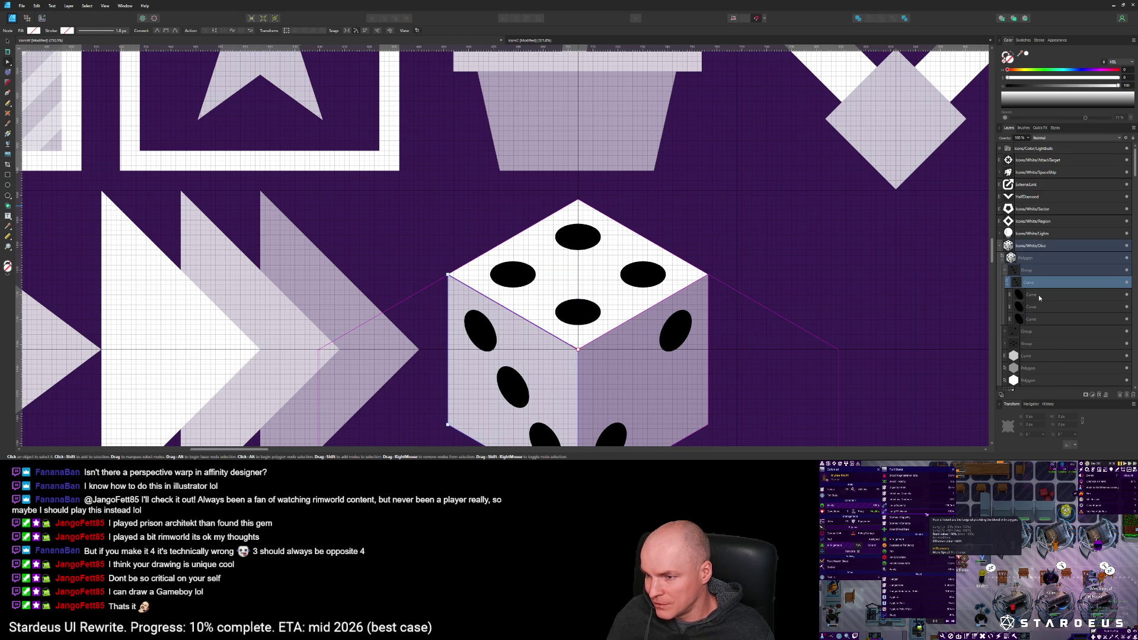
Step: Merge the three left-face dot curves and subtract them from the left face as holes
{"action": "left_click", "coordinate": [1031, 295]}
{"action": "left_click", "coordinate": [1036, 320], "text": "shift"}
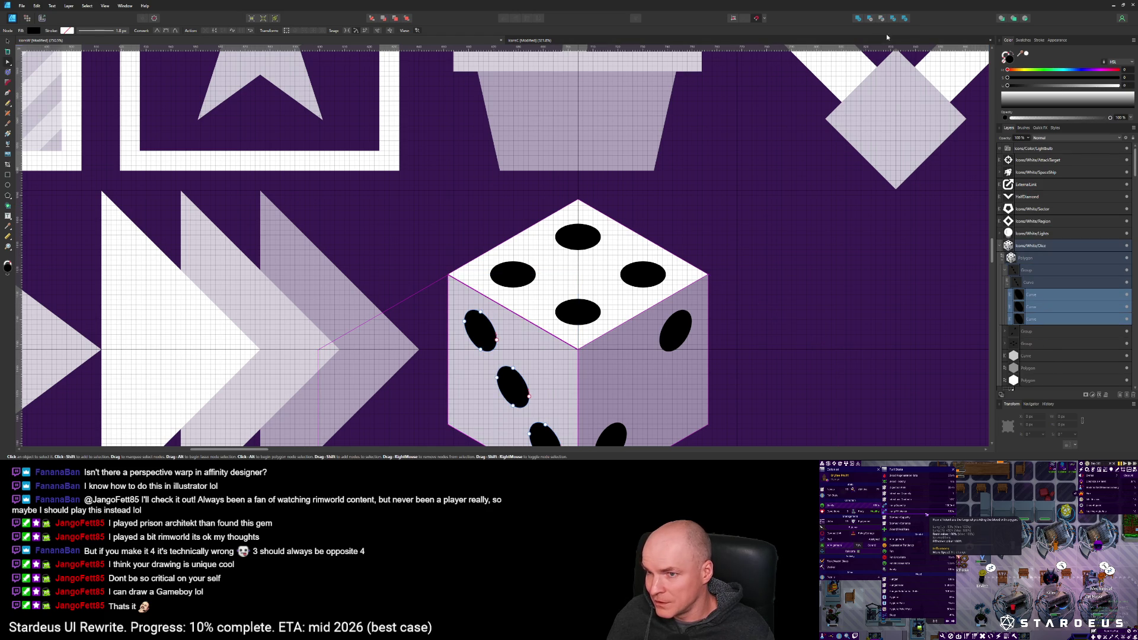
{"action": "left_click", "coordinate": [859, 19]}
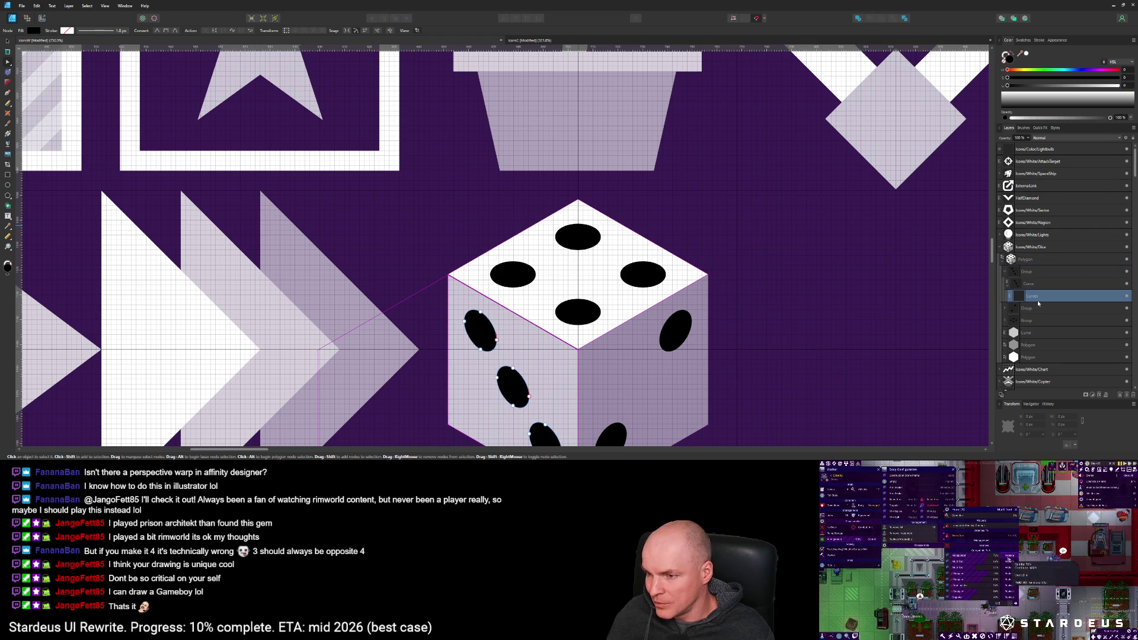
{"action": "left_click_drag", "start_coordinate": [1022, 297], "coordinate": [1028, 326]}
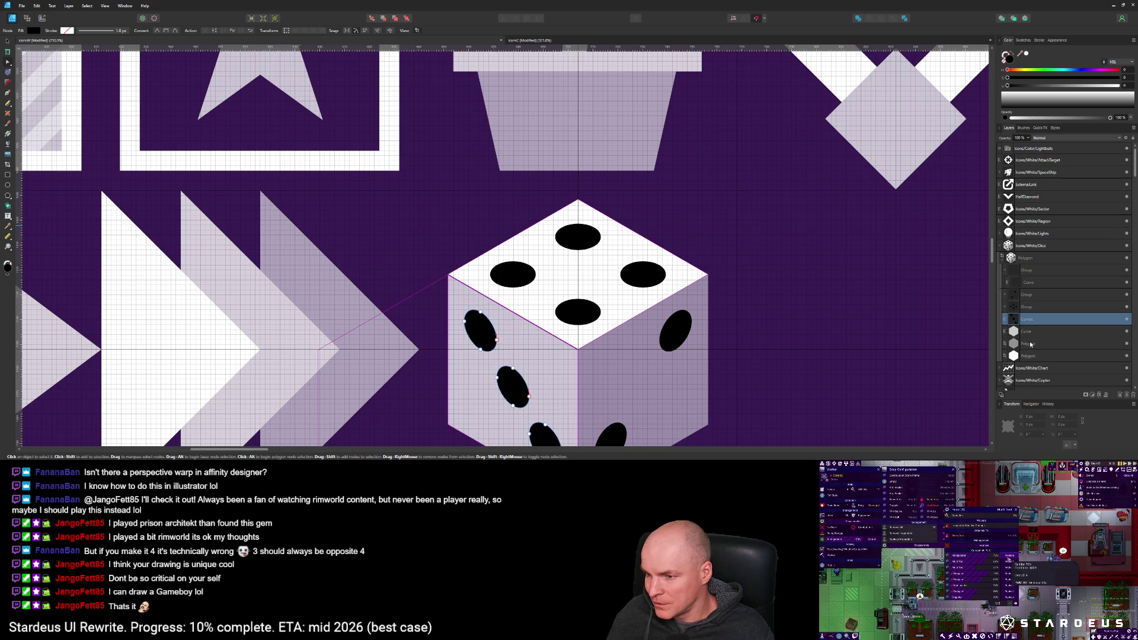
{"action": "left_click", "coordinate": [1030, 345]}
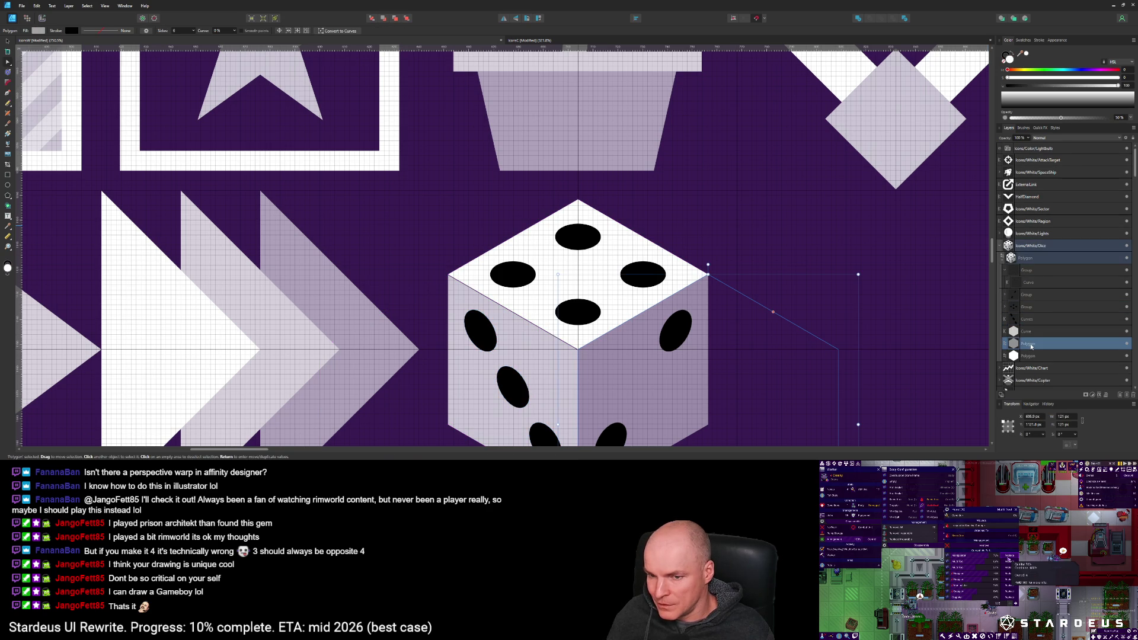
{"action": "scroll", "coordinate": [1030, 347], "scroll_direction": "down", "scroll_amount": 3}
{"action": "left_click", "coordinate": [1033, 285]}
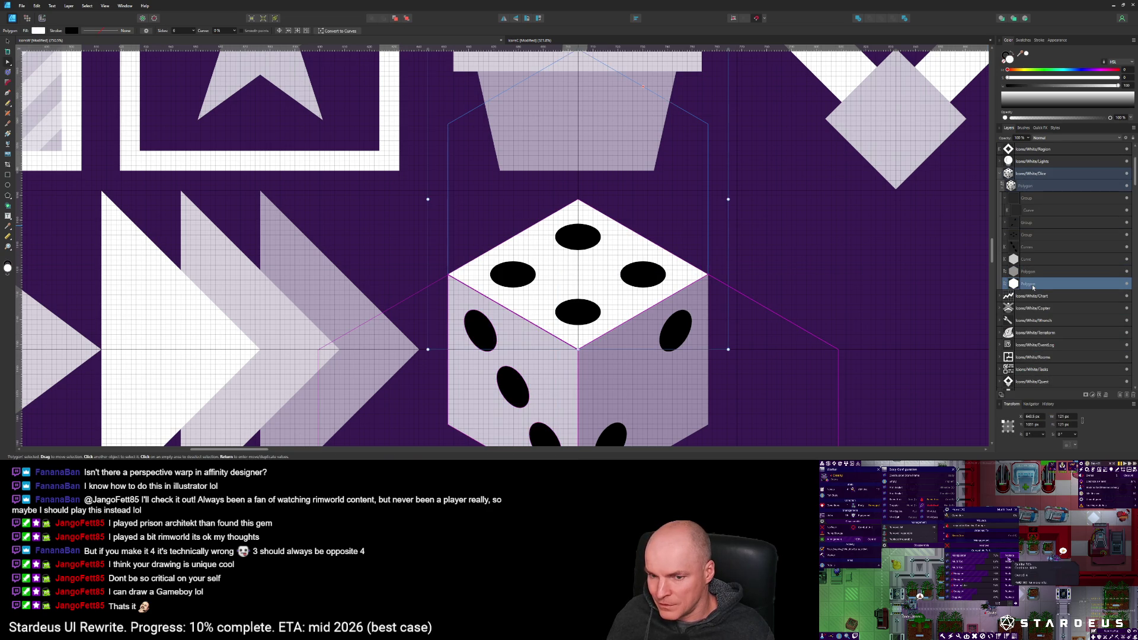
{"action": "scroll", "coordinate": [752, 345], "scroll_direction": "down", "scroll_amount": 1}
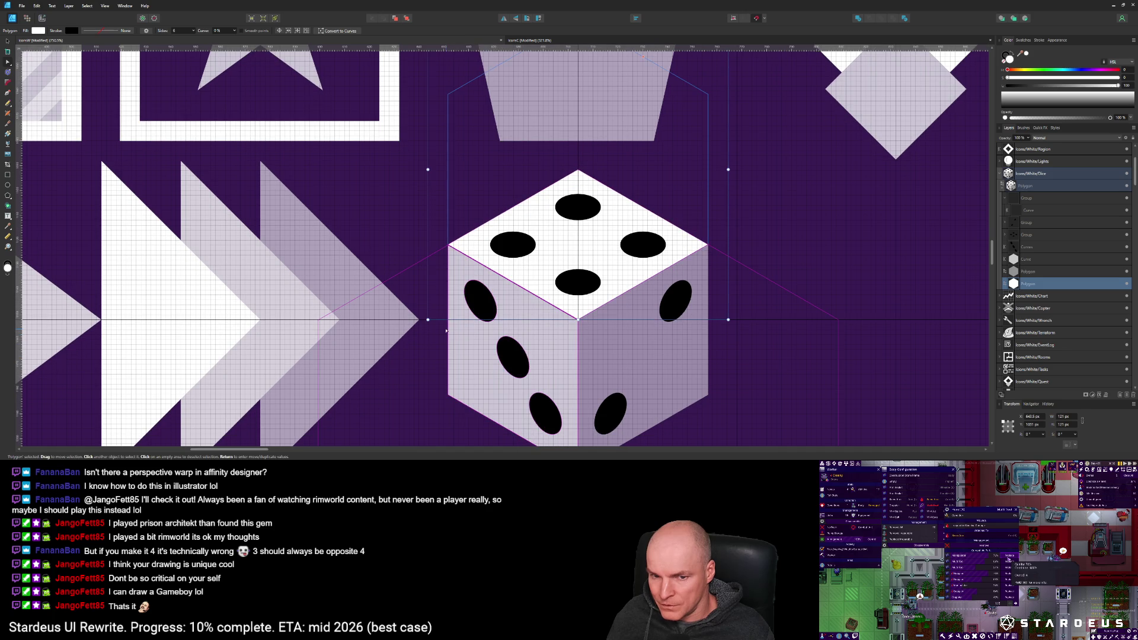
{"action": "left_click", "coordinate": [1033, 261]}
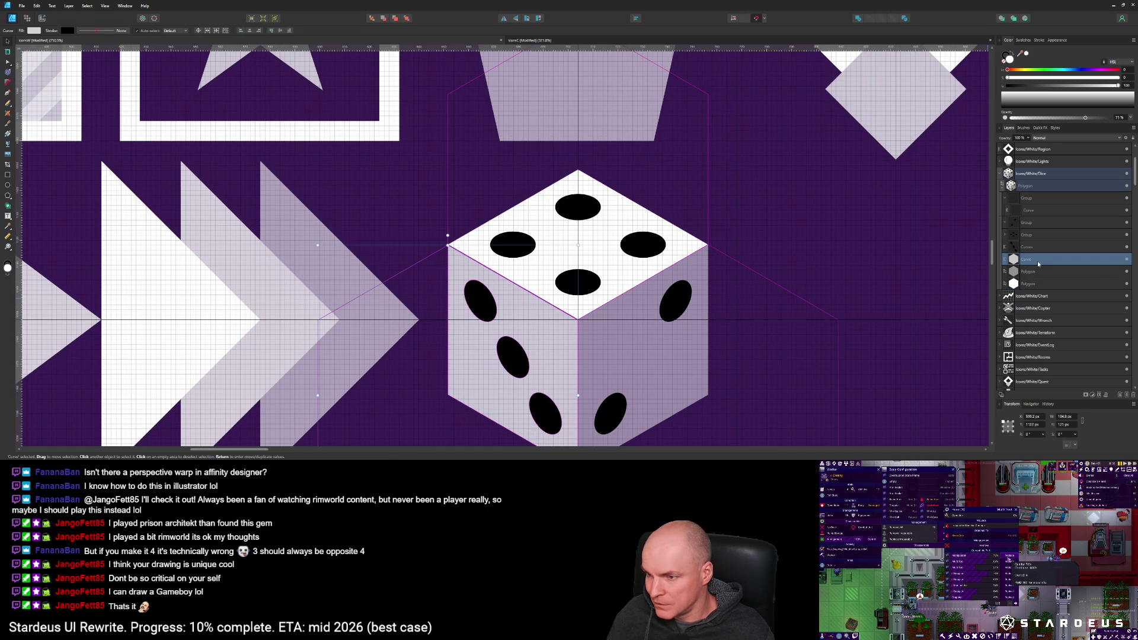
{"action": "left_click", "coordinate": [1041, 247]}
{"action": "left_click", "coordinate": [1040, 259], "text": "shift"}
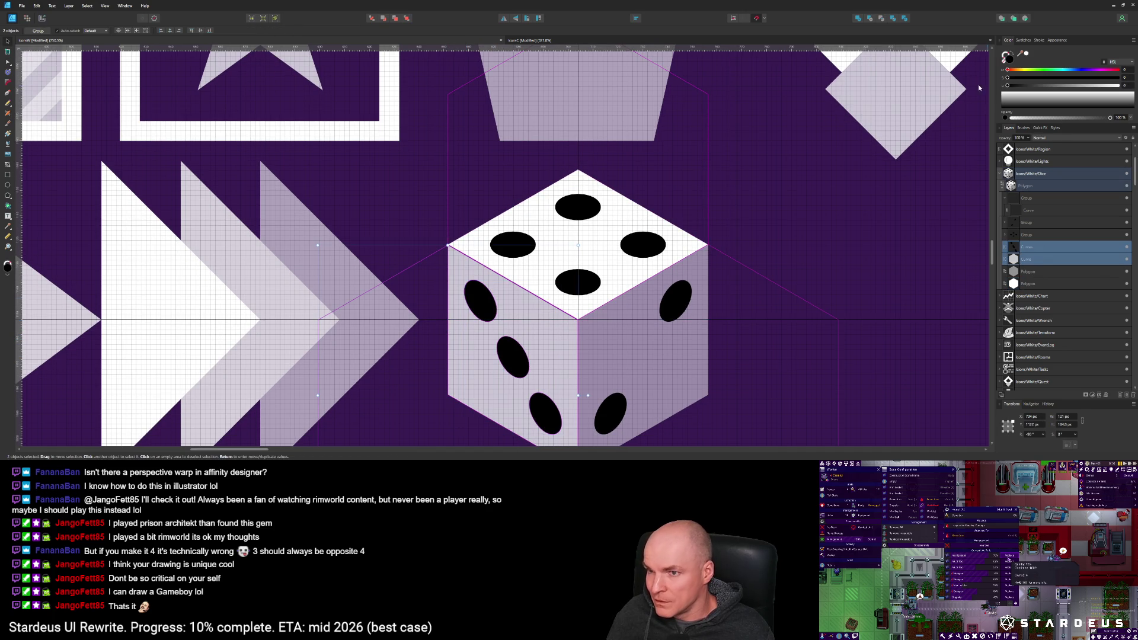
{"action": "left_click", "coordinate": [869, 18]}
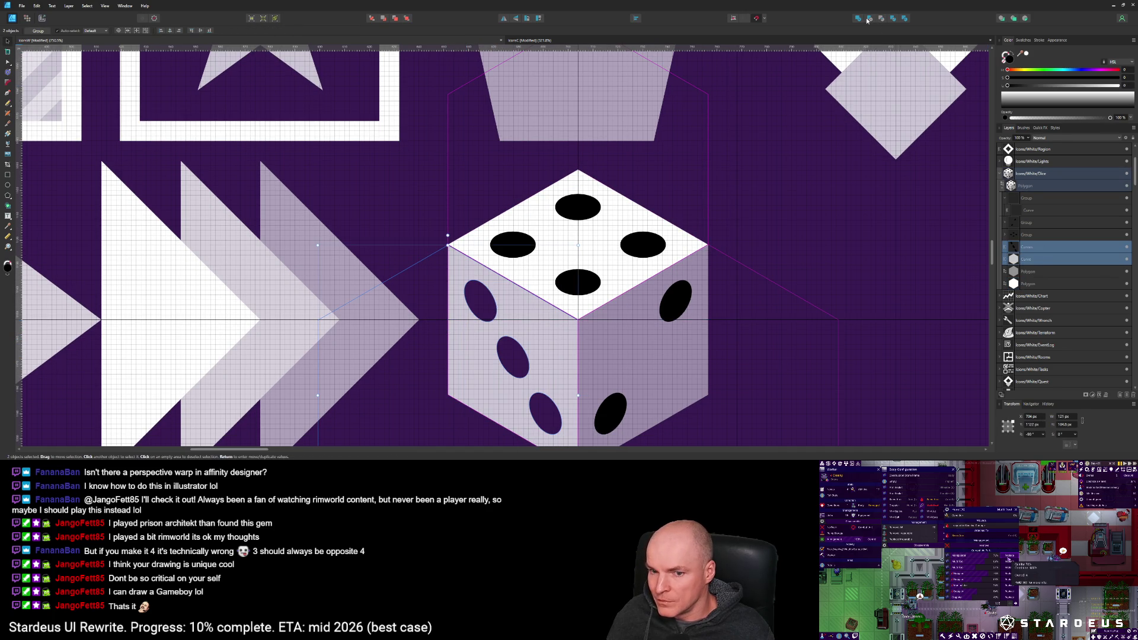
Step: Combine the four top-face pips into one shape and subtract them from the white top face
{"action": "left_click", "coordinate": [638, 242]}
{"action": "left_click", "coordinate": [1004, 236]}
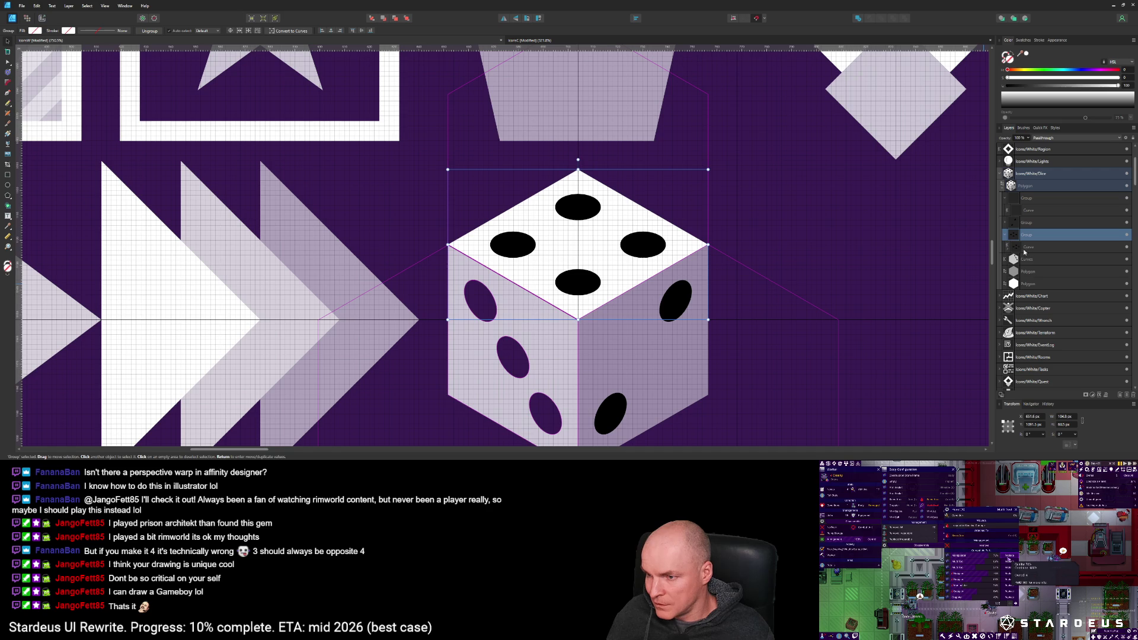
{"action": "left_click", "coordinate": [1007, 247]}
{"action": "left_click", "coordinate": [1034, 259]}
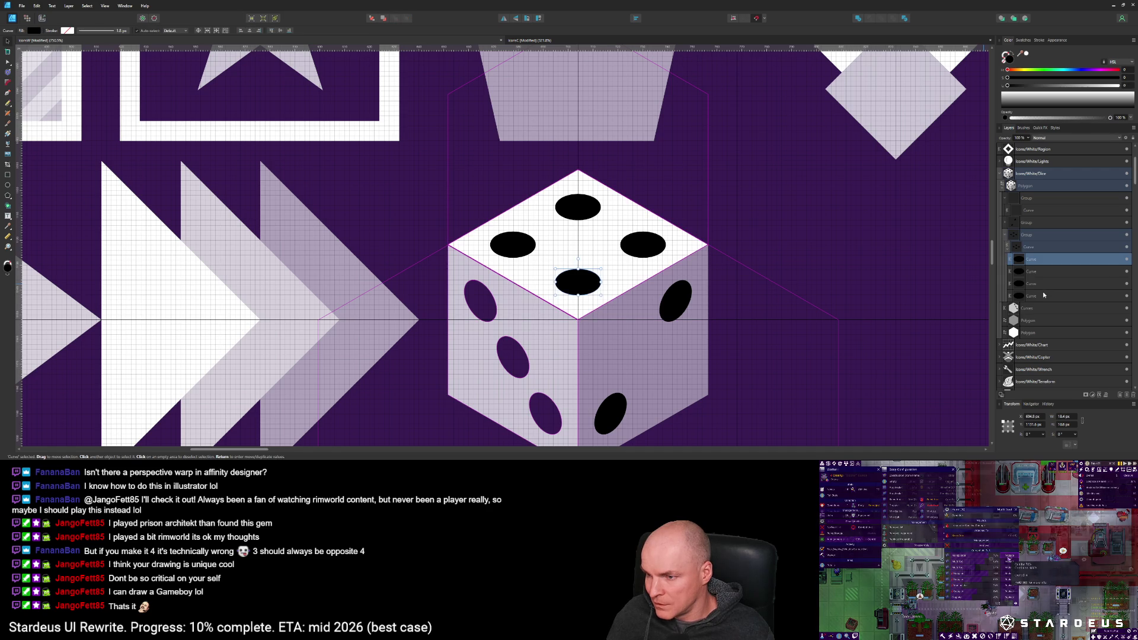
{"action": "left_click", "coordinate": [1033, 295], "text": "shift"}
{"action": "left_click", "coordinate": [859, 19]}
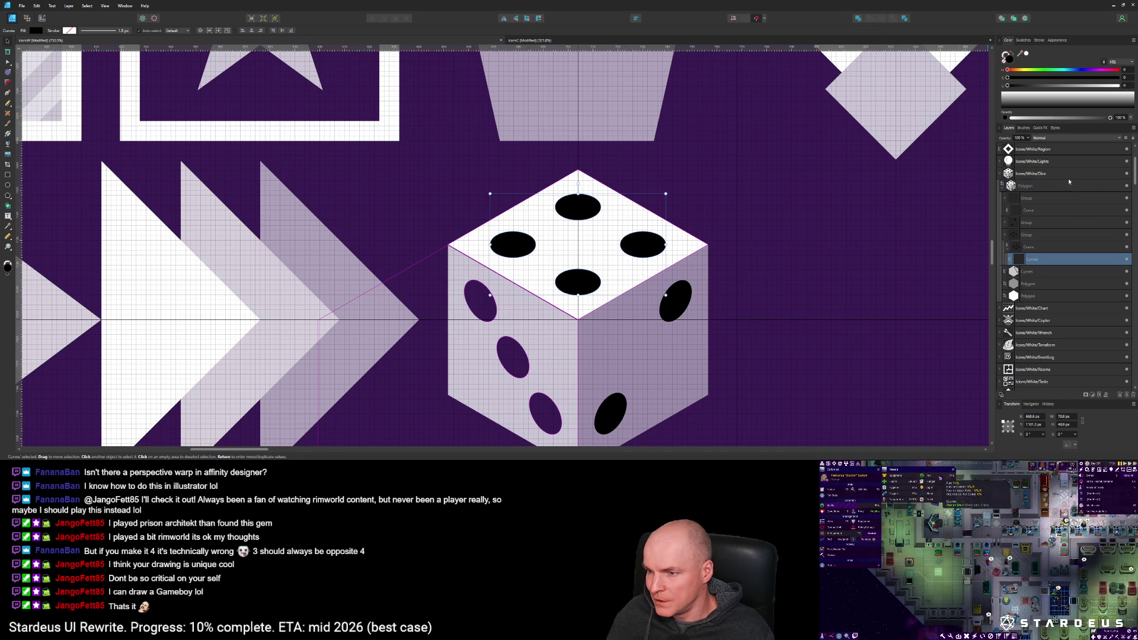
{"action": "left_click_drag", "start_coordinate": [1013, 283], "coordinate": [1014, 284]}
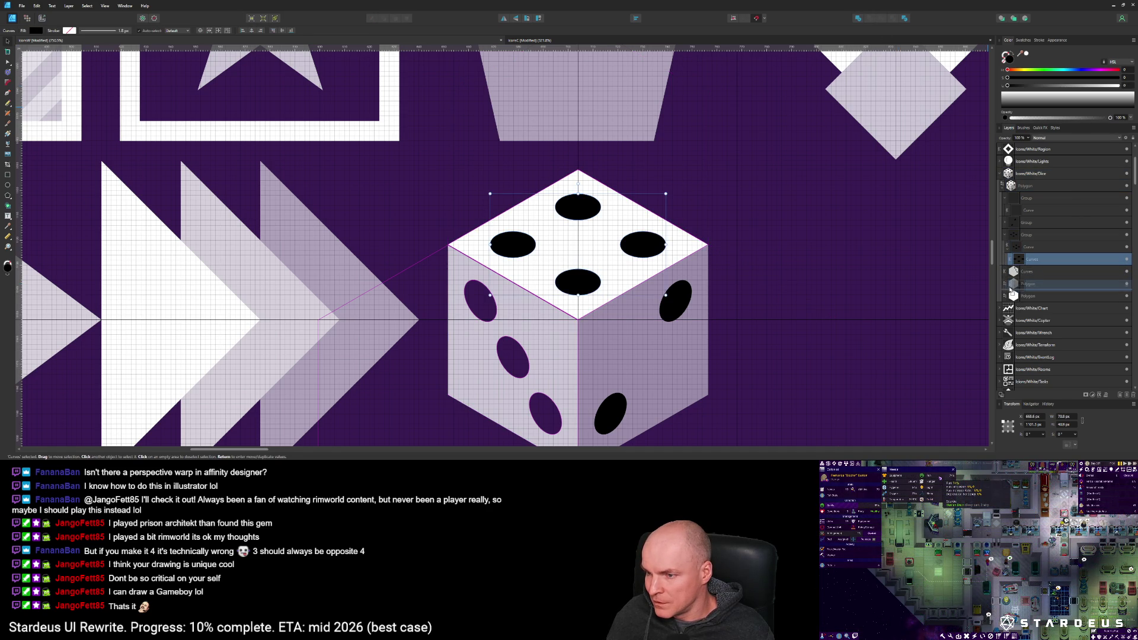
{"action": "left_click", "coordinate": [1037, 296], "text": "shift"}
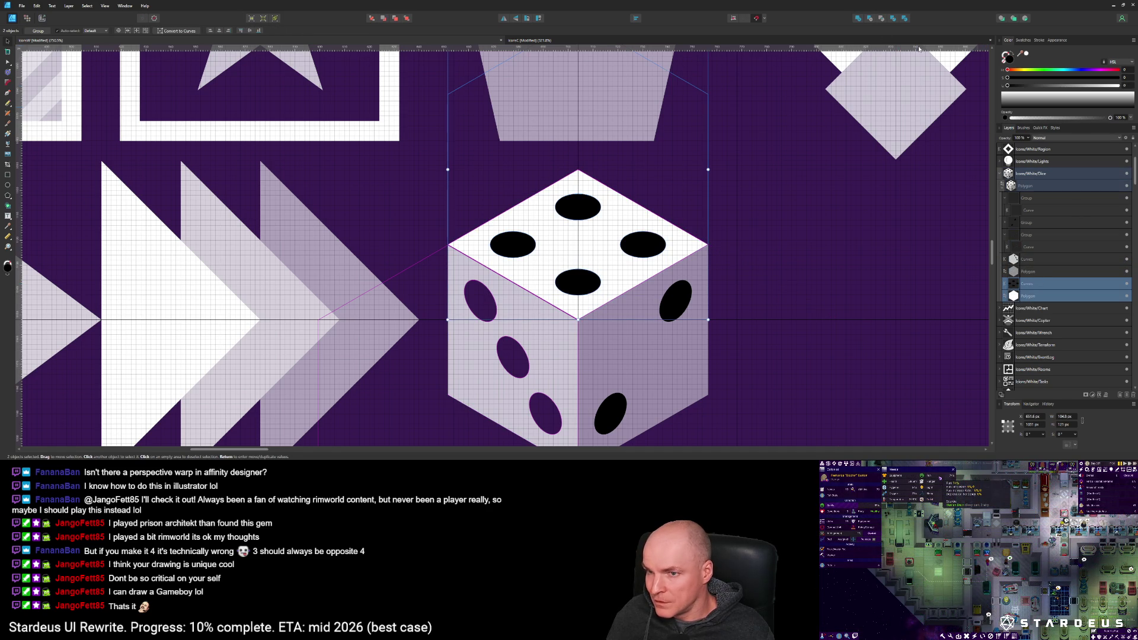
{"action": "left_click", "coordinate": [871, 19]}
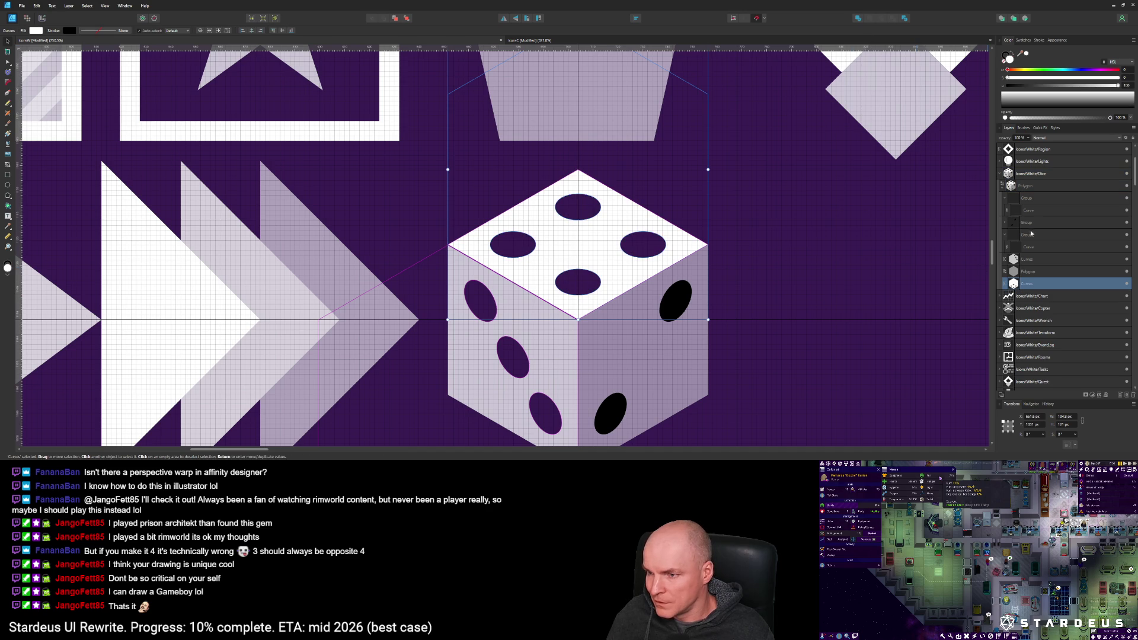
Step: Combine the right-face pips and subtract them from the right face as holes
{"action": "left_click", "coordinate": [1007, 223]}
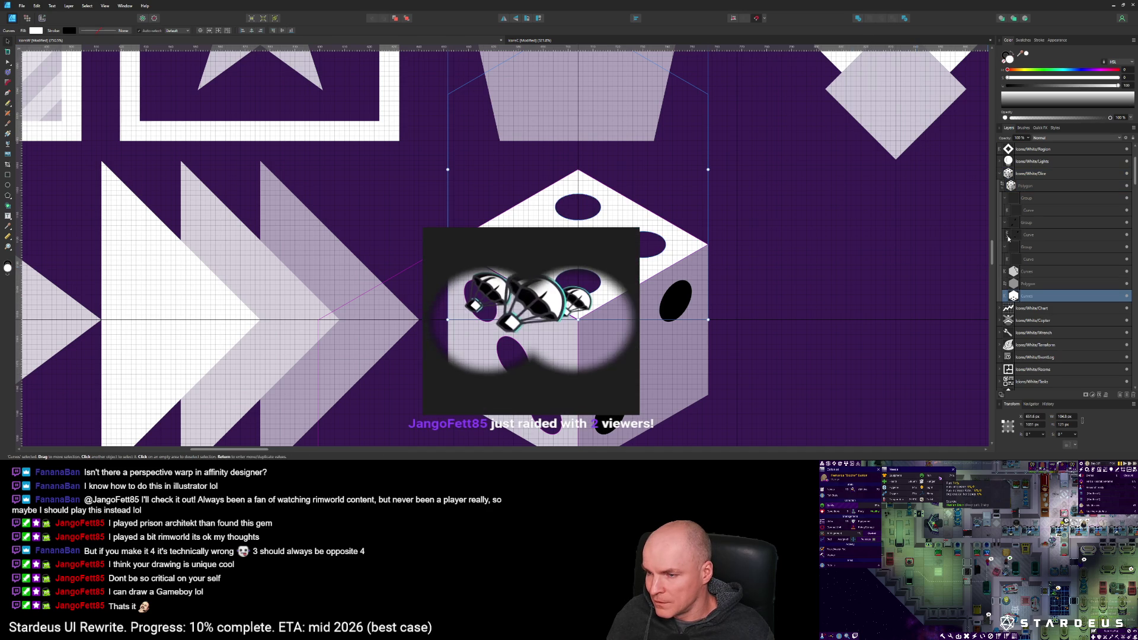
{"action": "left_click", "coordinate": [1036, 252]}
{"action": "left_click", "coordinate": [1045, 262], "text": "shift"}
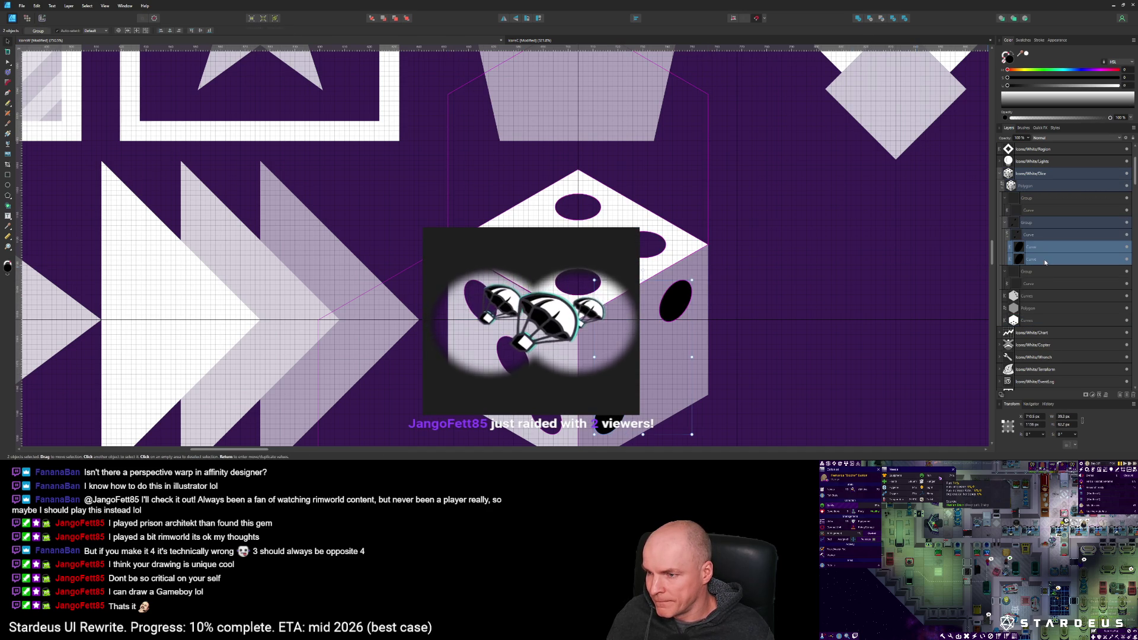
{"action": "left_click", "coordinate": [858, 20]}
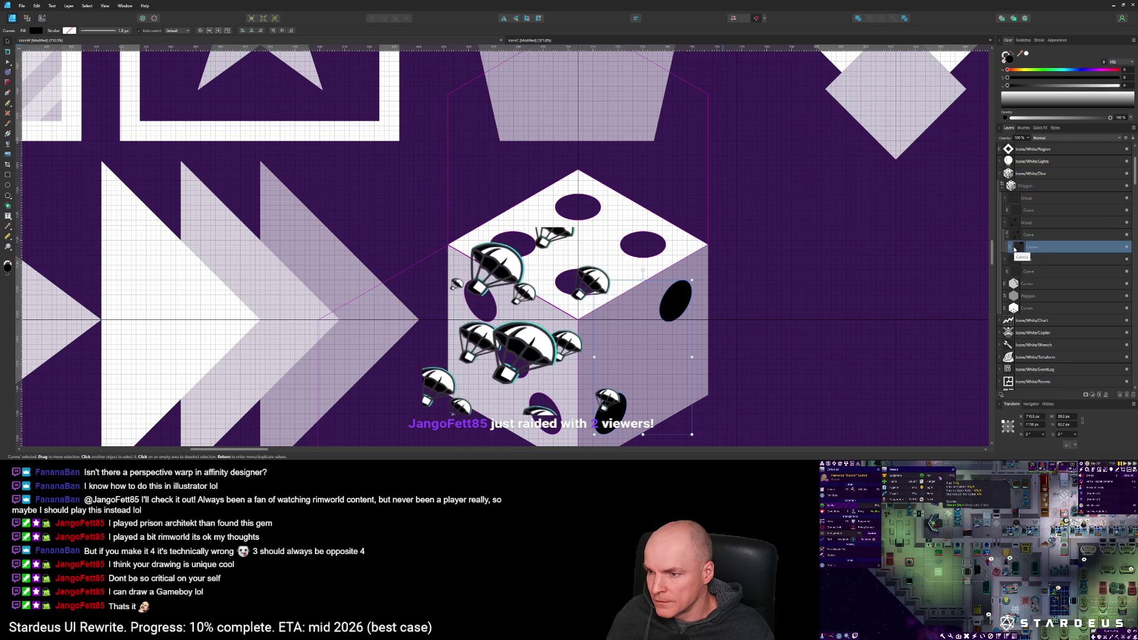
{"action": "left_click_drag", "start_coordinate": [1036, 249], "coordinate": [1038, 302]}
{"action": "left_click", "coordinate": [1037, 297], "text": "shift"}
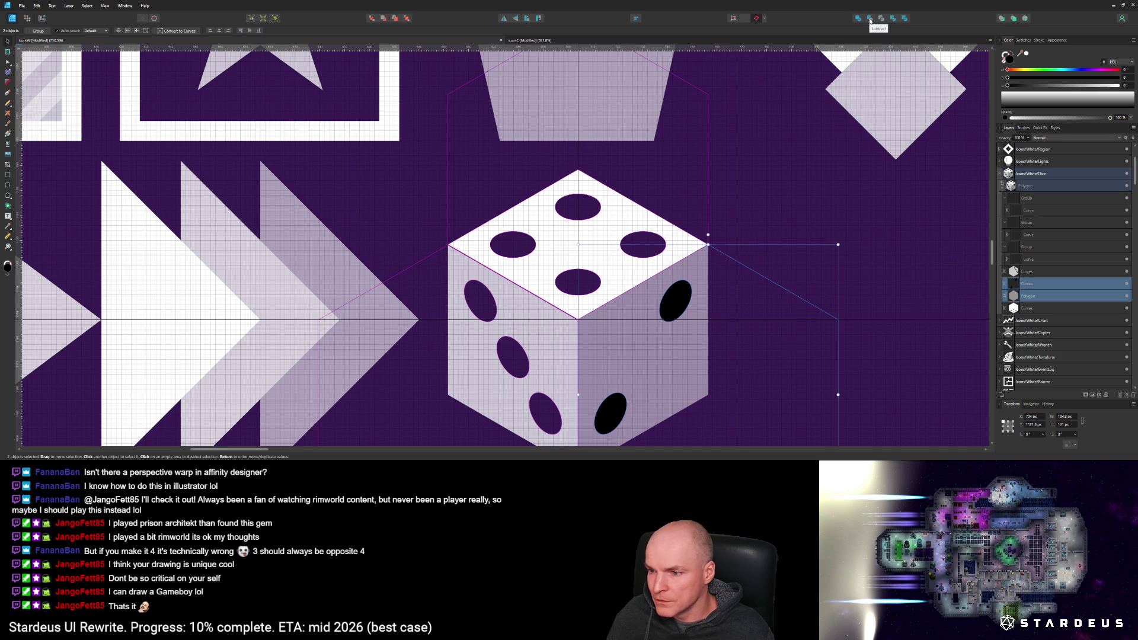
{"action": "left_click", "coordinate": [870, 19]}
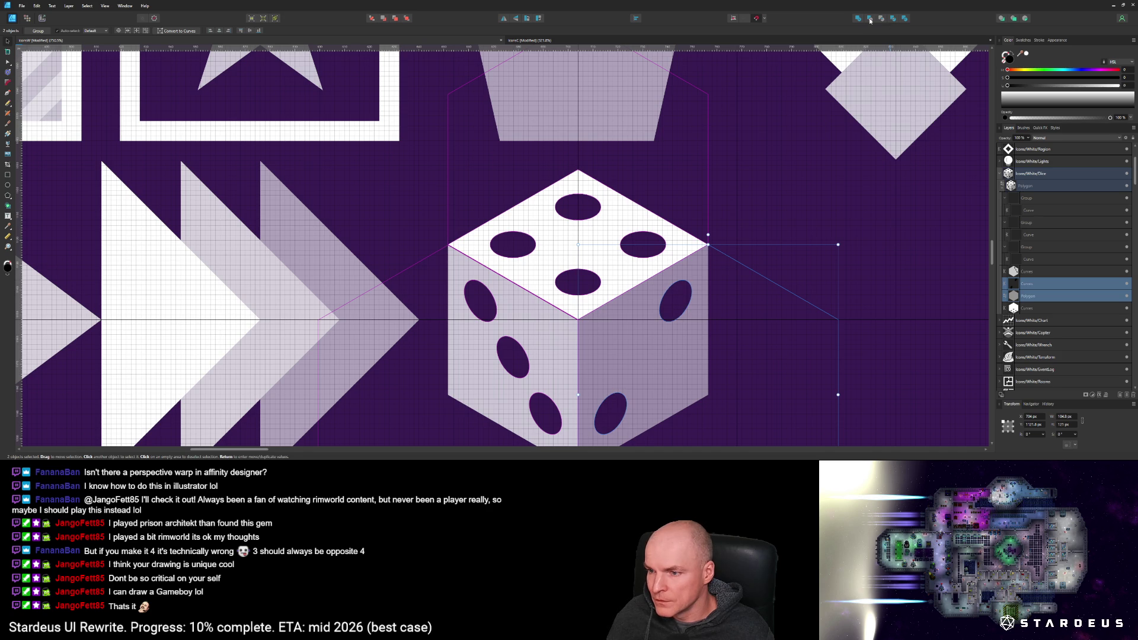
Step: Select the three leftover pip groups in the Layers panel
{"action": "left_click", "coordinate": [1029, 254]}
{"action": "left_click", "coordinate": [1029, 199]}
{"action": "left_click", "coordinate": [1029, 223], "text": "ctrl"}
{"action": "left_click", "coordinate": [1029, 247], "text": "ctrl"}
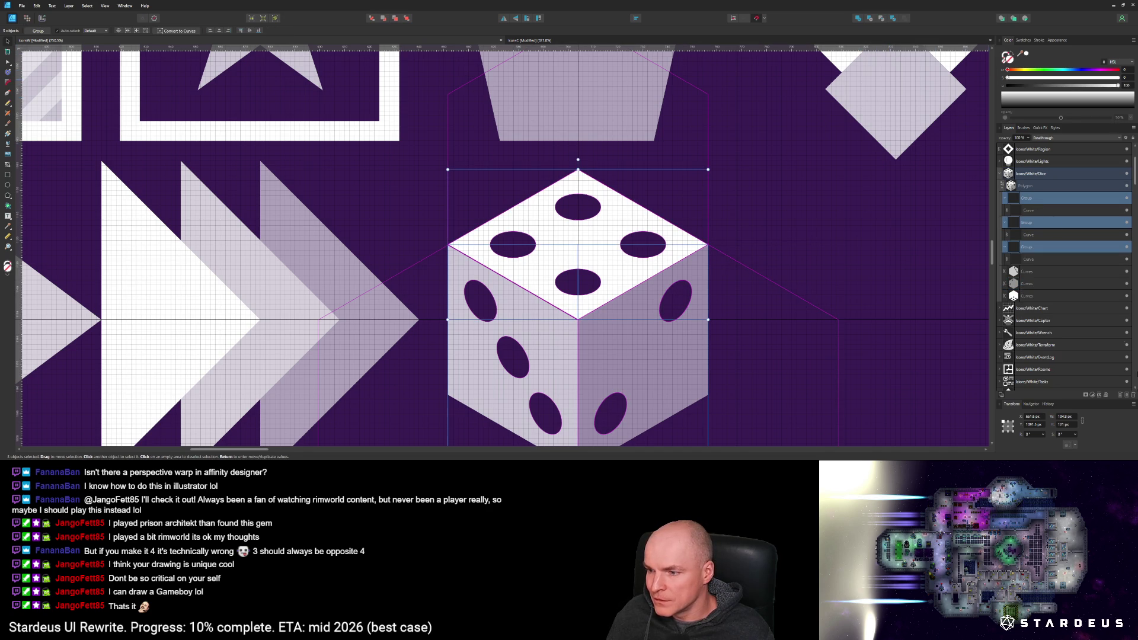
Step: Delete the leftover pip groups and select the whole Icons/White/Dice group
{"action": "left_click", "coordinate": [1132, 396]}
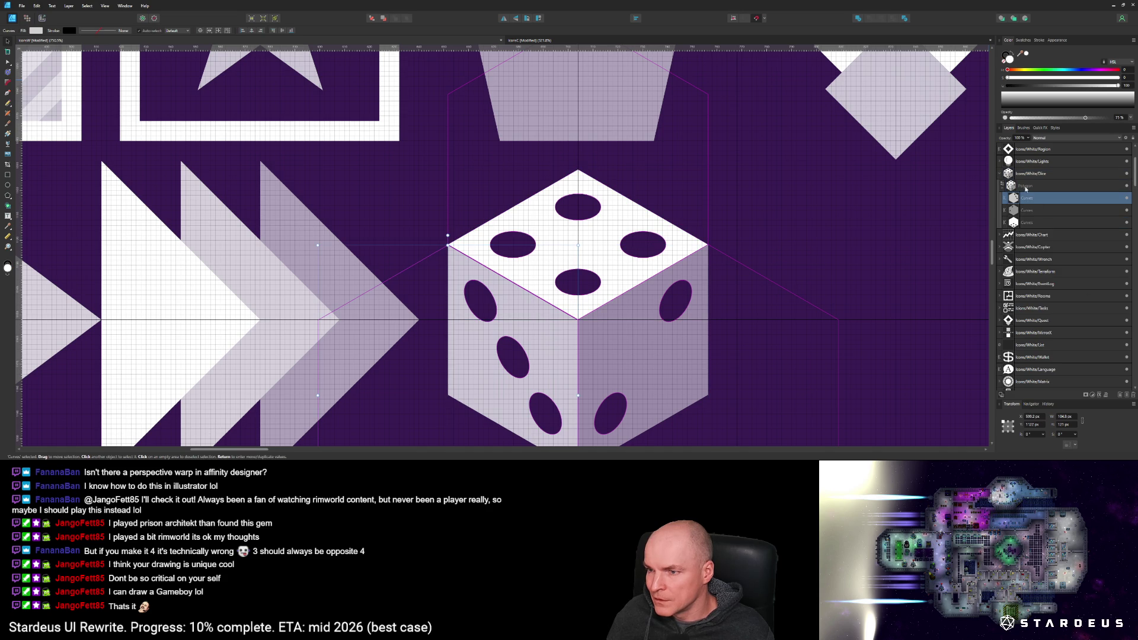
{"action": "scroll", "coordinate": [688, 323], "scroll_direction": "down", "scroll_amount": 4}
{"action": "scroll", "coordinate": [696, 331], "scroll_direction": "up", "scroll_amount": 2}
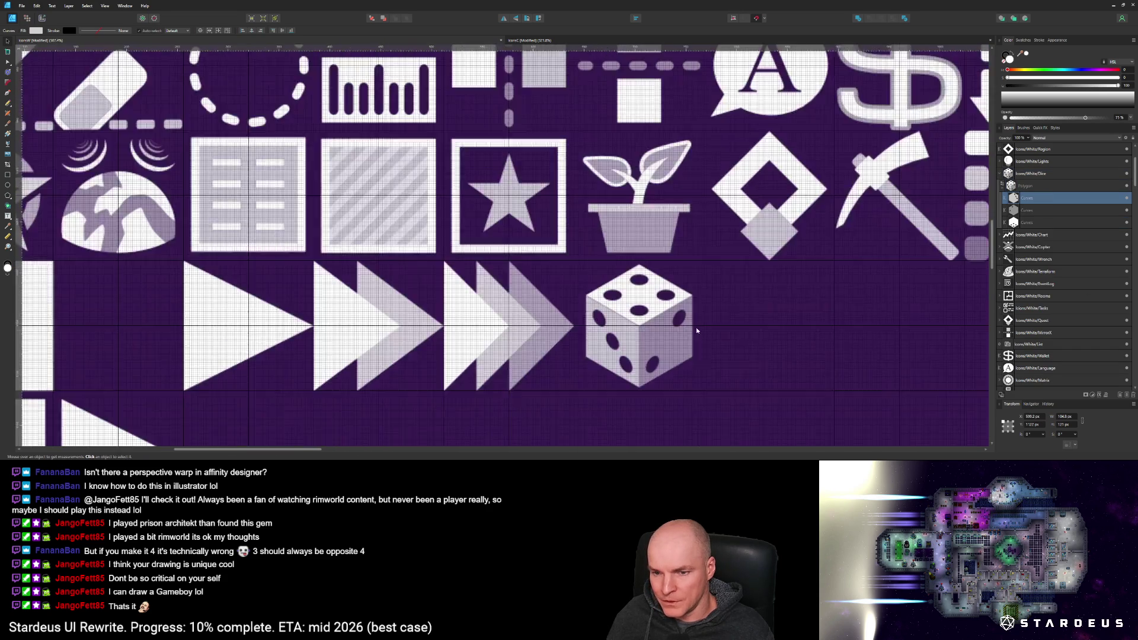
{"action": "scroll", "coordinate": [697, 331], "scroll_direction": "up", "scroll_amount": 3}
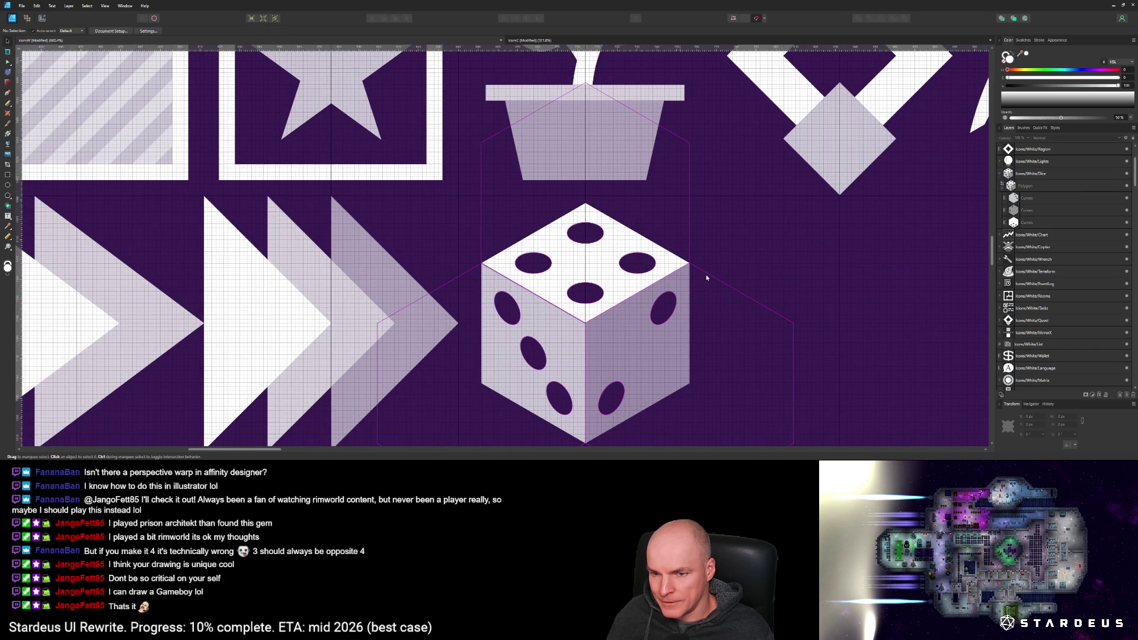
{"action": "left_click", "coordinate": [1036, 184]}
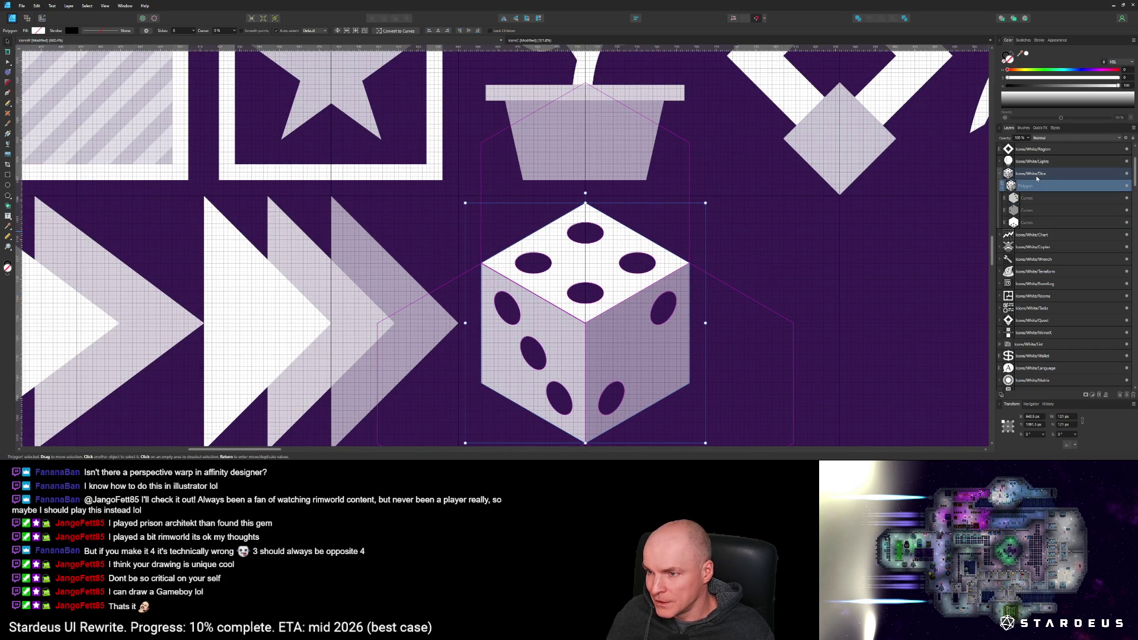
{"action": "left_click", "coordinate": [1036, 175]}
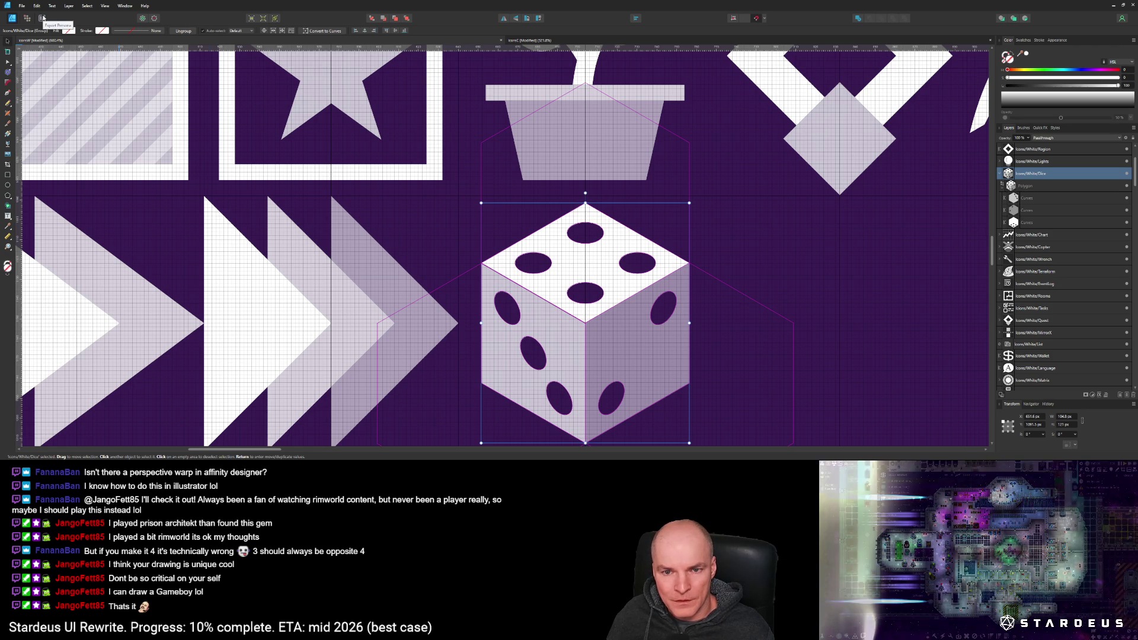
Step: Move the dice icon up onto the striped box in the sheet's middle row
{"action": "scroll", "coordinate": [468, 234], "scroll_direction": "down", "scroll_amount": 3}
{"action": "scroll", "coordinate": [578, 271], "scroll_direction": "up", "scroll_amount": 2}
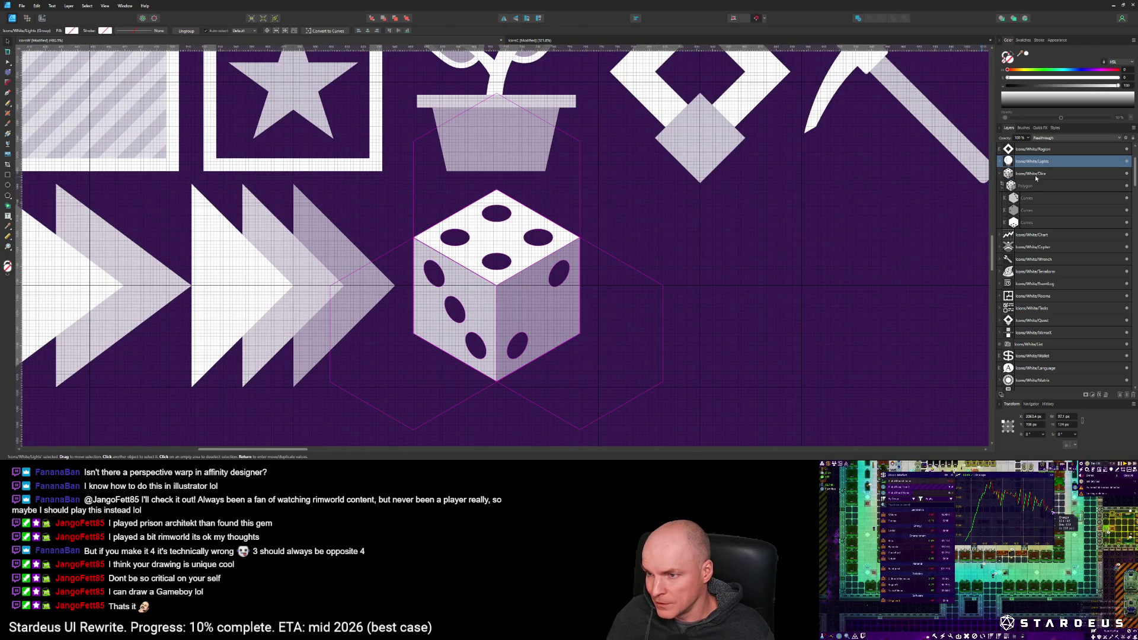
{"action": "scroll", "coordinate": [545, 211], "scroll_direction": "down", "scroll_amount": 3}
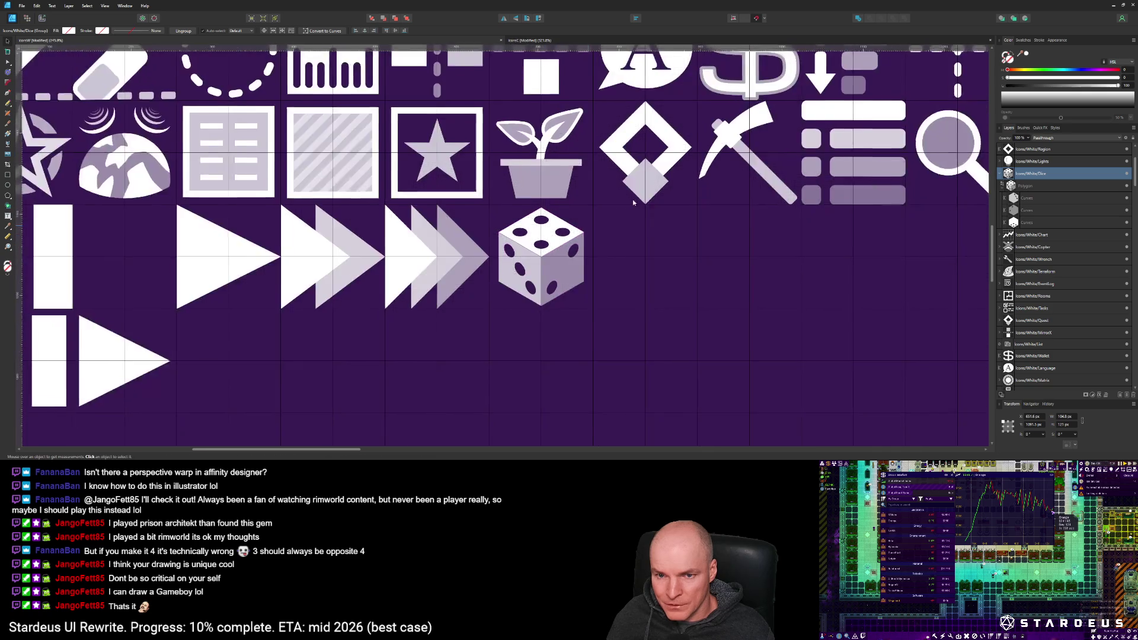
{"action": "scroll", "coordinate": [551, 297], "scroll_direction": "up", "scroll_amount": 1}
{"action": "left_click_drag", "start_coordinate": [552, 326], "coordinate": [355, 237]}
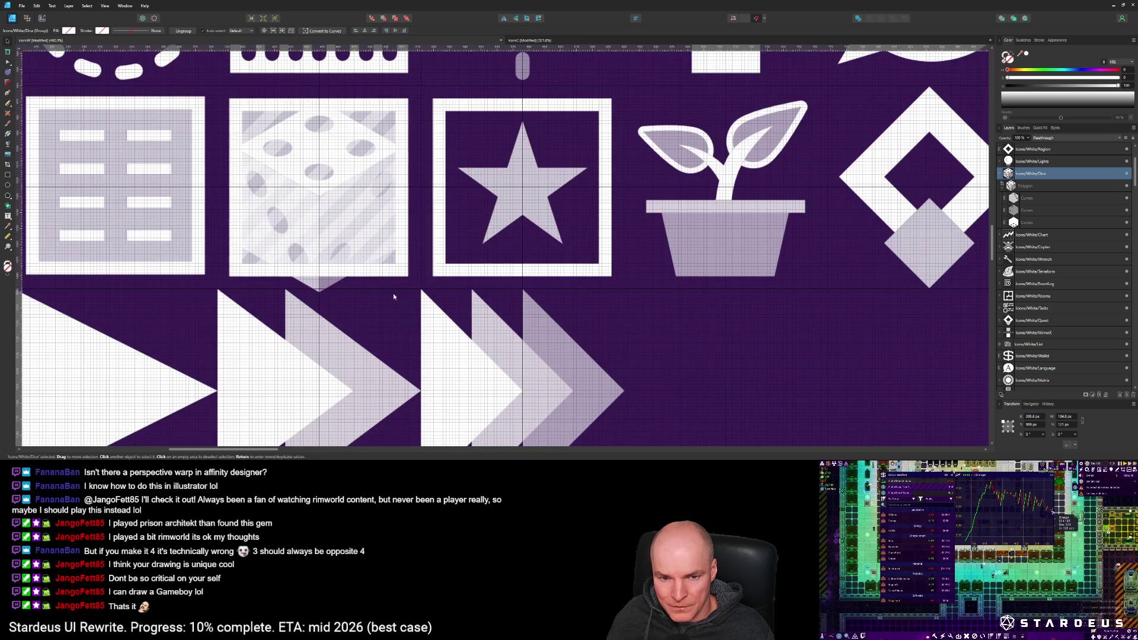
Step: Resize the dice icon to 112 px high and move it into the bottom row beneath the potted plant
{"action": "scroll", "coordinate": [379, 290], "scroll_direction": "up", "scroll_amount": 2}
{"action": "left_click_drag", "start_coordinate": [401, 292], "coordinate": [388, 275]}
{"action": "left_click_drag", "start_coordinate": [388, 100], "coordinate": [390, 99]}
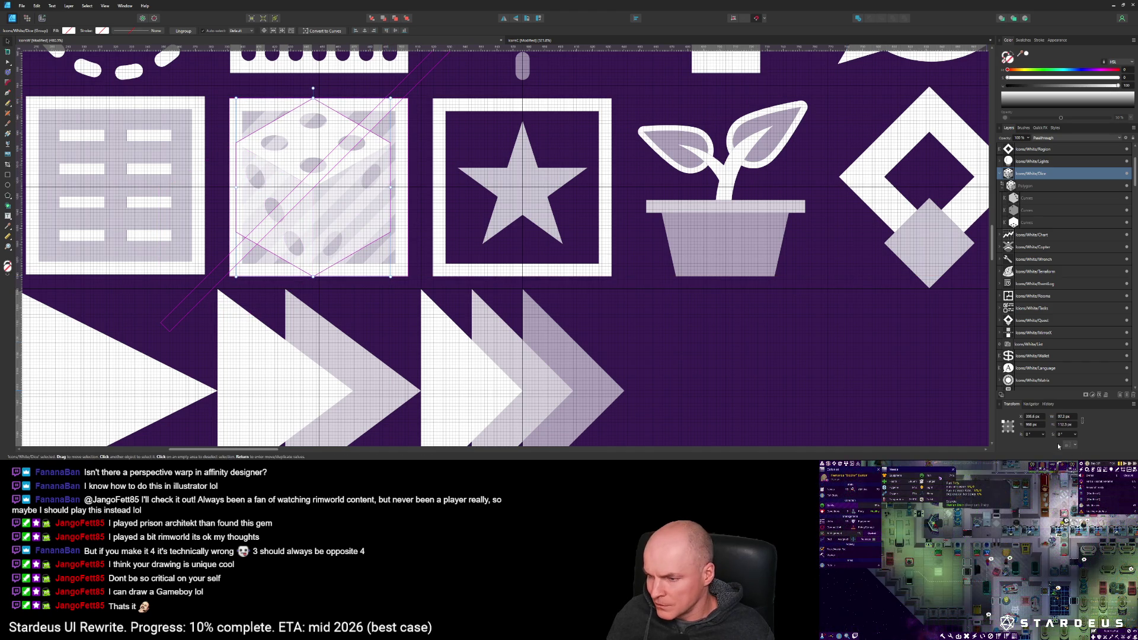
{"action": "left_click", "coordinate": [1063, 425]}
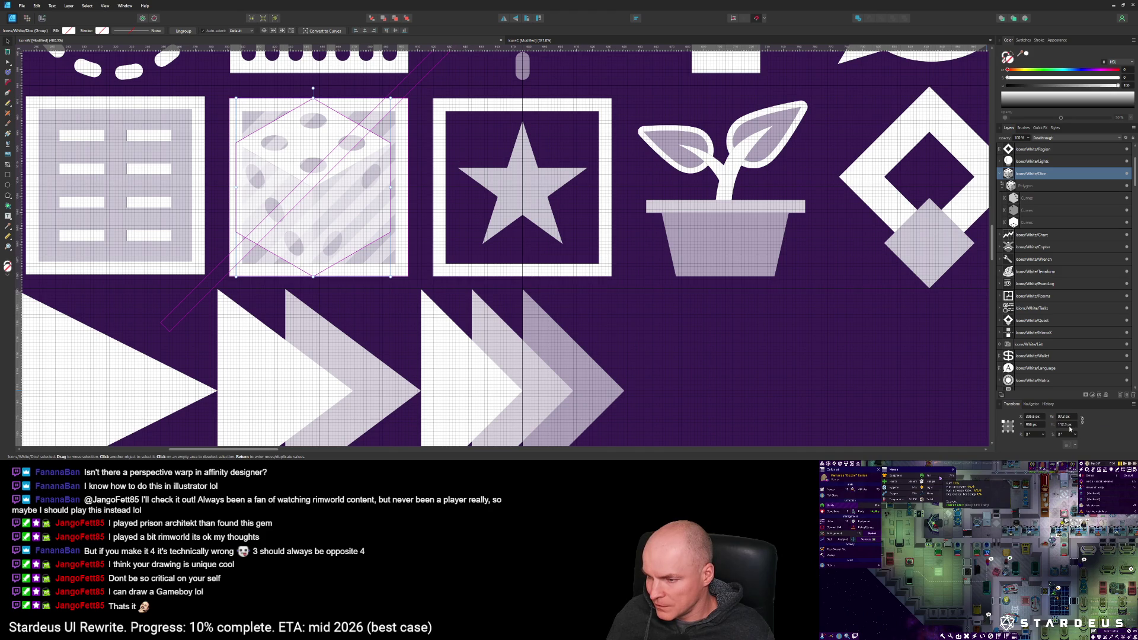
{"action": "type", "text": "112"}
{"action": "key", "text": "Return"}
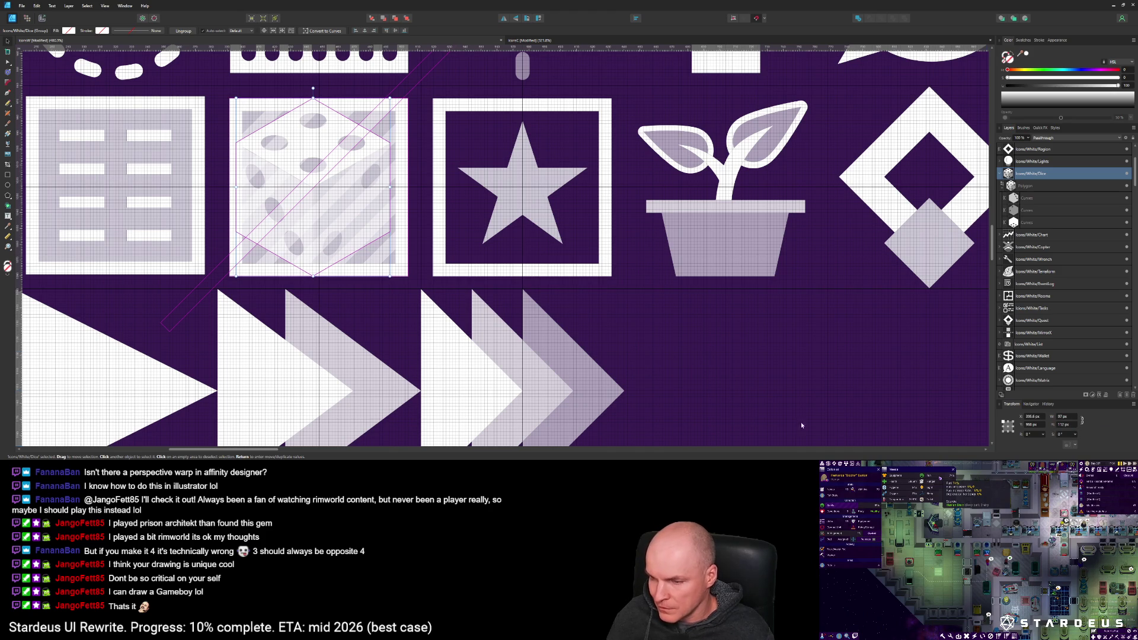
{"action": "mouse_move", "coordinate": [375, 217]}
{"action": "left_mouse_down"}
{"action": "mouse_move", "coordinate": [565, 356]}
{"action": "mouse_move", "coordinate": [777, 415]}
{"action": "left_mouse_up"}
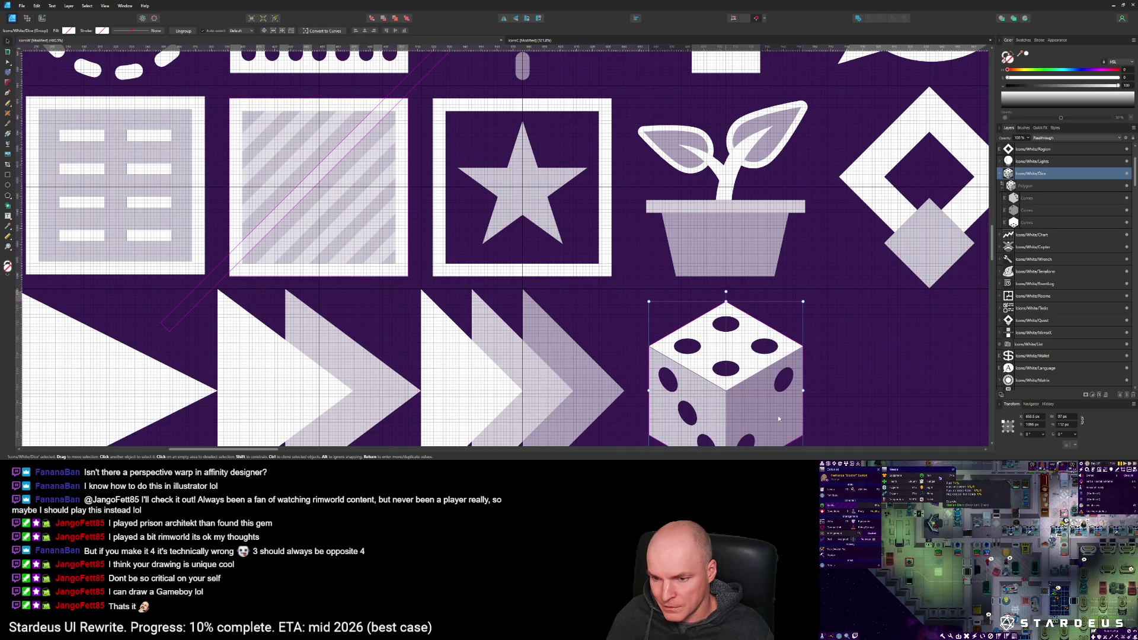
{"action": "scroll", "coordinate": [725, 403], "scroll_direction": "up", "scroll_amount": 5}
Step: Zoom in on the die and nudge its left face Curves layer until it snaps to the front corner
{"action": "scroll", "coordinate": [711, 385], "scroll_direction": "down", "scroll_amount": 3}
{"action": "scroll", "coordinate": [698, 366], "scroll_direction": "up", "scroll_amount": 6}
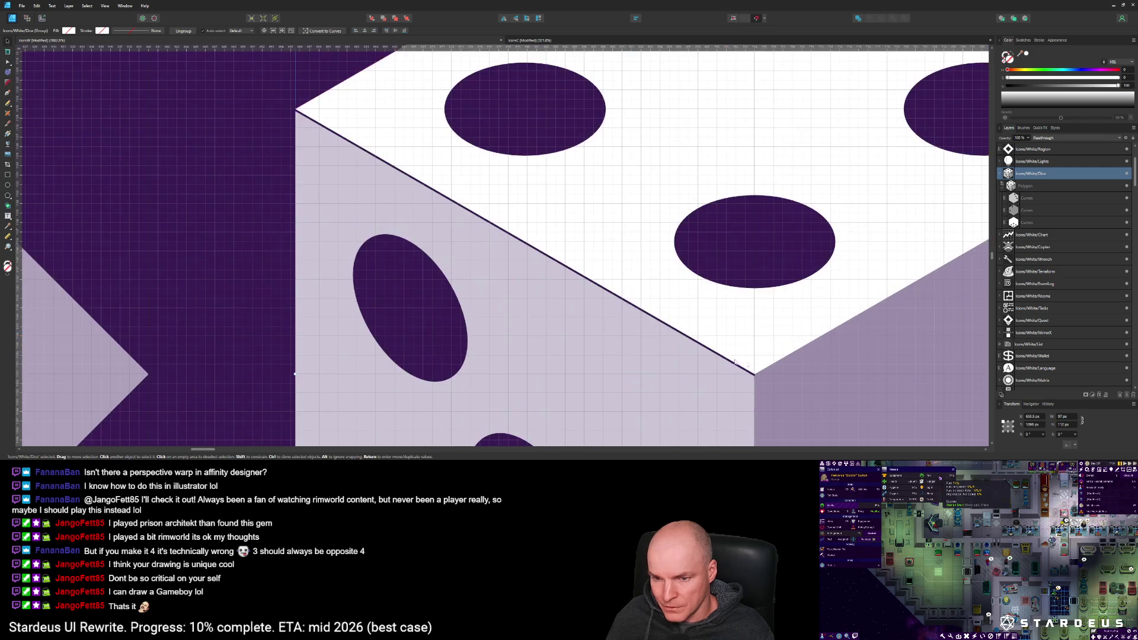
{"action": "scroll", "coordinate": [518, 281], "scroll_direction": "down", "scroll_amount": 5}
{"action": "double_click", "coordinate": [802, 271]}
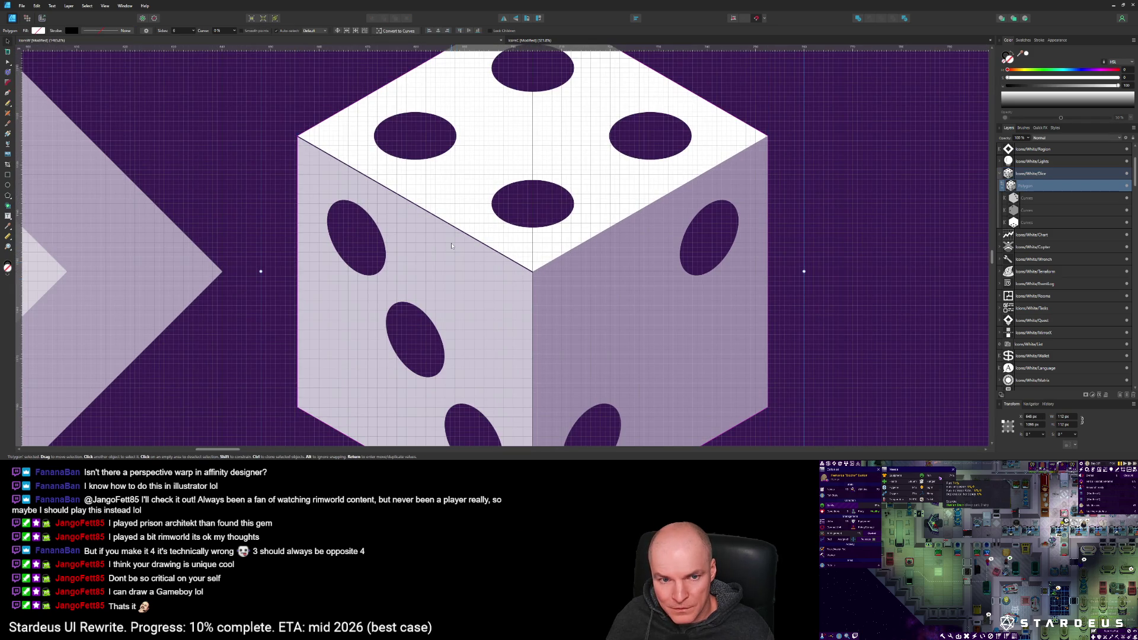
{"action": "scroll", "coordinate": [546, 289], "scroll_direction": "up", "scroll_amount": 6}
{"action": "left_click", "coordinate": [546, 291]}
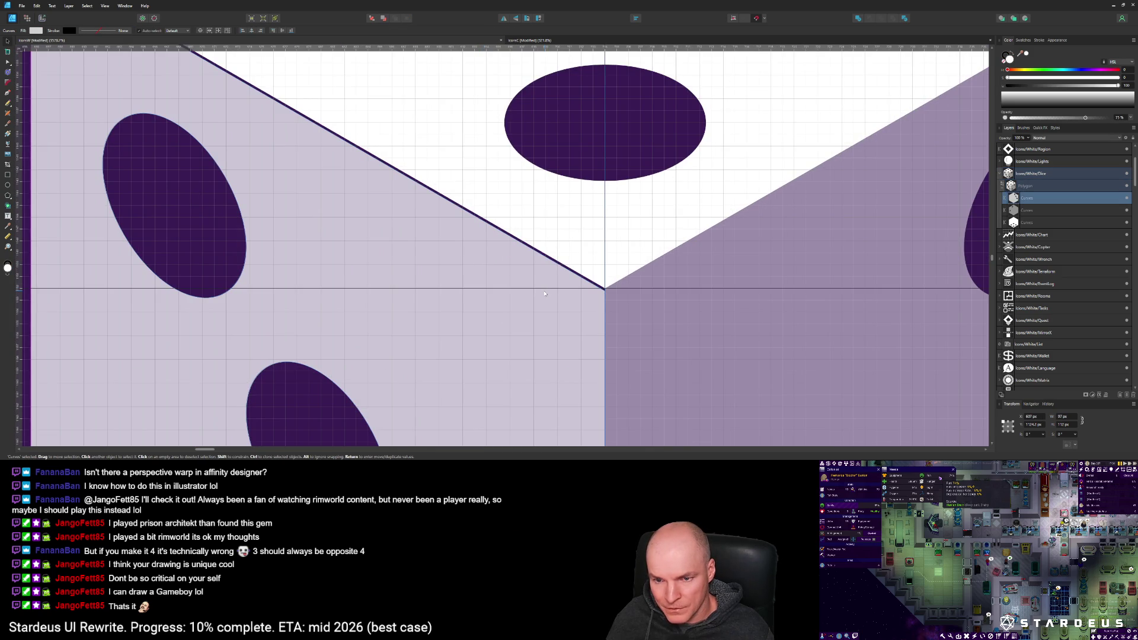
{"action": "scroll", "coordinate": [544, 292], "scroll_direction": "down", "scroll_amount": 4}
{"action": "left_click", "coordinate": [1029, 211]}
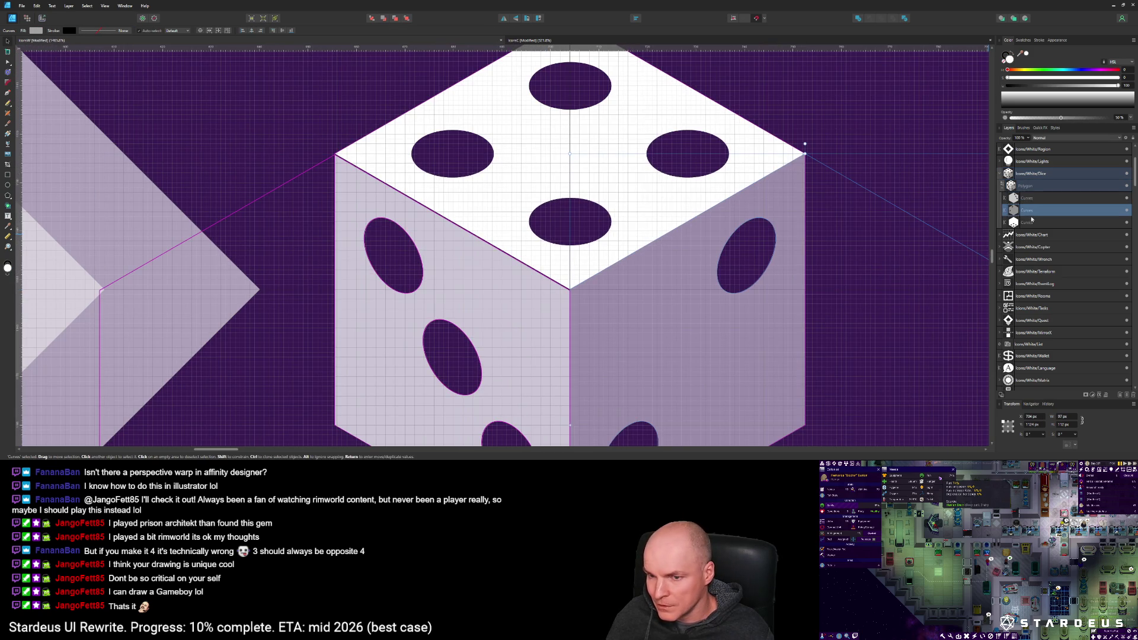
{"action": "left_click", "coordinate": [1030, 222]}
{"action": "left_click", "coordinate": [1039, 210]}
{"action": "left_click", "coordinate": [1039, 198]}
{"action": "left_click", "coordinate": [1040, 210]}
{"action": "left_click", "coordinate": [506, 345]}
{"action": "left_click_drag", "start_coordinate": [507, 344], "coordinate": [512, 336]}
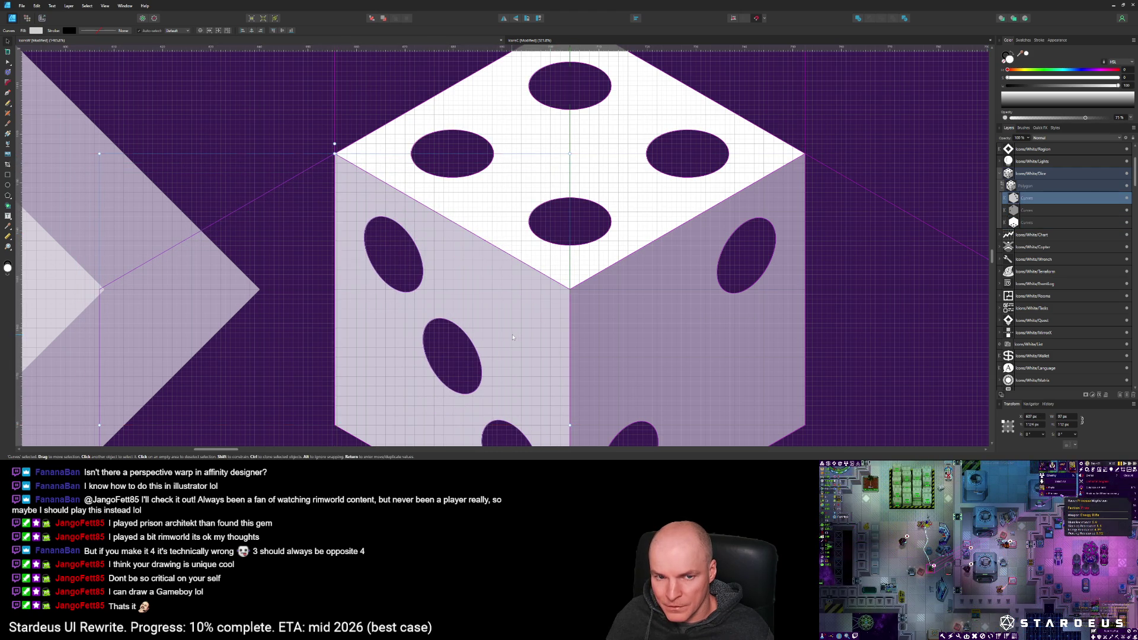
Step: Check the neighbouring face's edge, then select the whole Dice group and go to the Export persona
{"action": "scroll", "coordinate": [585, 300], "scroll_direction": "up", "scroll_amount": 10}
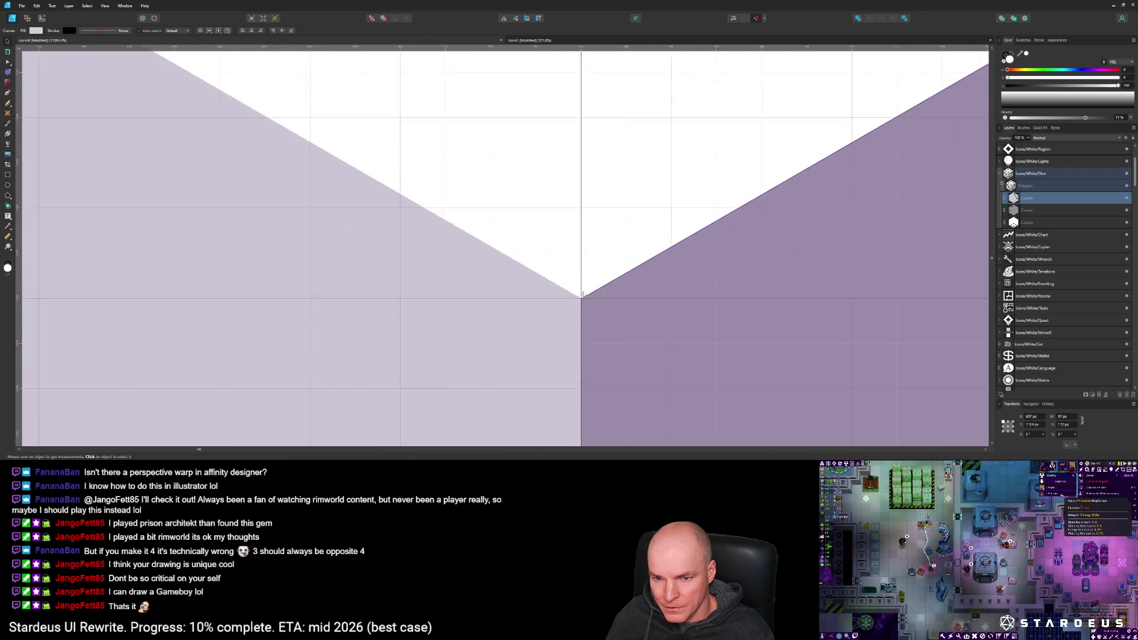
{"action": "scroll", "coordinate": [585, 299], "scroll_direction": "up", "scroll_amount": 7}
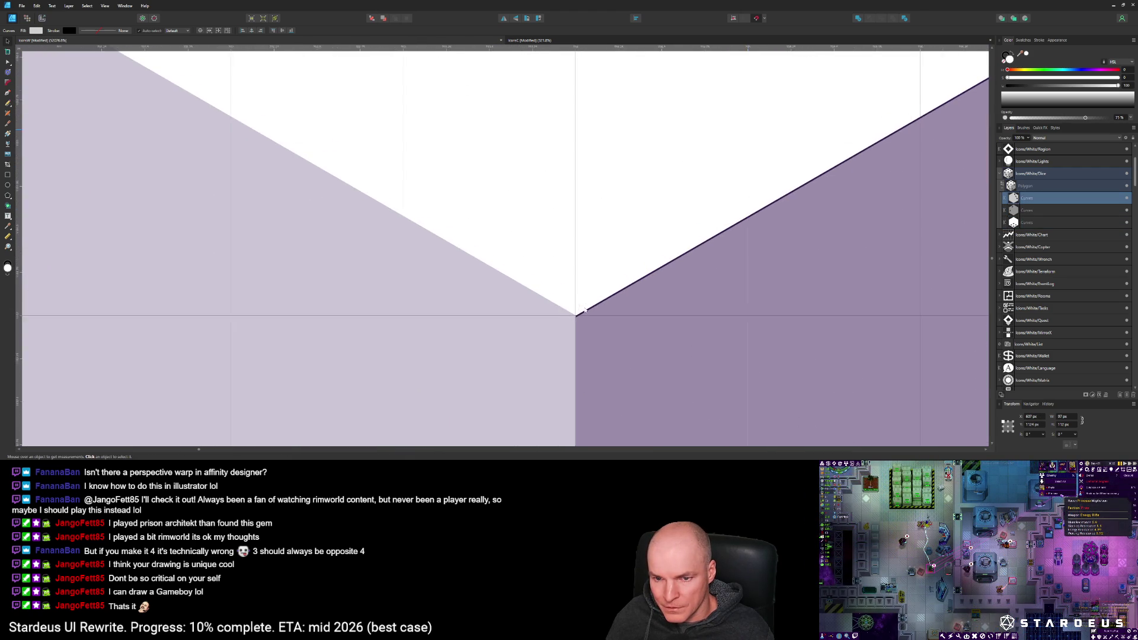
{"action": "left_click", "coordinate": [1030, 212]}
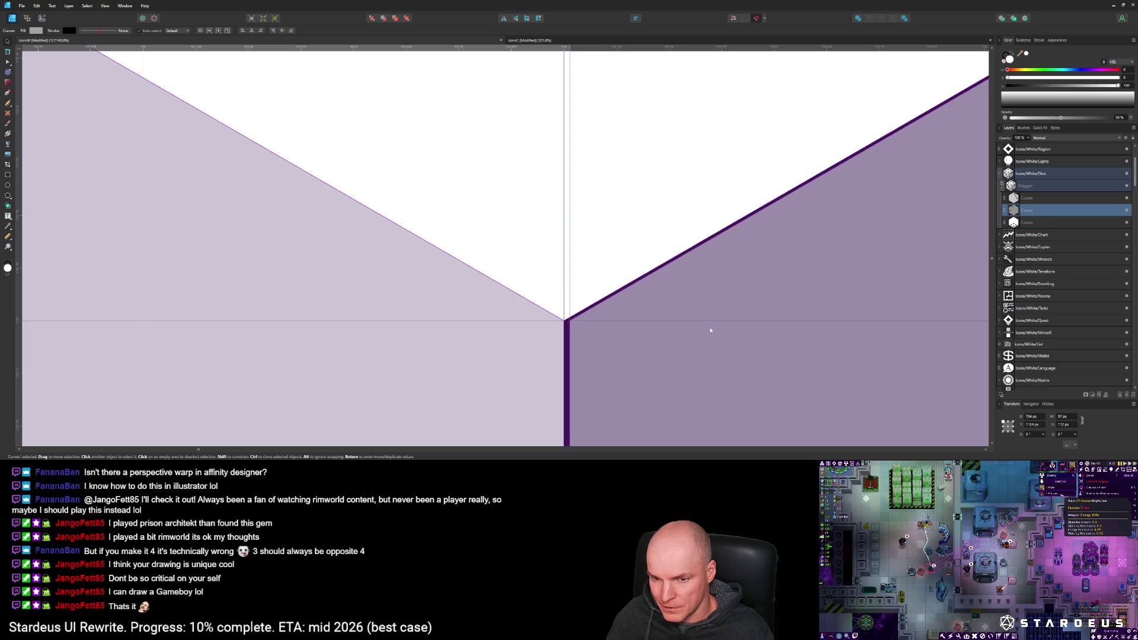
{"action": "scroll", "coordinate": [704, 330], "scroll_direction": "down", "scroll_amount": 8}
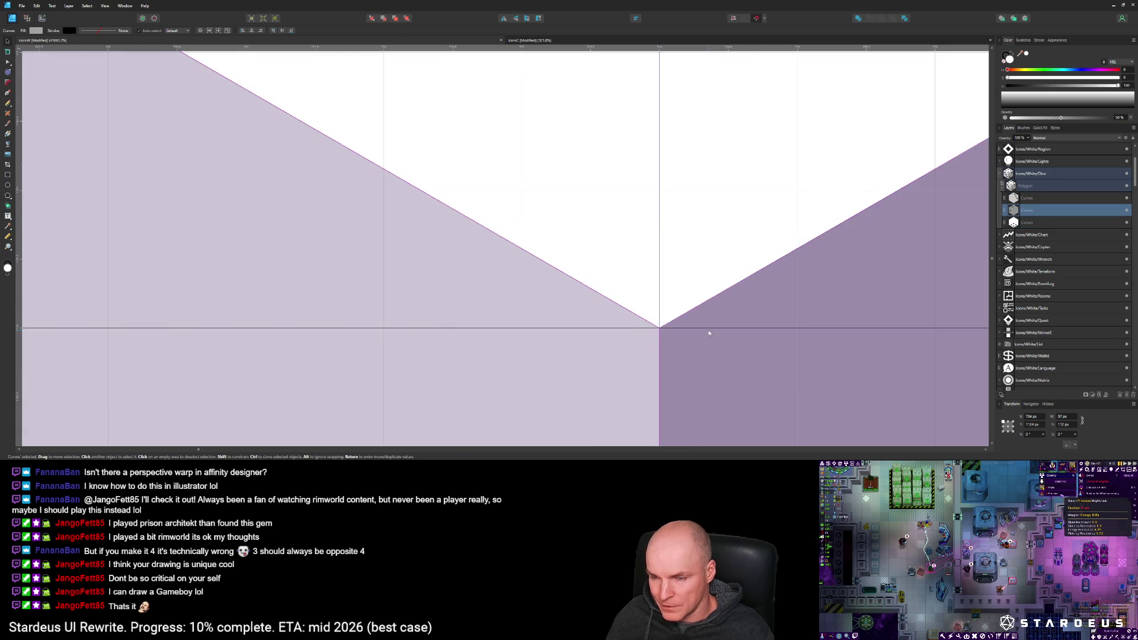
{"action": "scroll", "coordinate": [706, 366], "scroll_direction": "down", "scroll_amount": 7}
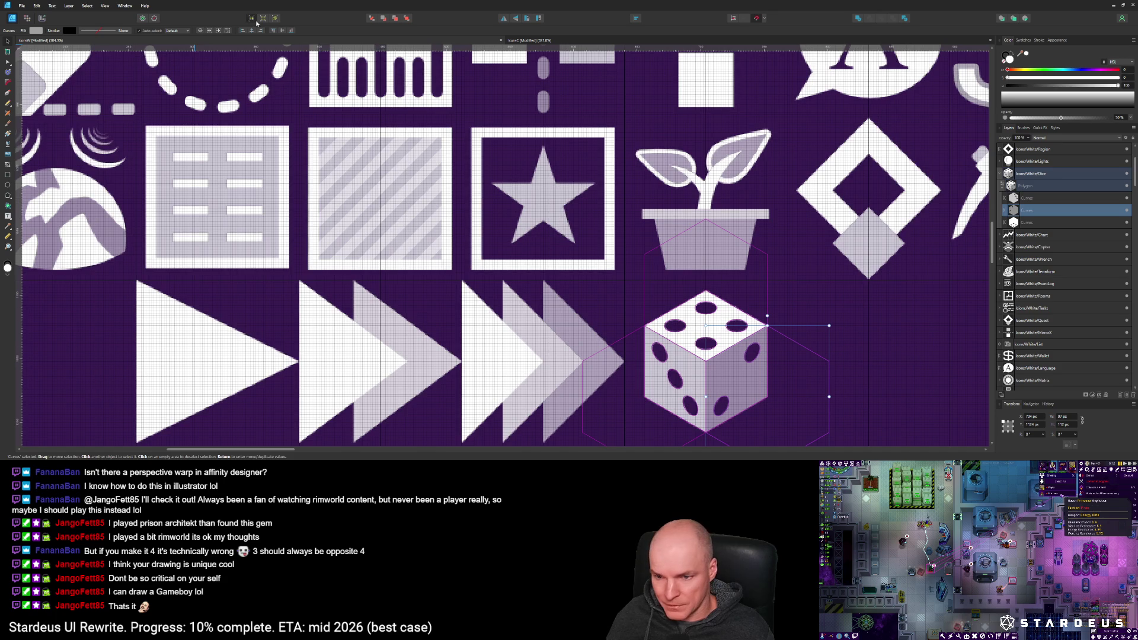
{"action": "scroll", "coordinate": [639, 270], "scroll_direction": "up", "scroll_amount": 5}
{"action": "scroll", "coordinate": [639, 271], "scroll_direction": "down", "scroll_amount": 1}
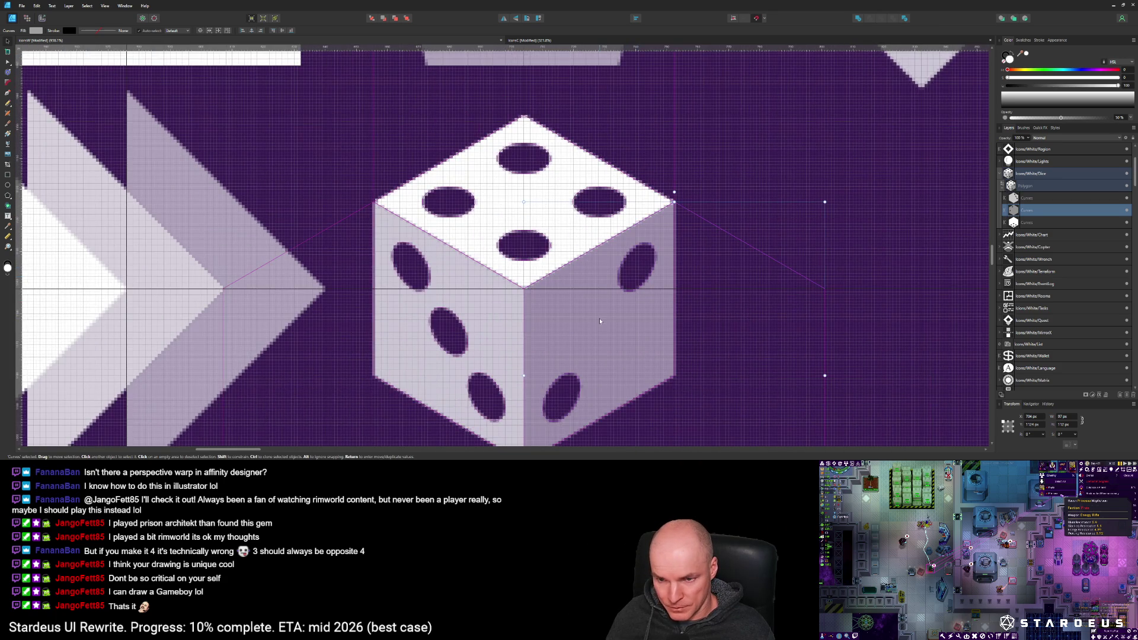
{"action": "scroll", "coordinate": [639, 270], "scroll_direction": "down", "scroll_amount": 2}
{"action": "scroll", "coordinate": [652, 263], "scroll_direction": "up", "scroll_amount": 4}
{"action": "scroll", "coordinate": [622, 308], "scroll_direction": "down", "scroll_amount": 3}
{"action": "scroll", "coordinate": [559, 386], "scroll_direction": "up", "scroll_amount": 3}
{"action": "scroll", "coordinate": [551, 373], "scroll_direction": "down", "scroll_amount": 3}
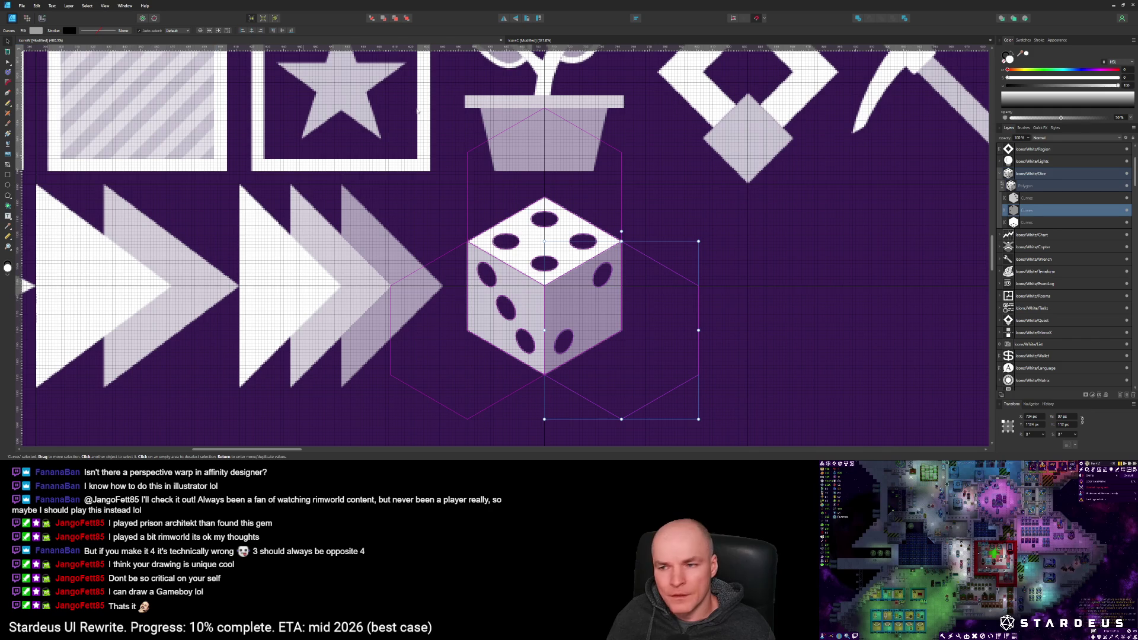
{"action": "left_click", "coordinate": [1025, 175]}
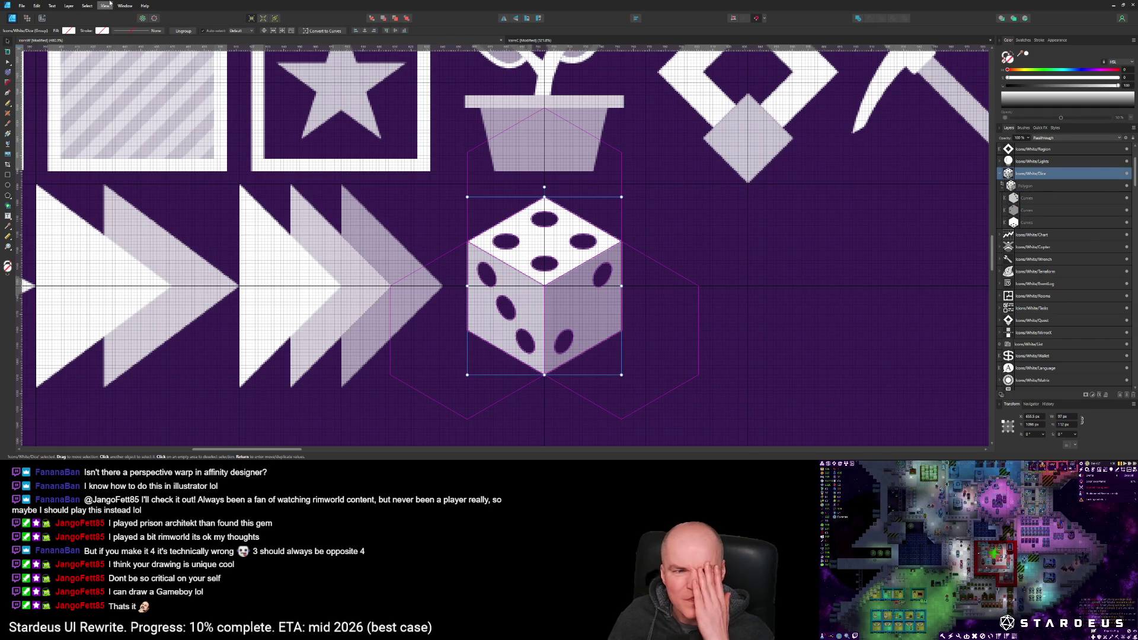
{"action": "left_click", "coordinate": [42, 18]}
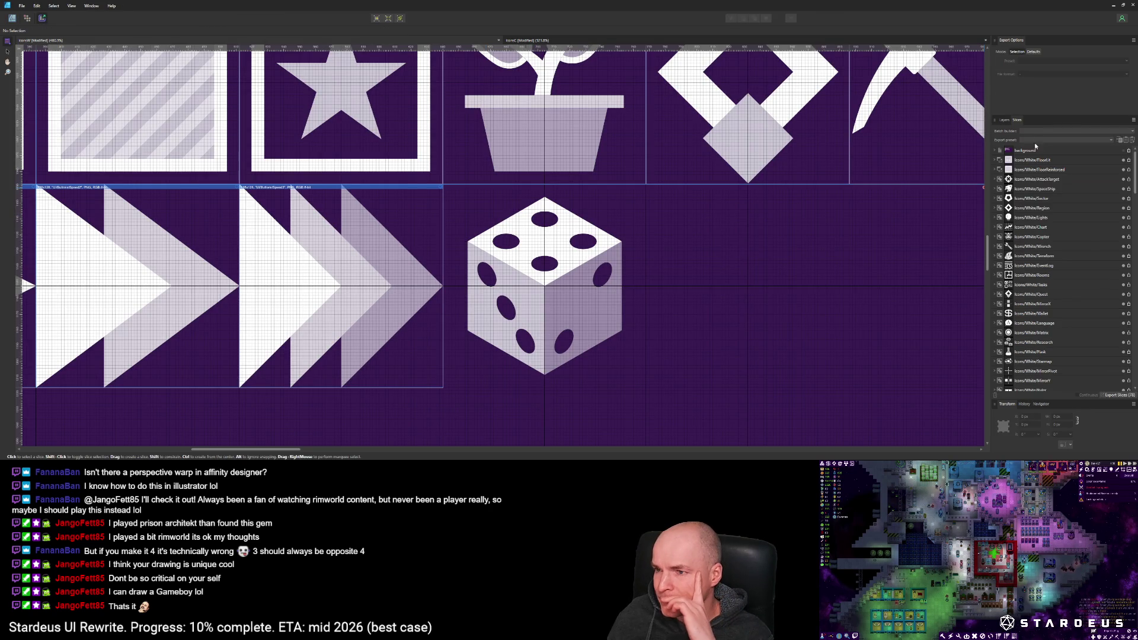
Step: Create an export slice from the Dice layer and resize it to 128×128
{"action": "left_click", "coordinate": [1004, 121]}
{"action": "left_click", "coordinate": [1124, 396]}
{"action": "left_click_drag", "start_coordinate": [467, 197], "coordinate": [443, 184]}
{"action": "left_click_drag", "start_coordinate": [622, 374], "coordinate": [645, 387]}
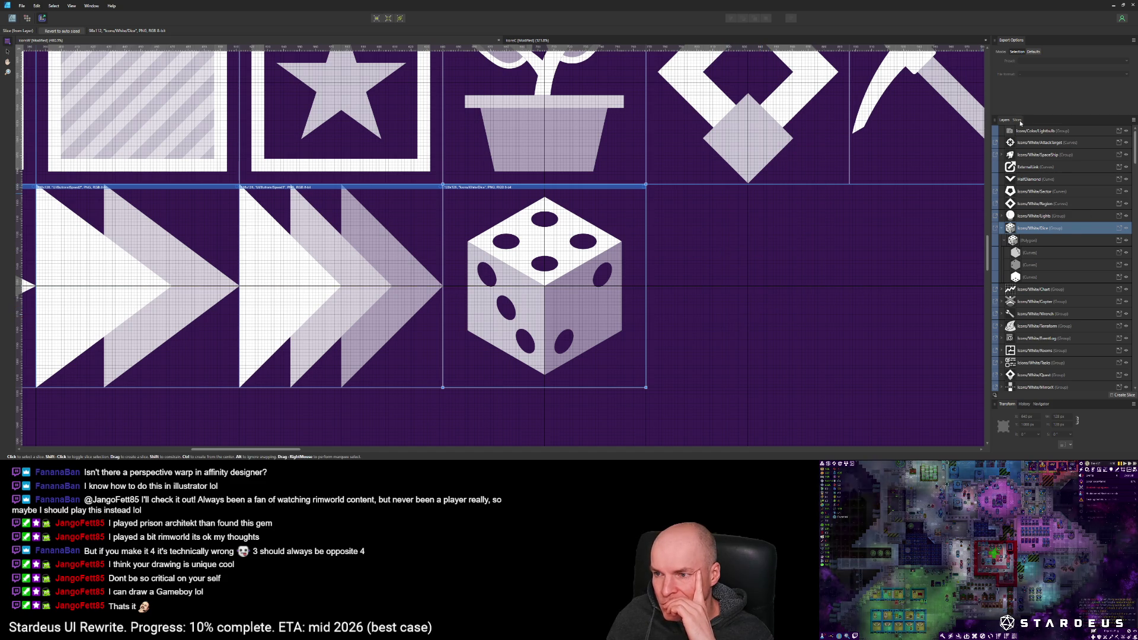
Step: Start exporting the Dice slice and browse to the Core\Graphics\Icons\White folder
{"action": "left_click", "coordinate": [1017, 120]}
{"action": "left_click", "coordinate": [1129, 229]}
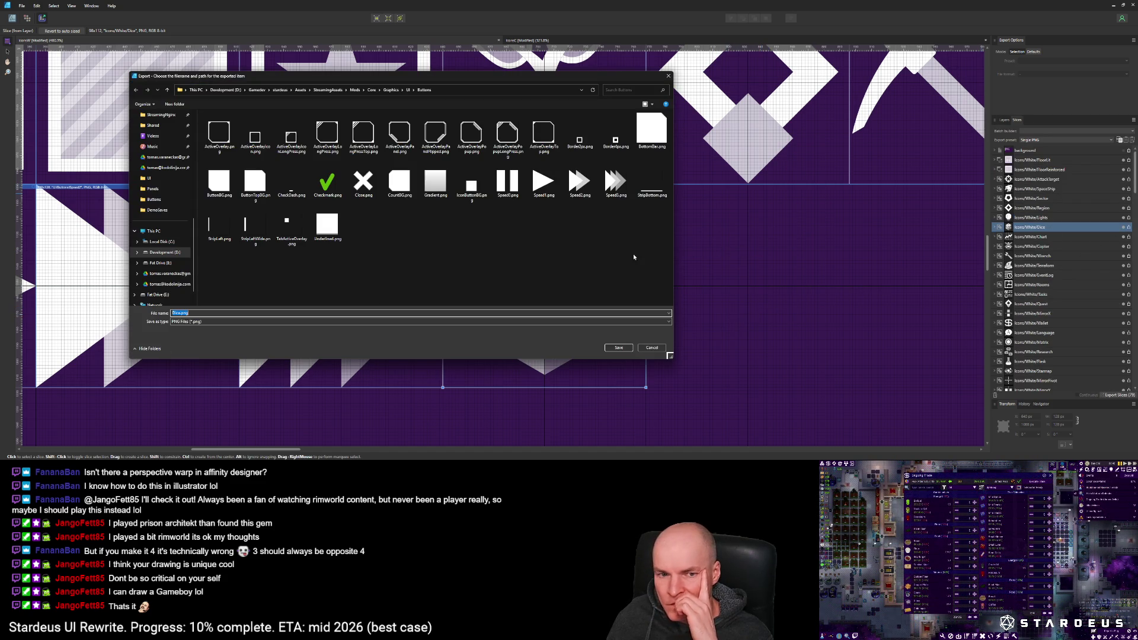
{"action": "scroll", "coordinate": [148, 255], "scroll_direction": "up", "scroll_amount": 5}
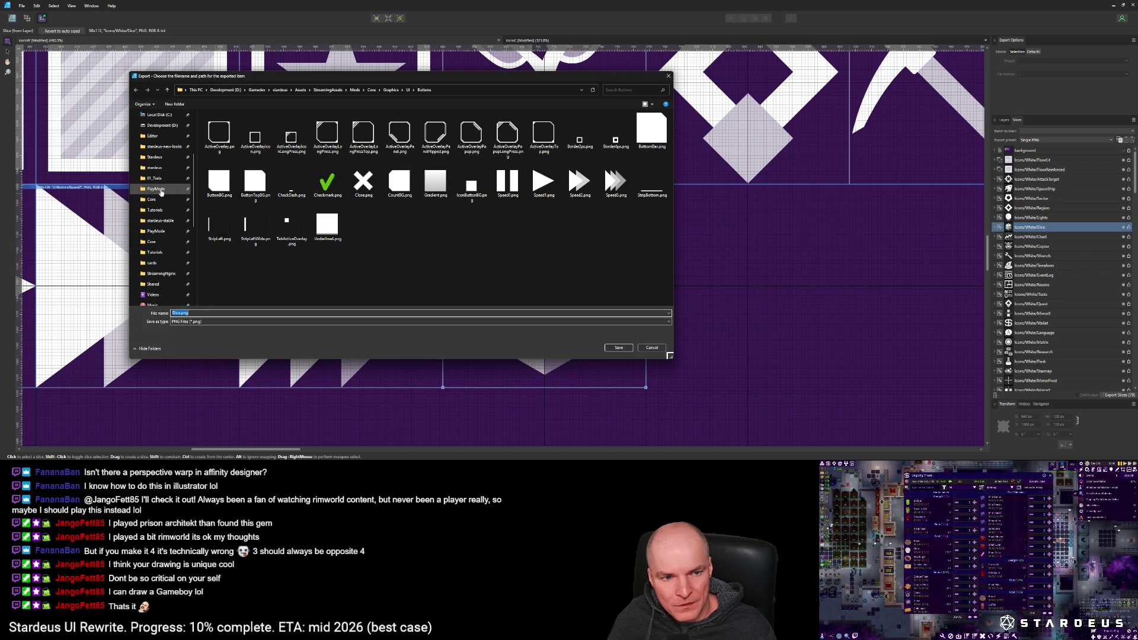
{"action": "left_click", "coordinate": [152, 243]}
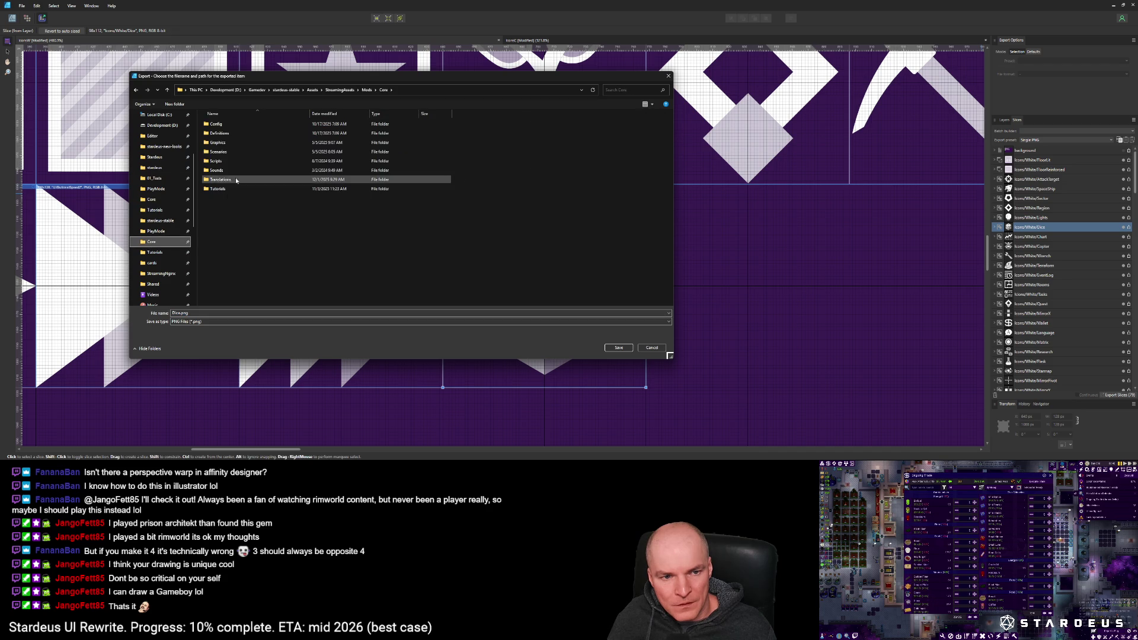
{"action": "double_click", "coordinate": [216, 142]}
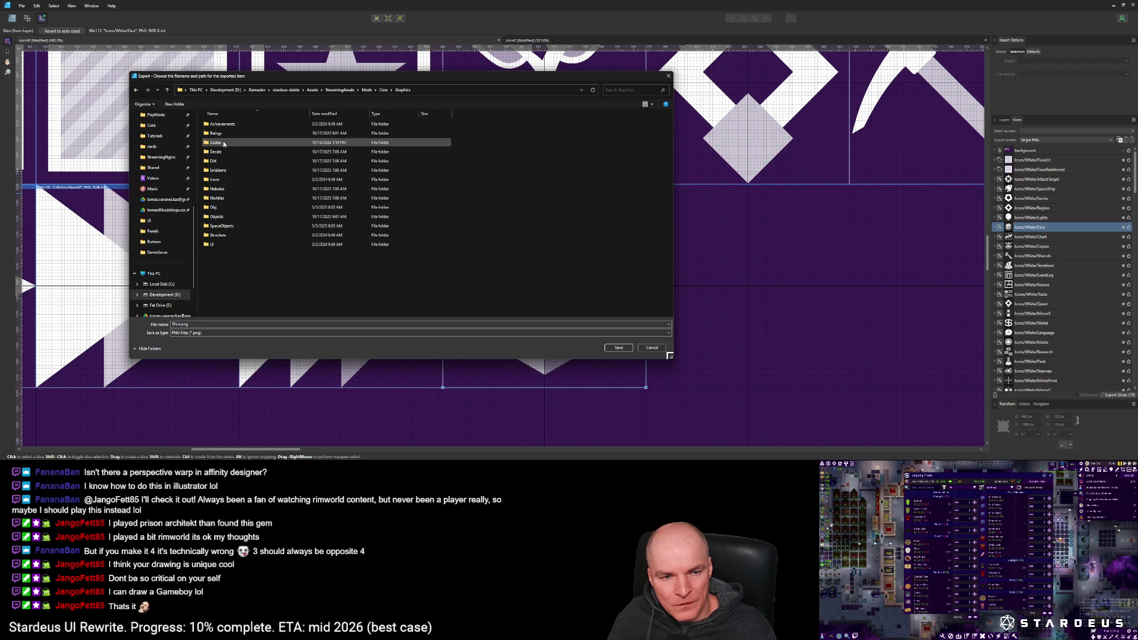
{"action": "double_click", "coordinate": [215, 179]}
{"action": "left_click", "coordinate": [215, 144]}
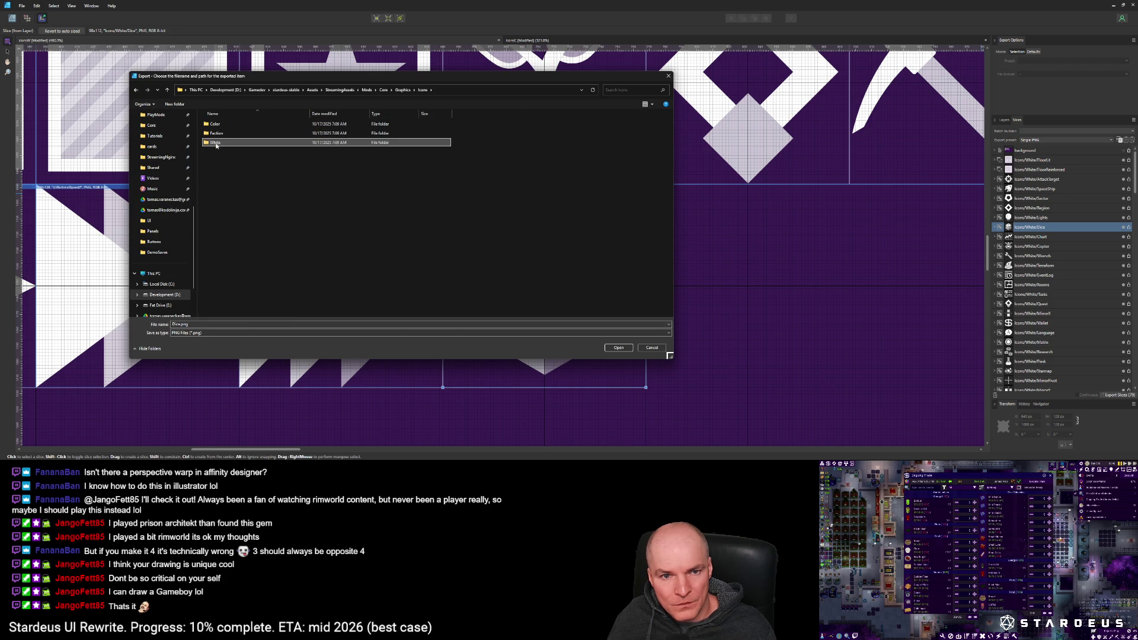
Step: Correct the folder path to the stardeus project and save Dice.png into the White folder
{"action": "left_click", "coordinate": [320, 90]}
{"action": "double_click", "coordinate": [226, 91]}
{"action": "key", "text": "BackSpace"}
{"action": "key", "text": "BackSpace"}
{"action": "key", "text": "Return"}
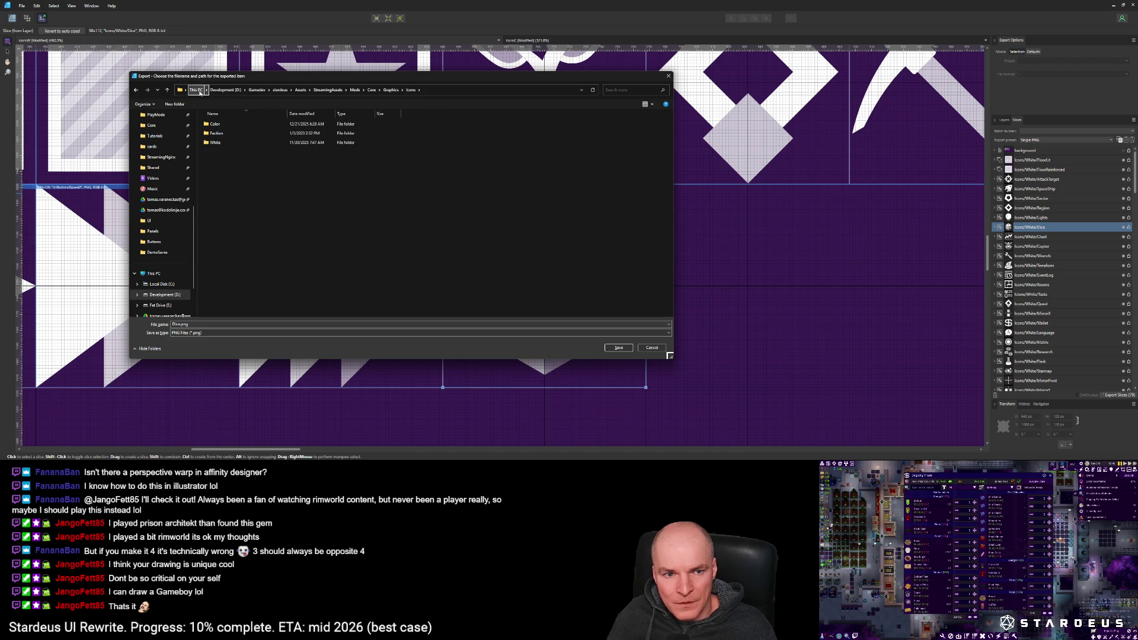
{"action": "double_click", "coordinate": [214, 142]}
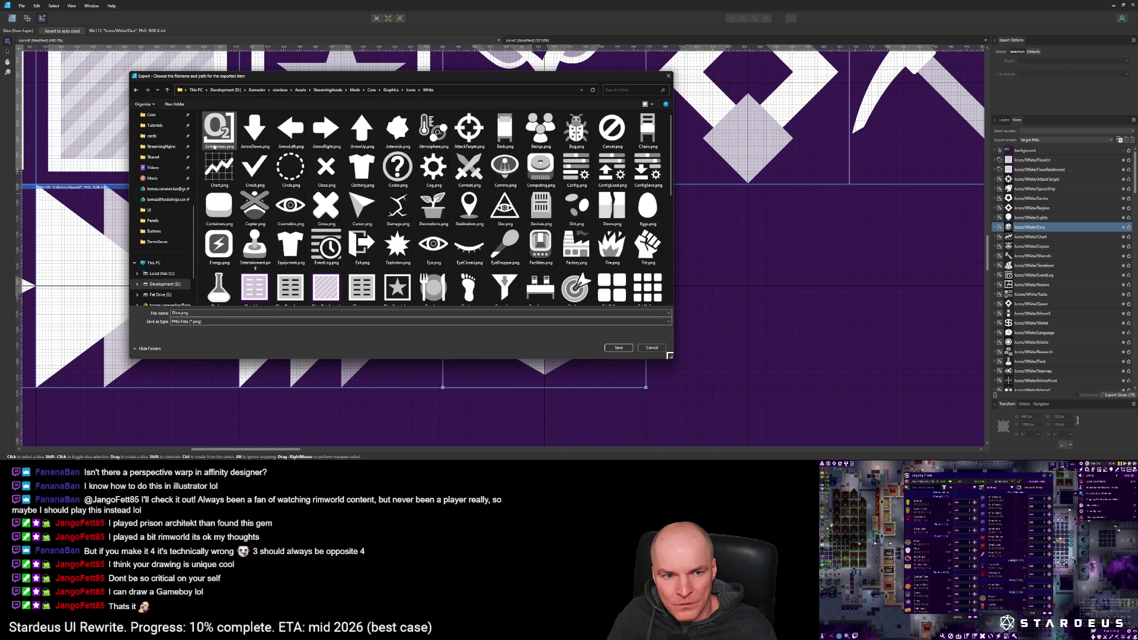
{"action": "left_click", "coordinate": [618, 348]}
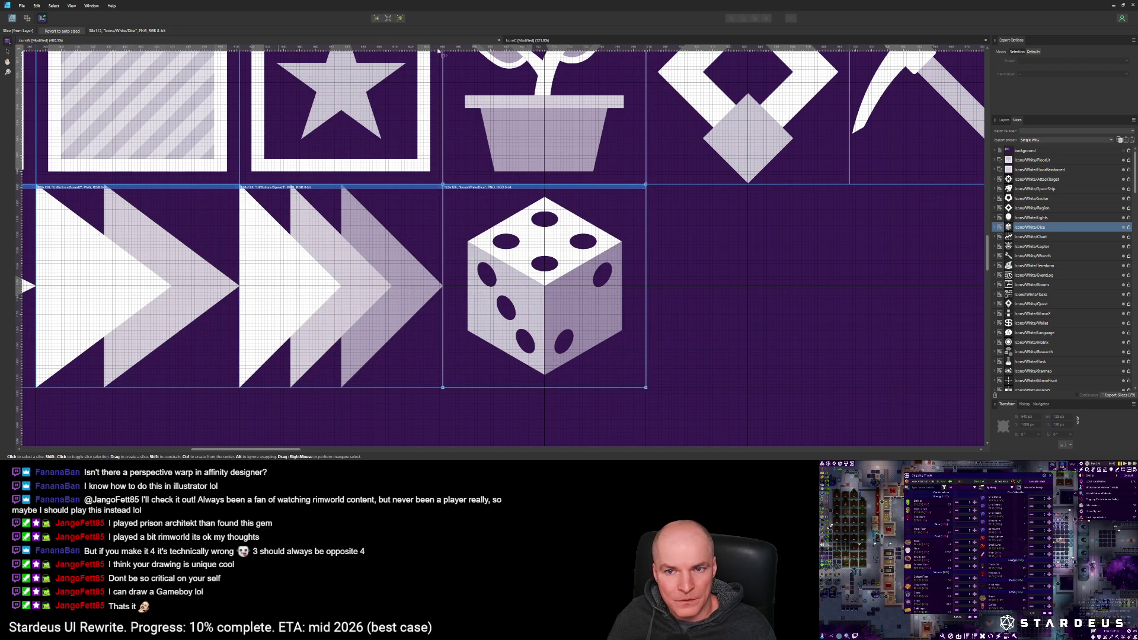
{"action": "left_click", "coordinate": [570, 40]}
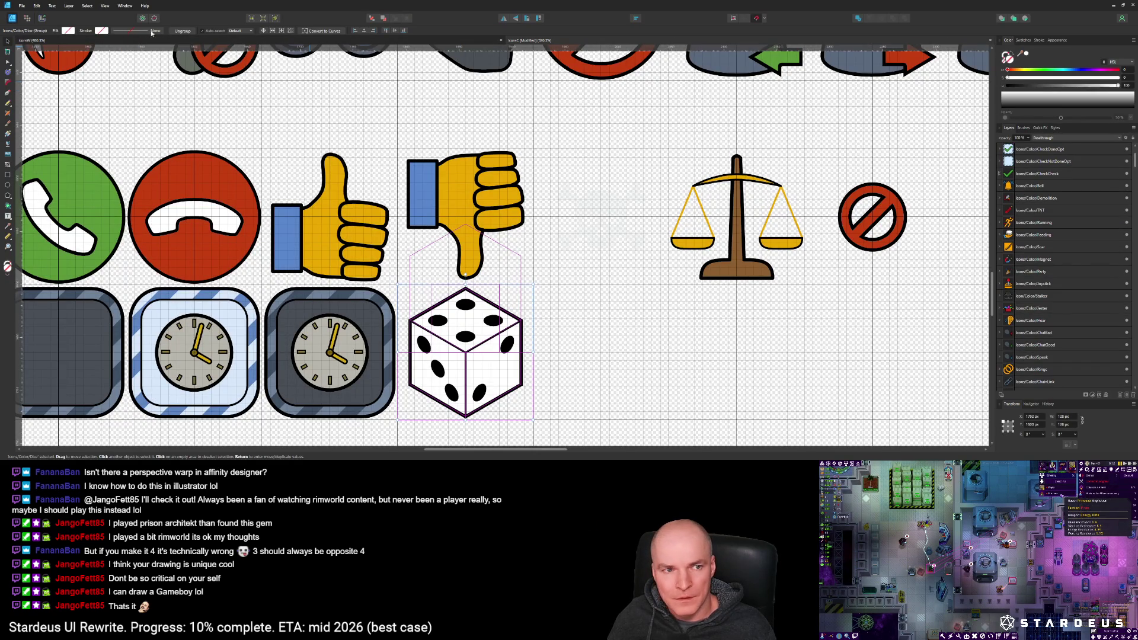
Step: In the colour icons document, create a 128×128 export slice around the colour die
{"action": "left_click", "coordinate": [42, 18]}
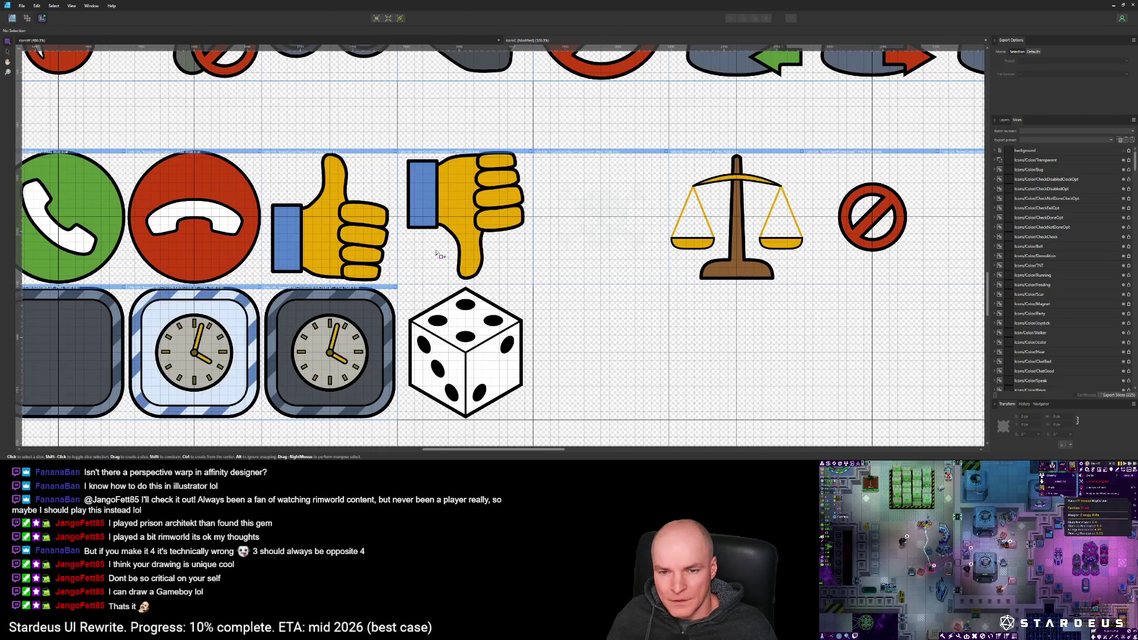
{"action": "left_click", "coordinate": [1003, 120]}
{"action": "scroll", "coordinate": [1066, 305], "scroll_direction": "down", "scroll_amount": 10}
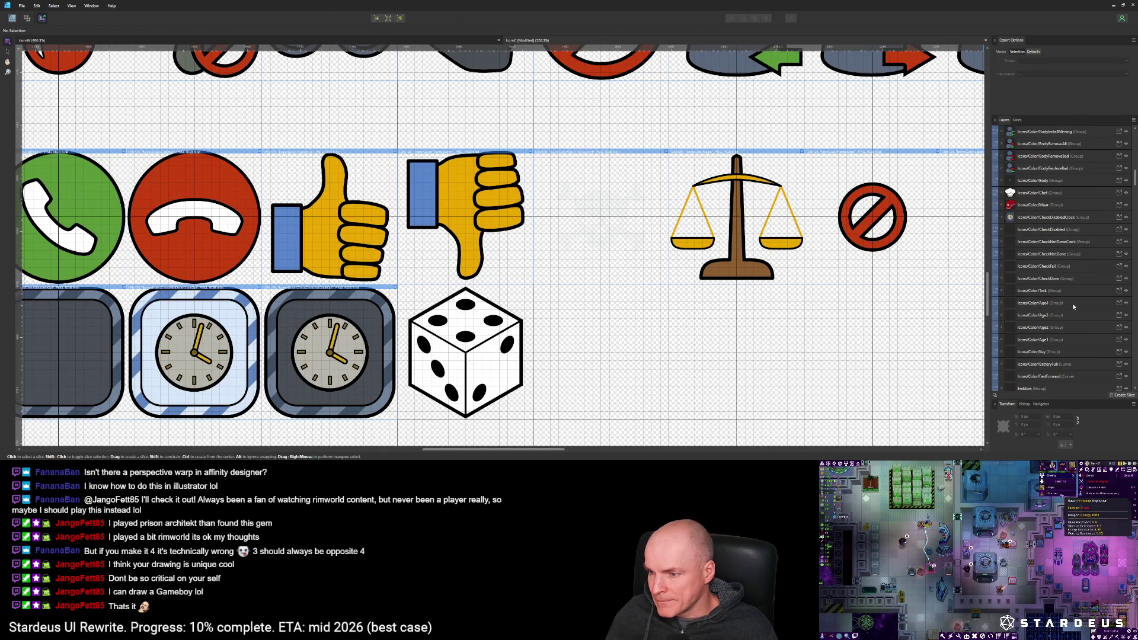
{"action": "scroll", "coordinate": [1074, 313], "scroll_direction": "down", "scroll_amount": 2}
{"action": "scroll", "coordinate": [1066, 260], "scroll_direction": "up", "scroll_amount": 10}
{"action": "scroll", "coordinate": [1060, 260], "scroll_direction": "up", "scroll_amount": 5}
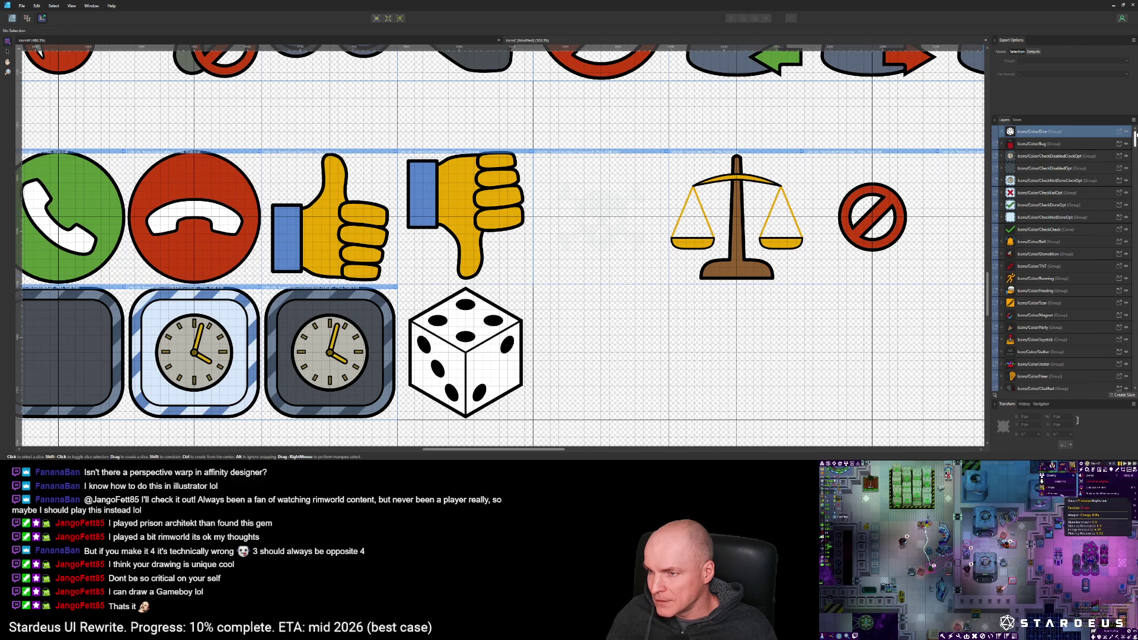
{"action": "left_click", "coordinate": [1122, 395]}
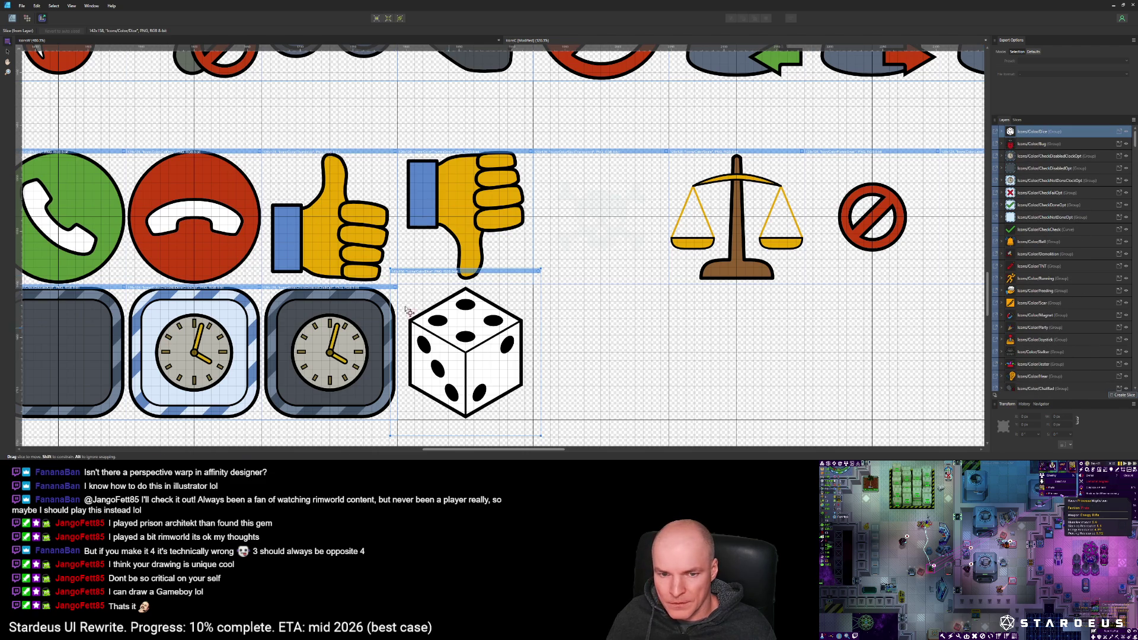
{"action": "left_click_drag", "start_coordinate": [396, 275], "coordinate": [403, 291]}
{"action": "left_click_drag", "start_coordinate": [540, 436], "coordinate": [532, 419]}
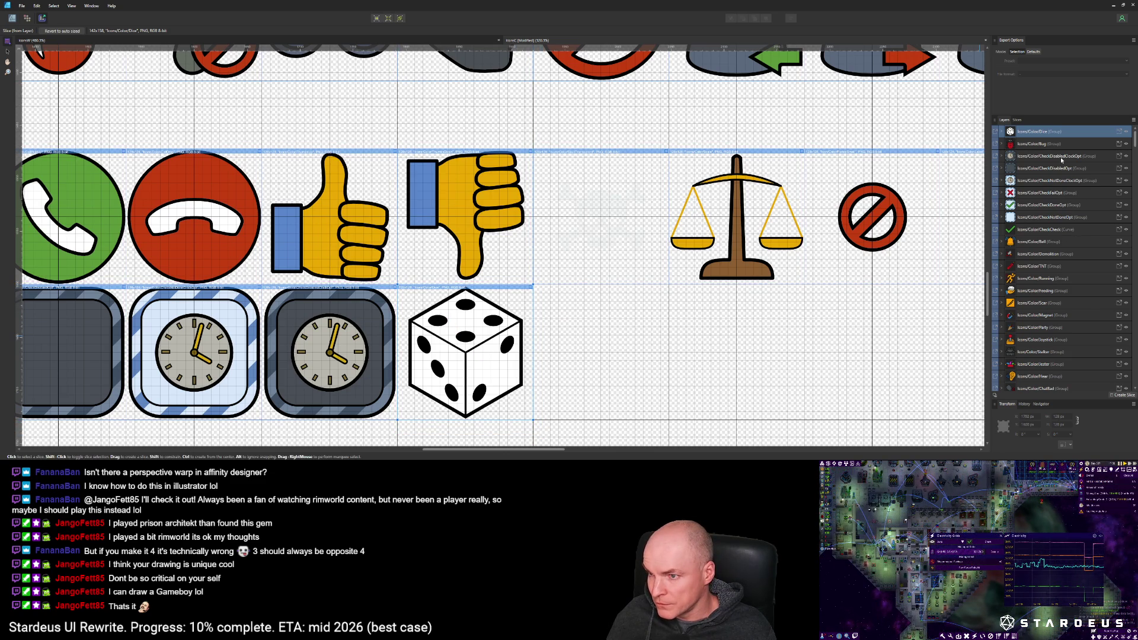
Step: Export the Dice slice as Dice.png into Icons\Color and minimise Affinity Designer
{"action": "left_click", "coordinate": [1017, 120]}
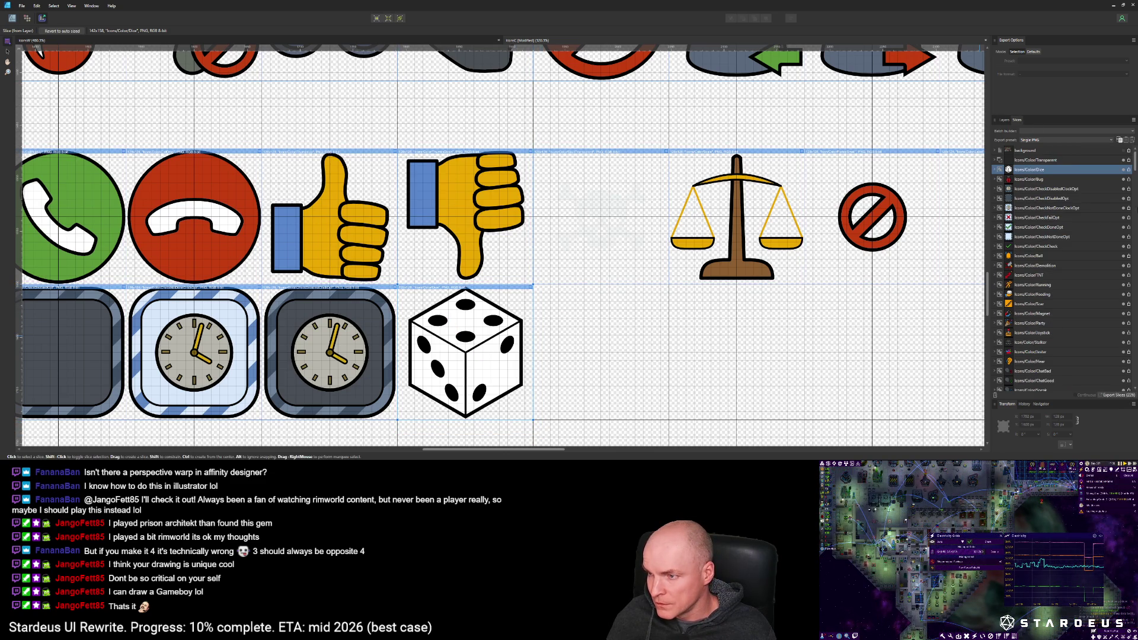
{"action": "left_click", "coordinate": [1129, 170]}
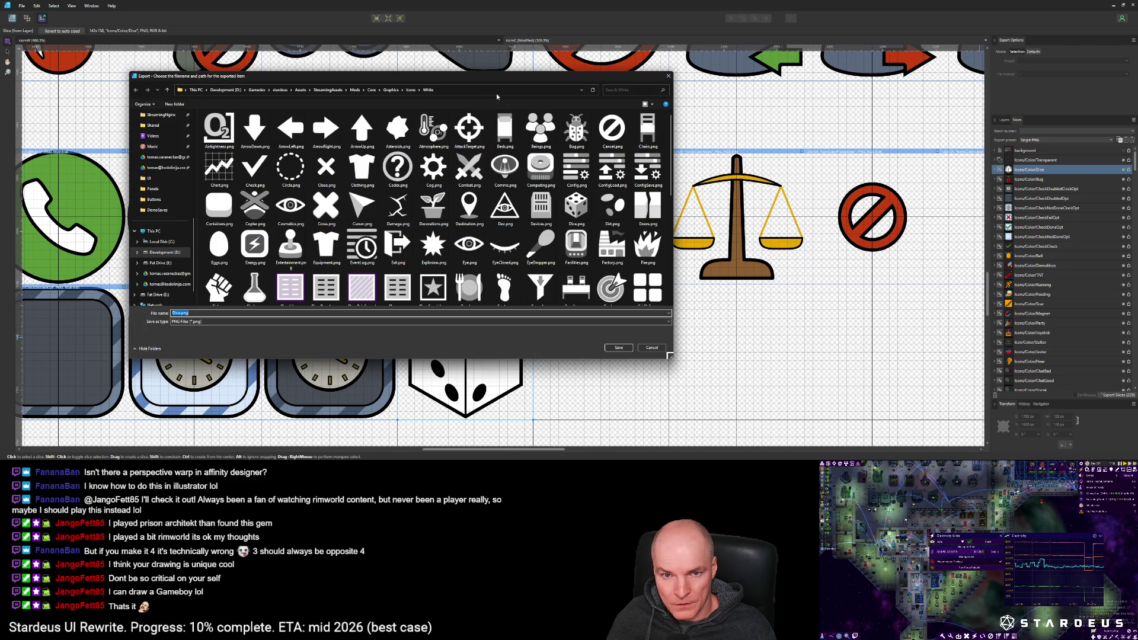
{"action": "left_click", "coordinate": [409, 90]}
{"action": "double_click", "coordinate": [230, 140]}
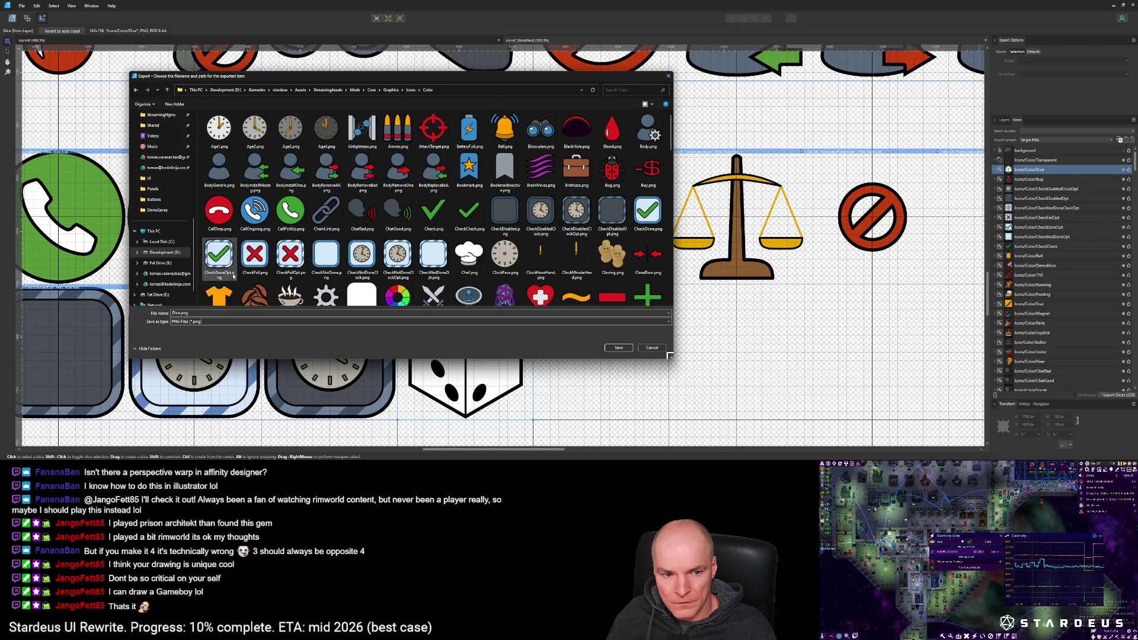
{"action": "left_click", "coordinate": [618, 347]}
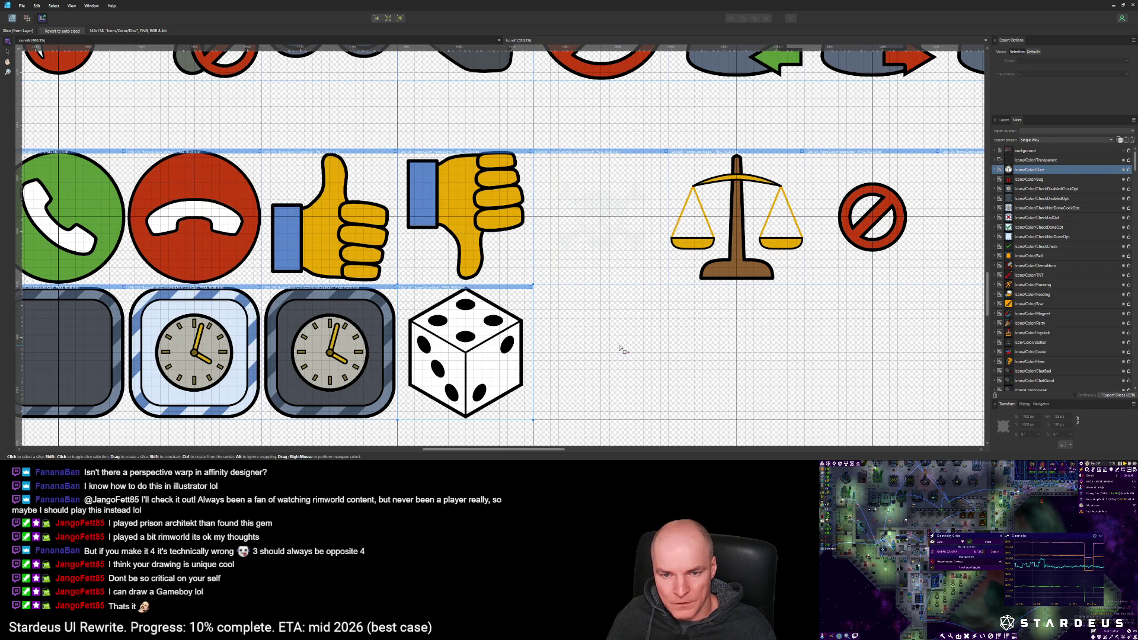
{"action": "left_click", "coordinate": [1112, 4]}
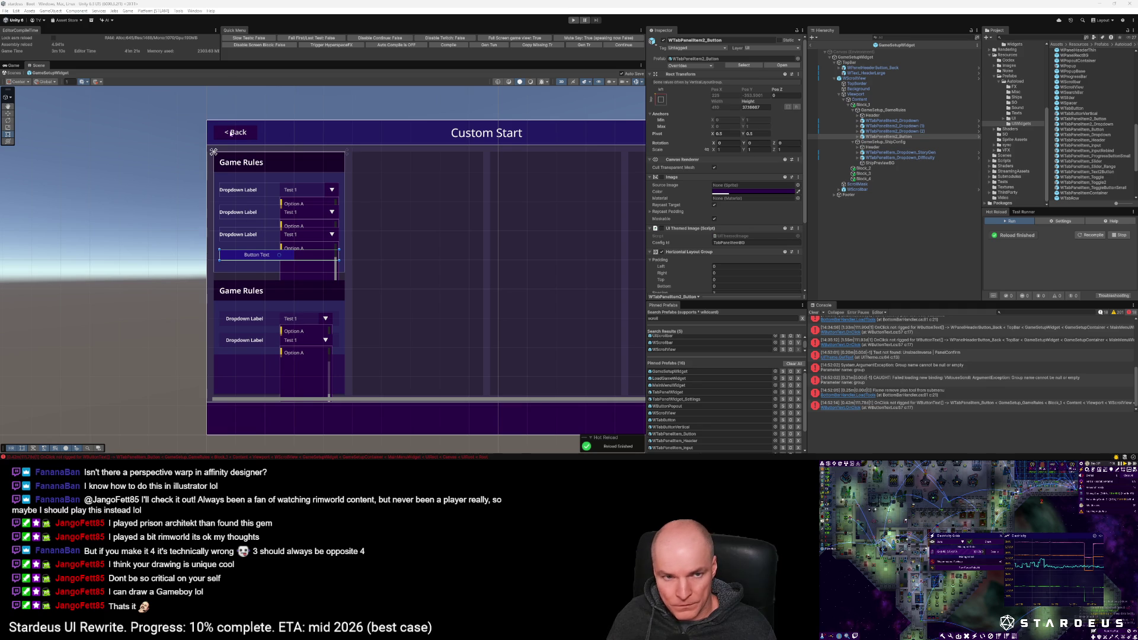
Step: Recompile the game scripts with the Game menu's hot-reload command
{"action": "left_click", "coordinate": [129, 11]}
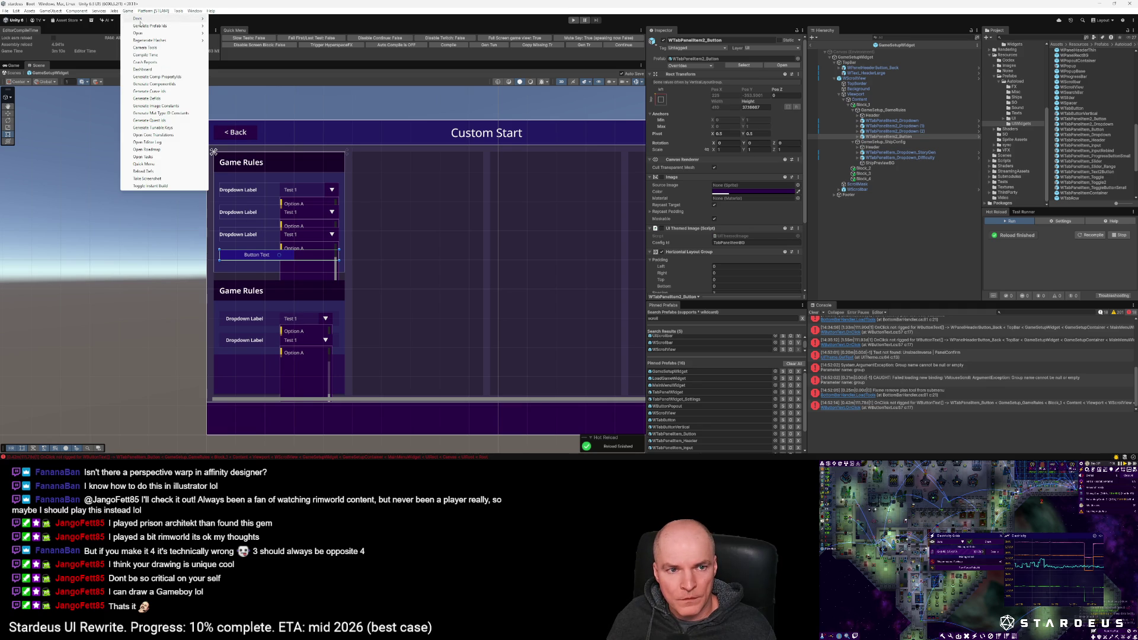
{"action": "left_click", "coordinate": [152, 108]}
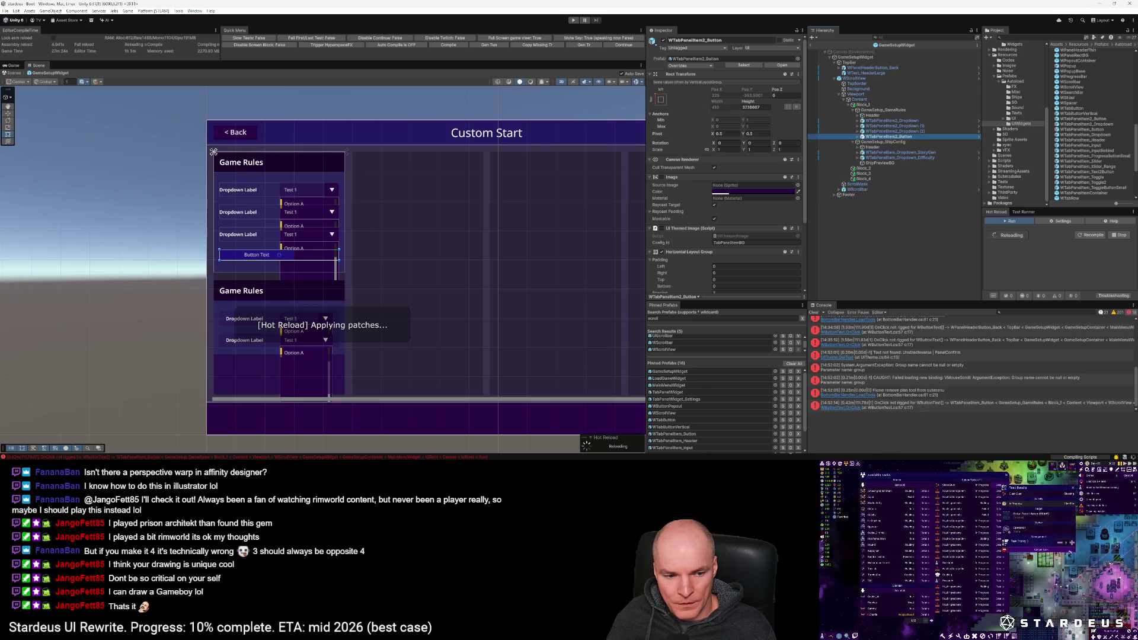
{"action": "mouse_move", "coordinate": [99, 460]}
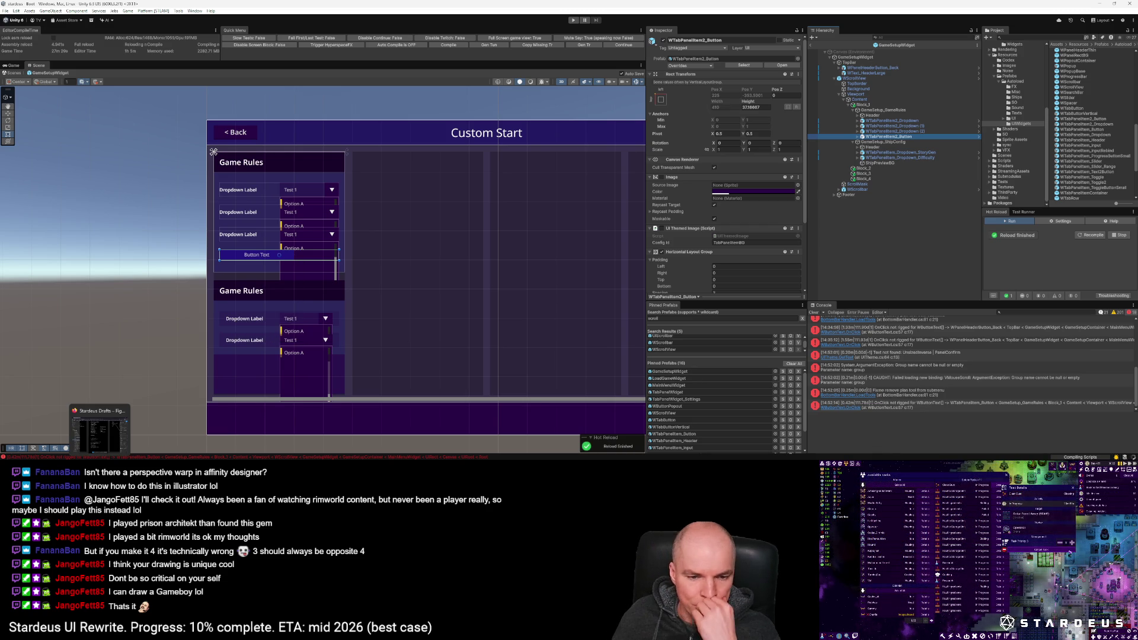
{"action": "scroll", "coordinate": [335, 315], "scroll_direction": "up", "scroll_amount": 1}
{"action": "scroll", "coordinate": [335, 315], "scroll_direction": "up", "scroll_amount": 2}
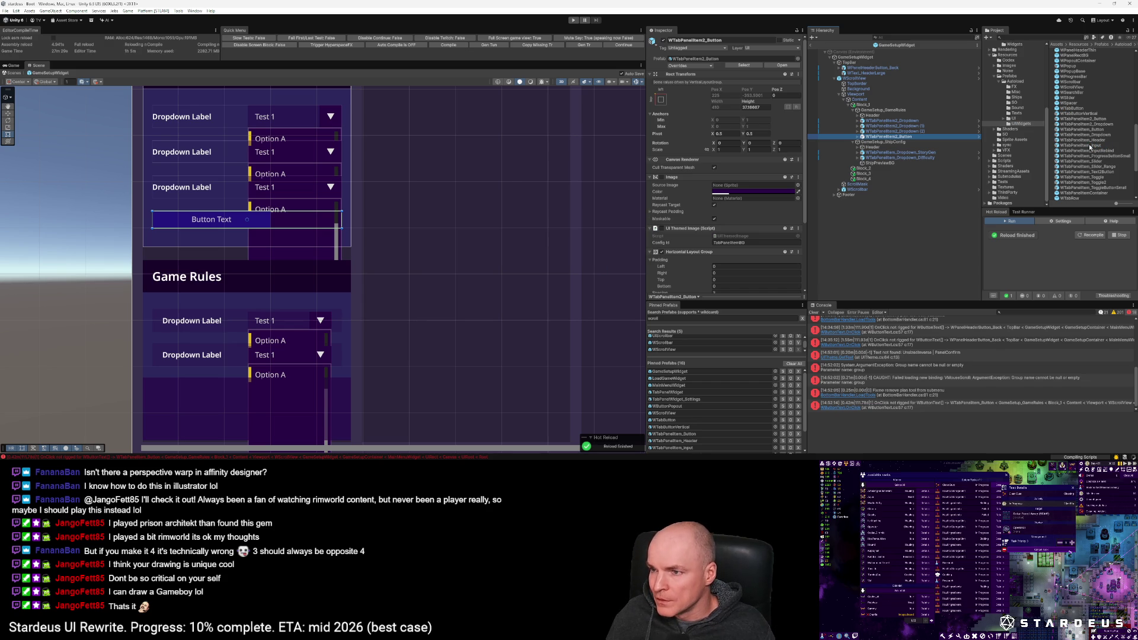
Step: Create a prefab variant of WTabPanelItem_Input named WTabPanelItem2_InputRand
{"action": "left_click", "coordinate": [1089, 144]}
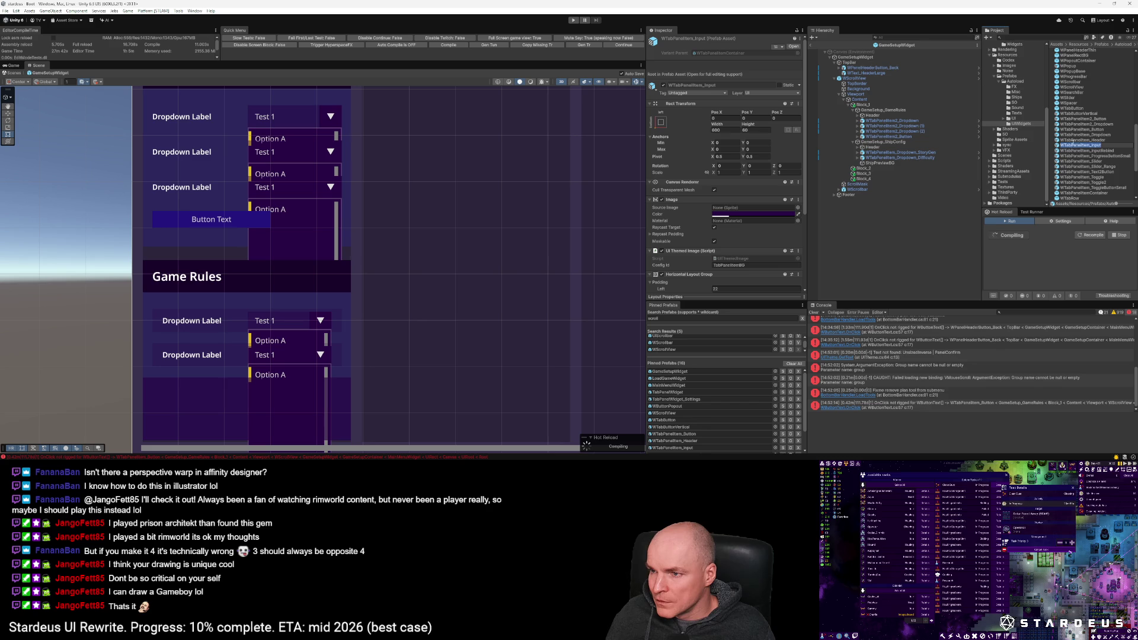
{"action": "scroll", "coordinate": [1076, 145], "scroll_direction": "down", "scroll_amount": 2}
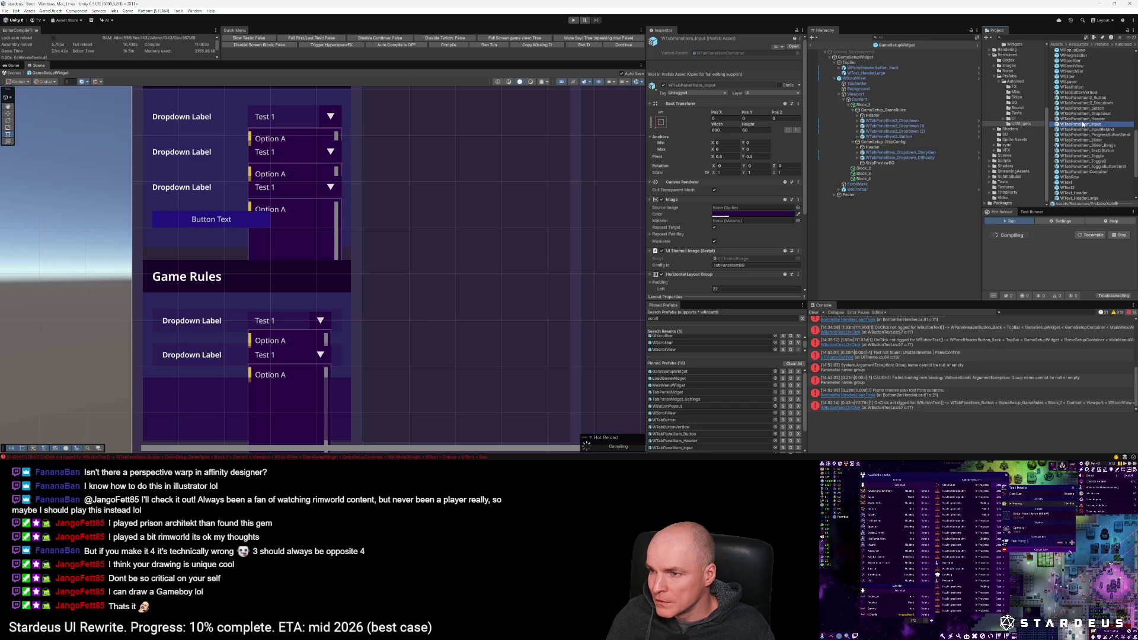
{"action": "left_click", "coordinate": [1080, 126]}
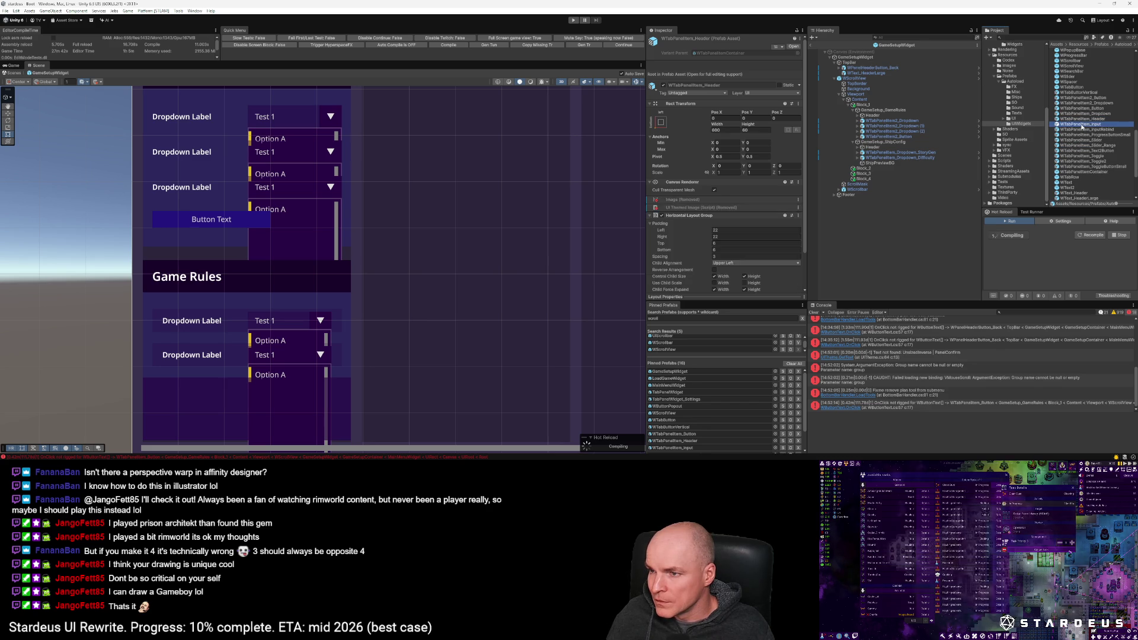
{"action": "right_click", "coordinate": [1079, 125]}
{"action": "mouse_move", "coordinate": [1072, 130]}
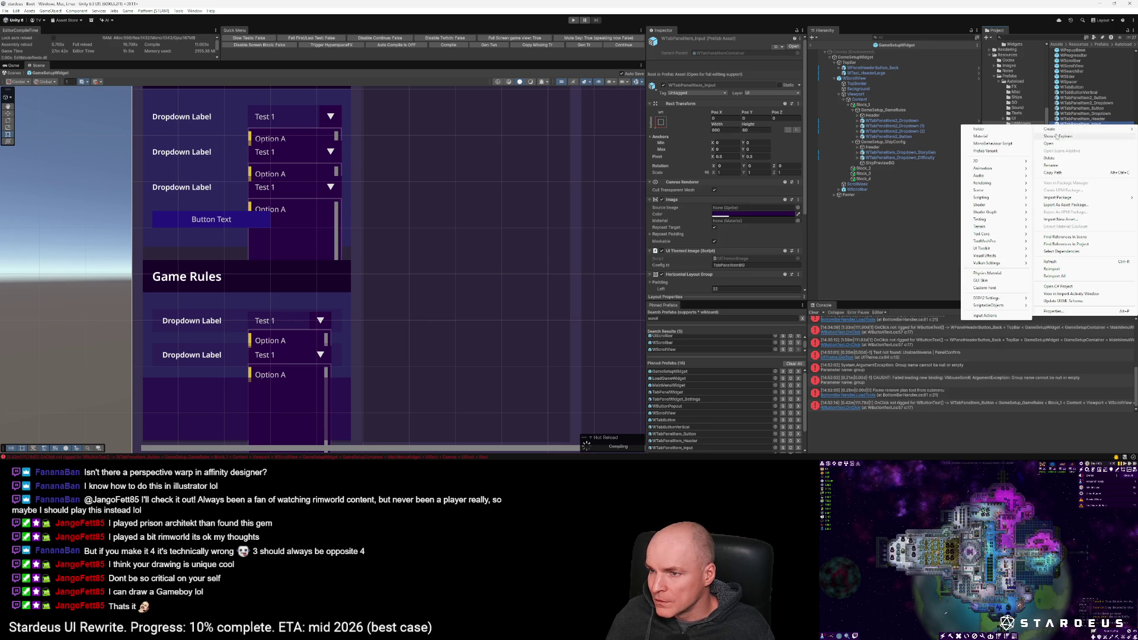
{"action": "left_click", "coordinate": [1007, 148]}
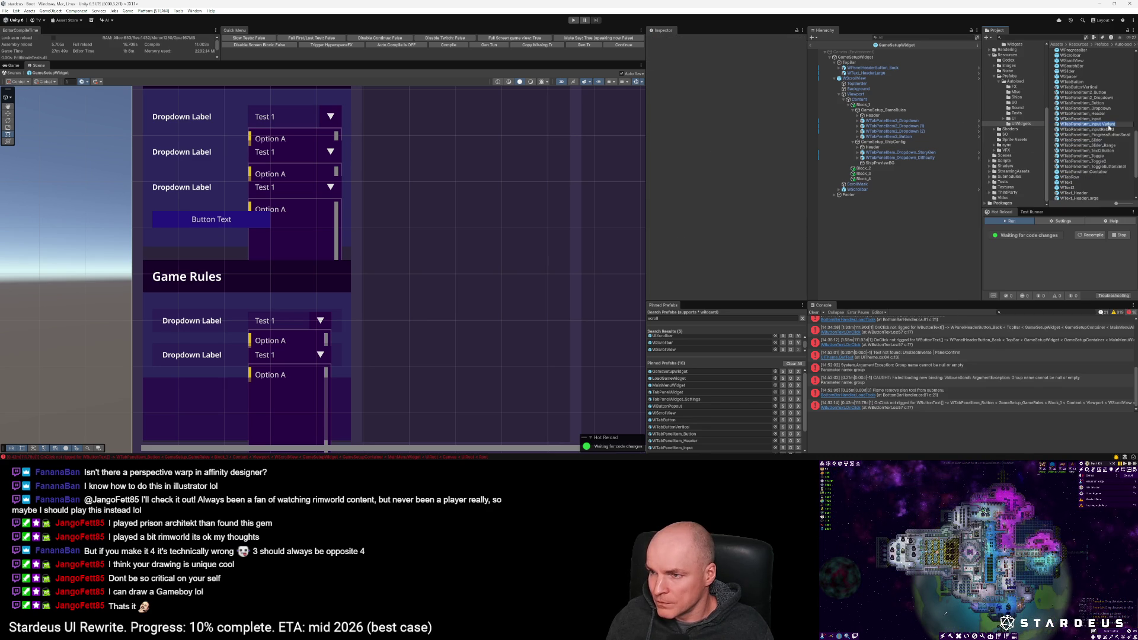
{"action": "type", "text": "2"}
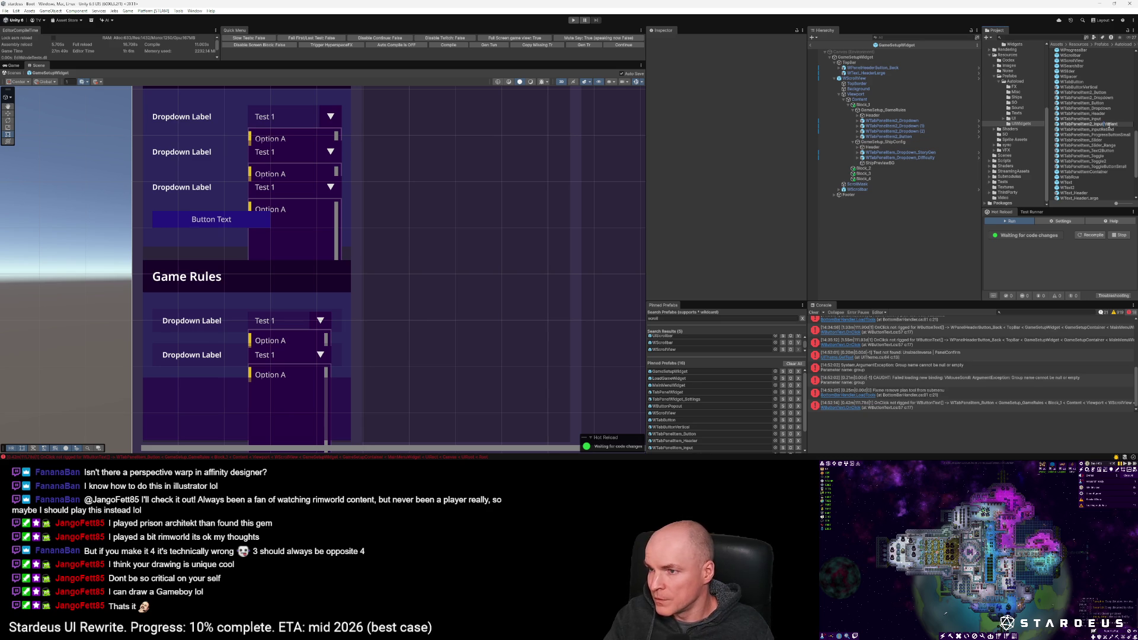
{"action": "key", "text": "Return"}
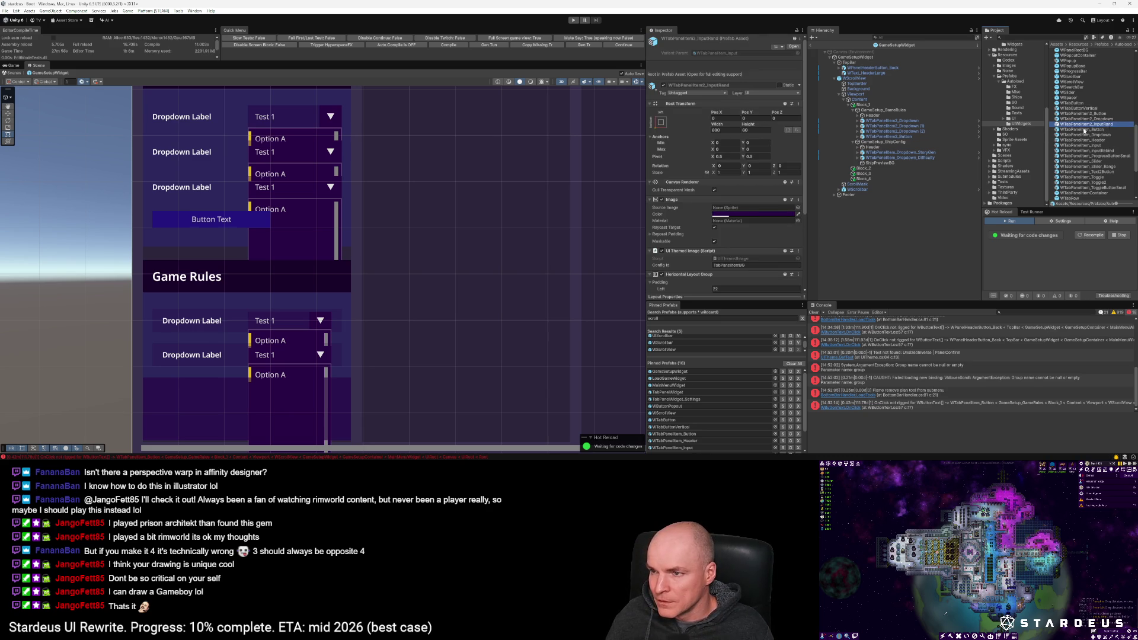
Step: Open WTabPanelItem2_InputRand and remove the root's Image and UI Themed Image components
{"action": "double_click", "coordinate": [1106, 127]}
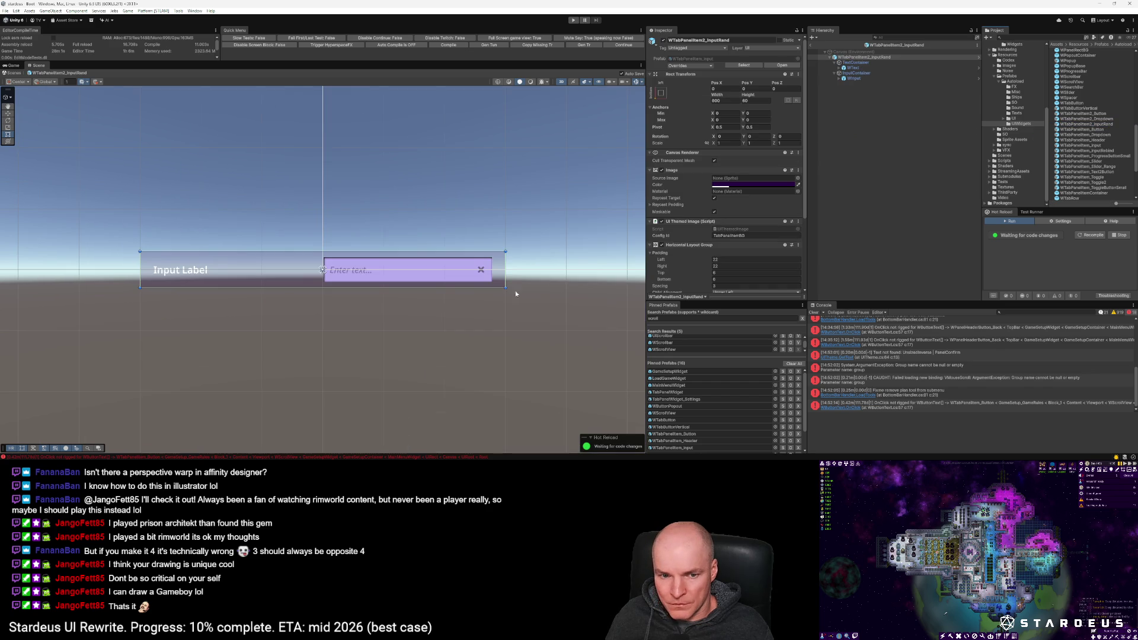
{"action": "scroll", "coordinate": [535, 293], "scroll_direction": "up", "scroll_amount": 3}
{"action": "scroll", "coordinate": [489, 255], "scroll_direction": "down", "scroll_amount": 2}
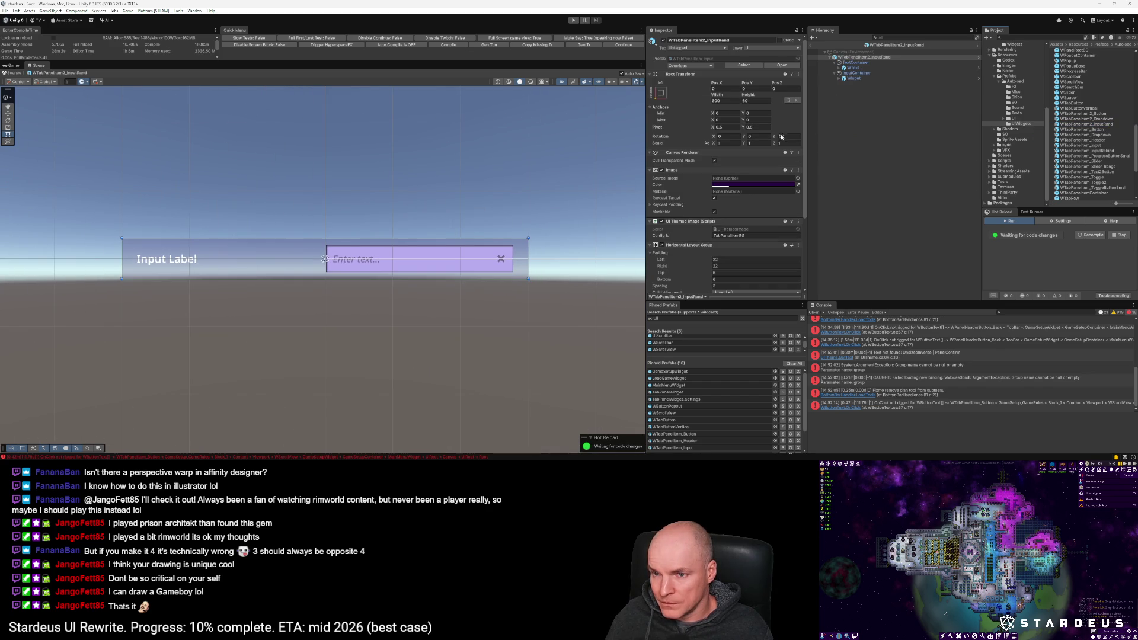
{"action": "left_click", "coordinate": [798, 170]}
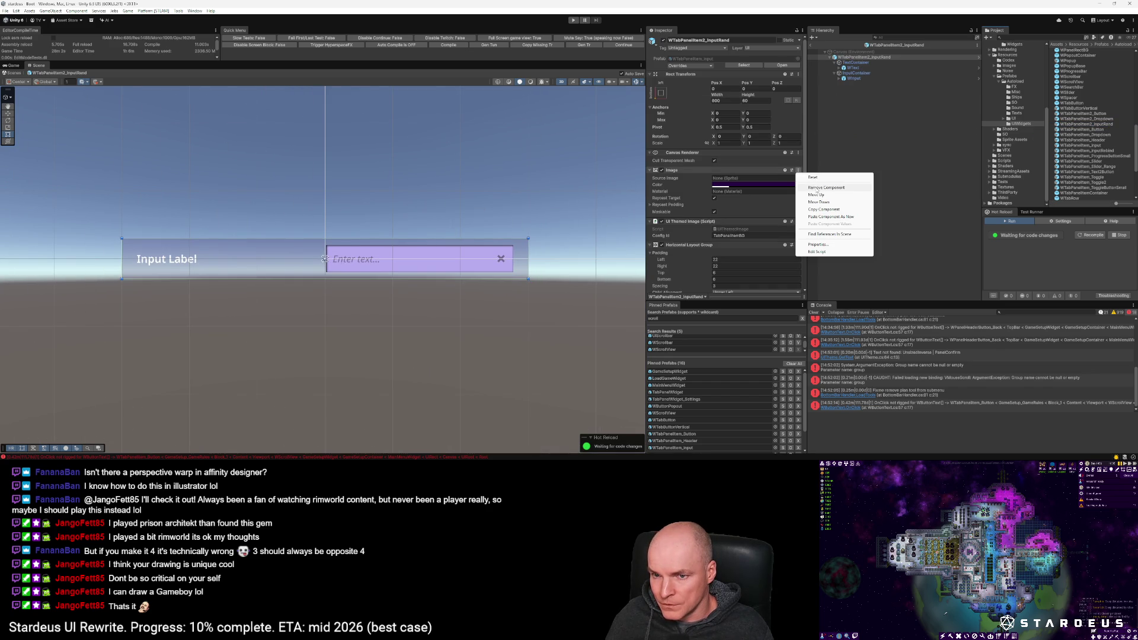
{"action": "left_click", "coordinate": [817, 189]}
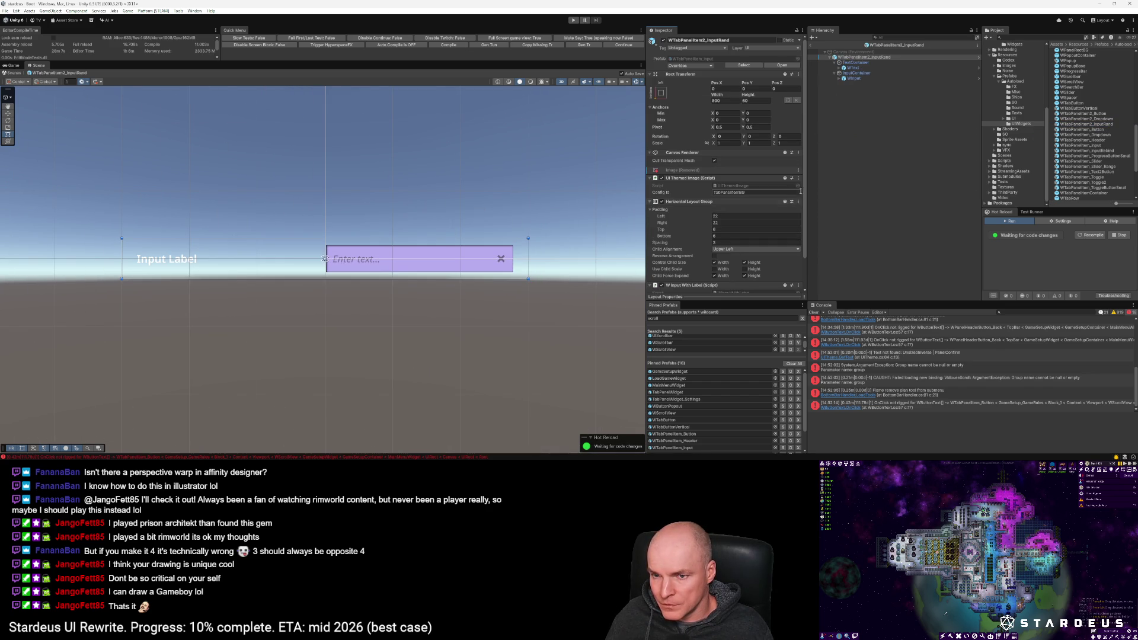
{"action": "left_click", "coordinate": [798, 178]}
{"action": "left_click", "coordinate": [823, 197]}
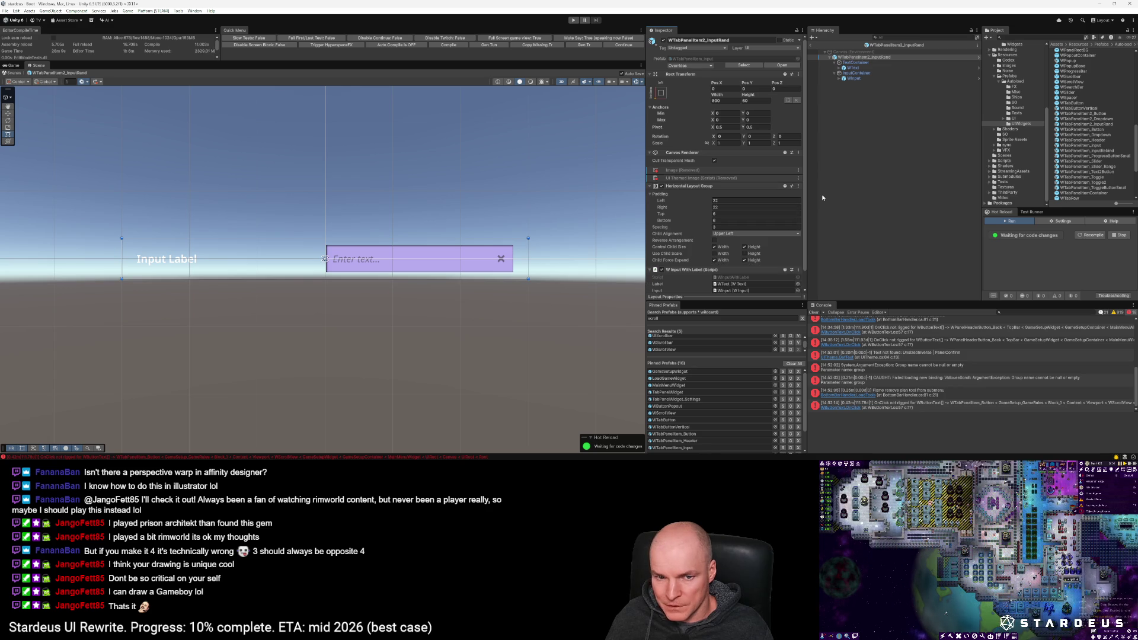
Step: Stretch WInput to fill its parent after the blocked move above InputContainer
{"action": "left_click", "coordinate": [853, 73]}
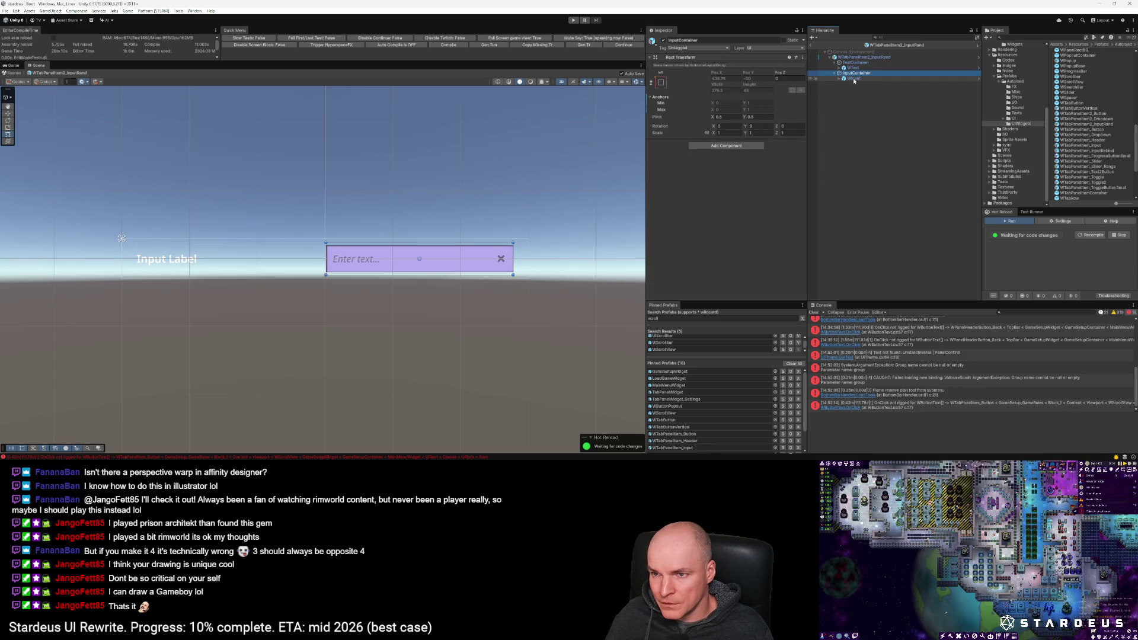
{"action": "left_click_drag", "start_coordinate": [854, 81], "coordinate": [840, 73]}
{"action": "left_click", "coordinate": [612, 249]}
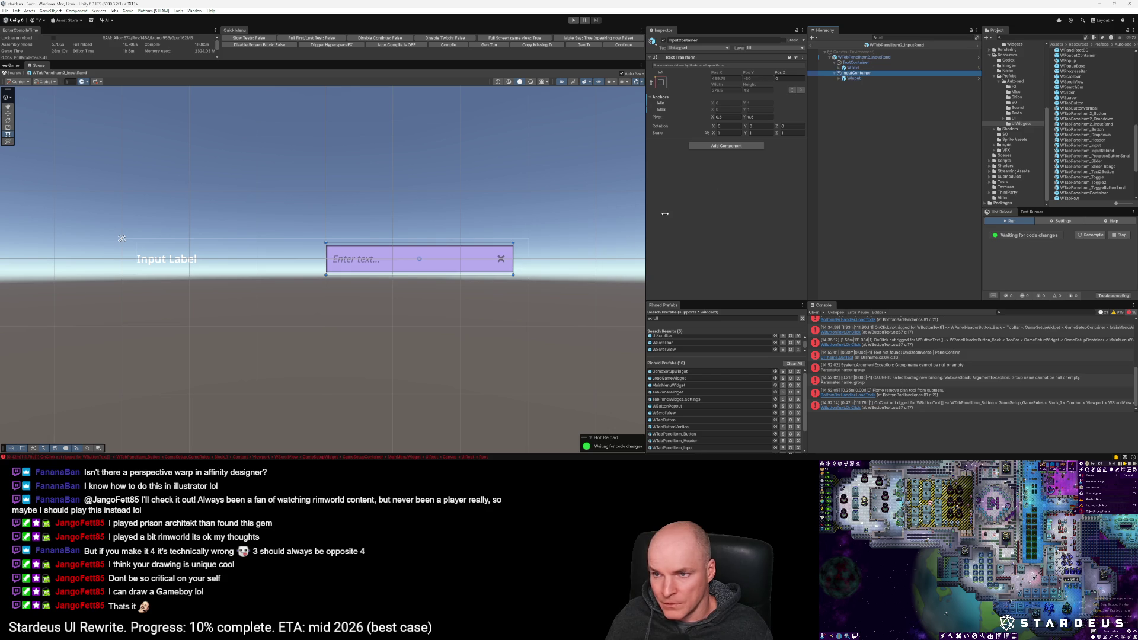
{"action": "left_click", "coordinate": [859, 79]}
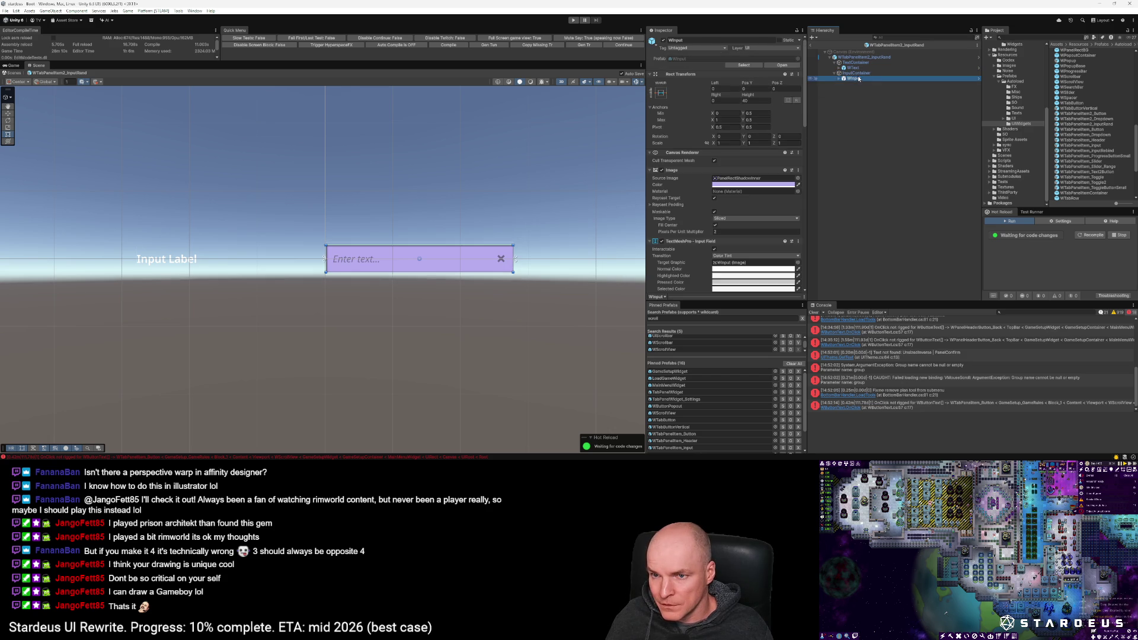
{"action": "left_click", "coordinate": [662, 94]}
{"action": "left_click", "coordinate": [731, 192], "text": "alt"}
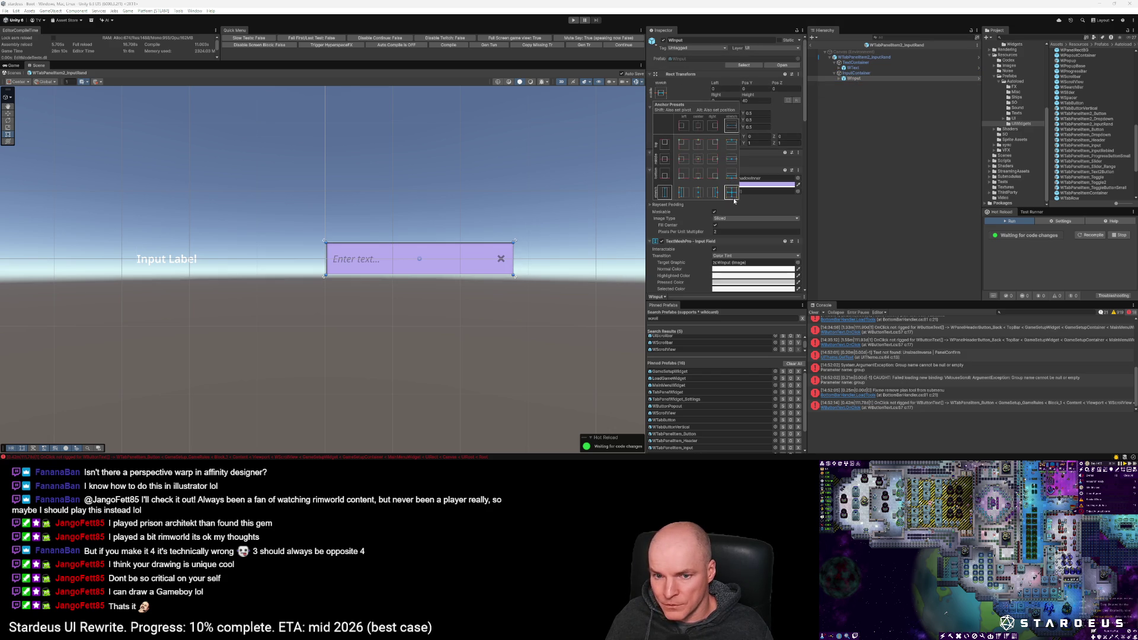
Step: Set the root height to 48 and the layout group's top, left and right padding to 0
{"action": "left_click", "coordinate": [865, 57]}
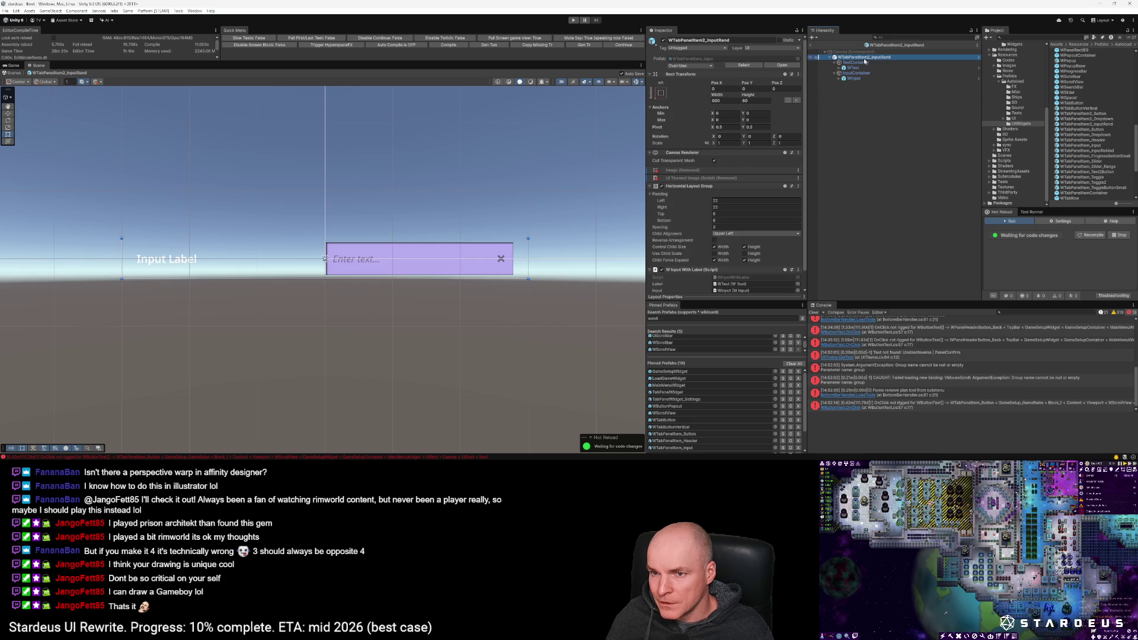
{"action": "left_click", "coordinate": [753, 101]}
{"action": "type", "text": "48"}
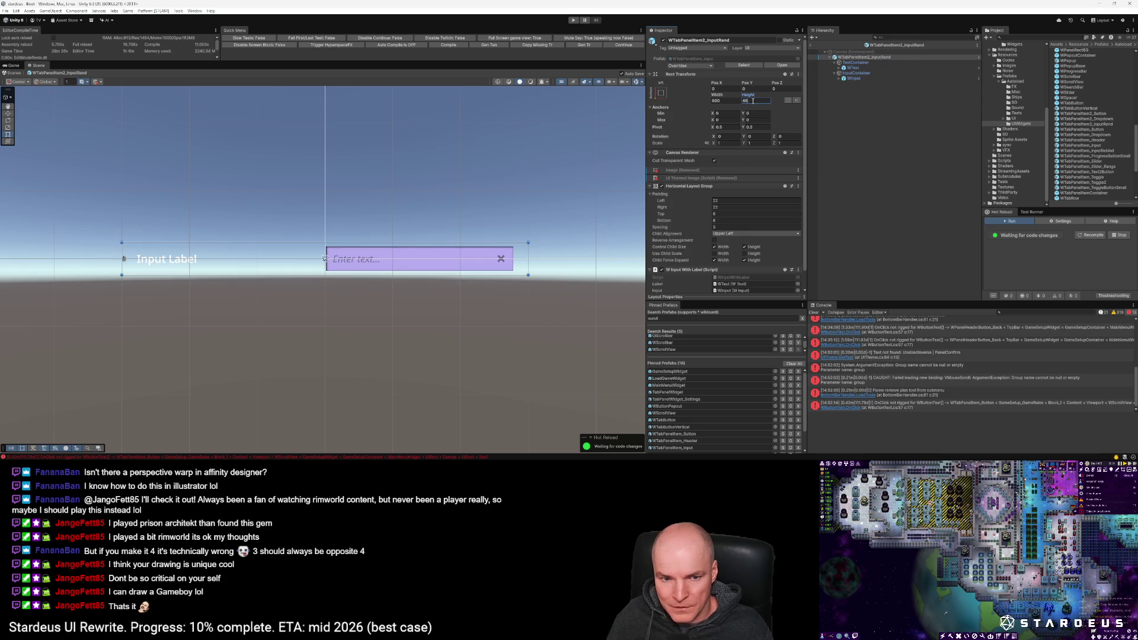
{"action": "left_click", "coordinate": [730, 215]}
{"action": "type", "text": "0"}
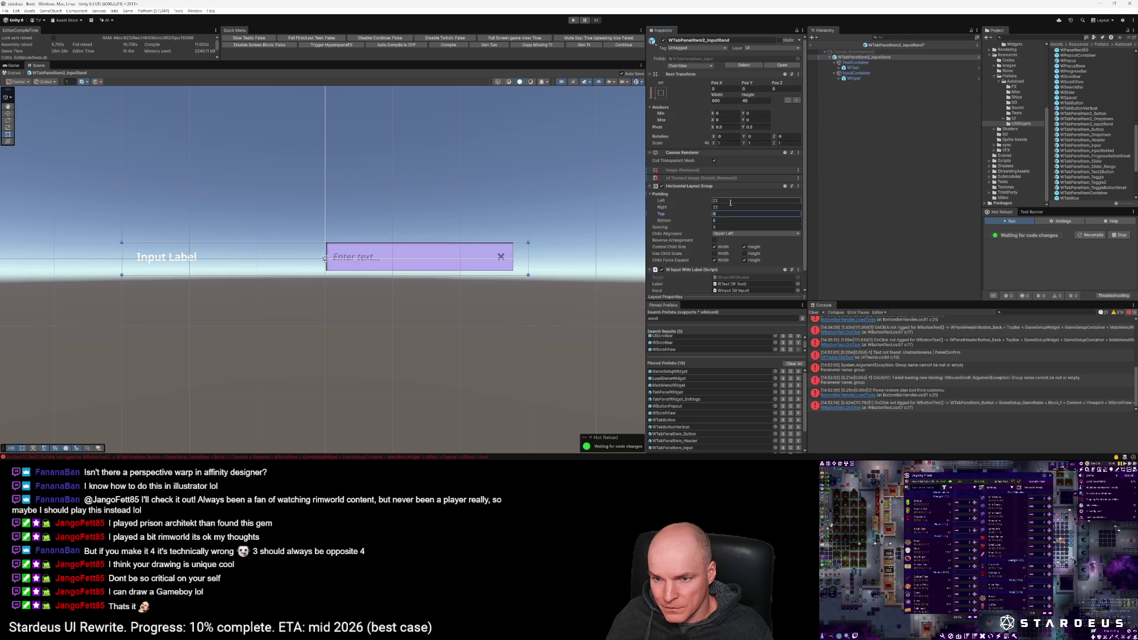
{"action": "type", "text": "0"}
{"action": "left_click", "coordinate": [726, 207]}
{"action": "type", "text": "0"}
{"action": "left_click", "coordinate": [723, 221]}
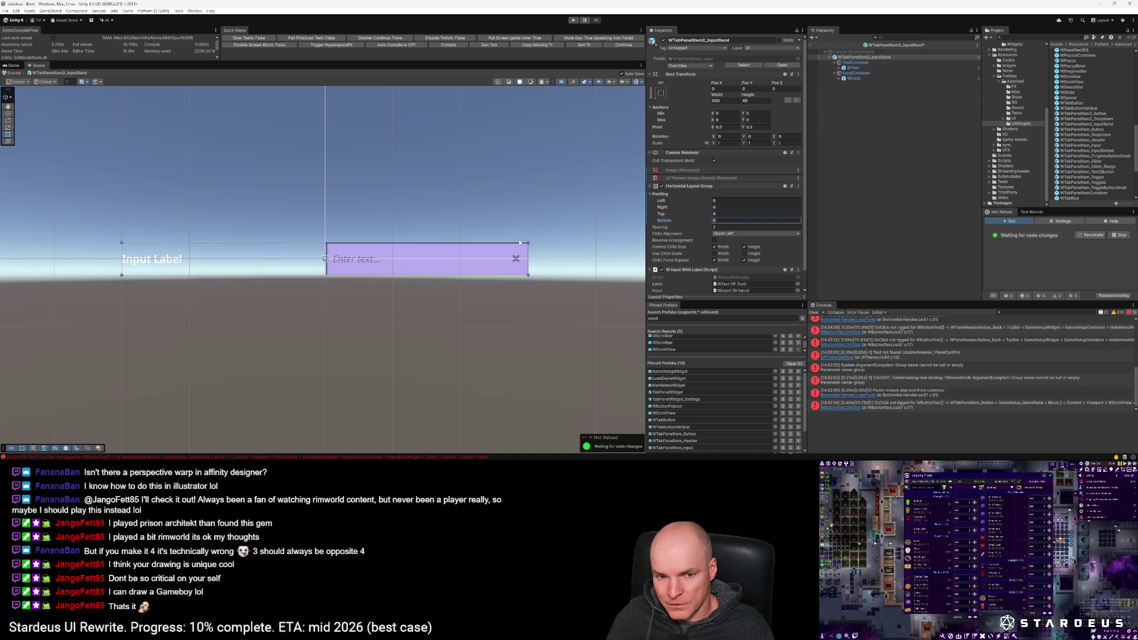
{"action": "left_click", "coordinate": [856, 72]}
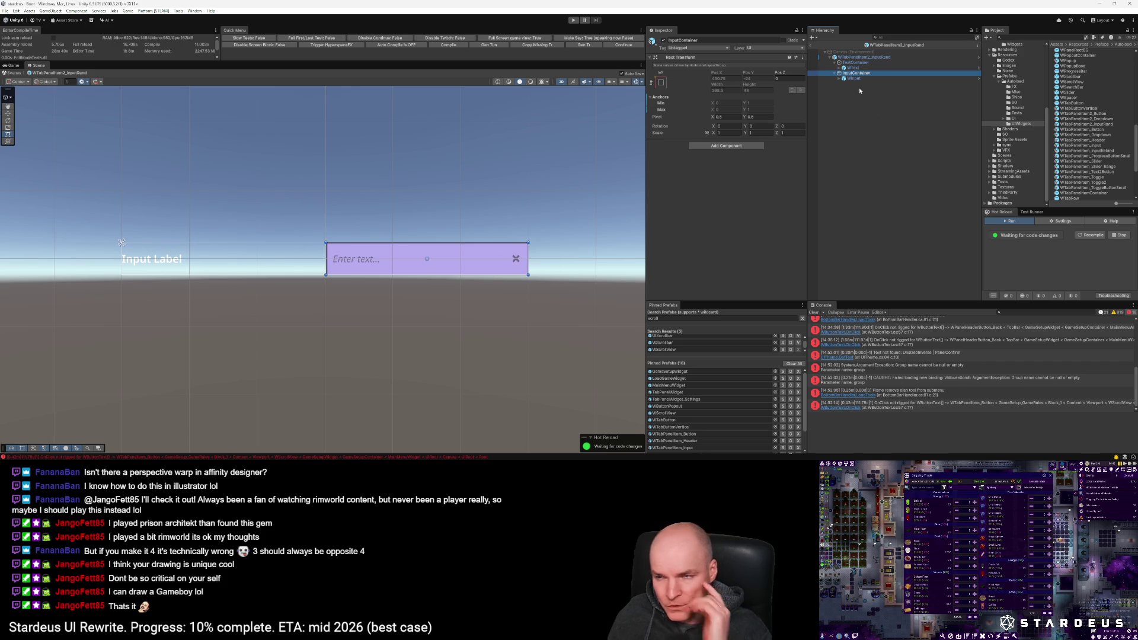
Step: Duplicate InputContainer, delete the copy's input field, and rename the copy ButtonContainer
{"action": "key", "text": "ctrl+d"}
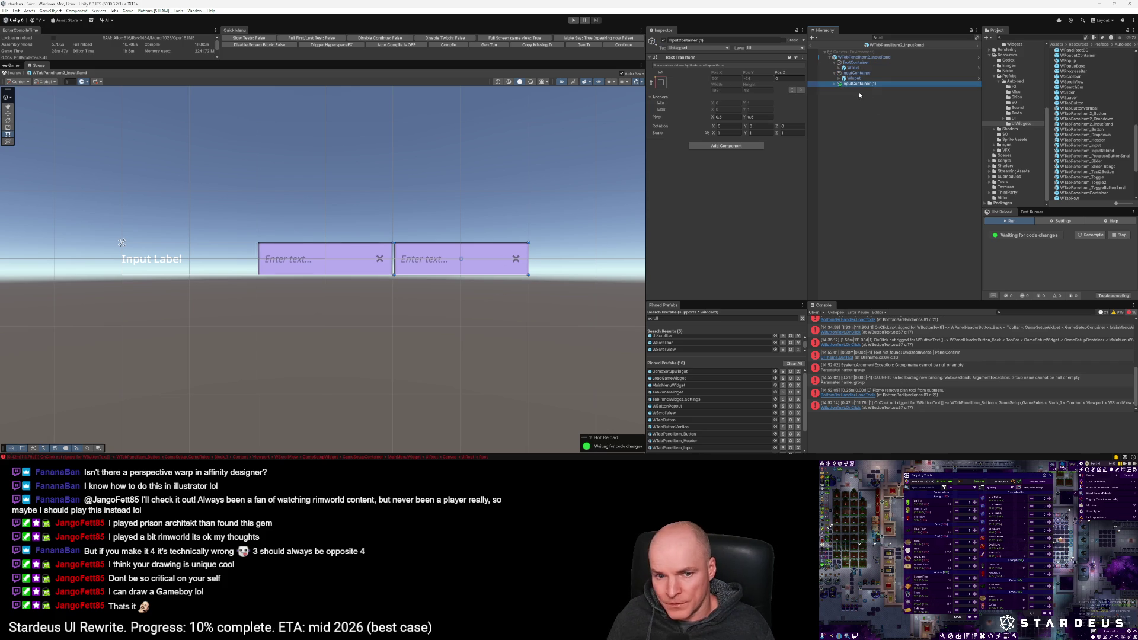
{"action": "key", "text": "Delete"}
{"action": "left_click", "coordinate": [851, 84]}
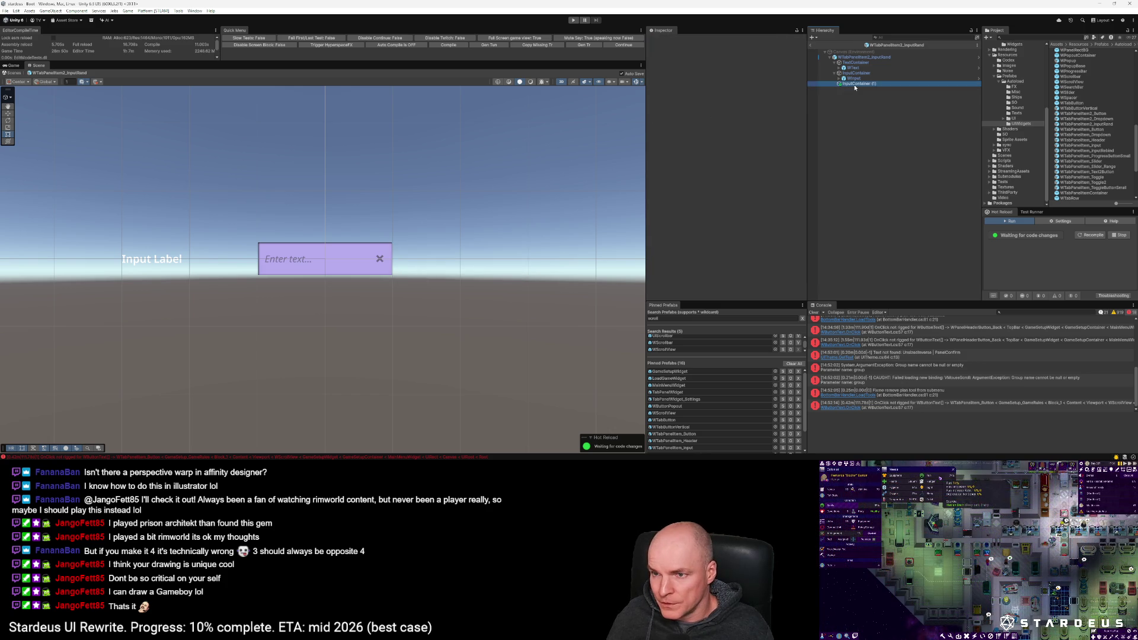
{"action": "key", "text": "F2"}
{"action": "type", "text": "Button"}
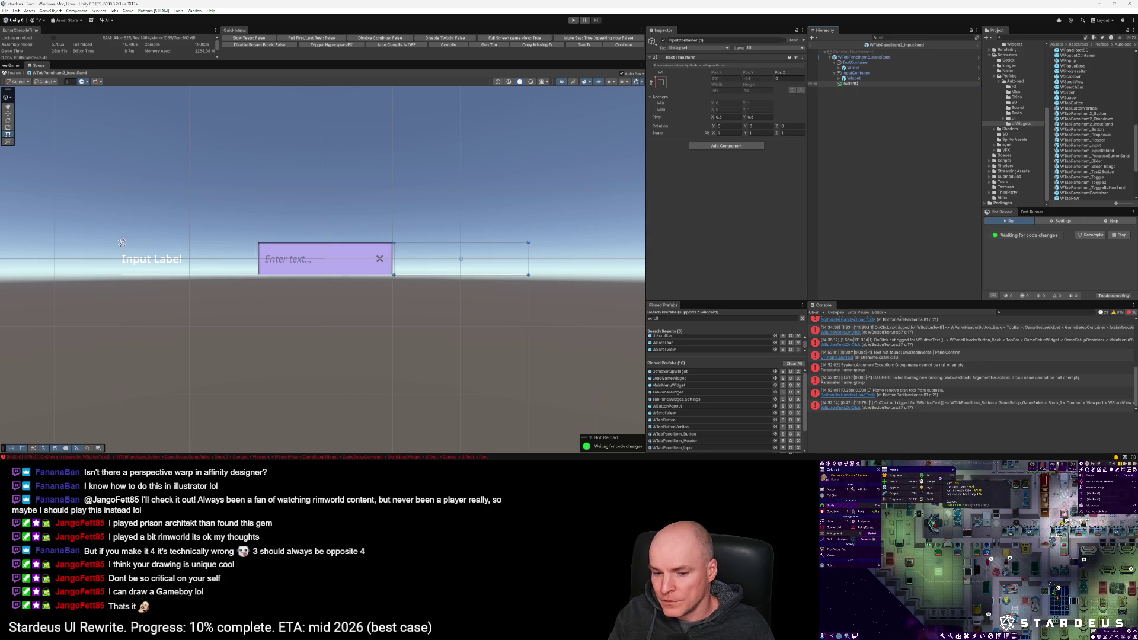
{"action": "key", "text": "Return"}
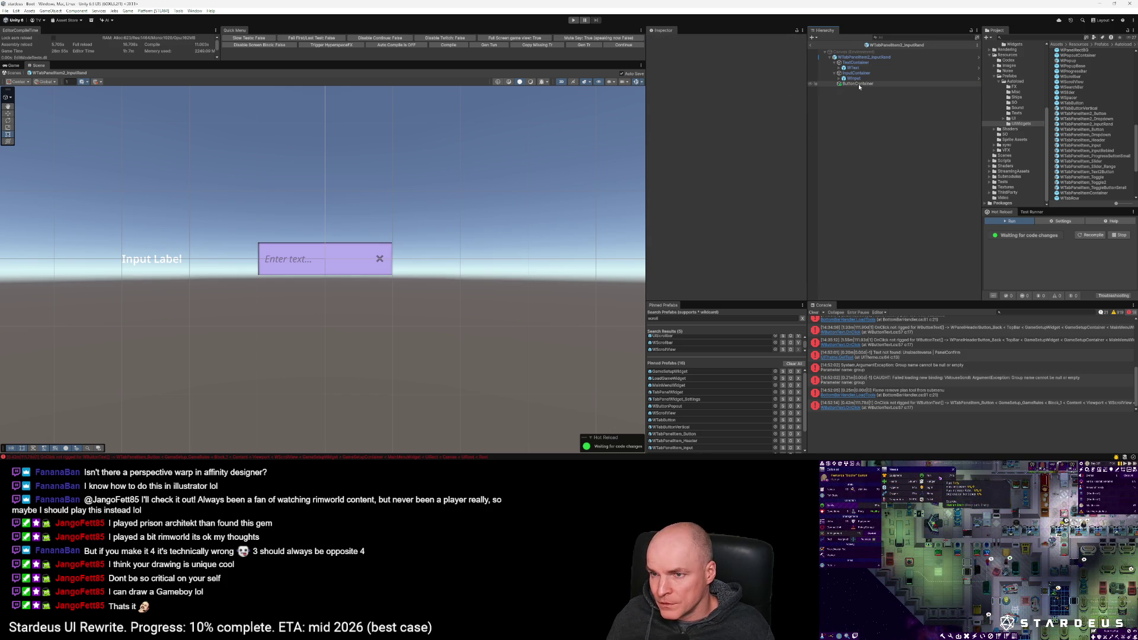
{"action": "scroll", "coordinate": [1094, 118], "scroll_direction": "up", "scroll_amount": 3}
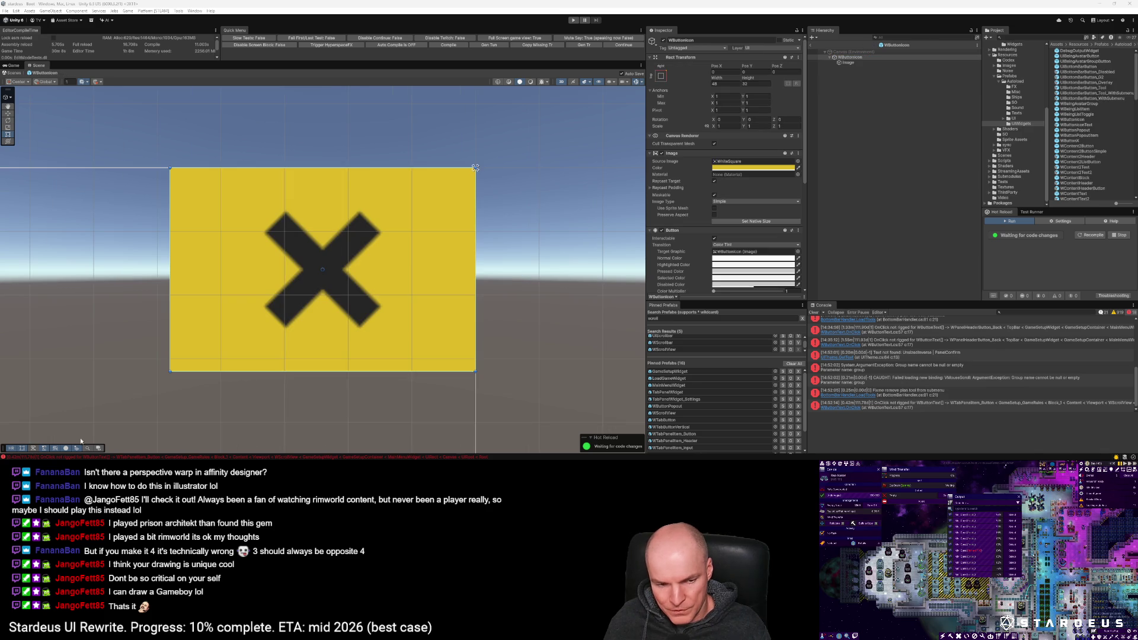
{"action": "key", "text": "alt+Tab"}
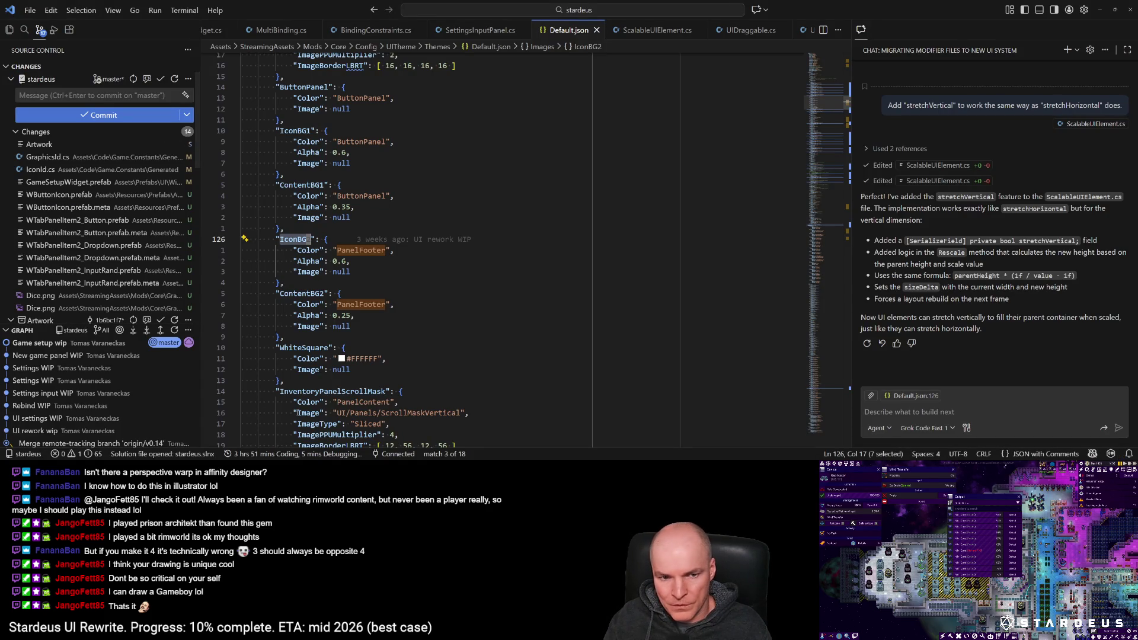
Step: Search Default.json for the PanelFooter definition and step through the Button1 occurrences
{"action": "key", "text": "shift+alt+Right"}
{"action": "key", "text": "shift+alt+Right"}
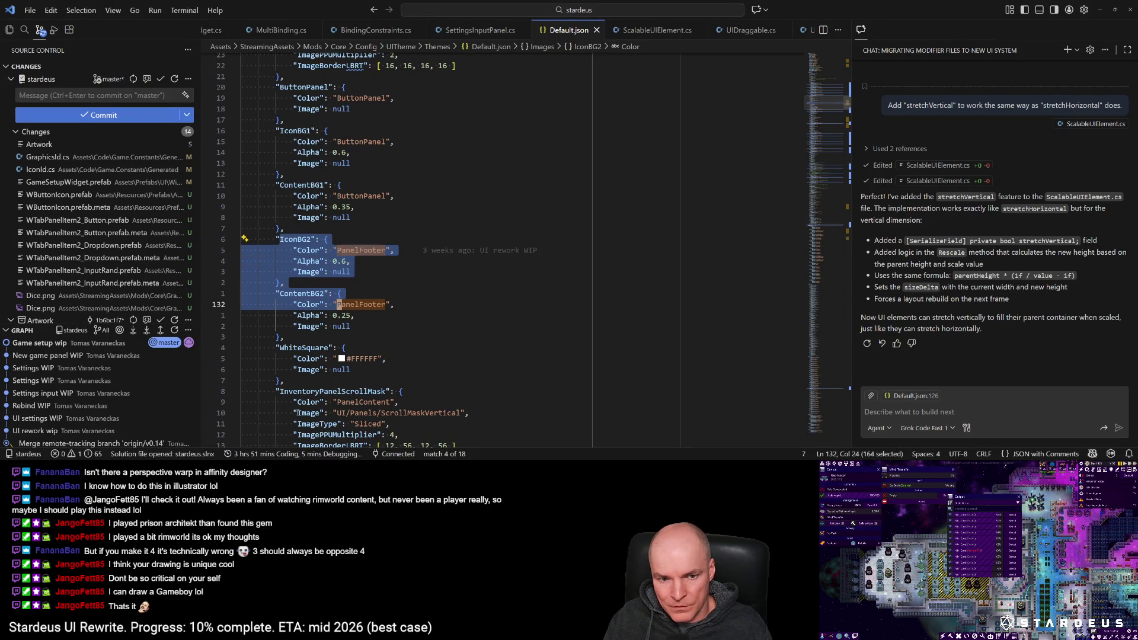
{"action": "key", "text": "F3"}
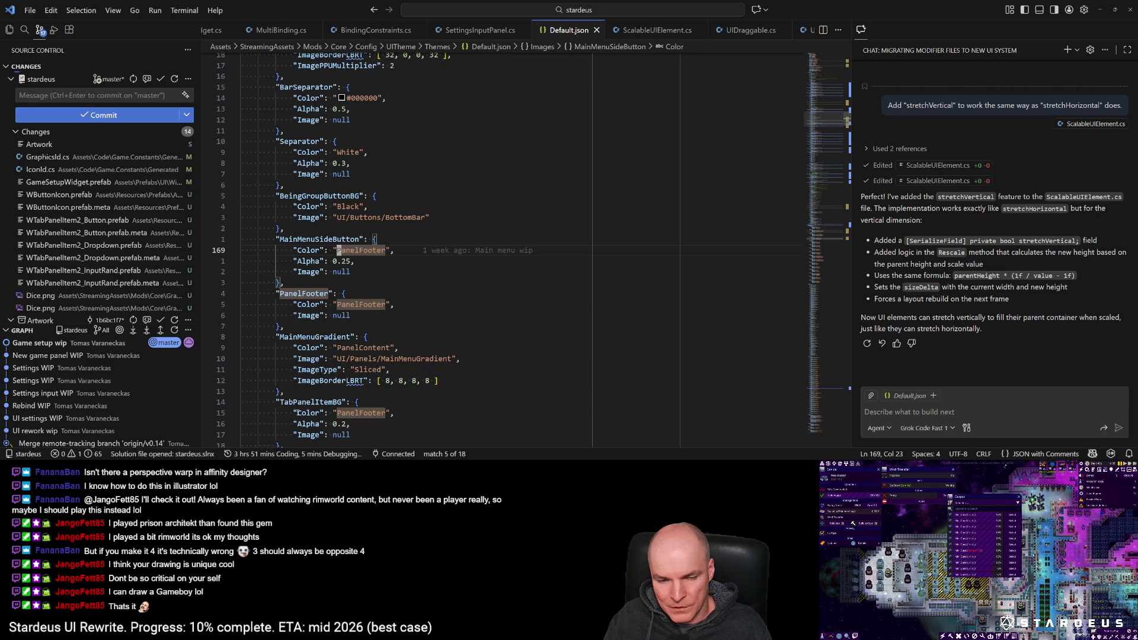
{"action": "key", "text": "g"}
{"action": "key", "text": "g"}
{"action": "type", "text": "n"}
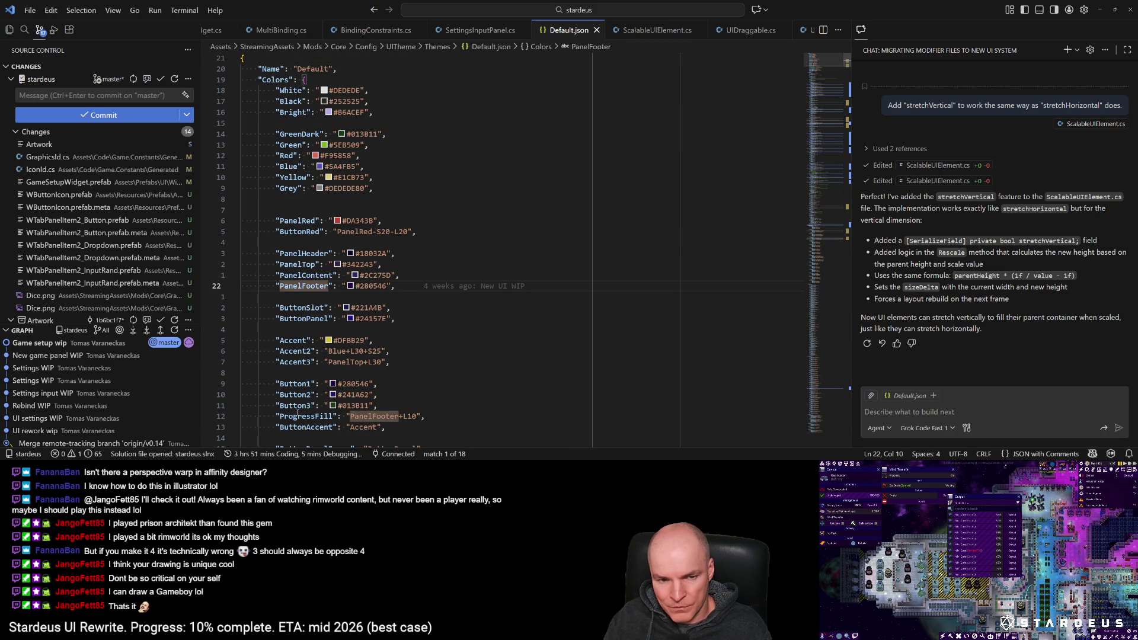
{"action": "type", "text": "/Button1"}
{"action": "key", "text": "Return"}
{"action": "key", "text": "n"}
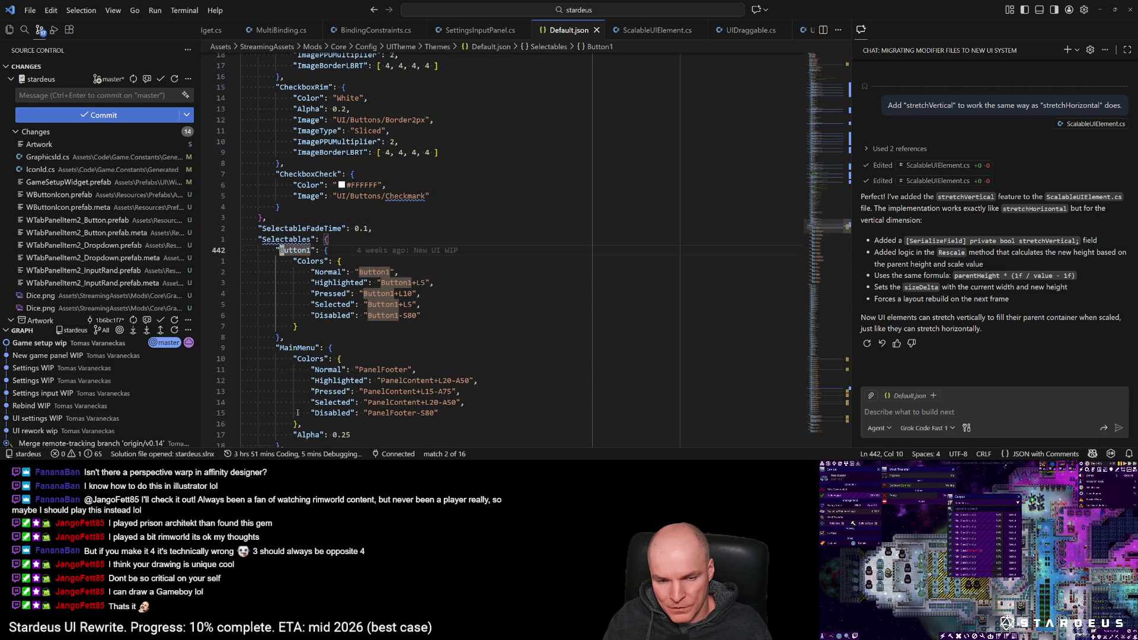
{"action": "key", "text": "n"}
{"action": "key", "text": "n"}
{"action": "key", "text": "n"}
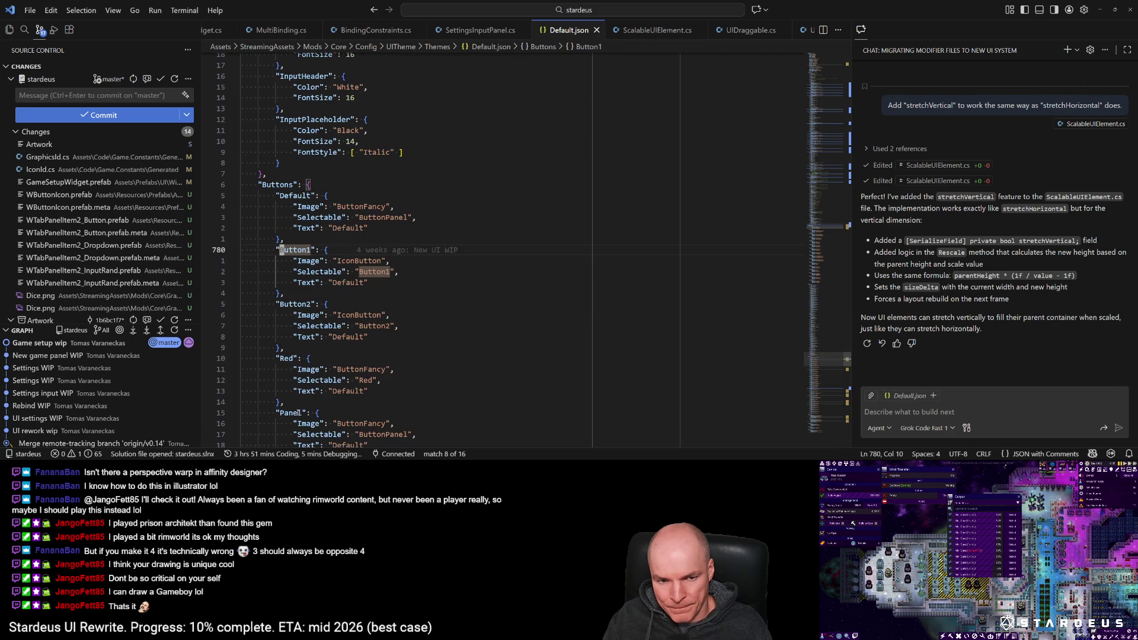
{"action": "key", "text": "n"}
{"action": "key", "text": "n"}
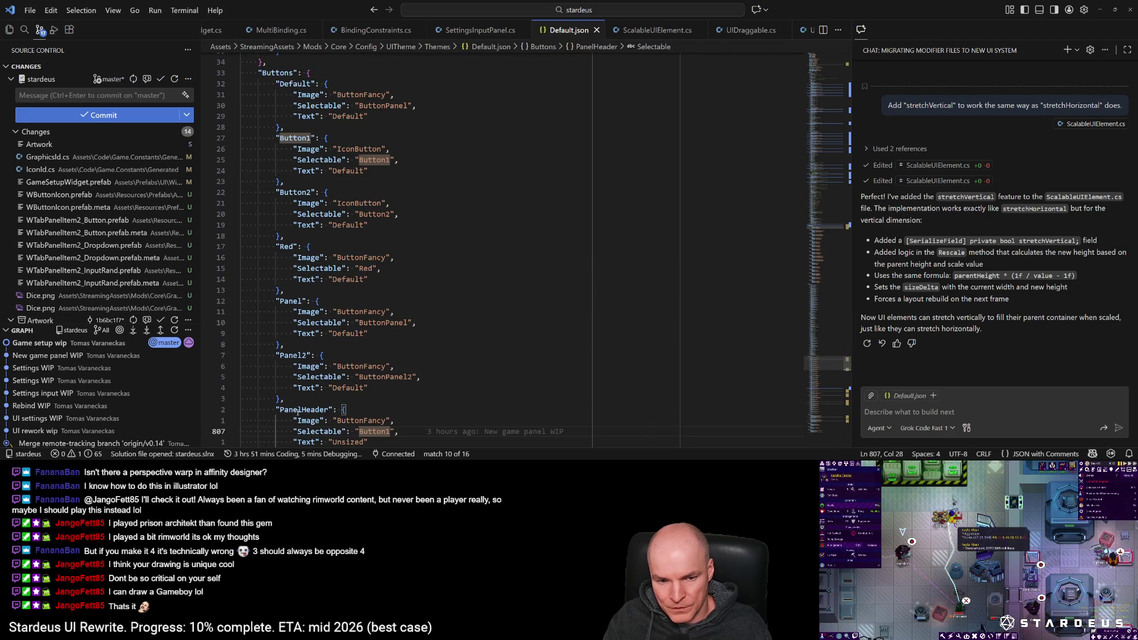
{"action": "key", "text": "n"}
Step: Page down from the top through the theme's colour and image definitions
{"action": "key", "text": "g"}
{"action": "key", "text": "g"}
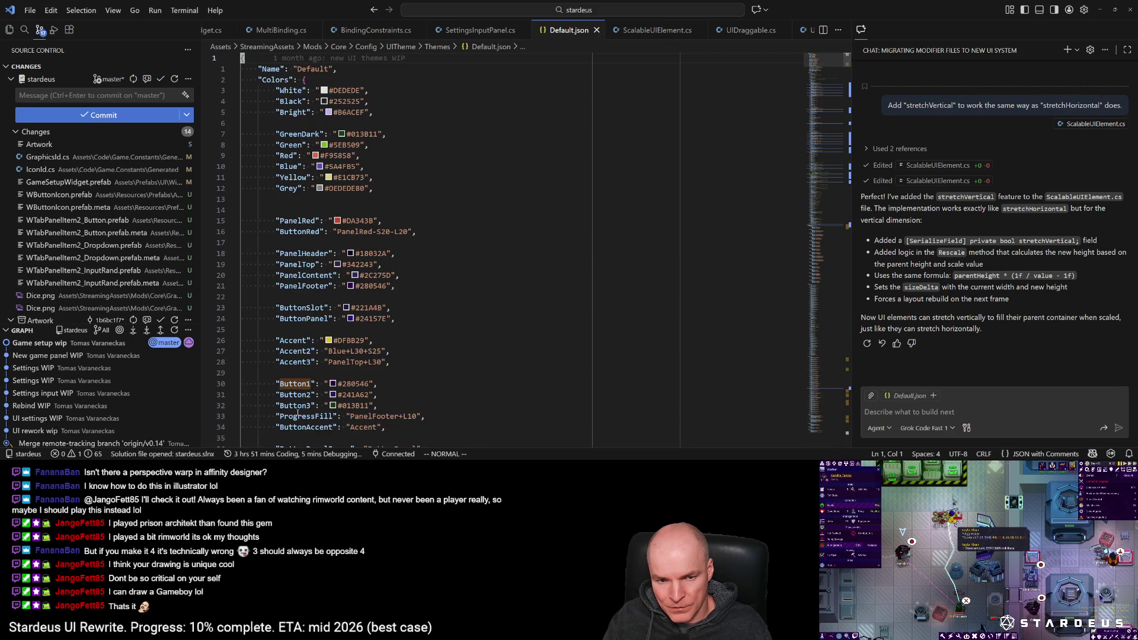
{"action": "key", "text": "ctrl+d"}
{"action": "key", "text": "ctrl+d"}
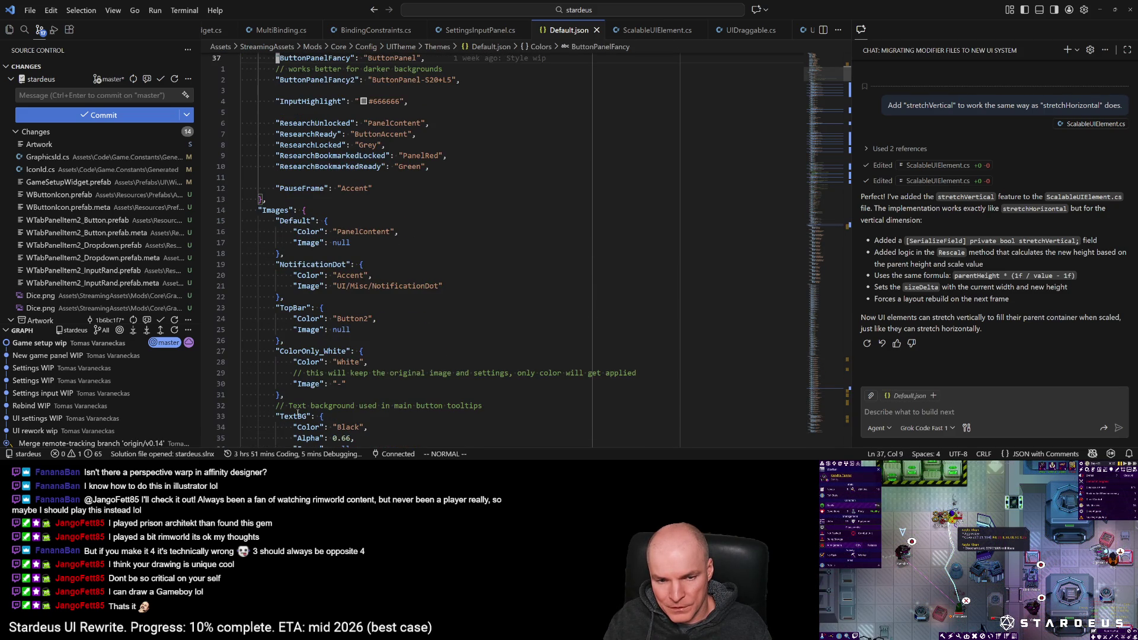
{"action": "key", "text": "ctrl+d"}
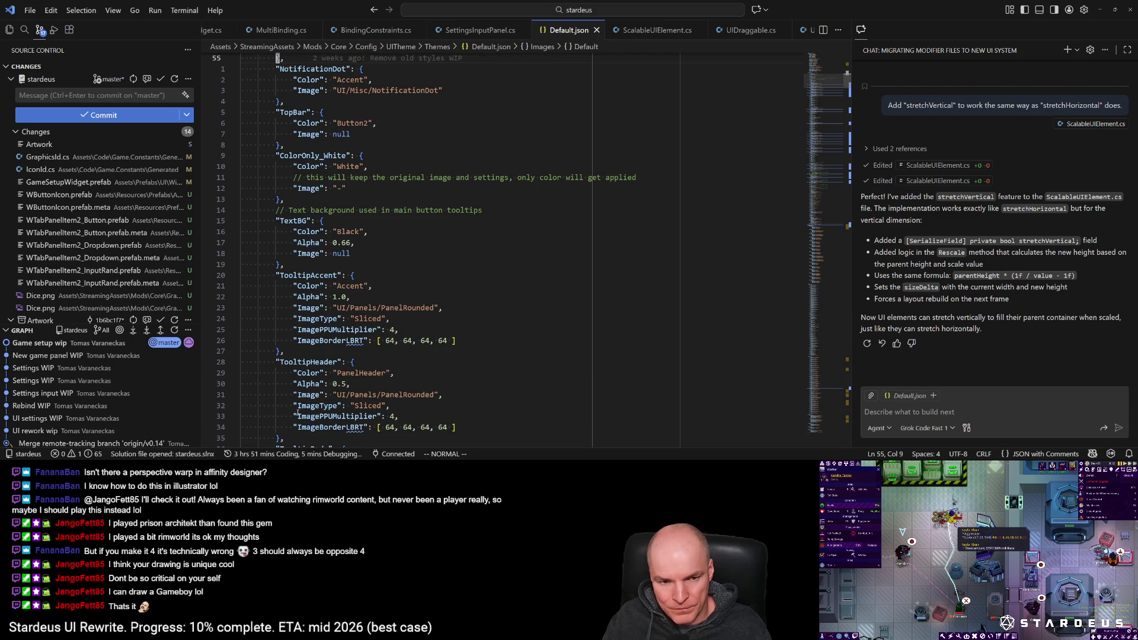
{"action": "key", "text": "ctrl+d"}
{"action": "key", "text": "ctrl+d"}
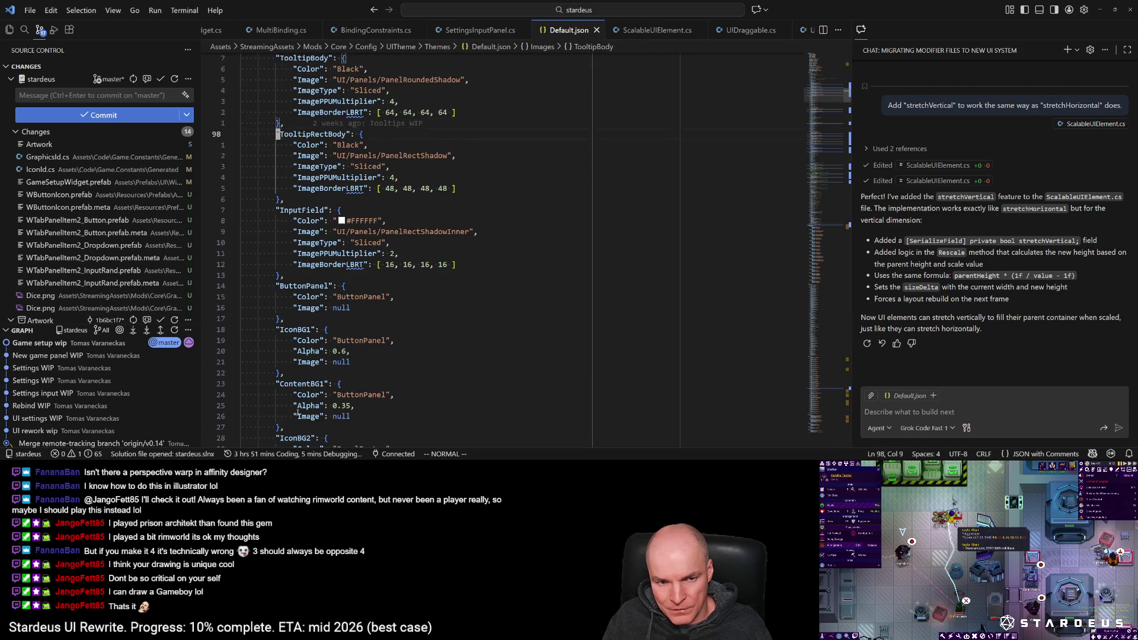
Step: Search for Selectable and inspect the MainMenu entry's colour states
{"action": "key", "text": "g"}
{"action": "key", "text": "g"}
{"action": "type", "text": "/Selectable"}
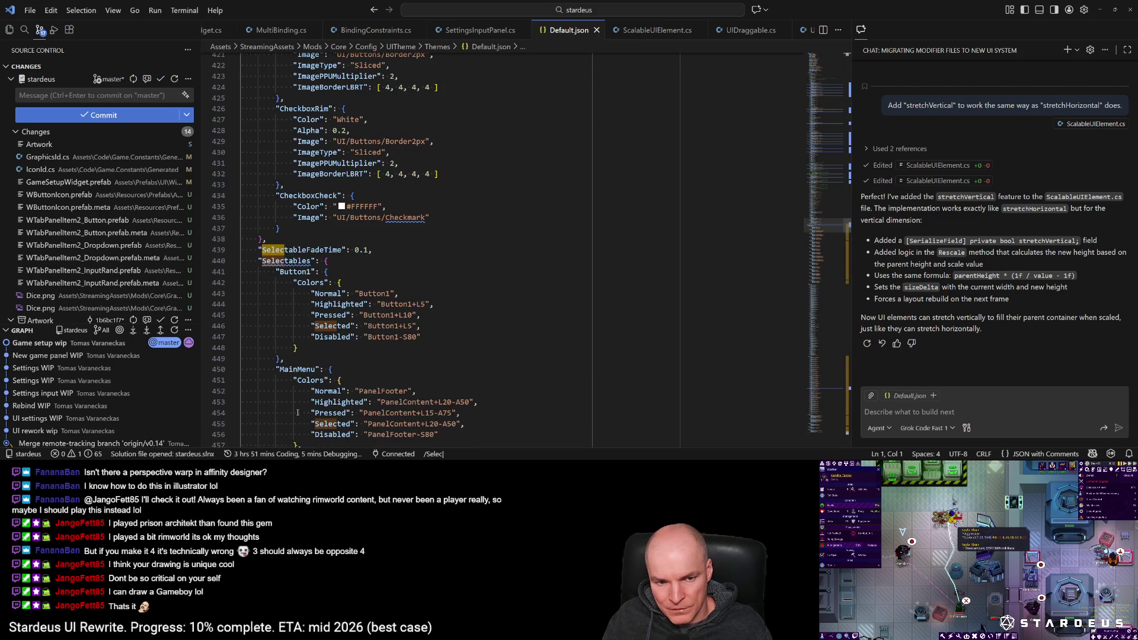
{"action": "key", "text": "Return"}
{"action": "scroll", "coordinate": [297, 413], "scroll_direction": "down", "scroll_amount": 2}
{"action": "key", "text": "k"}
{"action": "key", "text": "k"}
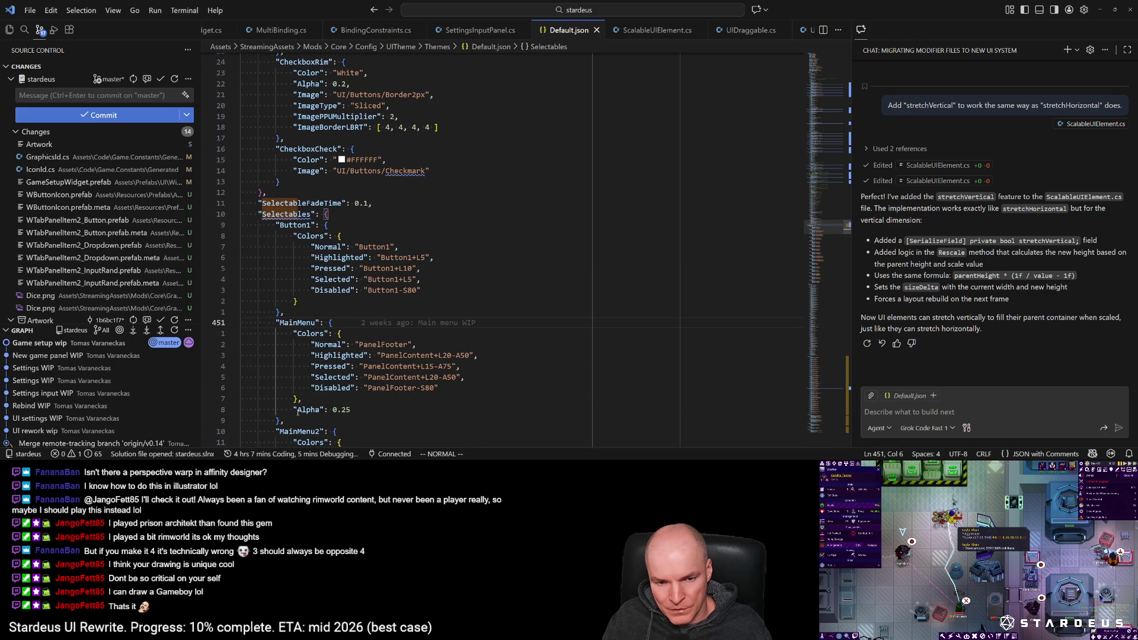
{"action": "key", "text": "j"}
{"action": "key", "text": "j"}
{"action": "key", "text": "j"}
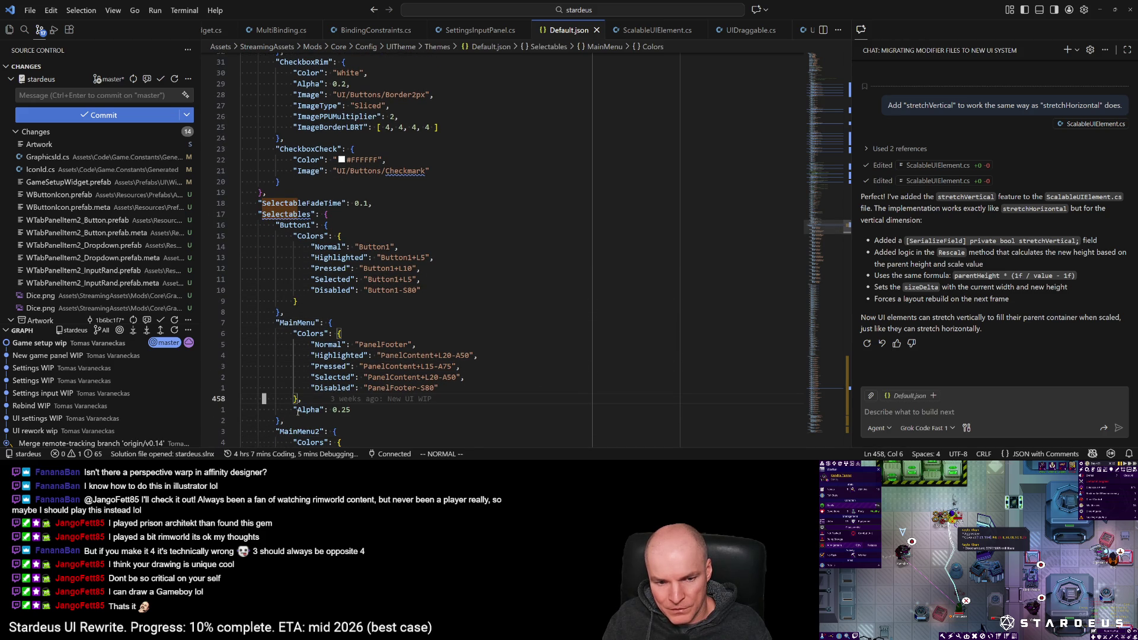
{"action": "key", "text": "k"}
{"action": "key", "text": "k"}
{"action": "key", "text": "k"}
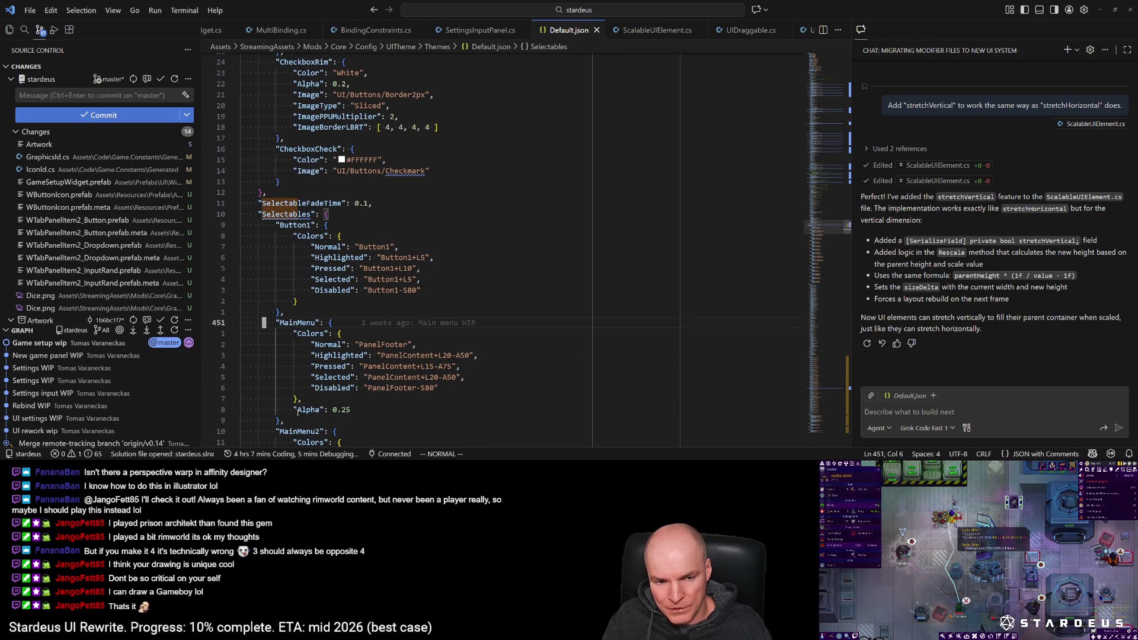
{"action": "key", "text": "j"}
{"action": "key", "text": "j"}
{"action": "key", "text": "j"}
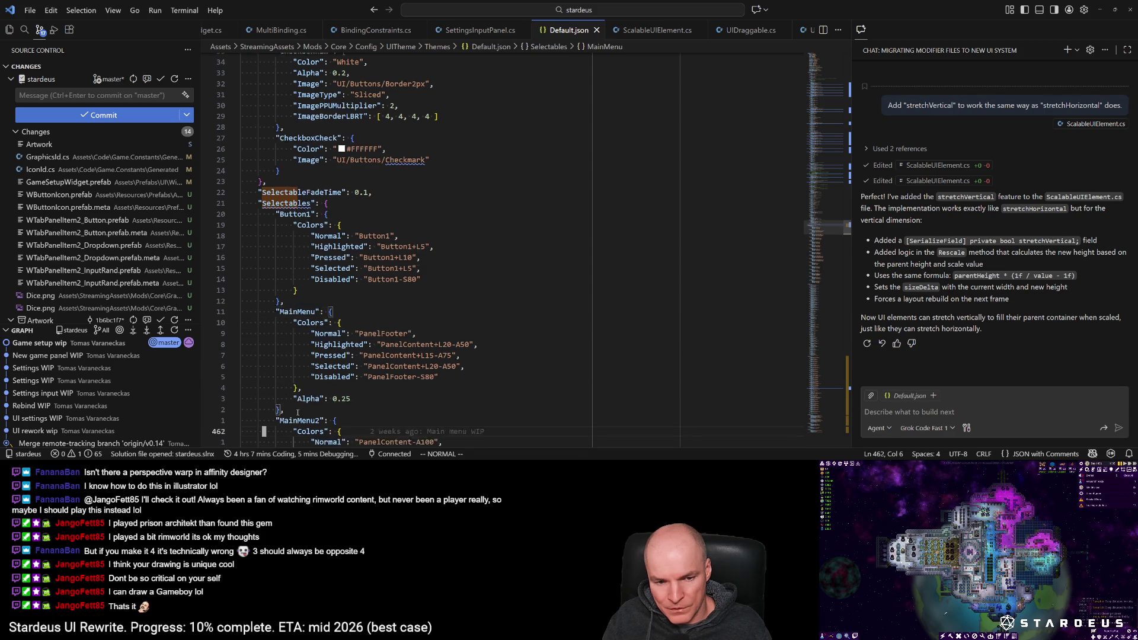
{"action": "key", "text": "k"}
{"action": "key", "text": "k"}
{"action": "key", "text": "k"}
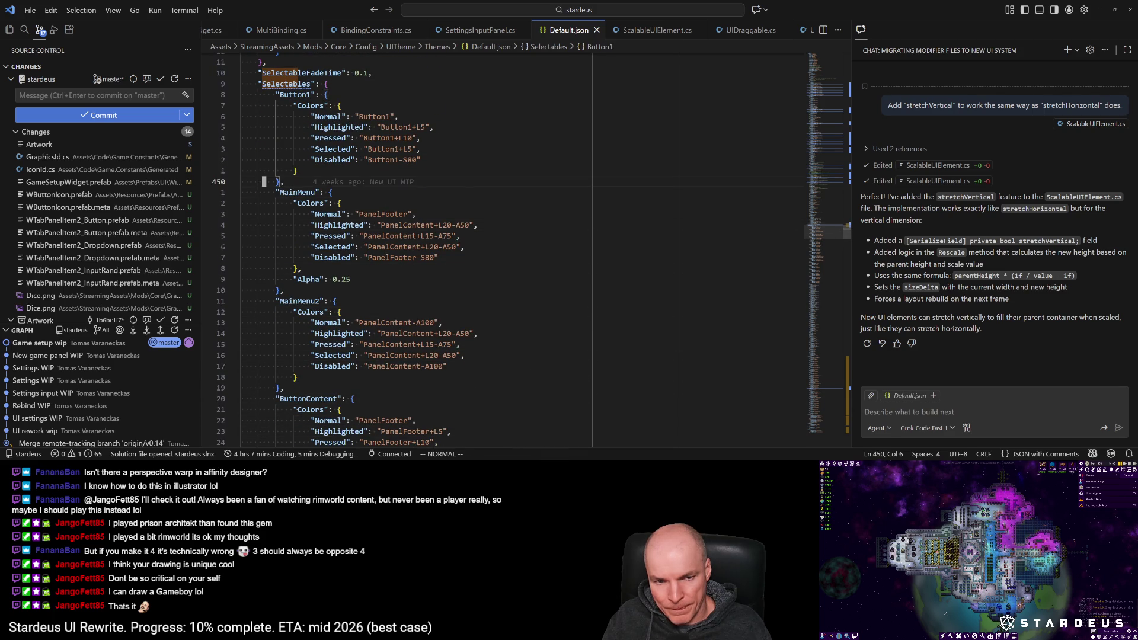
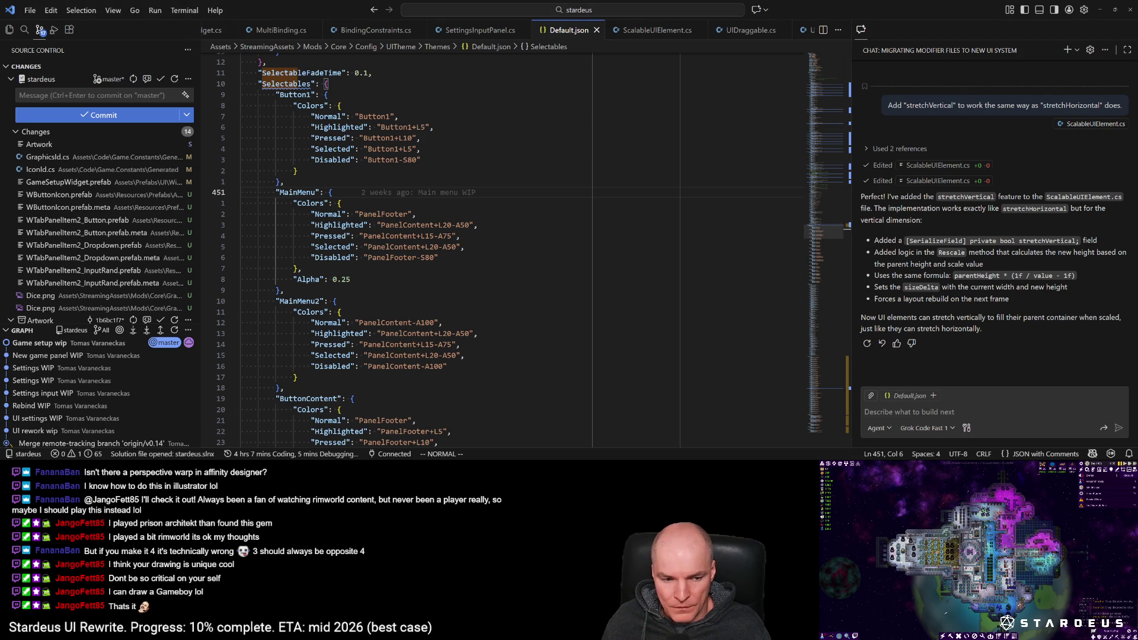
Step: Switch from VS Code to the Unity Editor window showing the WButtonIcon prefab
{"action": "key", "text": "alt+Tab"}
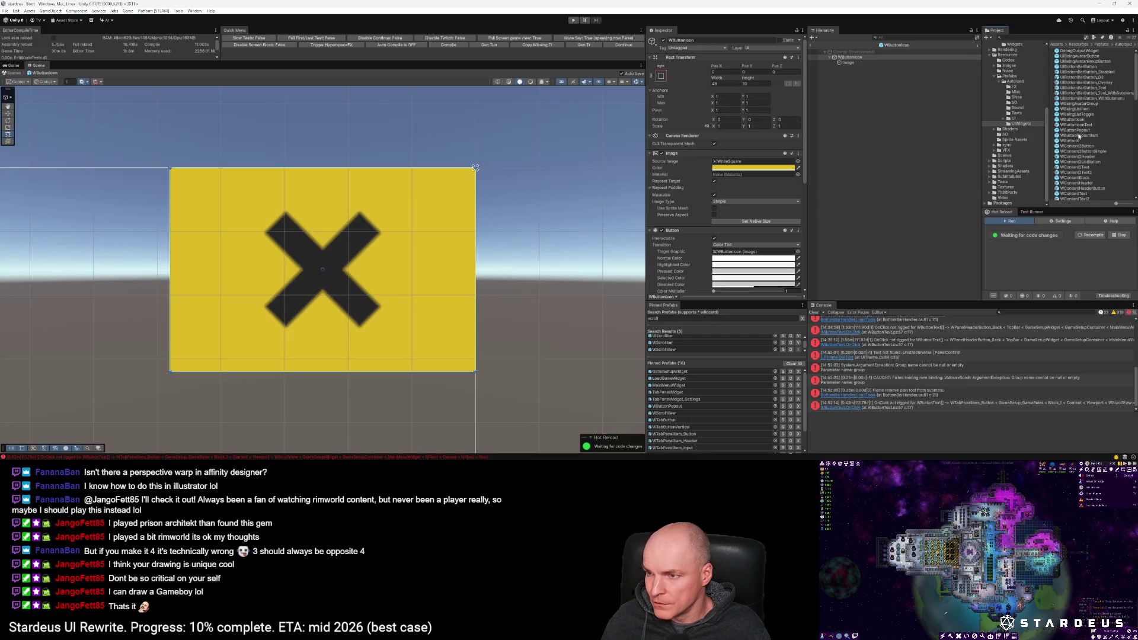
Step: Set the WButtonIcon background Image colour to dark purple hex 280546
{"action": "left_click", "coordinate": [1077, 120]}
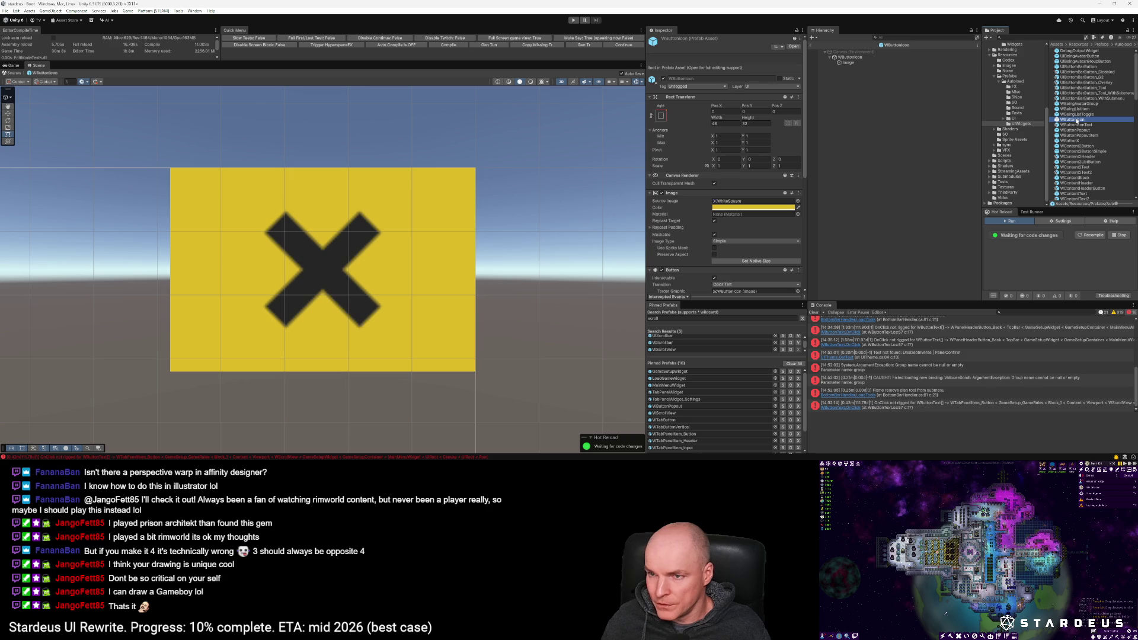
{"action": "left_click", "coordinate": [762, 208]}
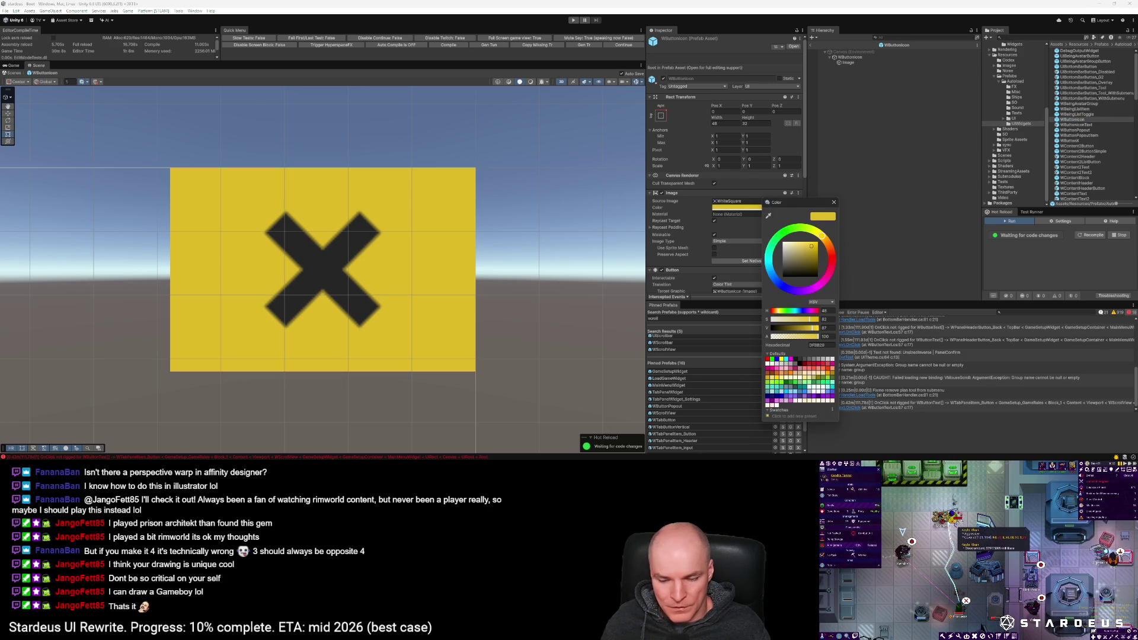
{"action": "key", "text": "Escape"}
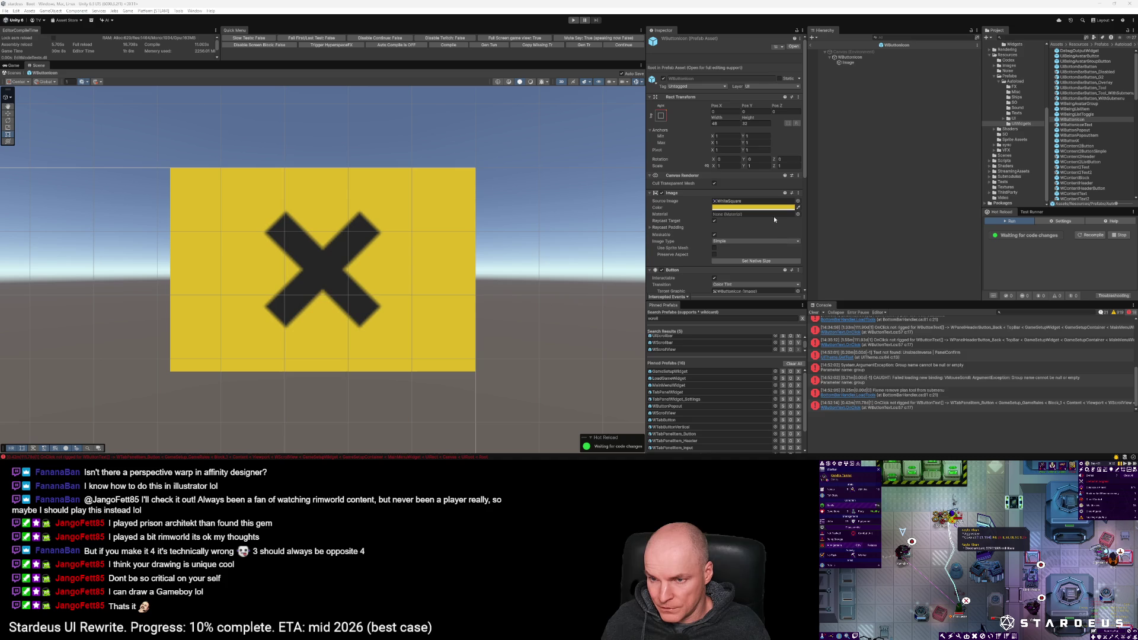
{"action": "left_click", "coordinate": [782, 207]}
{"action": "left_click", "coordinate": [839, 346]}
{"action": "type", "text": "280546"}
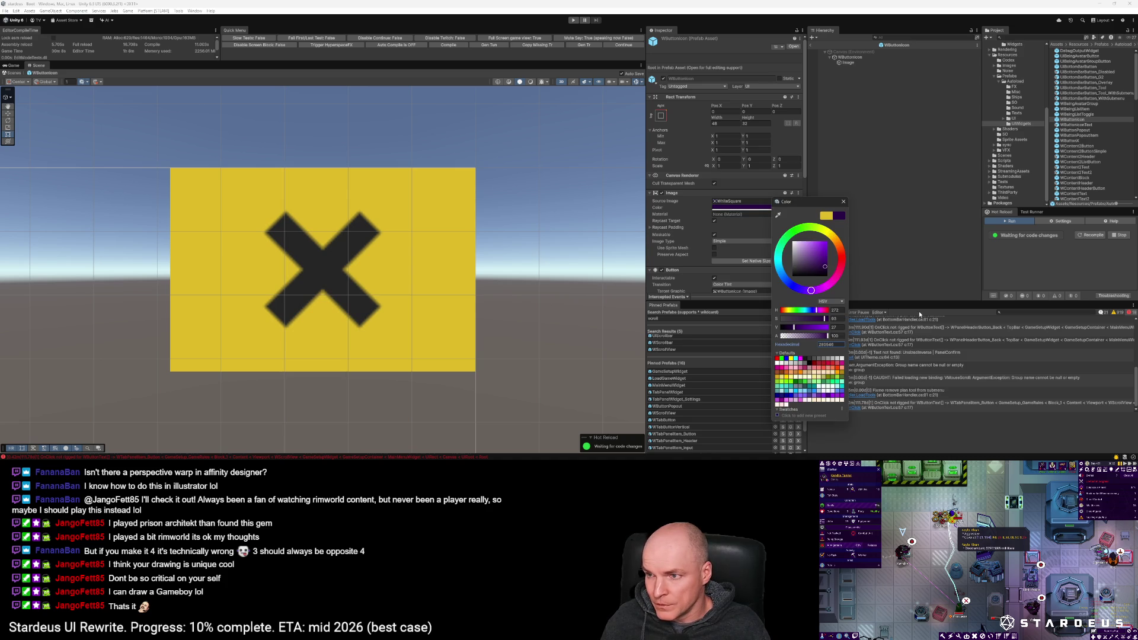
{"action": "key", "text": "ctrl+z"}
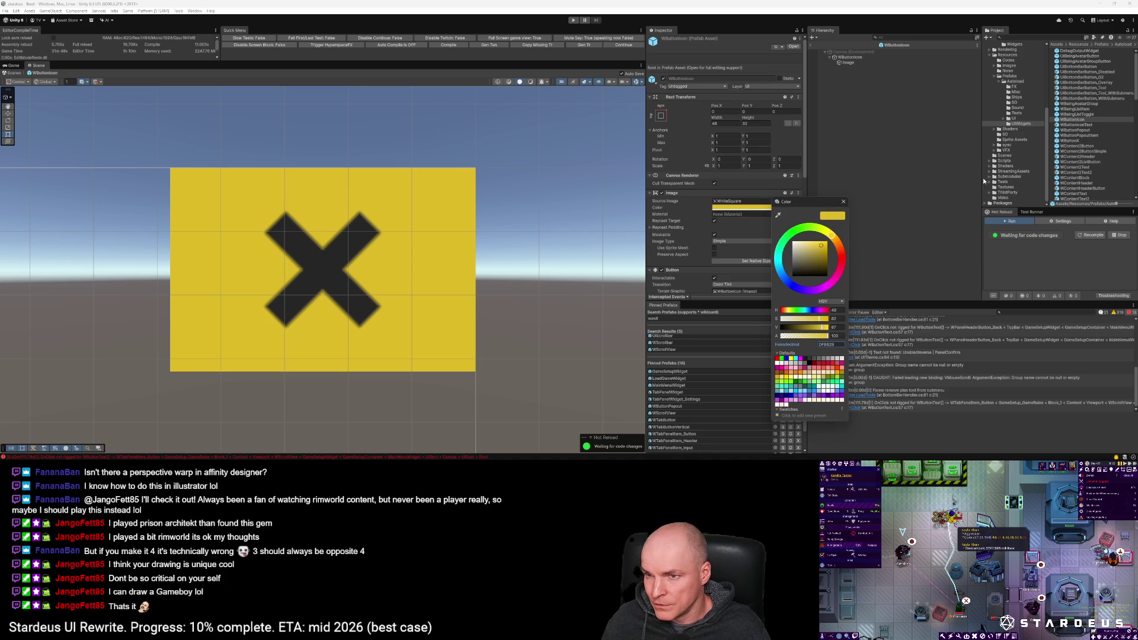
{"action": "left_click", "coordinate": [953, 159]}
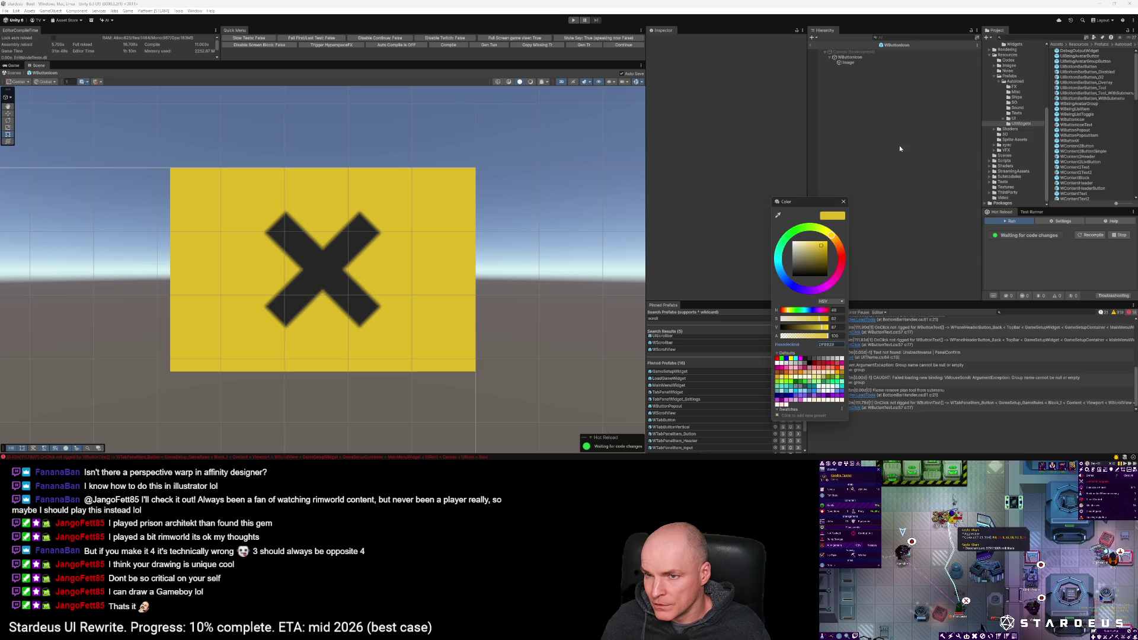
{"action": "left_click", "coordinate": [1073, 120]}
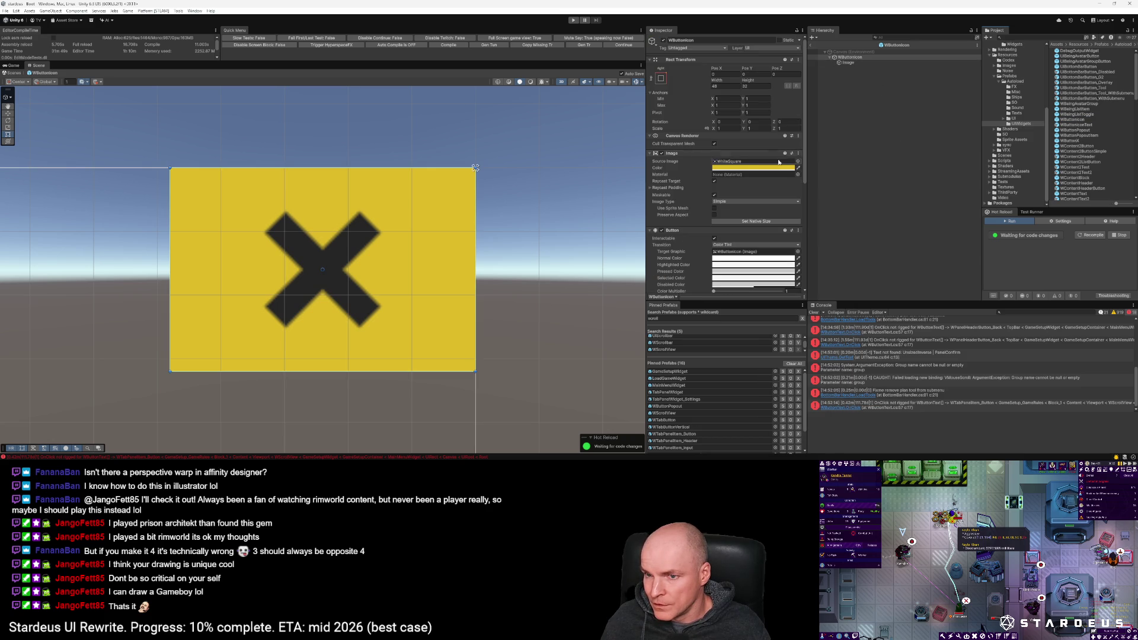
{"action": "left_click", "coordinate": [764, 168]}
{"action": "left_click", "coordinate": [822, 306]}
{"action": "type", "text": "280546"}
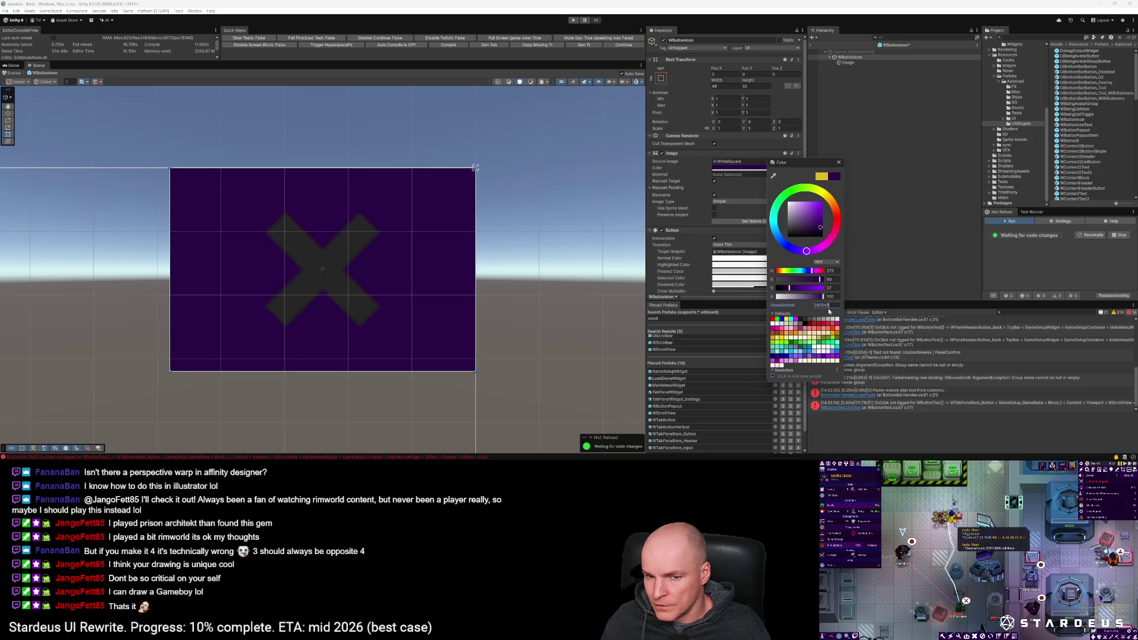
Step: Make the child X icon white and bring up its Source Image sprite picker
{"action": "left_click", "coordinate": [846, 62]}
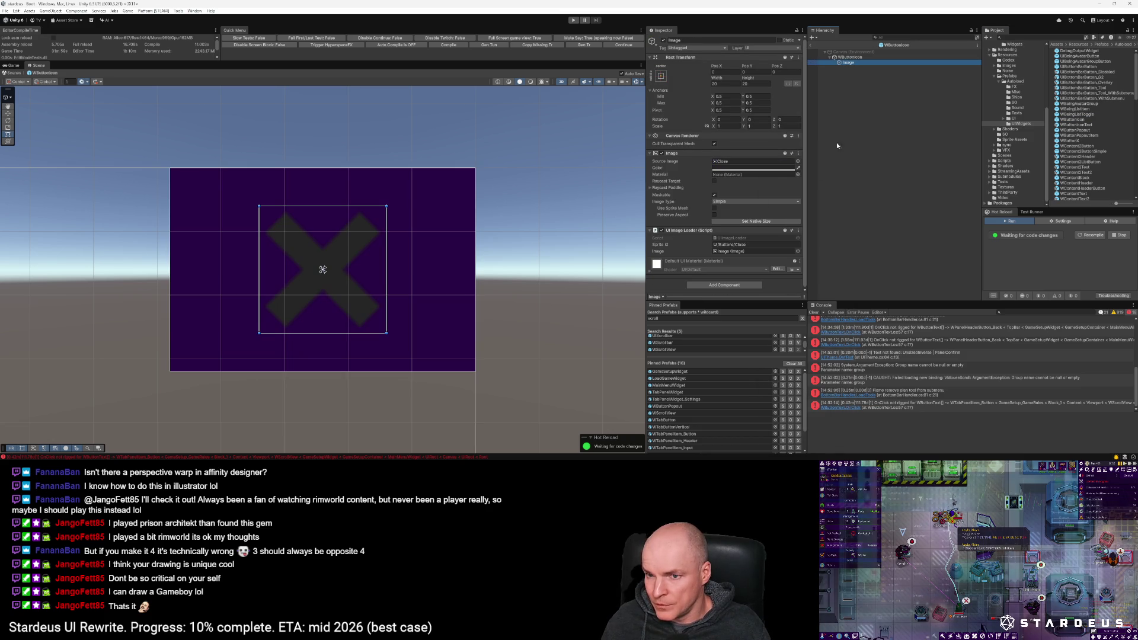
{"action": "left_click", "coordinate": [777, 169]}
{"action": "mouse_move", "coordinate": [806, 228]}
{"action": "left_mouse_down"}
{"action": "mouse_move", "coordinate": [824, 208]}
{"action": "mouse_move", "coordinate": [803, 200]}
{"action": "left_mouse_up"}
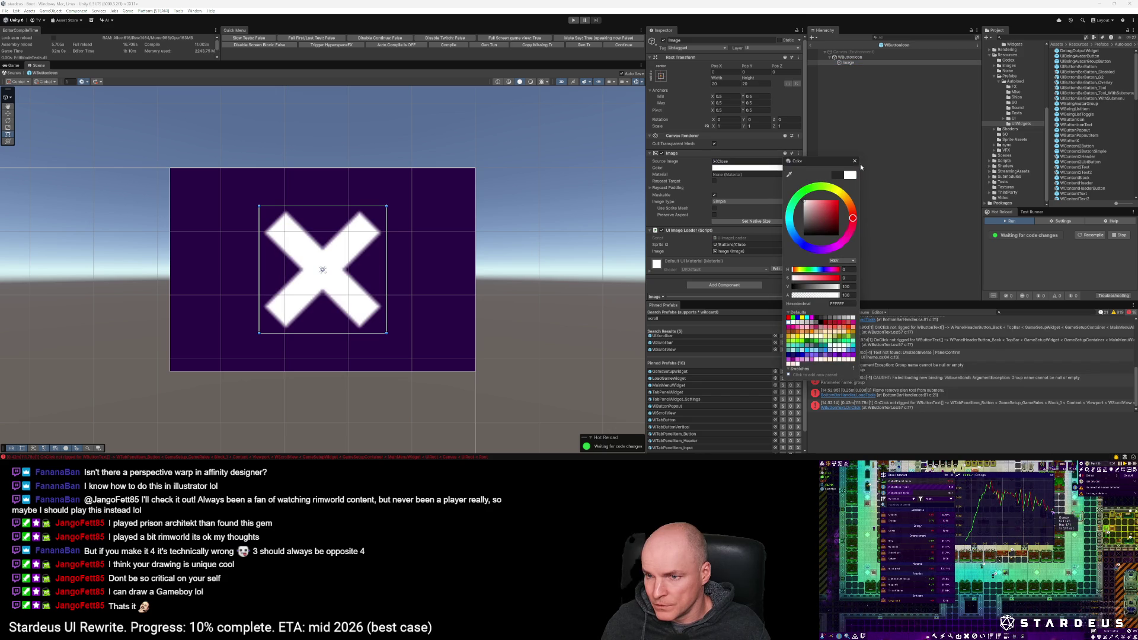
{"action": "left_click", "coordinate": [854, 161]}
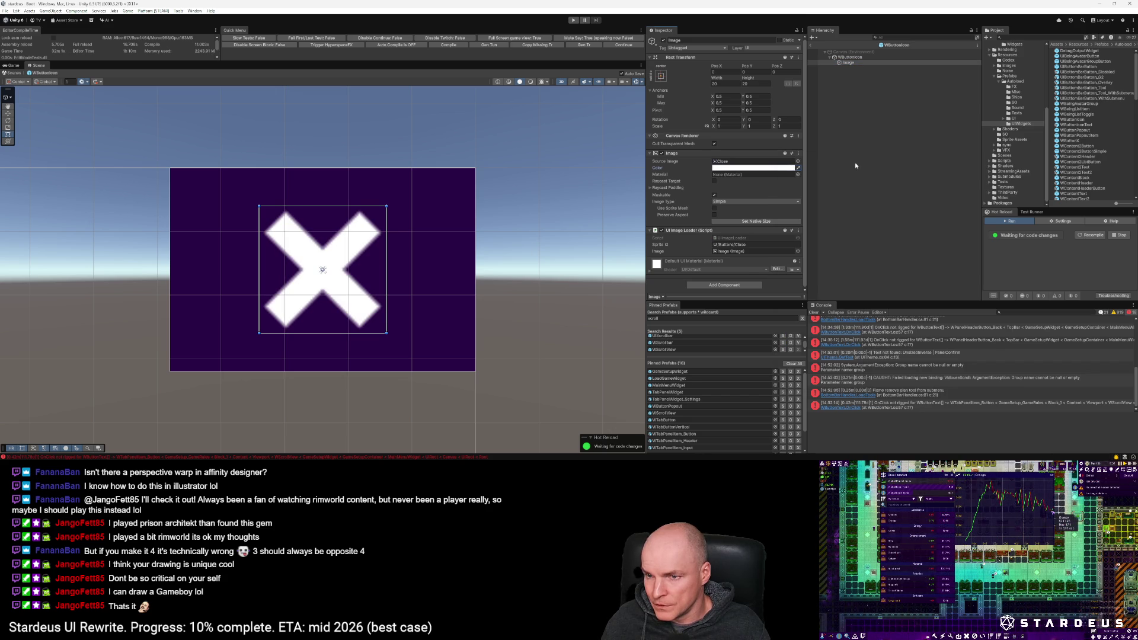
{"action": "left_click", "coordinate": [798, 162]}
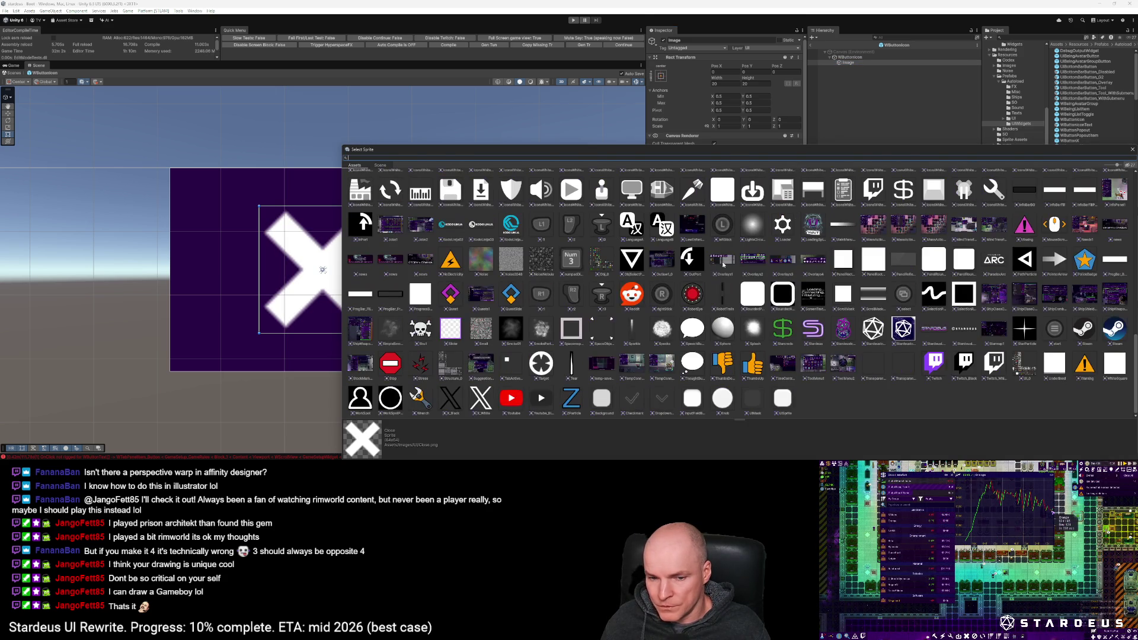
Step: Apply the Stop sprite as the button's icon image from the Select Sprite window
{"action": "left_click", "coordinate": [392, 367]}
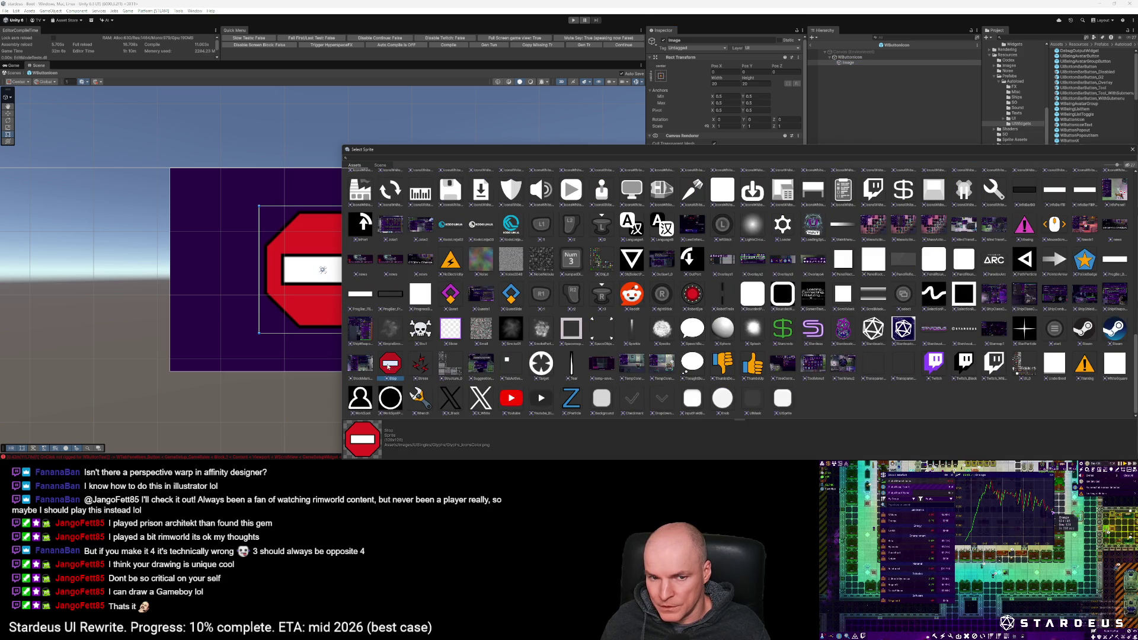
{"action": "double_click", "coordinate": [387, 366]}
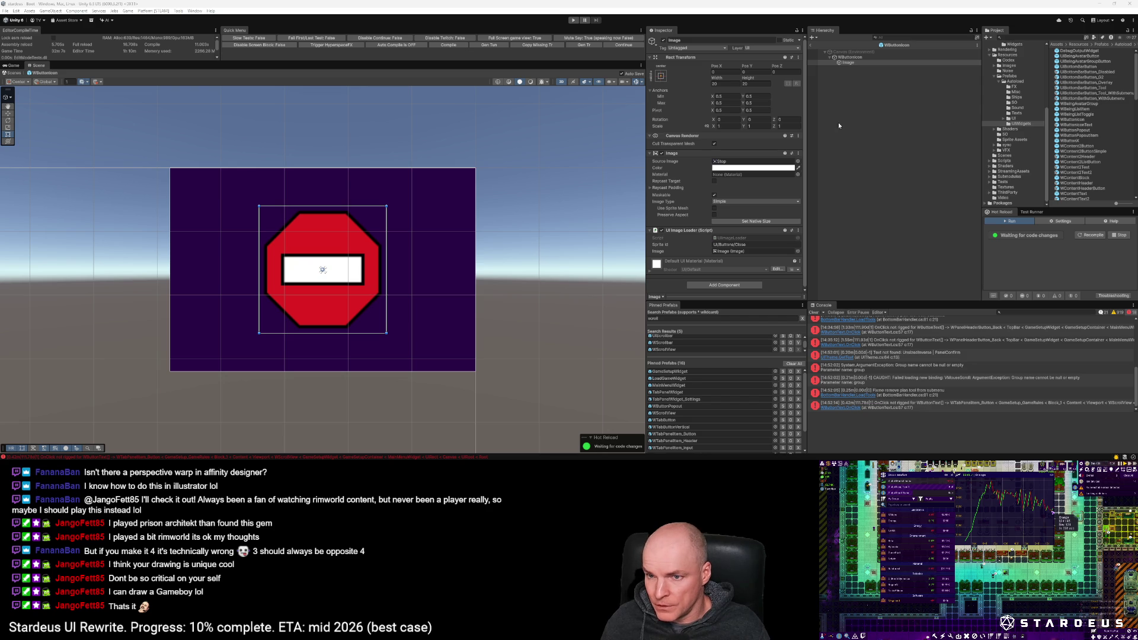
{"action": "left_click", "coordinate": [848, 57]}
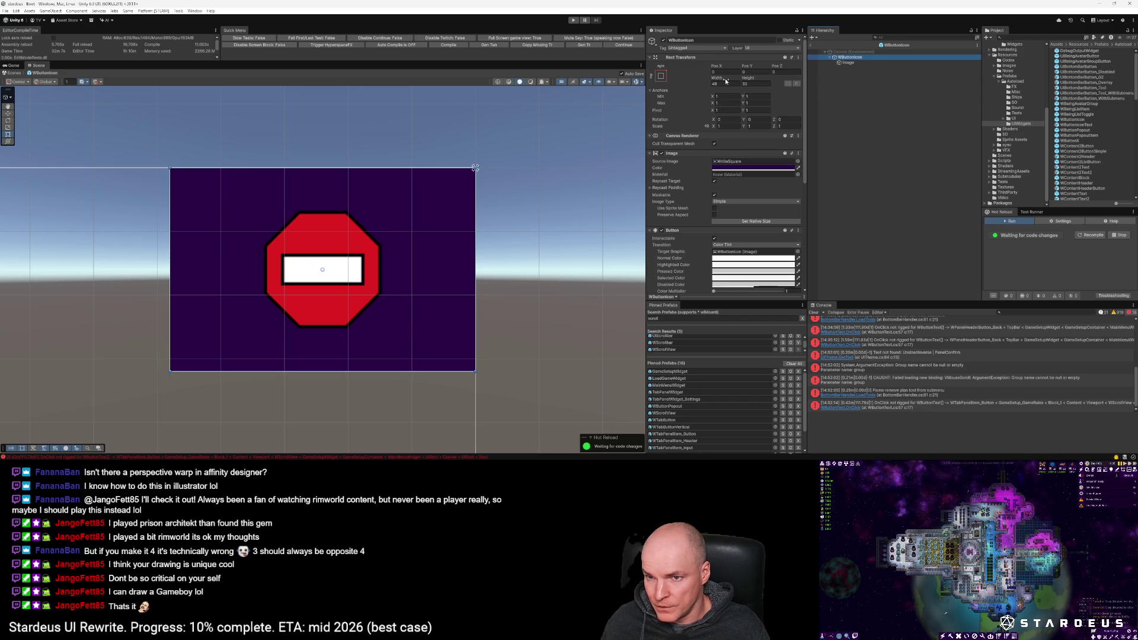
Step: Set the button height to 48 and the icon image size to 32 × 32
{"action": "left_click", "coordinate": [752, 83]}
{"action": "type", "text": "48"}
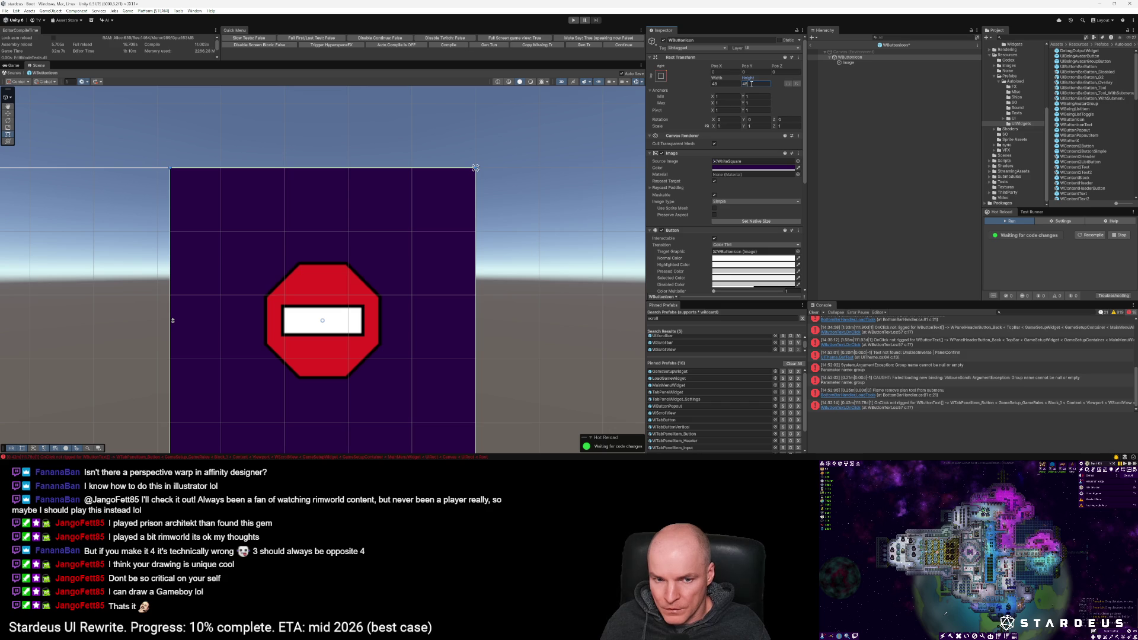
{"action": "scroll", "coordinate": [432, 283], "scroll_direction": "down", "scroll_amount": 3}
{"action": "left_click", "coordinate": [850, 63]}
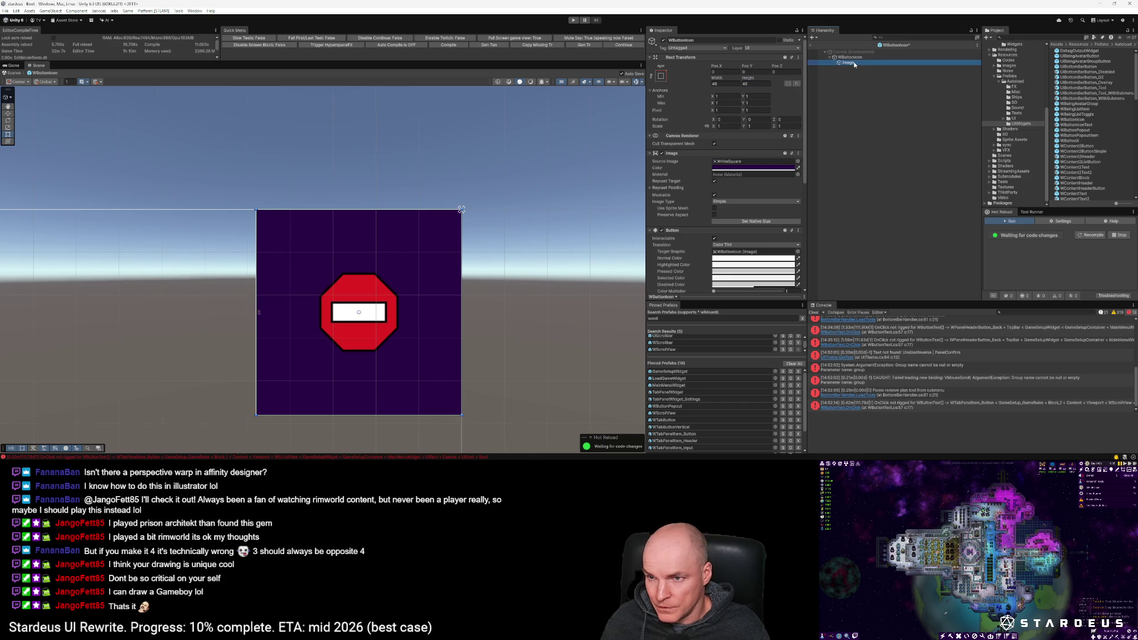
{"action": "left_click", "coordinate": [734, 84]}
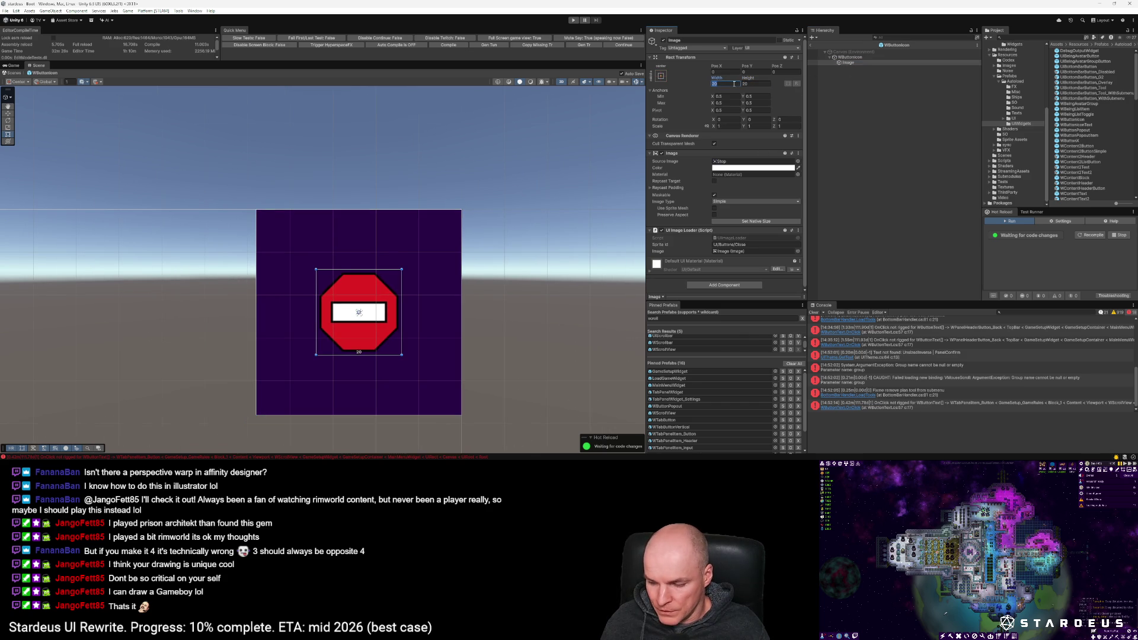
{"action": "type", "text": "32"}
{"action": "key", "text": "Tab"}
{"action": "type", "text": "32"}
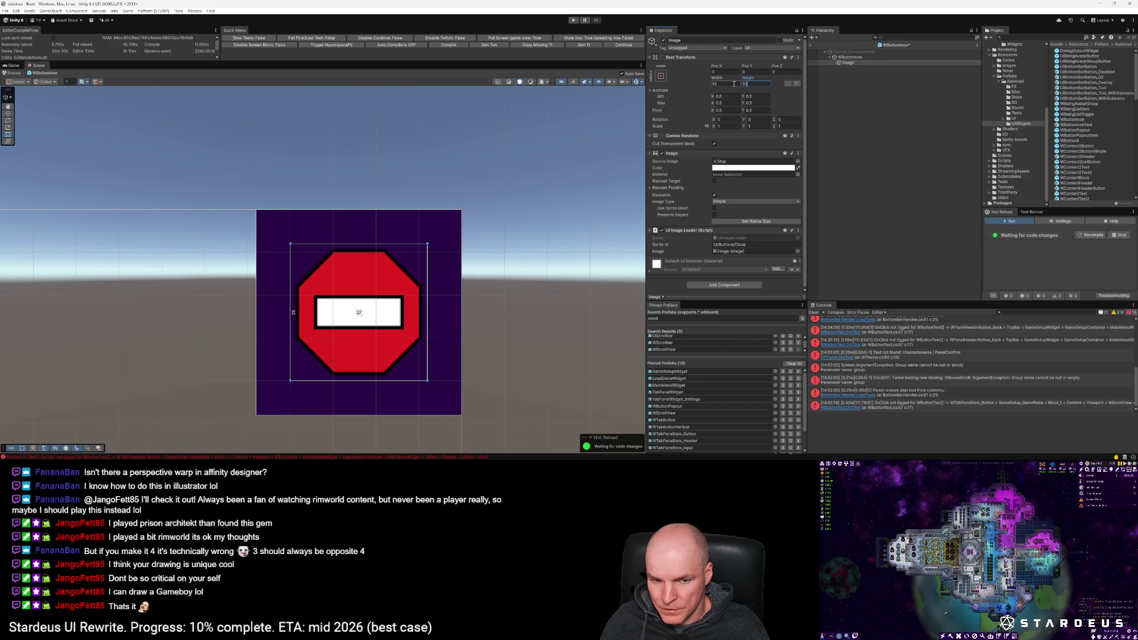
{"action": "key", "text": "Return"}
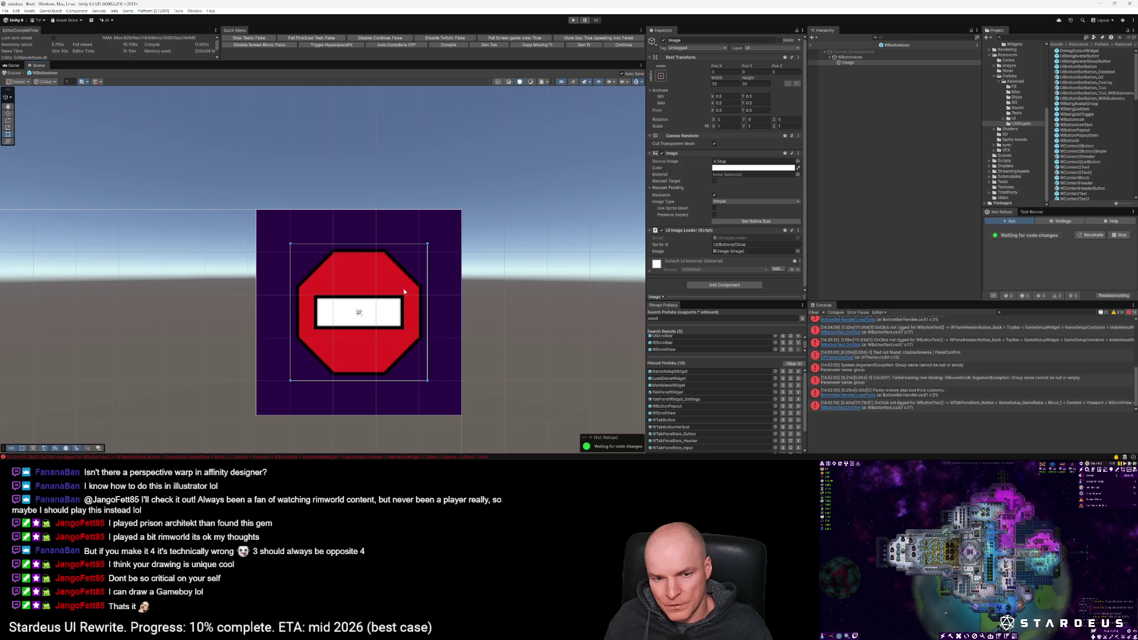
Step: Set the WButtonIcon button's Config Id to MainMenu
{"action": "scroll", "coordinate": [411, 327], "scroll_direction": "down", "scroll_amount": 1}
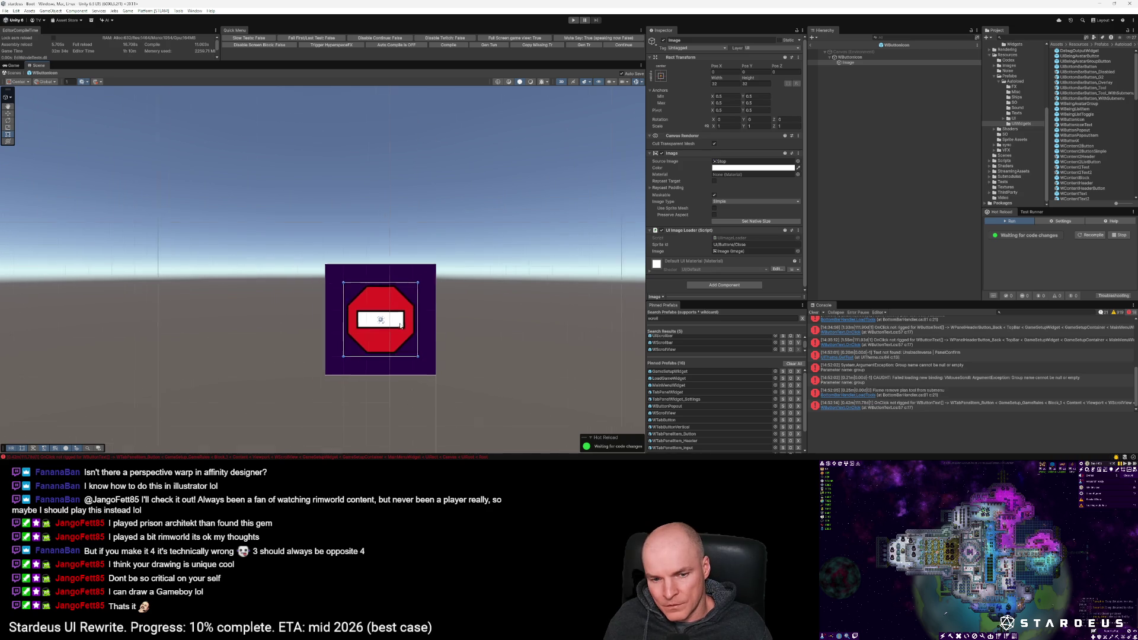
{"action": "scroll", "coordinate": [400, 325], "scroll_direction": "up", "scroll_amount": 1}
{"action": "scroll", "coordinate": [400, 325], "scroll_direction": "up", "scroll_amount": 1}
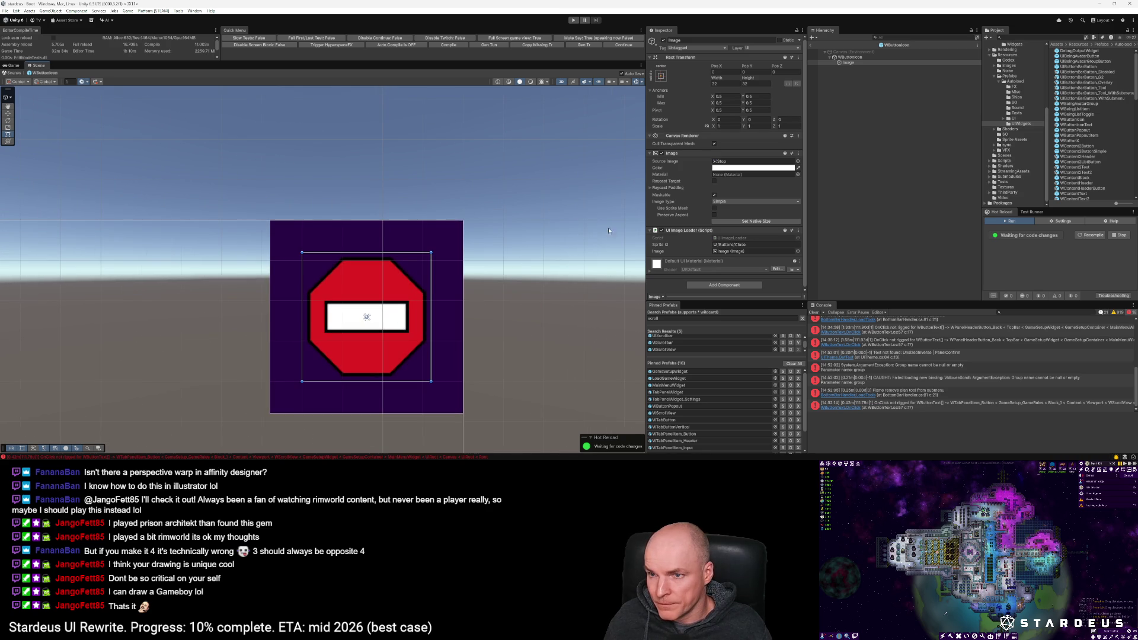
{"action": "left_click", "coordinate": [847, 57]}
{"action": "scroll", "coordinate": [735, 237], "scroll_direction": "down", "scroll_amount": 5}
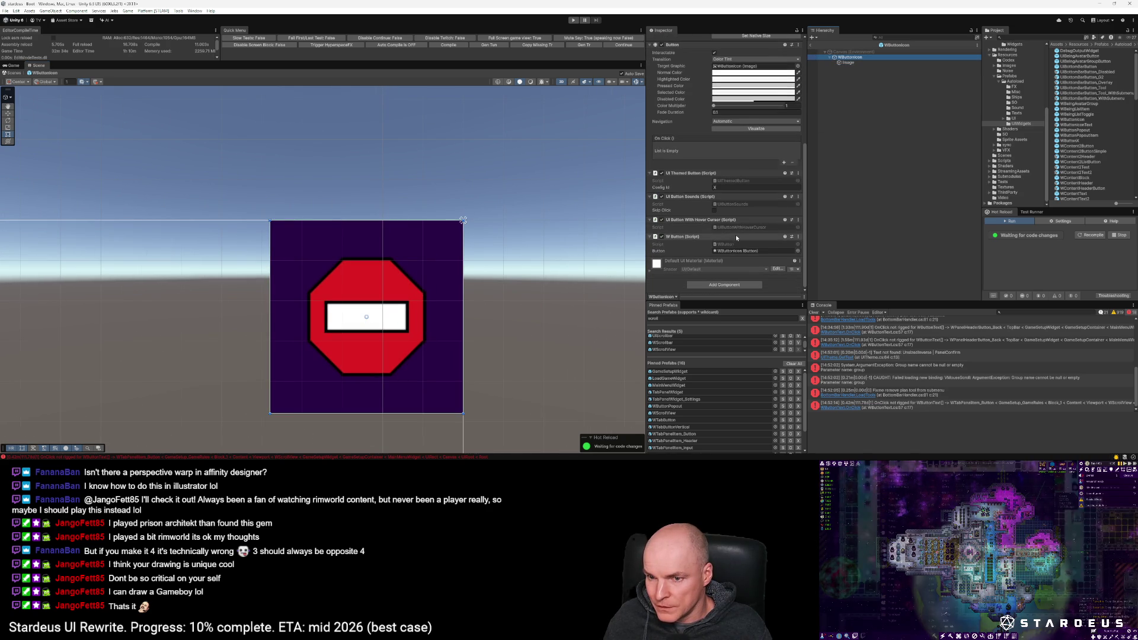
{"action": "left_click", "coordinate": [731, 187]}
{"action": "type", "text": "MainMenu"}
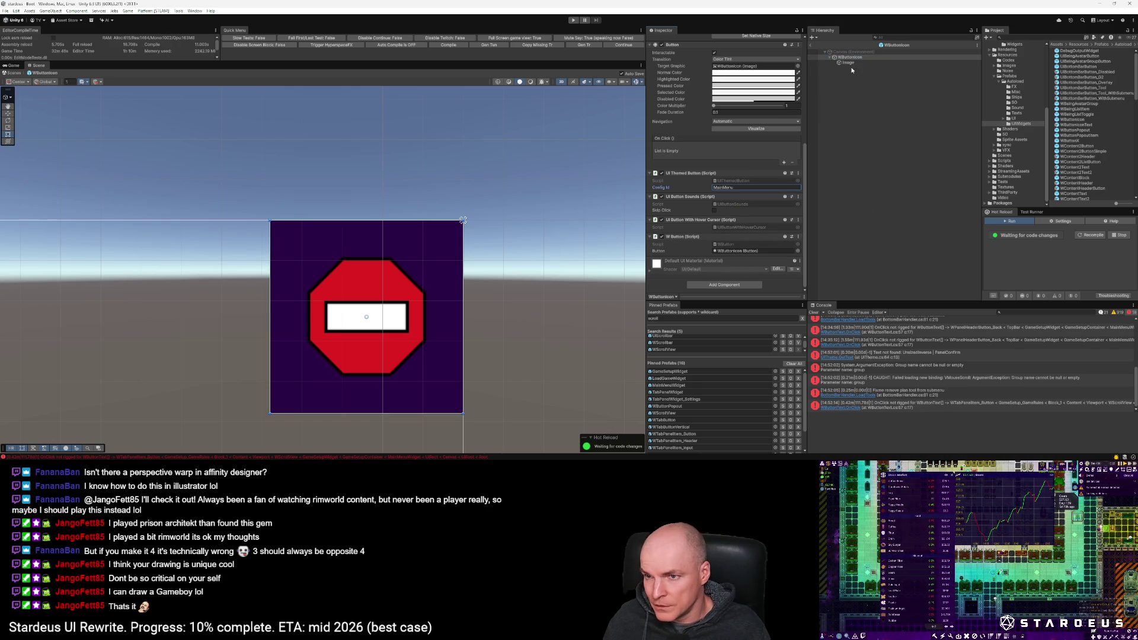
Step: Enter 0025 in the background colour for a semi-transparent muted purple, then deselect
{"action": "scroll", "coordinate": [753, 119], "scroll_direction": "up", "scroll_amount": 5}
{"action": "left_click", "coordinate": [755, 89]}
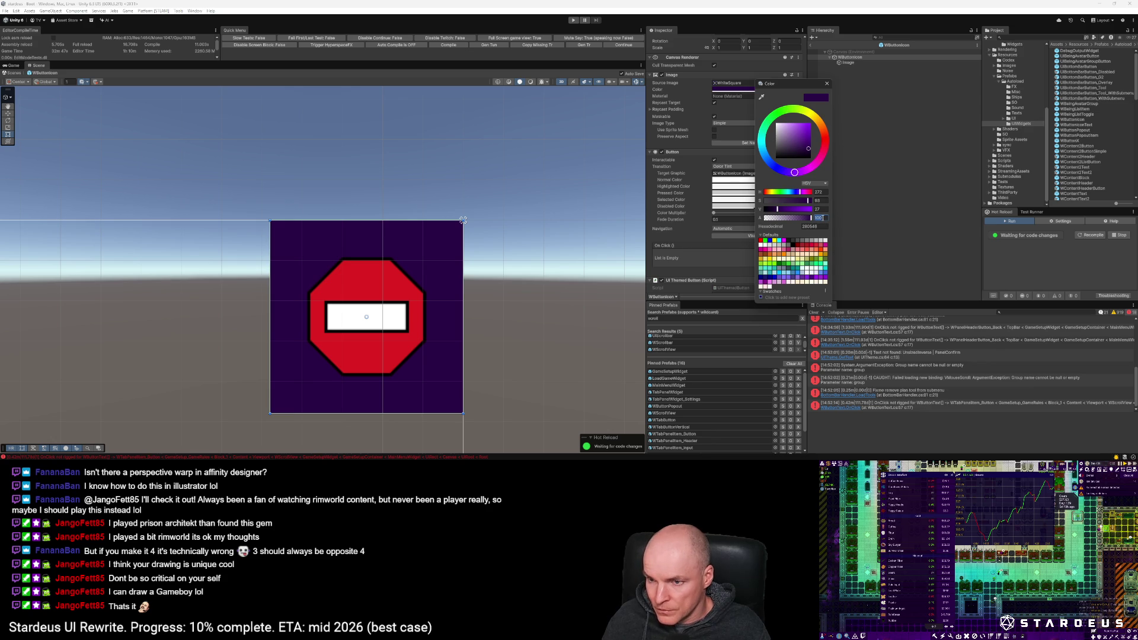
{"action": "type", "text": "0.25"}
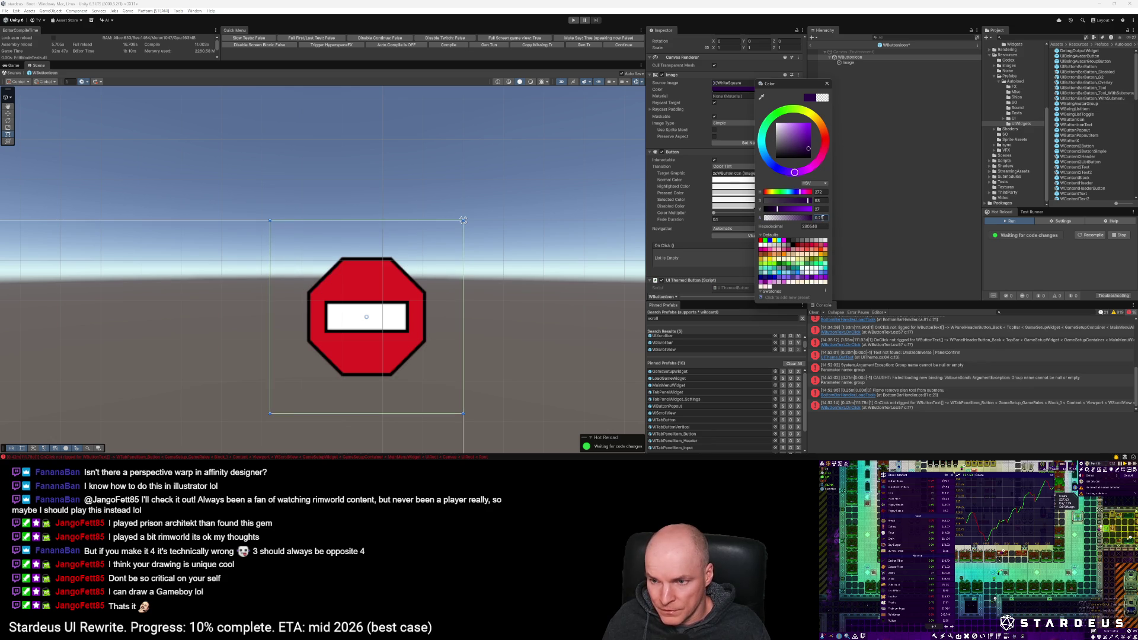
{"action": "type", "text": "0"}
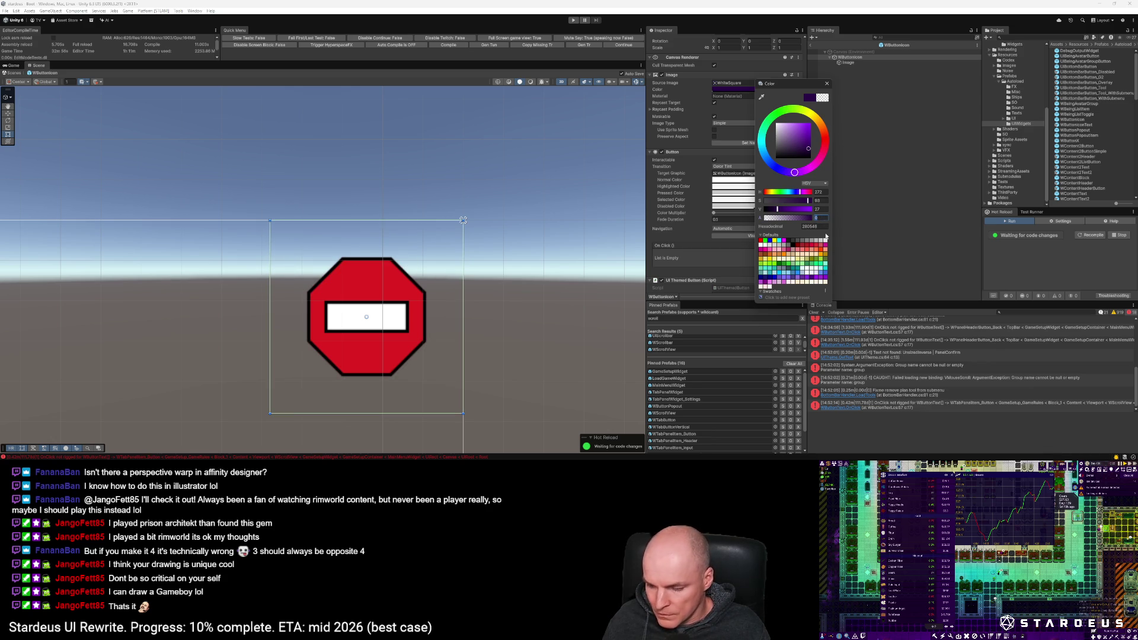
{"action": "type", "text": "25"}
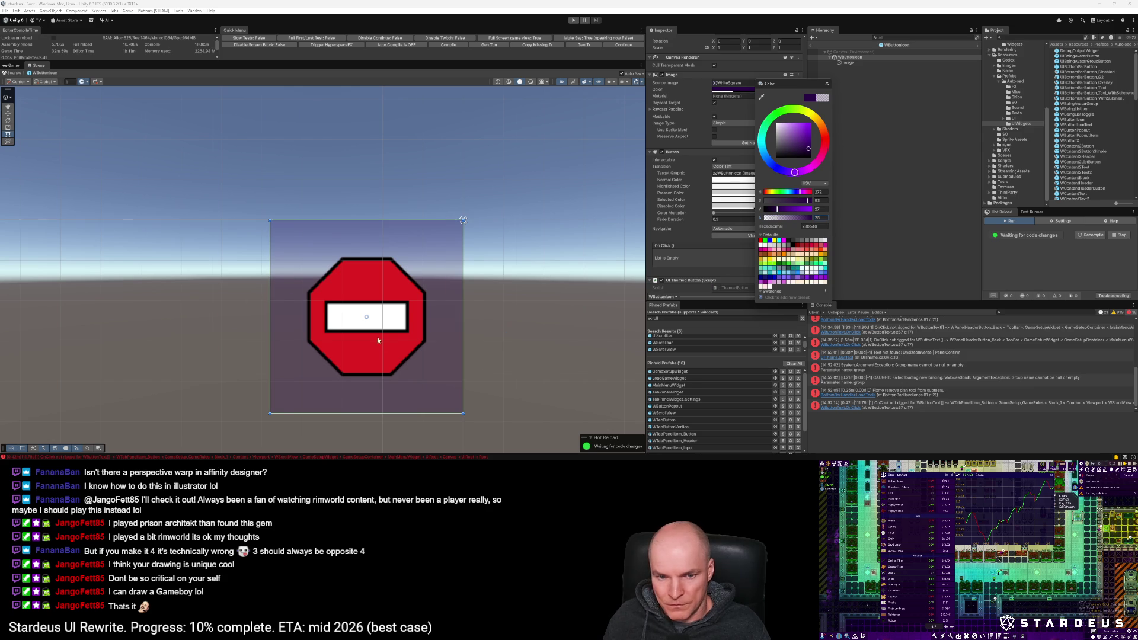
{"action": "scroll", "coordinate": [380, 344], "scroll_direction": "down", "scroll_amount": 6}
{"action": "scroll", "coordinate": [402, 286], "scroll_direction": "up", "scroll_amount": 1}
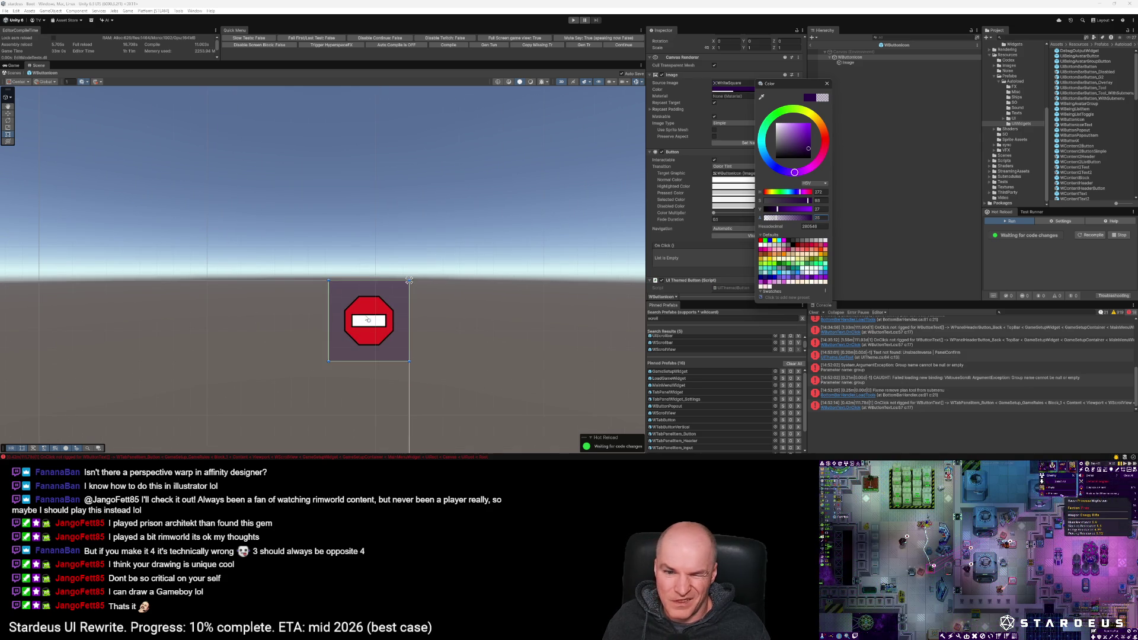
{"action": "scroll", "coordinate": [375, 328], "scroll_direction": "up", "scroll_amount": 1}
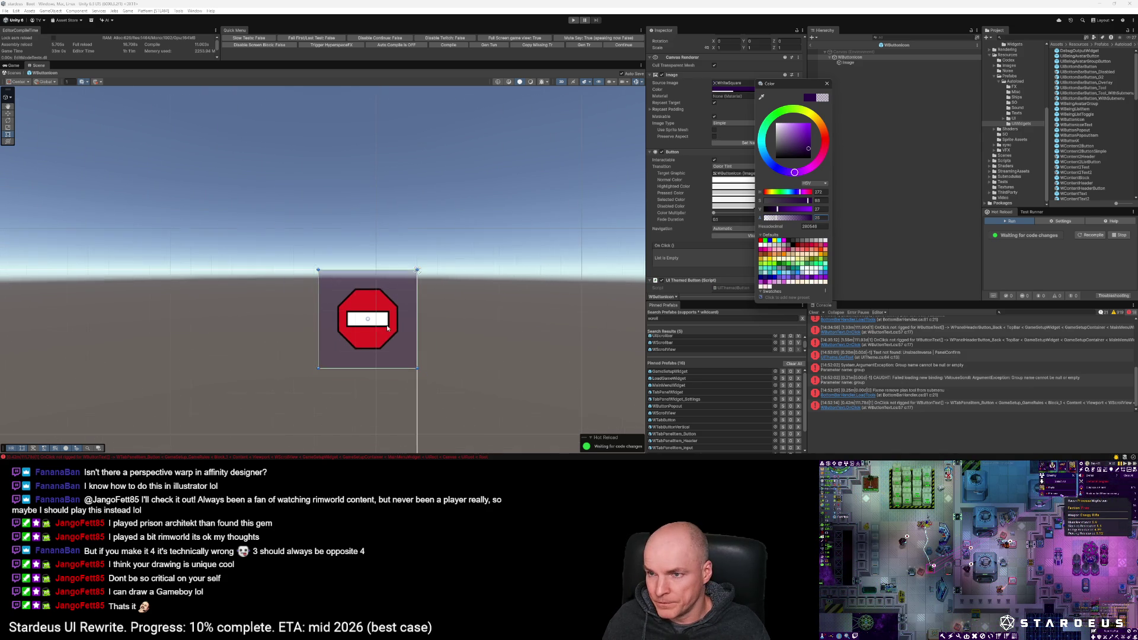
{"action": "scroll", "coordinate": [387, 328], "scroll_direction": "down", "scroll_amount": 1}
{"action": "left_click", "coordinate": [961, 181]}
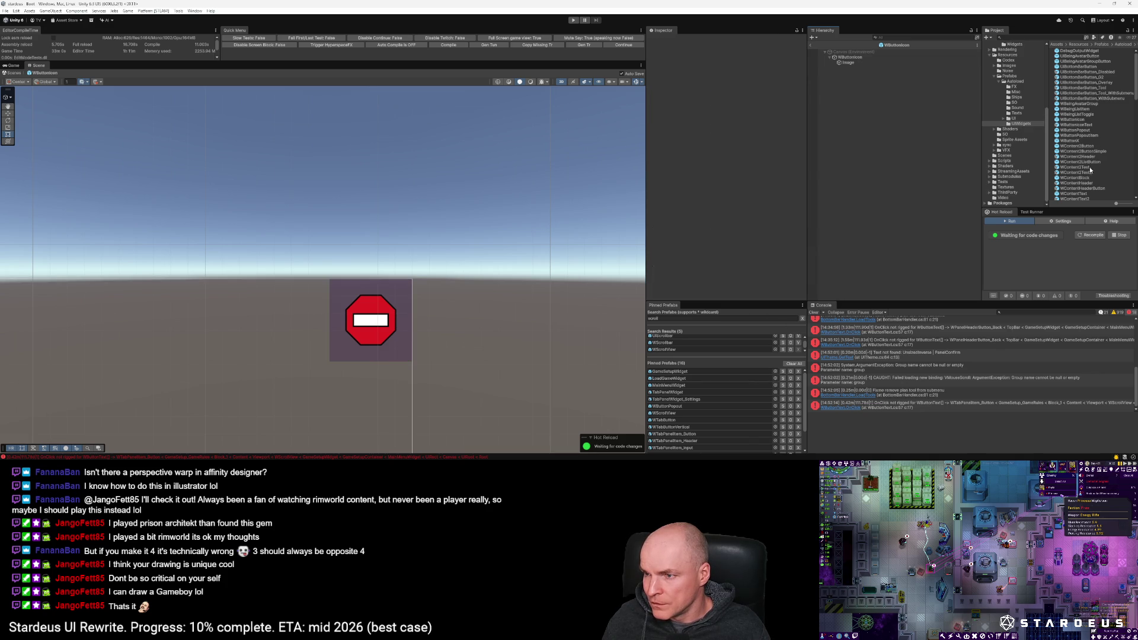
Step: In the input-row prefab, place WButtonIcon in ButtonContainer anchored to the right edge
{"action": "scroll", "coordinate": [1090, 82], "scroll_direction": "down", "scroll_amount": 10}
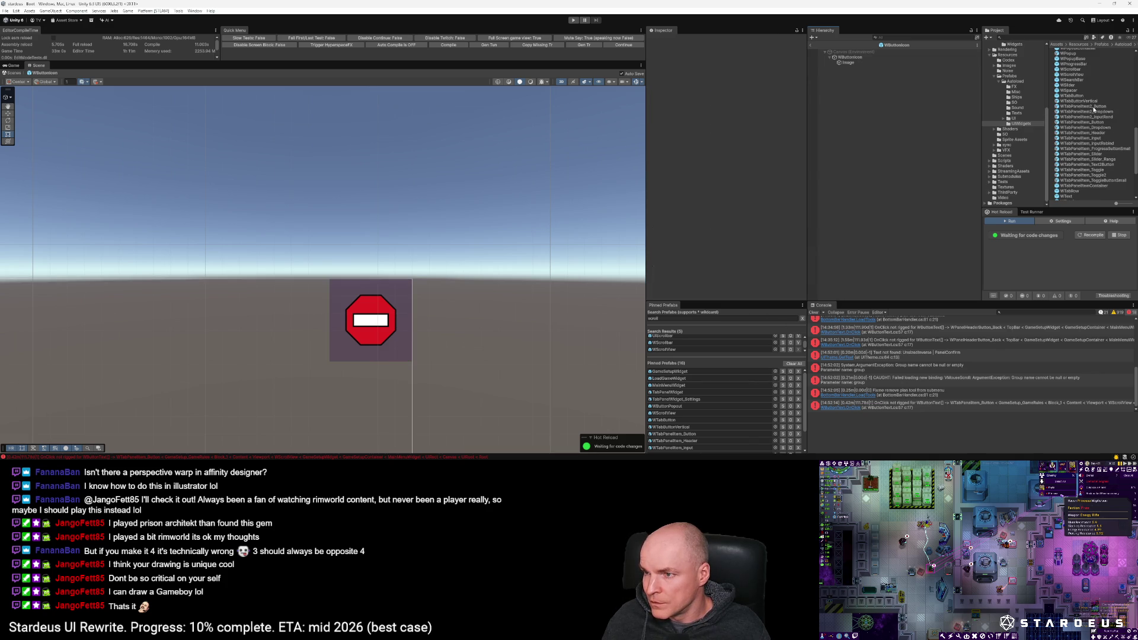
{"action": "double_click", "coordinate": [1092, 118]}
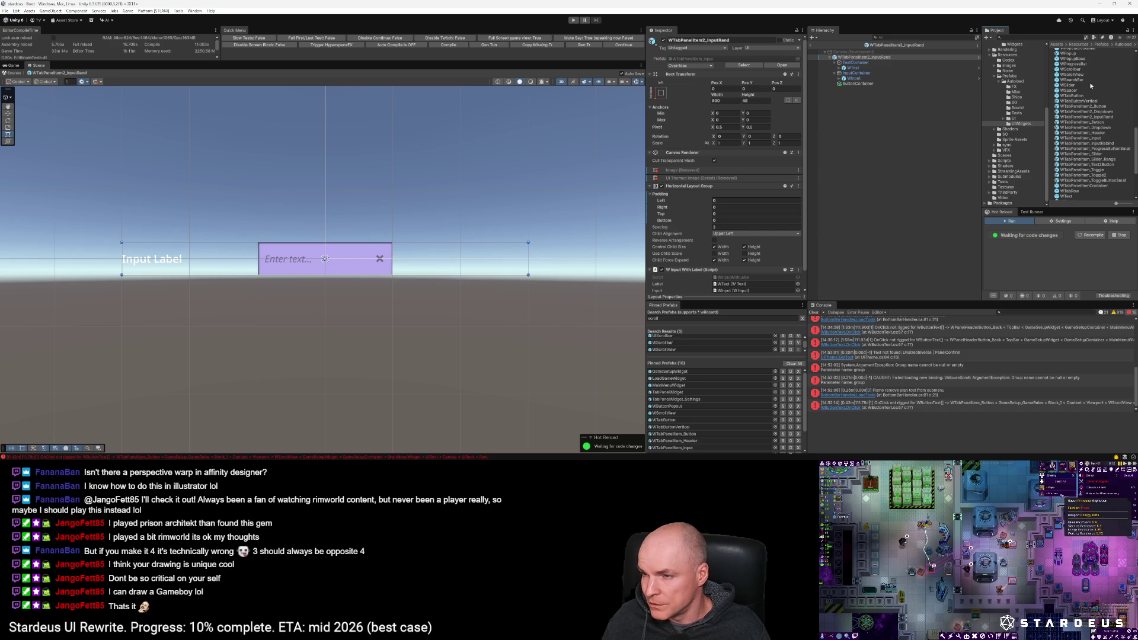
{"action": "scroll", "coordinate": [1080, 113], "scroll_direction": "up", "scroll_amount": 3}
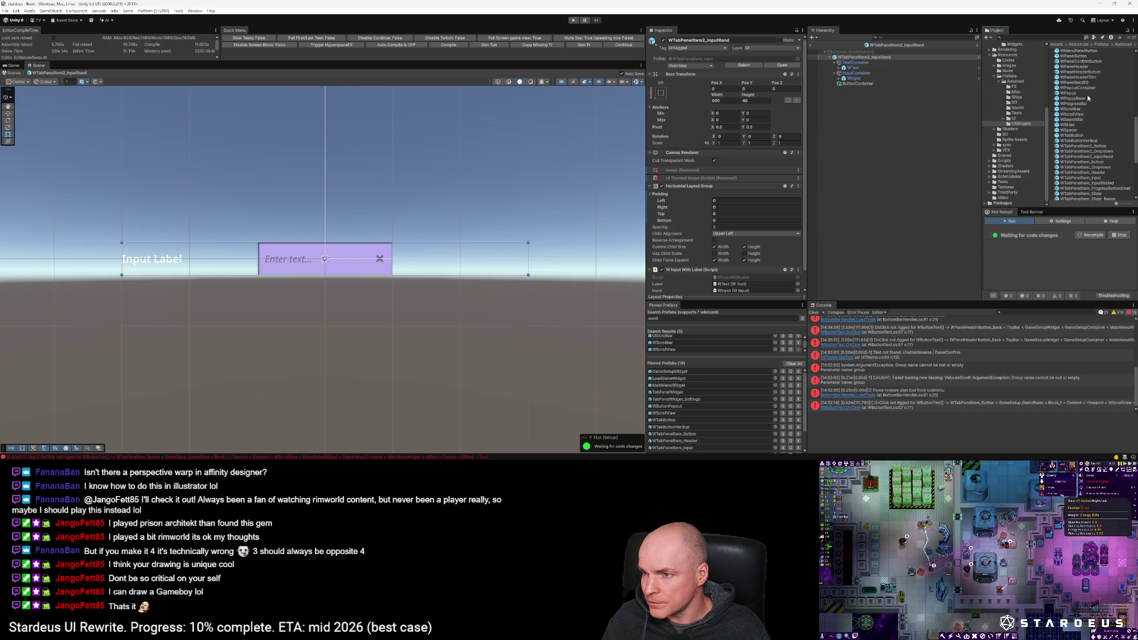
{"action": "scroll", "coordinate": [1086, 122], "scroll_direction": "up", "scroll_amount": 2}
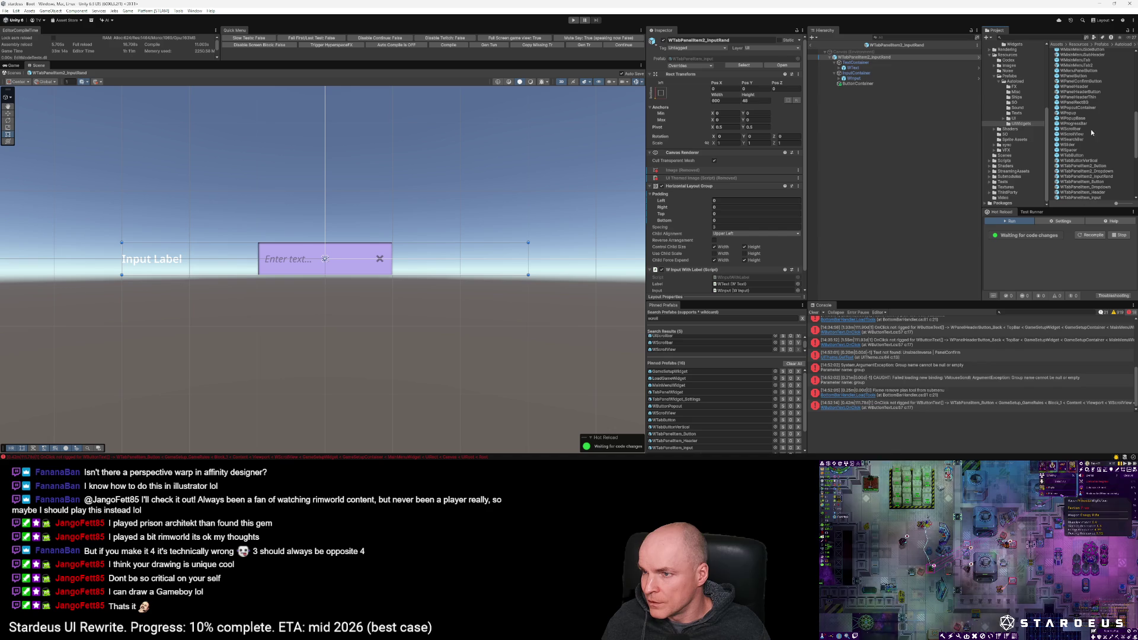
{"action": "scroll", "coordinate": [1094, 156], "scroll_direction": "up", "scroll_amount": 10}
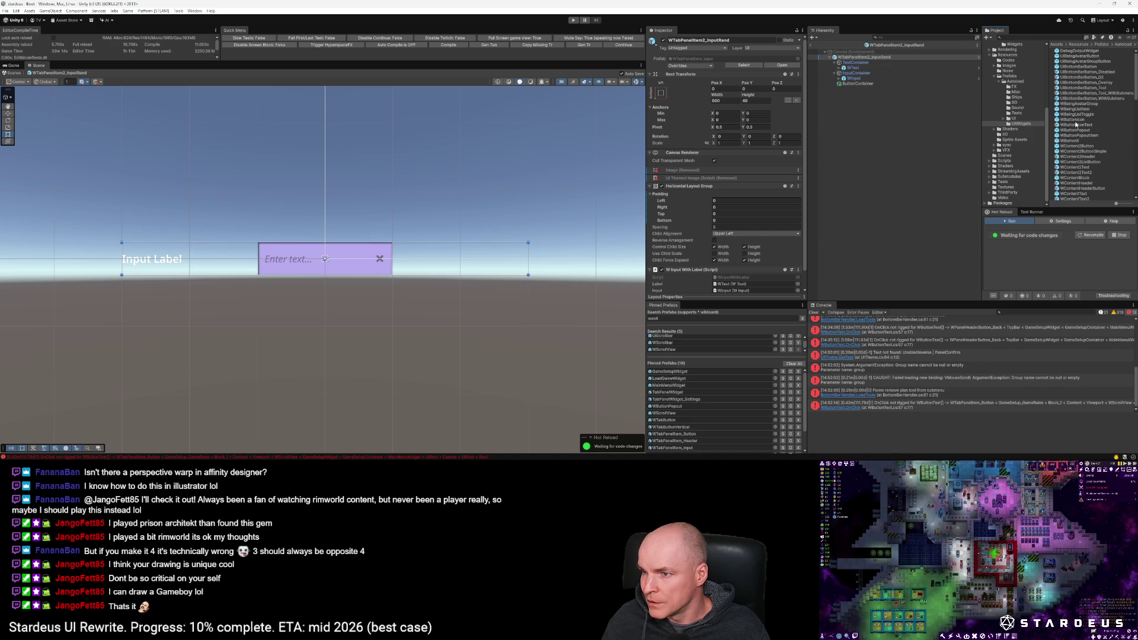
{"action": "left_click", "coordinate": [871, 56]}
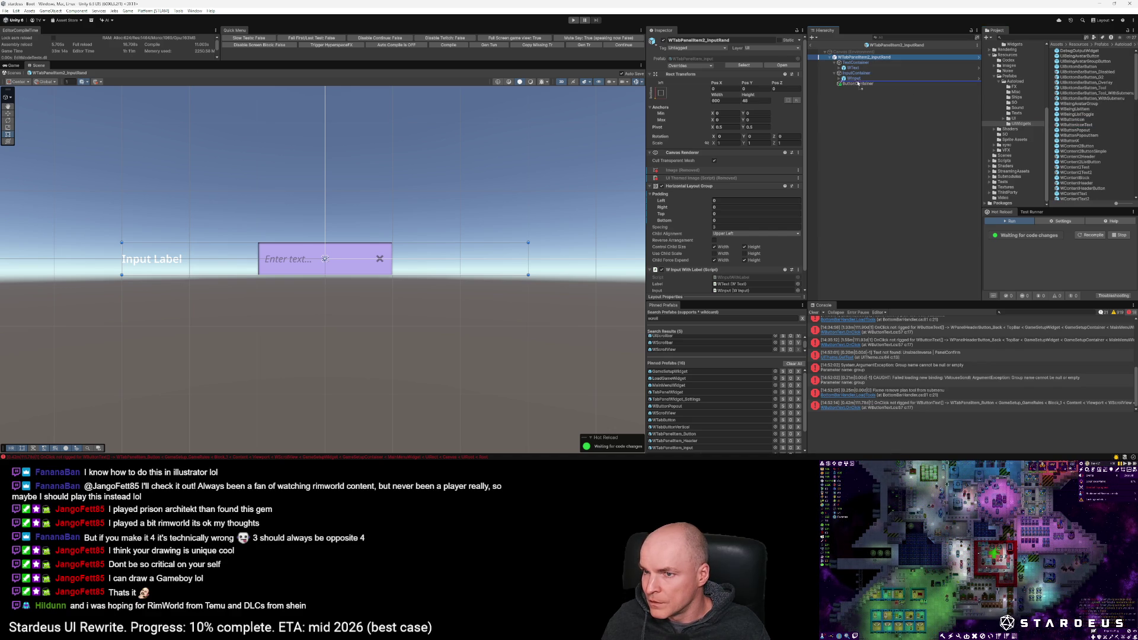
{"action": "left_click_drag", "start_coordinate": [853, 87], "coordinate": [854, 84]}
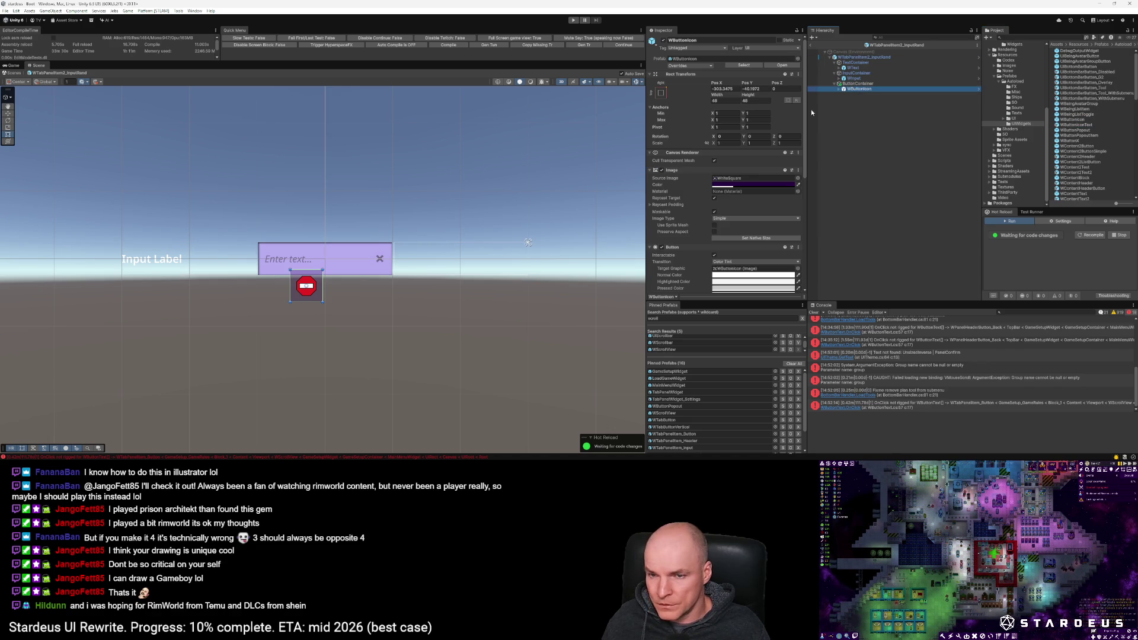
{"action": "left_click", "coordinate": [858, 86]}
{"action": "left_click", "coordinate": [661, 93]}
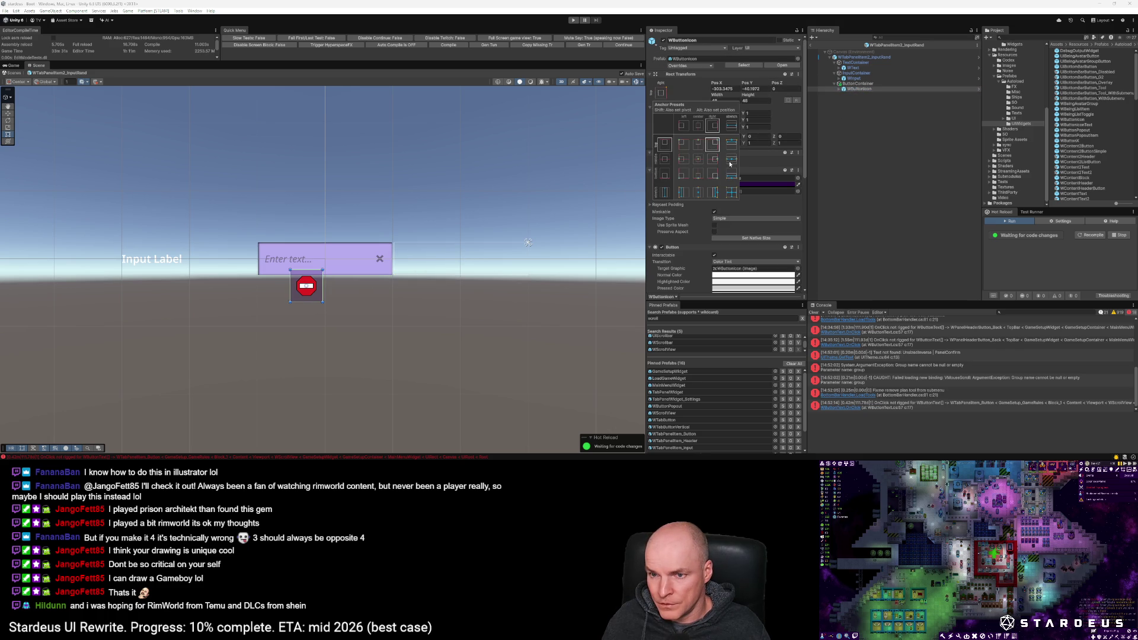
{"action": "left_click", "coordinate": [712, 192], "text": "alt+shift"}
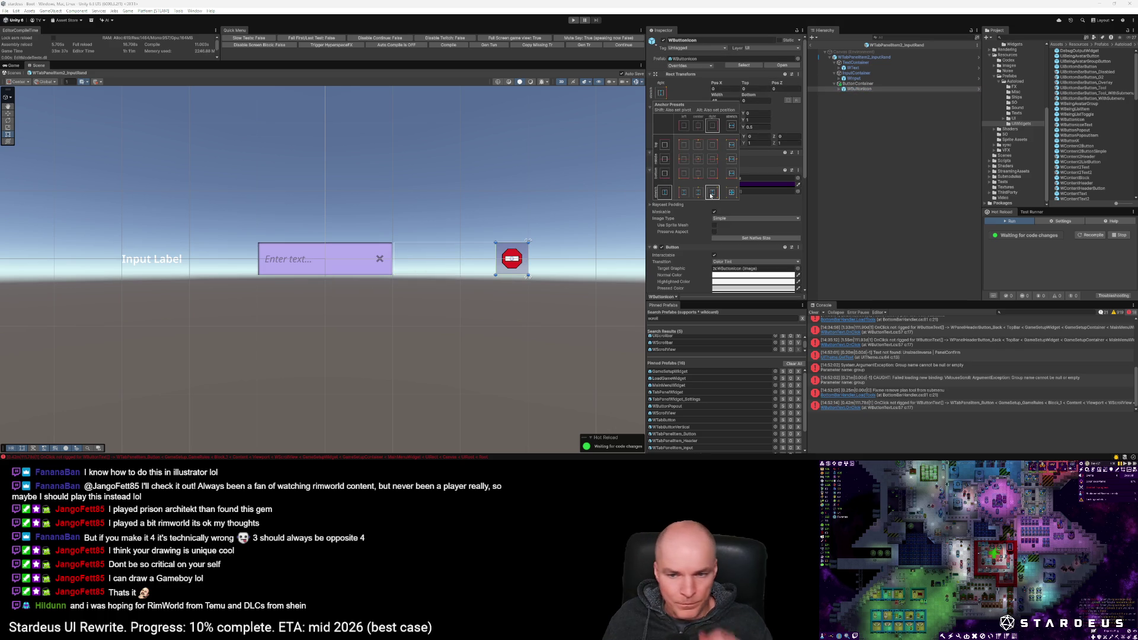
Step: Add a Layout Element to ButtonContainer with preferred width 48 and flexible width enabled
{"action": "left_click", "coordinate": [868, 85]}
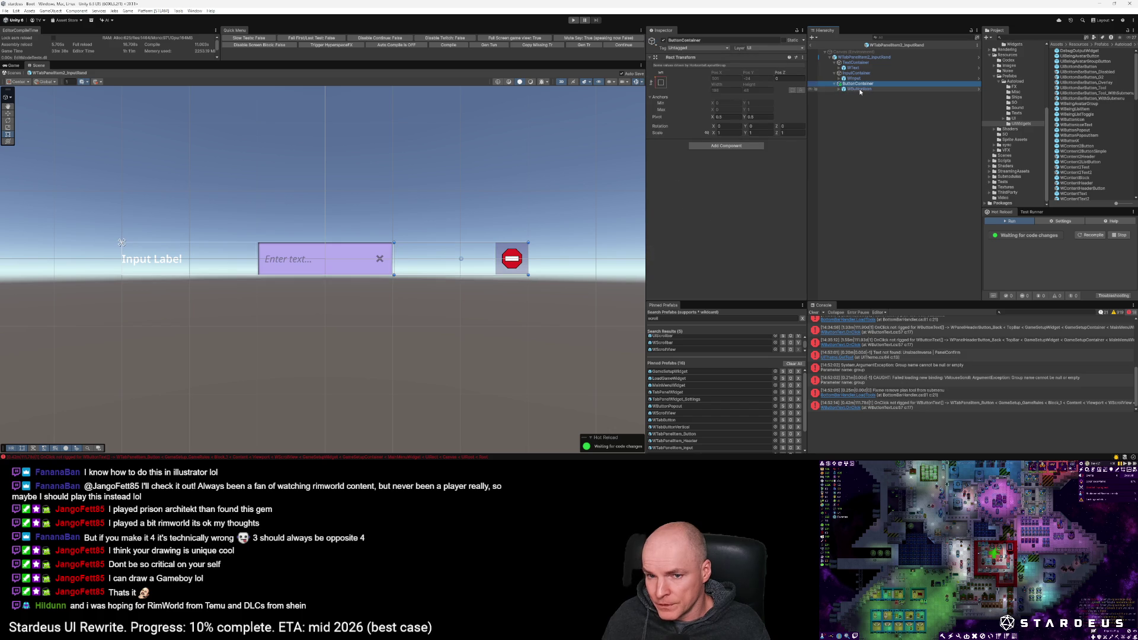
{"action": "left_click", "coordinate": [726, 146]}
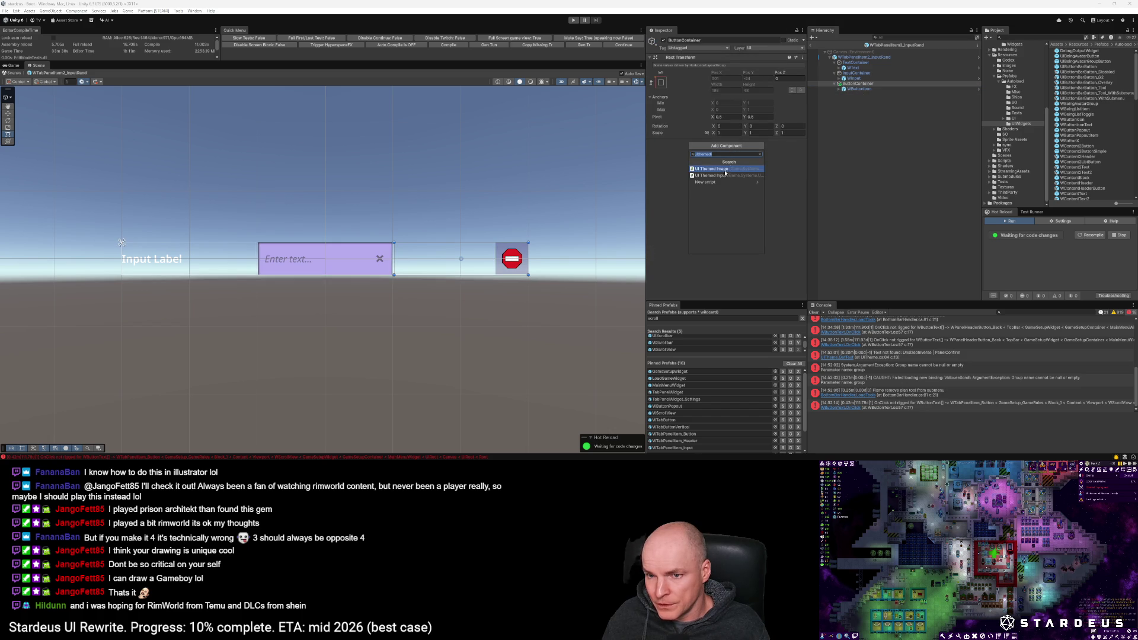
{"action": "type", "text": "lay"}
{"action": "key", "text": "Return"}
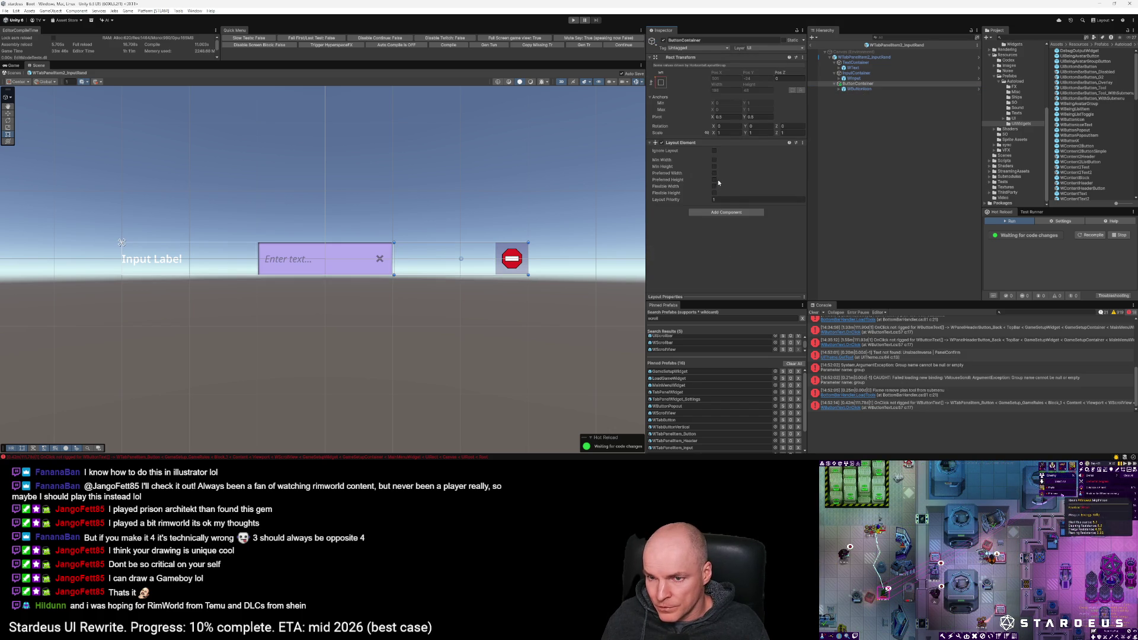
{"action": "left_click", "coordinate": [714, 174]}
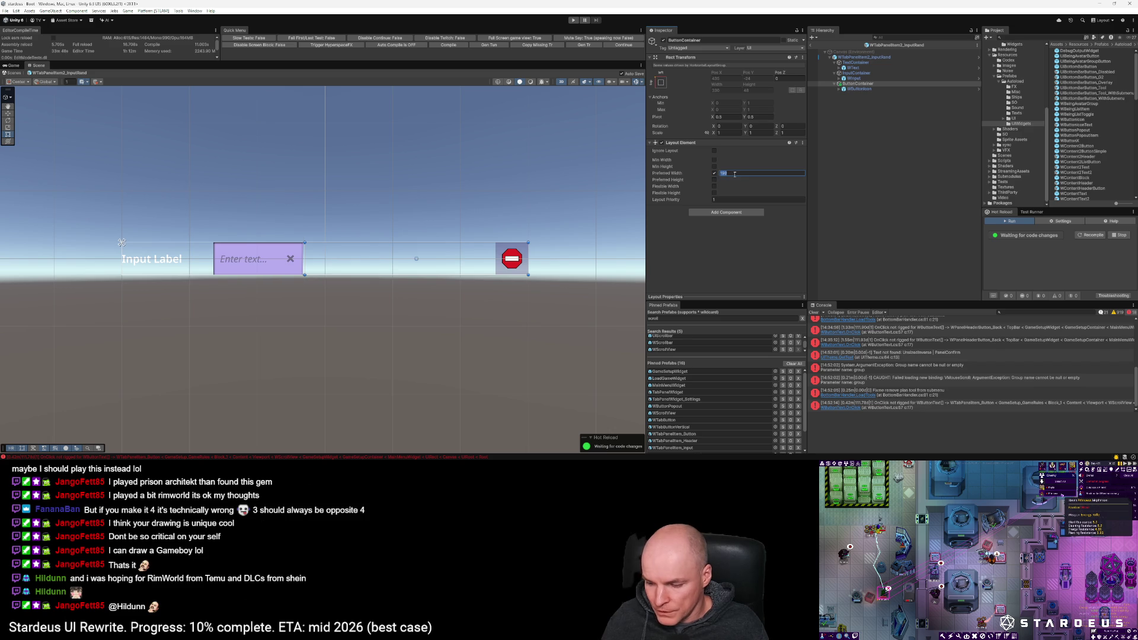
{"action": "type", "text": "48"}
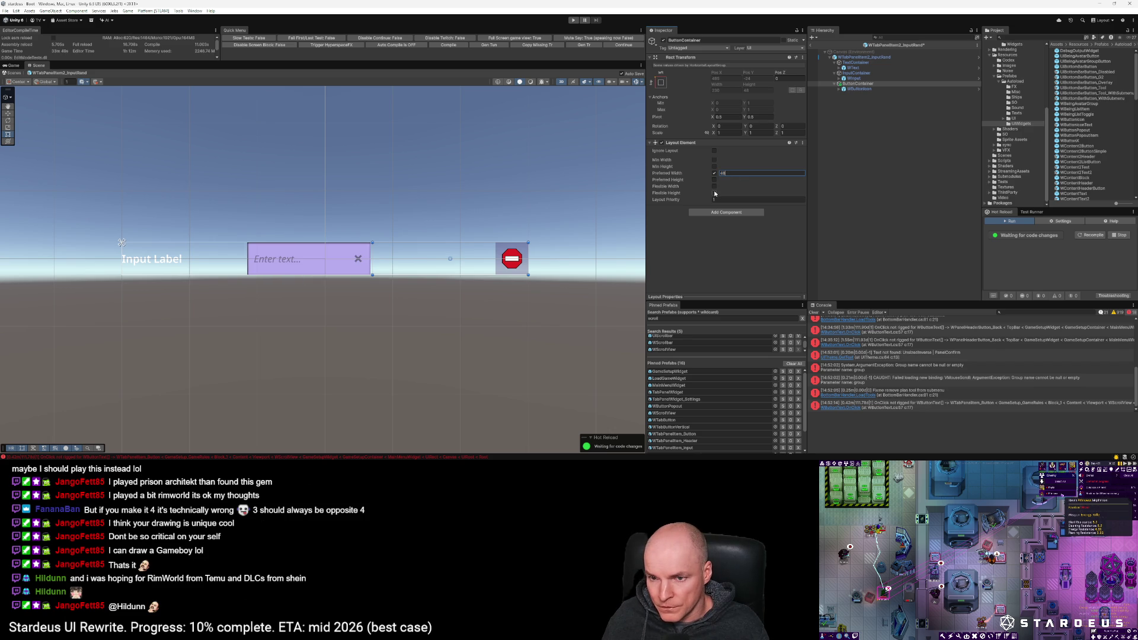
{"action": "left_click", "coordinate": [714, 186]}
{"action": "left_click", "coordinate": [737, 187]}
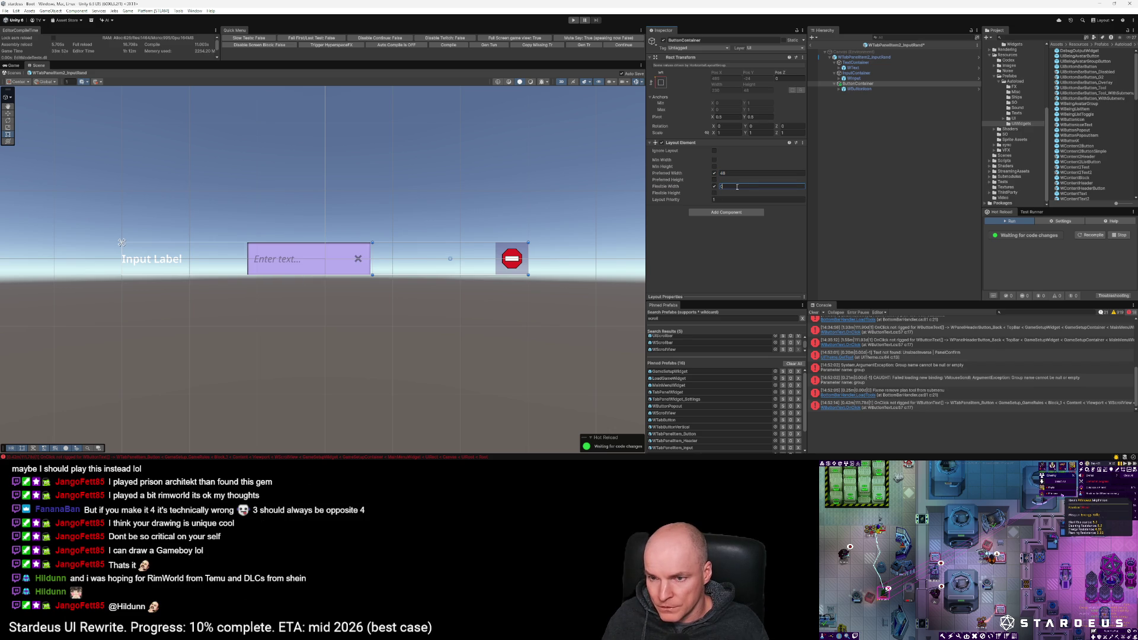
Step: Add a Layout Element with flexible width enabled to the InputContainer
{"action": "left_click", "coordinate": [861, 58]}
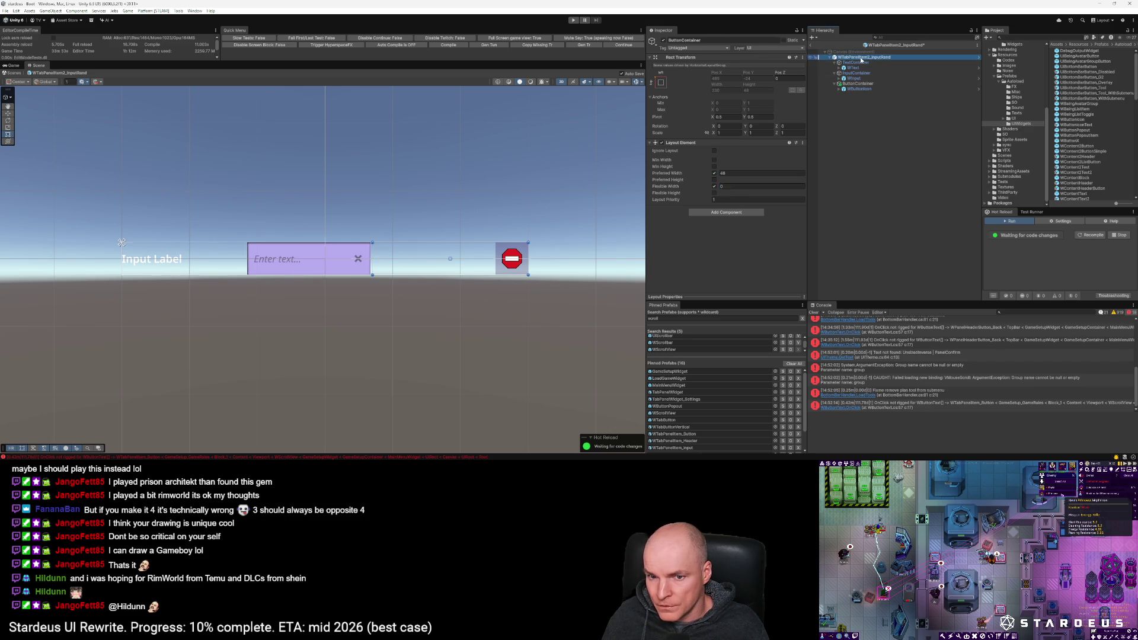
{"action": "left_click", "coordinate": [856, 73]}
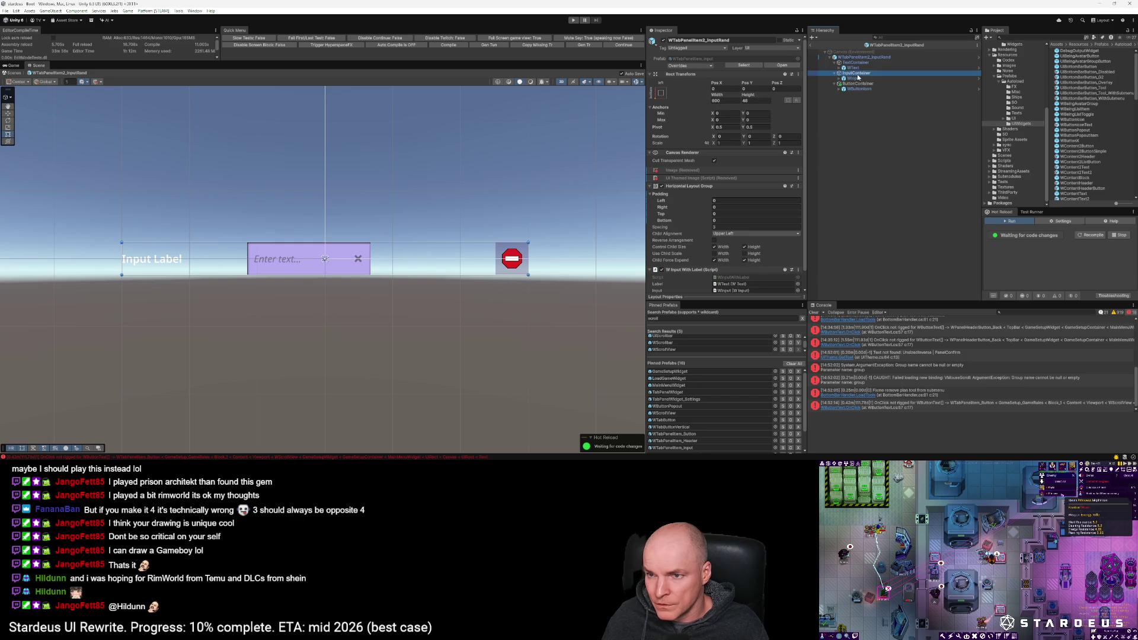
{"action": "left_click", "coordinate": [710, 146]}
{"action": "left_click", "coordinate": [714, 195]}
{"action": "left_click", "coordinate": [714, 186]}
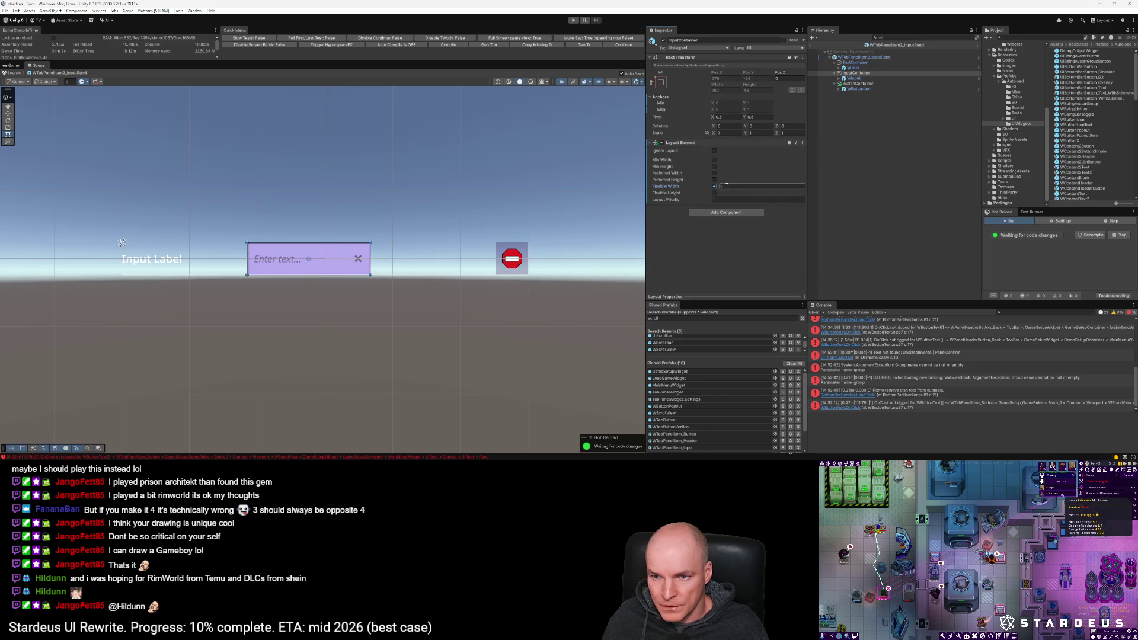
Step: Set the Input Label's flexible width to 0
{"action": "left_click", "coordinate": [853, 68]}
{"action": "scroll", "coordinate": [737, 227], "scroll_direction": "down", "scroll_amount": 2}
{"action": "scroll", "coordinate": [738, 223], "scroll_direction": "down", "scroll_amount": 8}
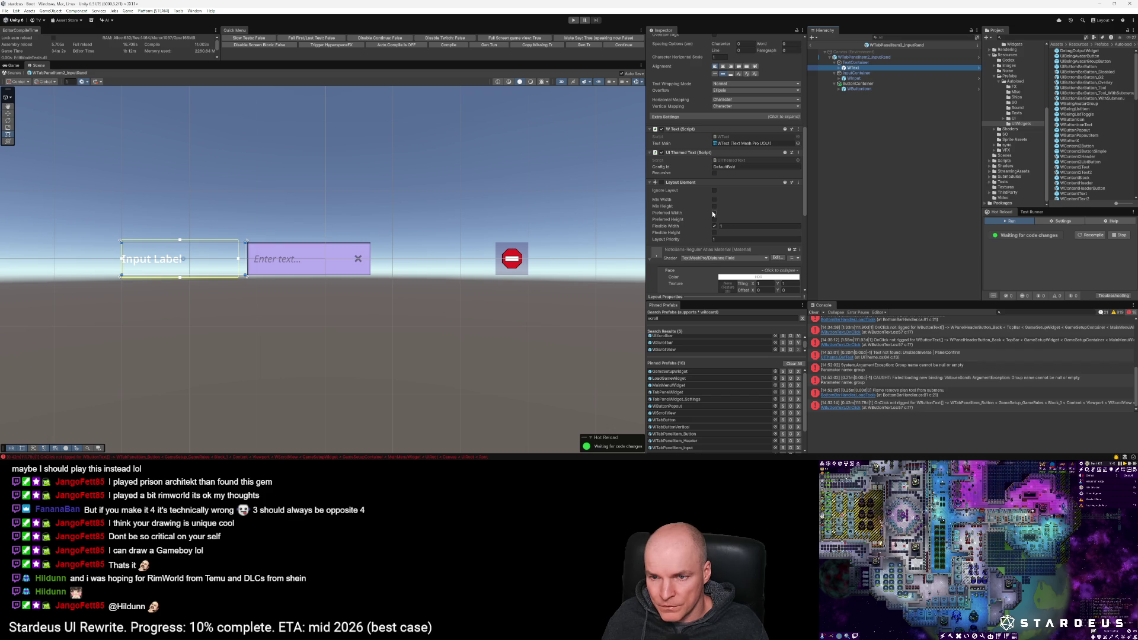
{"action": "left_click", "coordinate": [727, 227]}
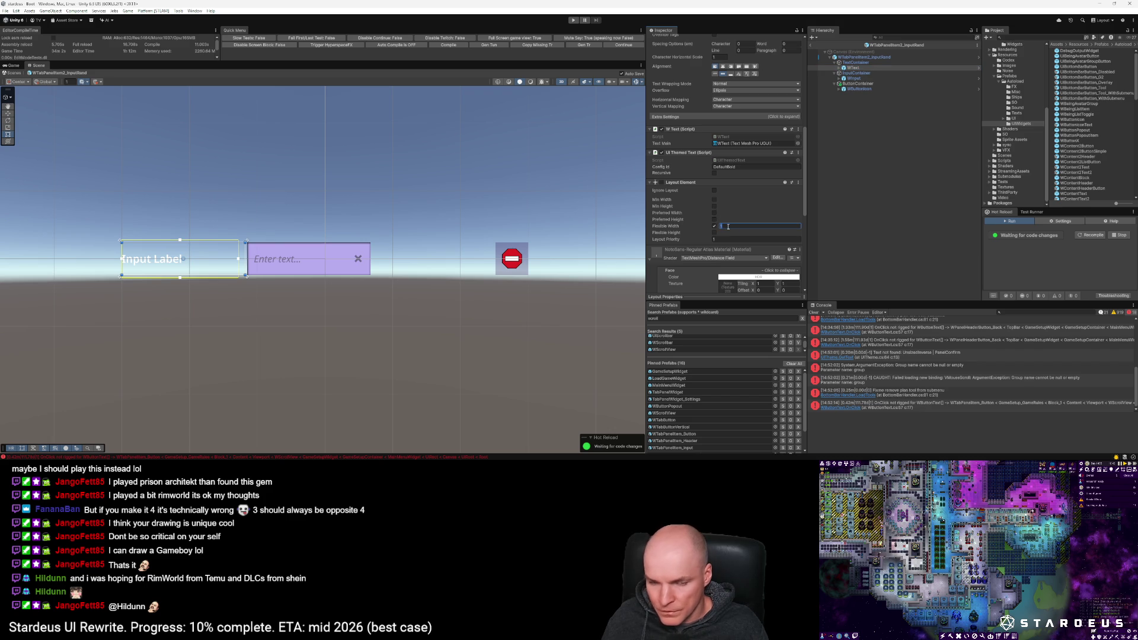
{"action": "type", "text": "0.5"}
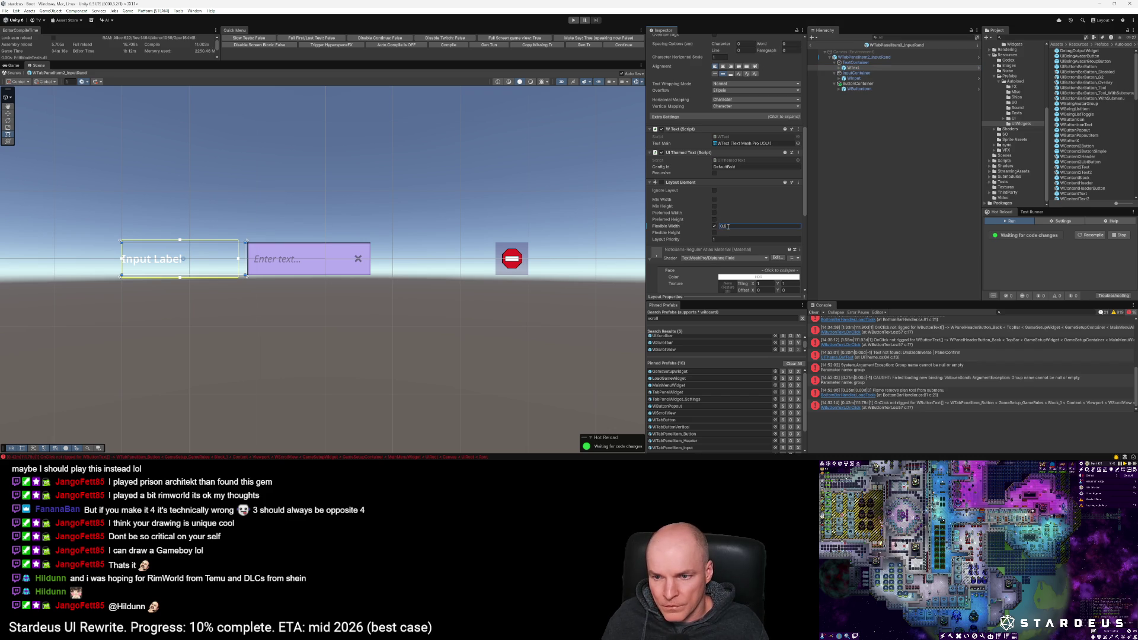
{"action": "key", "text": "BackSpace"}
{"action": "key", "text": "BackSpace"}
{"action": "left_click", "coordinate": [856, 62]}
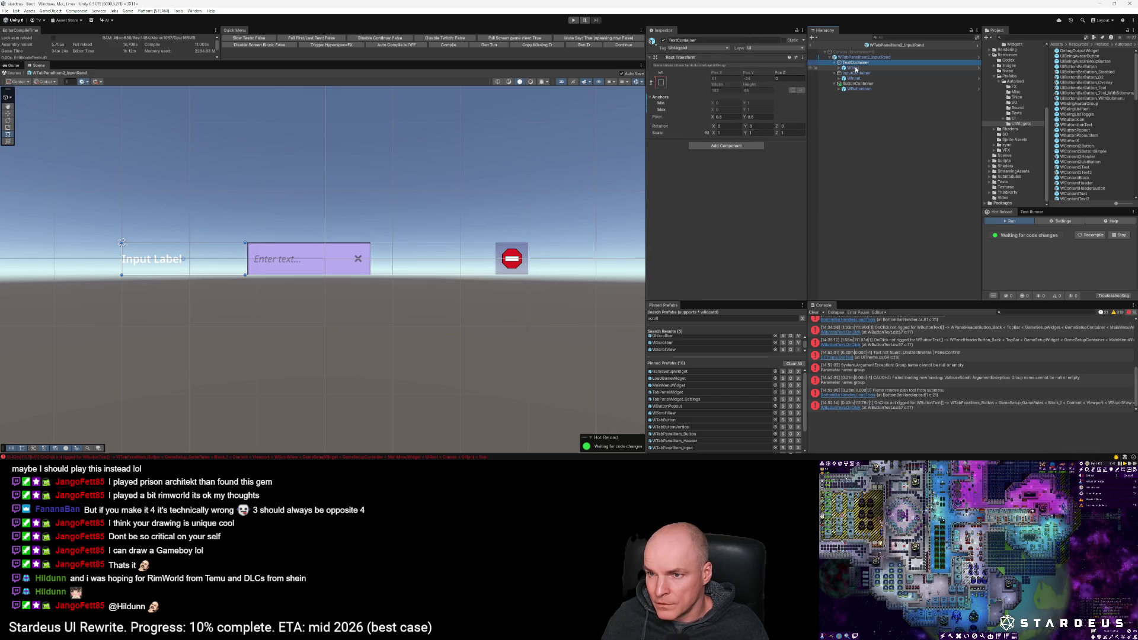
Step: Reset the Input Label's flexible width back to 1
{"action": "left_click", "coordinate": [854, 68]}
{"action": "scroll", "coordinate": [745, 239], "scroll_direction": "down", "scroll_amount": 5}
{"action": "scroll", "coordinate": [745, 238], "scroll_direction": "down", "scroll_amount": 5}
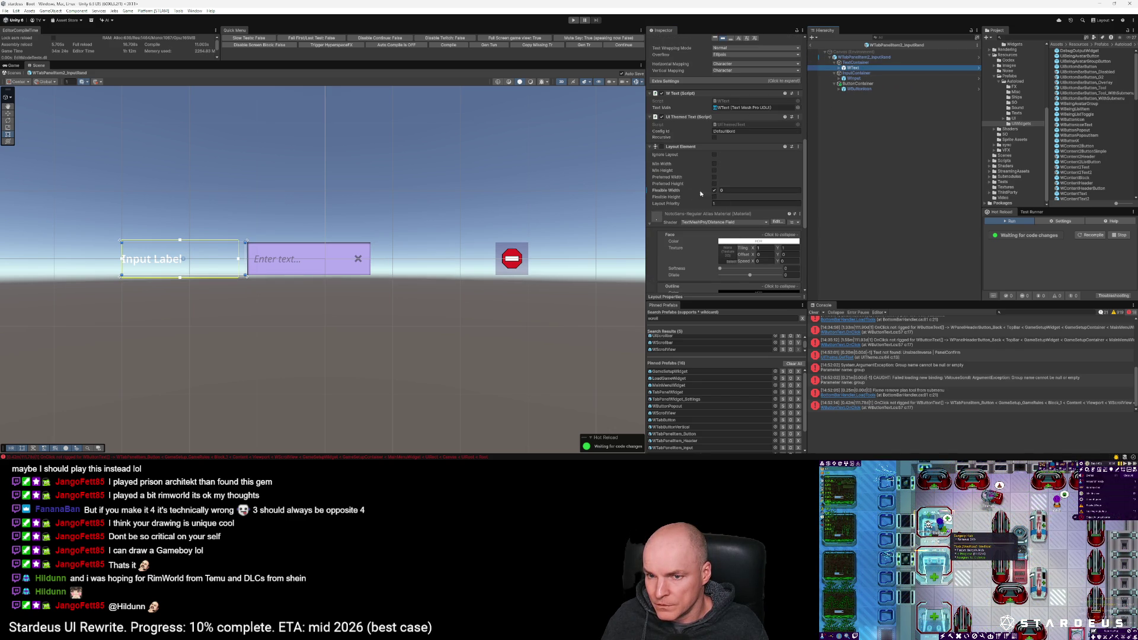
{"action": "right_click", "coordinate": [672, 190]}
{"action": "left_click", "coordinate": [696, 220]}
{"action": "scroll", "coordinate": [681, 161], "scroll_direction": "up", "scroll_amount": 2}
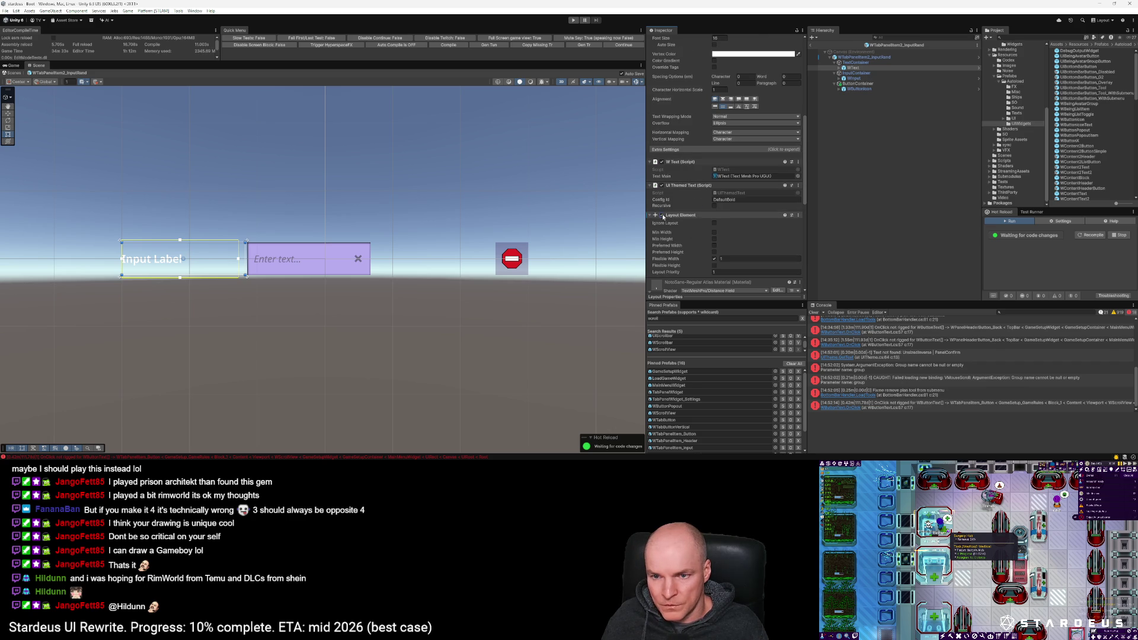
Step: Add a Layout Element to TextContainer and give it flexible width 1
{"action": "left_click", "coordinate": [857, 64]}
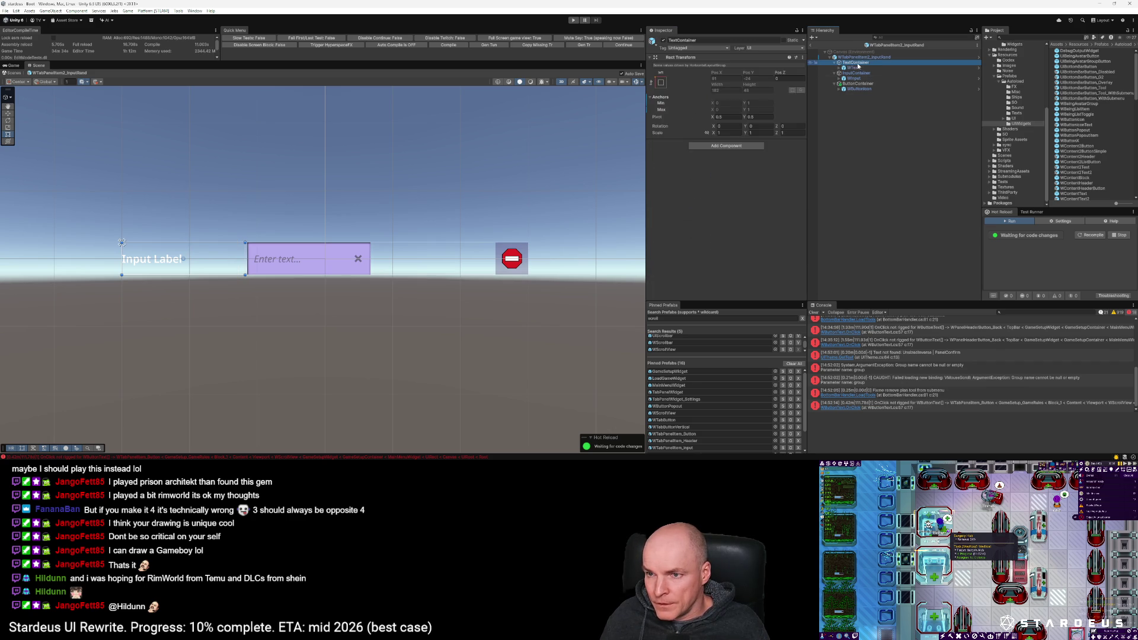
{"action": "left_click", "coordinate": [735, 145]}
{"action": "left_click", "coordinate": [715, 169]}
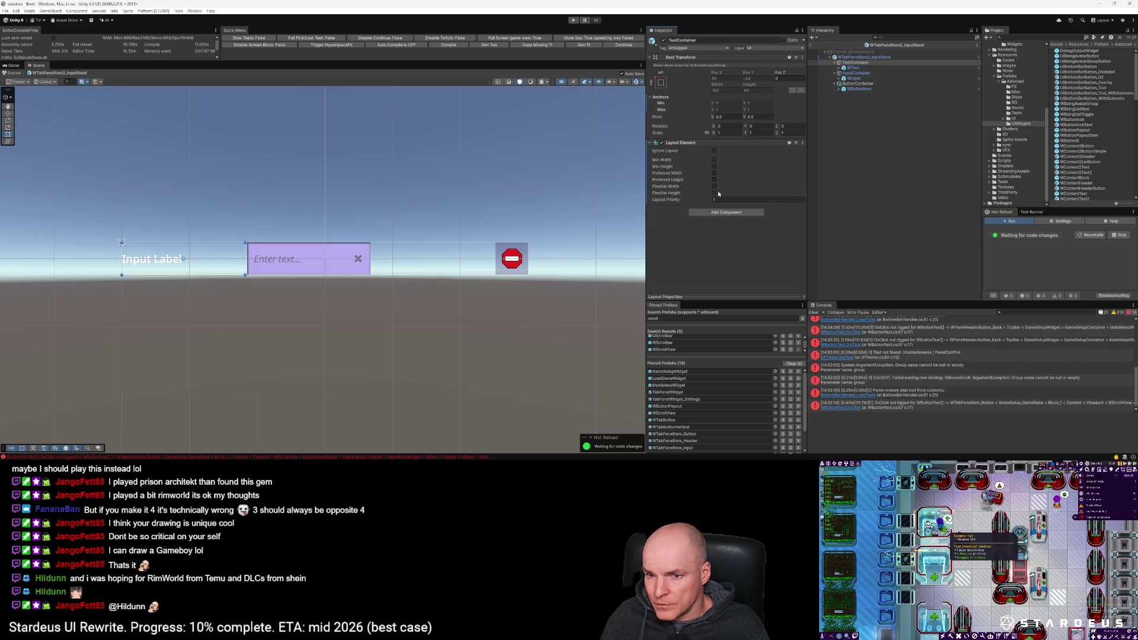
{"action": "left_click", "coordinate": [714, 186]}
{"action": "left_click", "coordinate": [725, 186]}
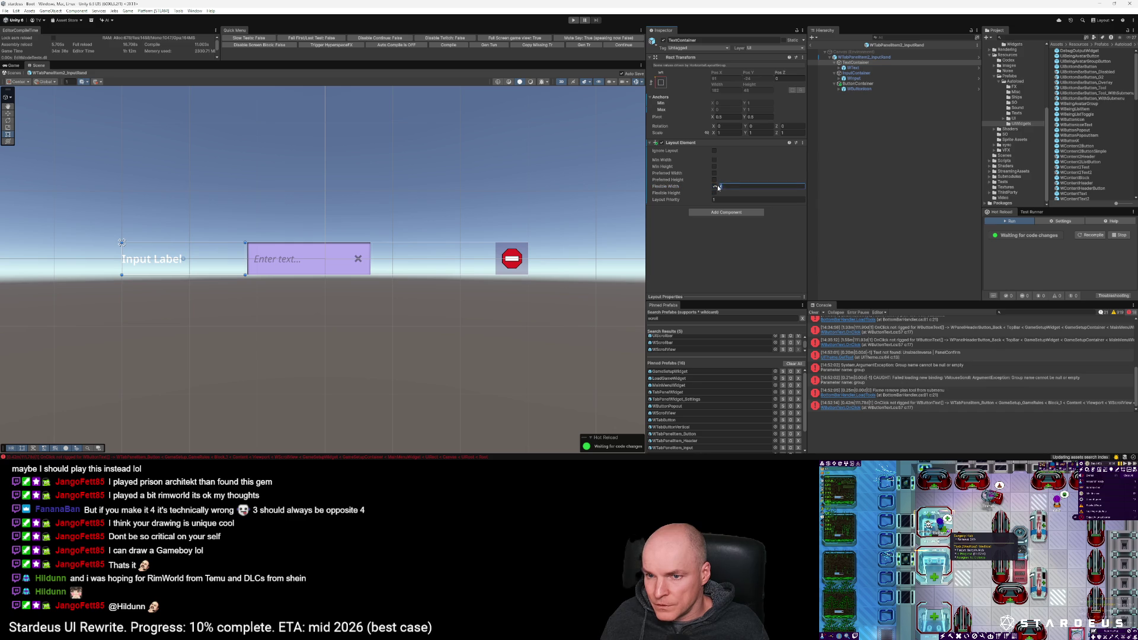
{"action": "type", "text": "1.92"}
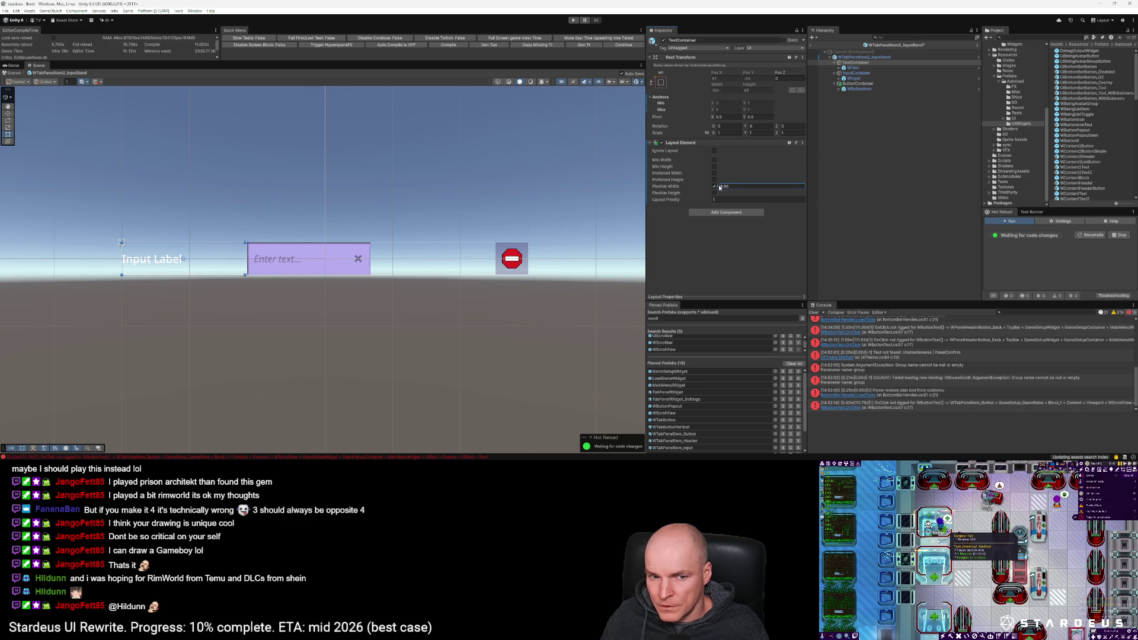
{"action": "type", "text": "1"}
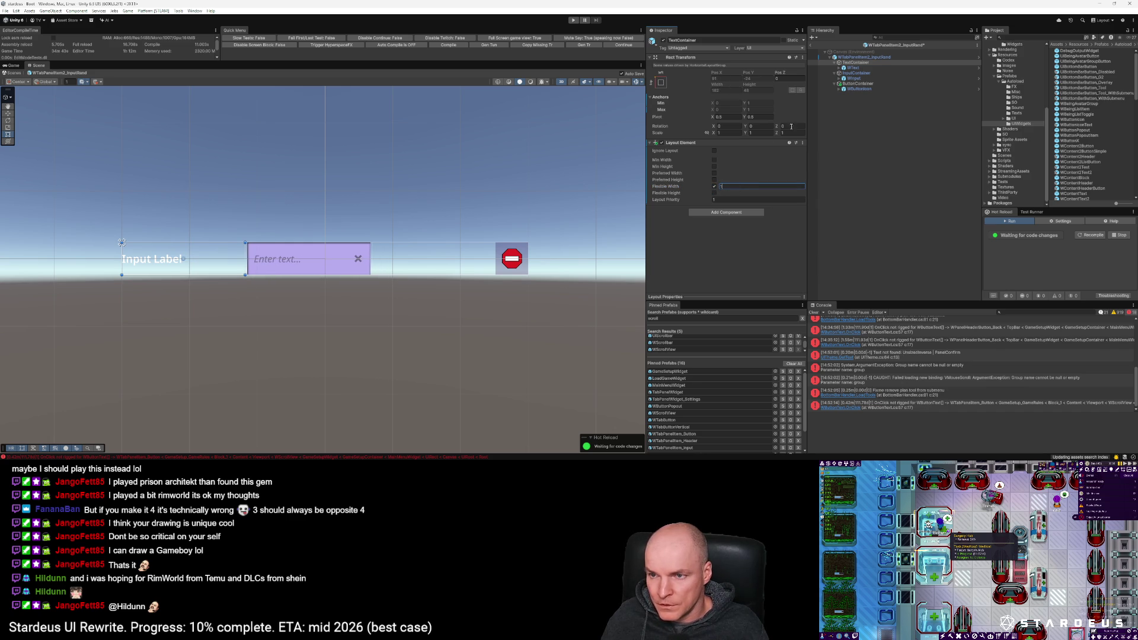
Step: Set flexible width 3 on InputContainer and 1 on ButtonContainer, with ButtonContainer min width 48
{"action": "left_click", "coordinate": [855, 73]}
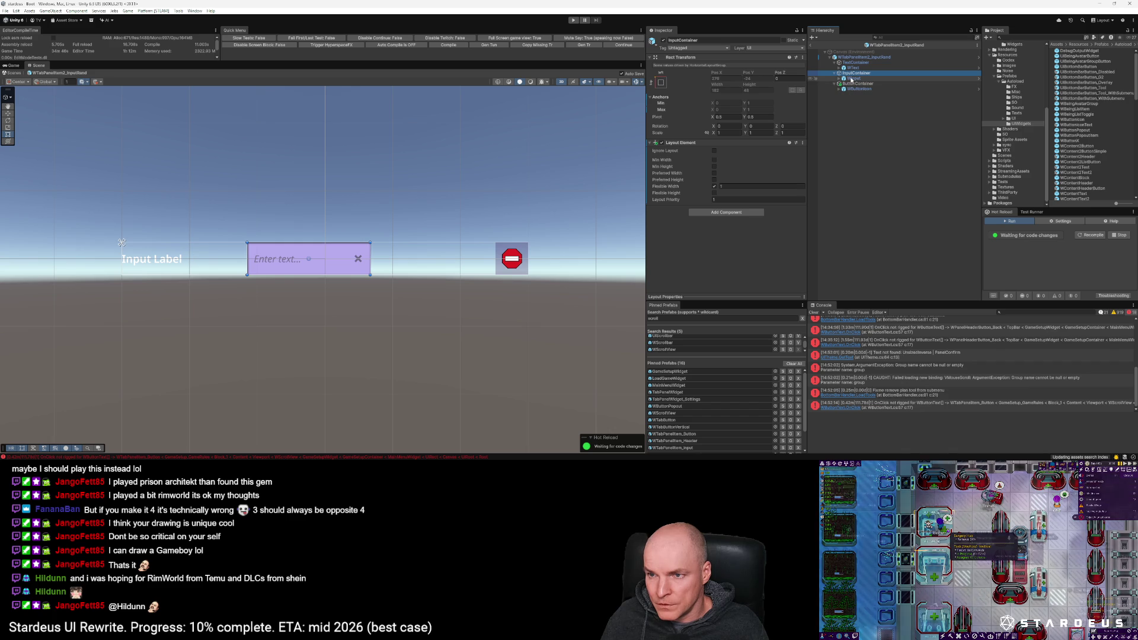
{"action": "left_click", "coordinate": [723, 187]}
{"action": "type", "text": "3"}
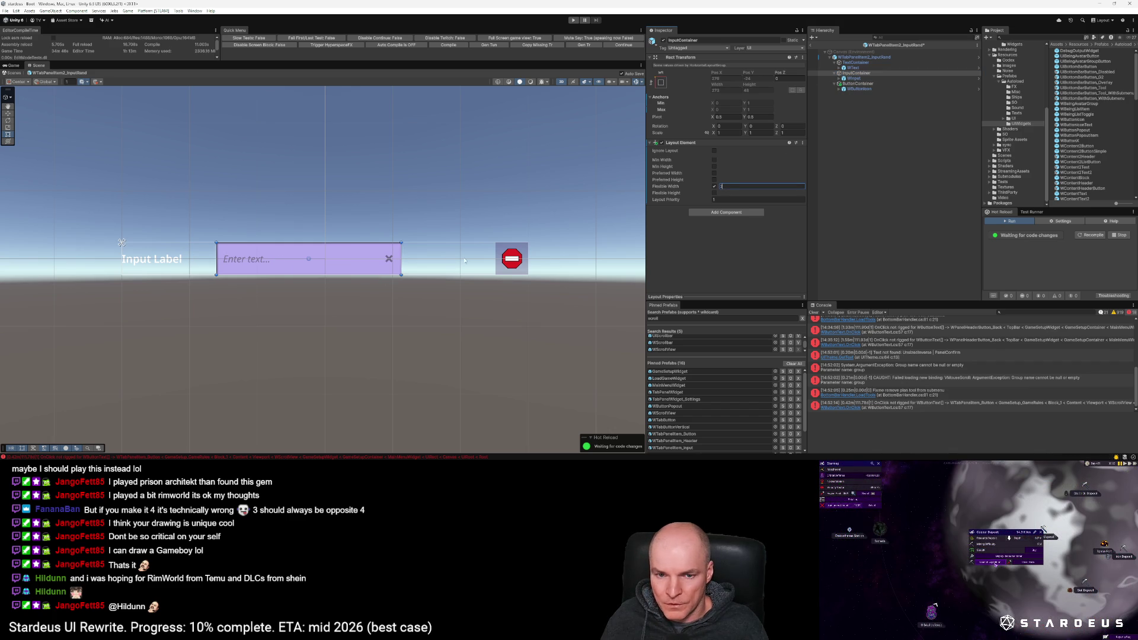
{"action": "left_click", "coordinate": [857, 84]}
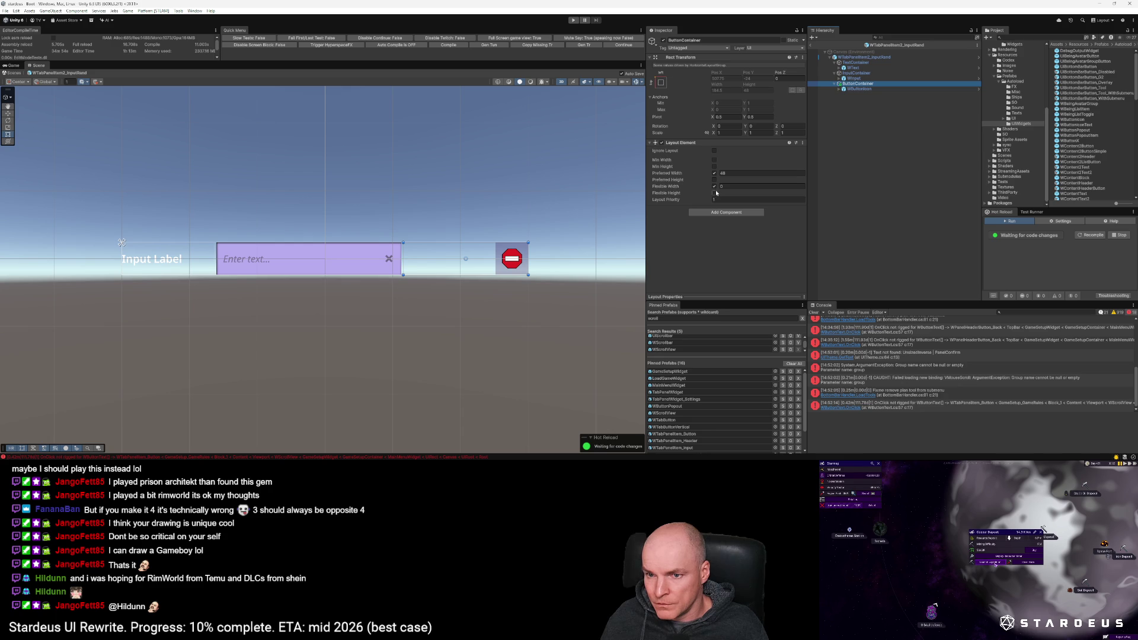
{"action": "left_click_drag", "start_coordinate": [720, 188], "coordinate": [748, 188]}
{"action": "type", "text": "1"}
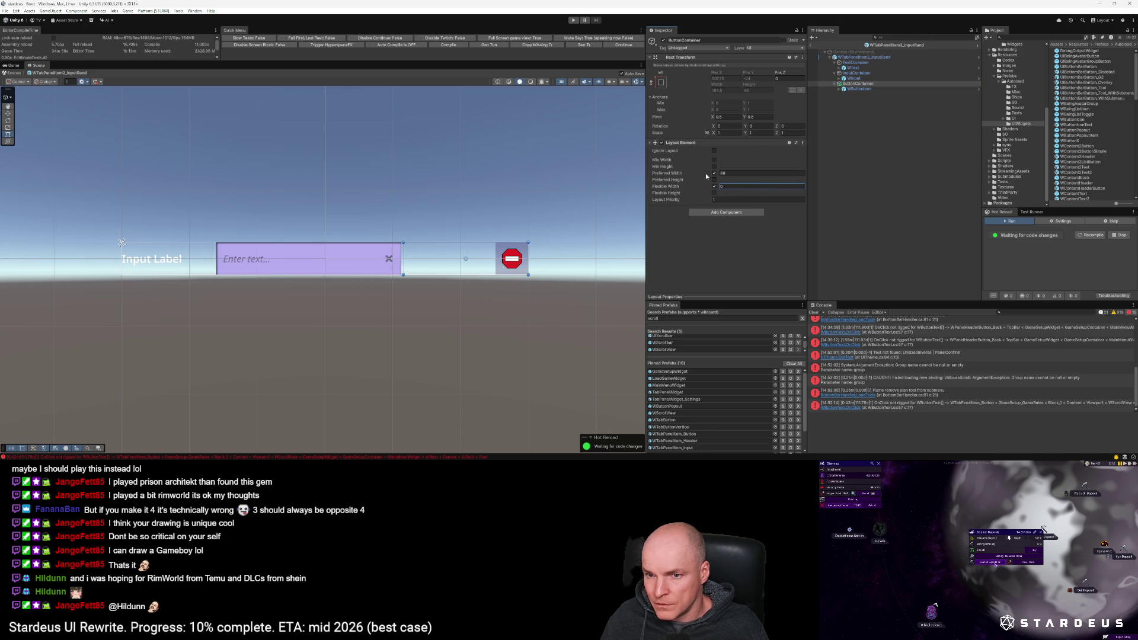
{"action": "left_click", "coordinate": [713, 159]}
{"action": "left_click", "coordinate": [728, 160]}
{"action": "type", "text": "48"}
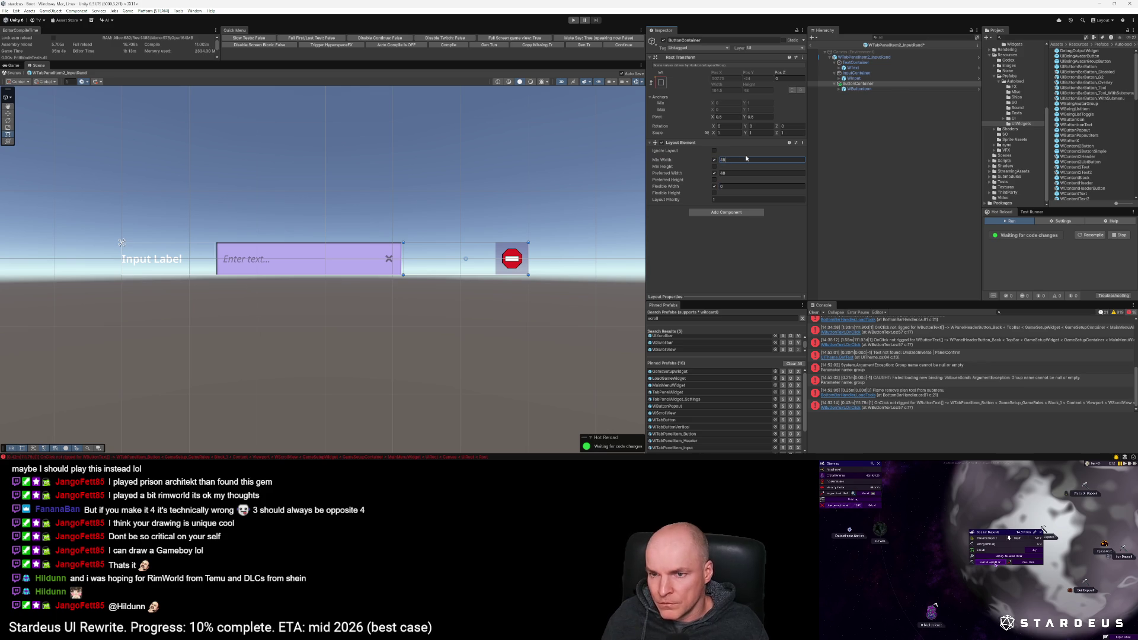
{"action": "left_click", "coordinate": [862, 57]}
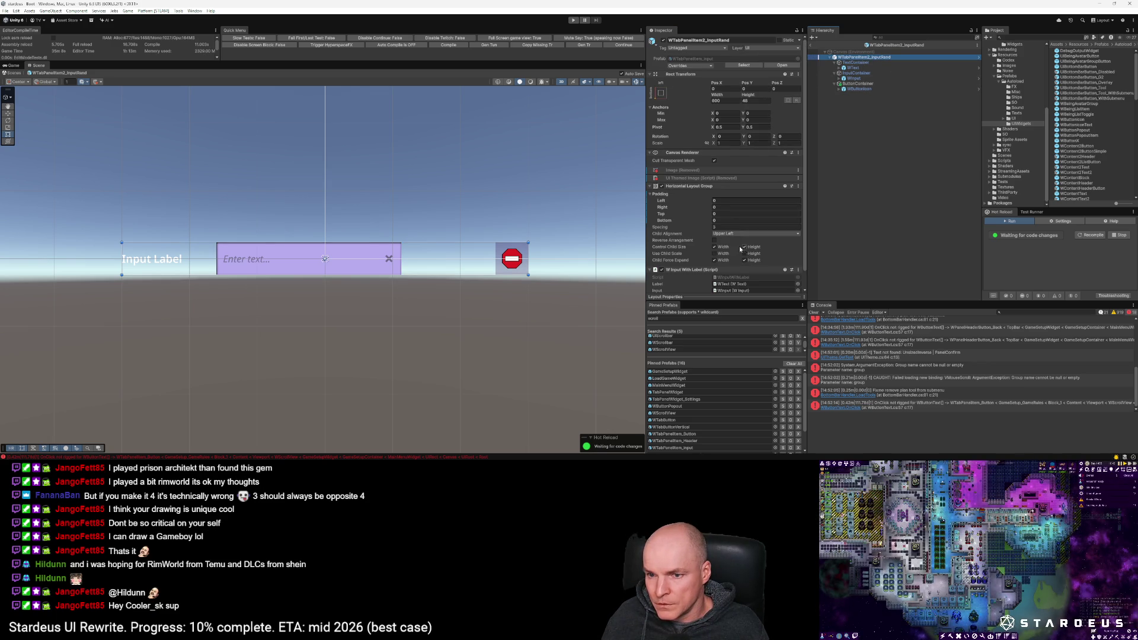
Step: Uncheck Child Force Expand Width on the root Horizontal Layout Group and set Spacing to 8
{"action": "left_click", "coordinate": [714, 247]}
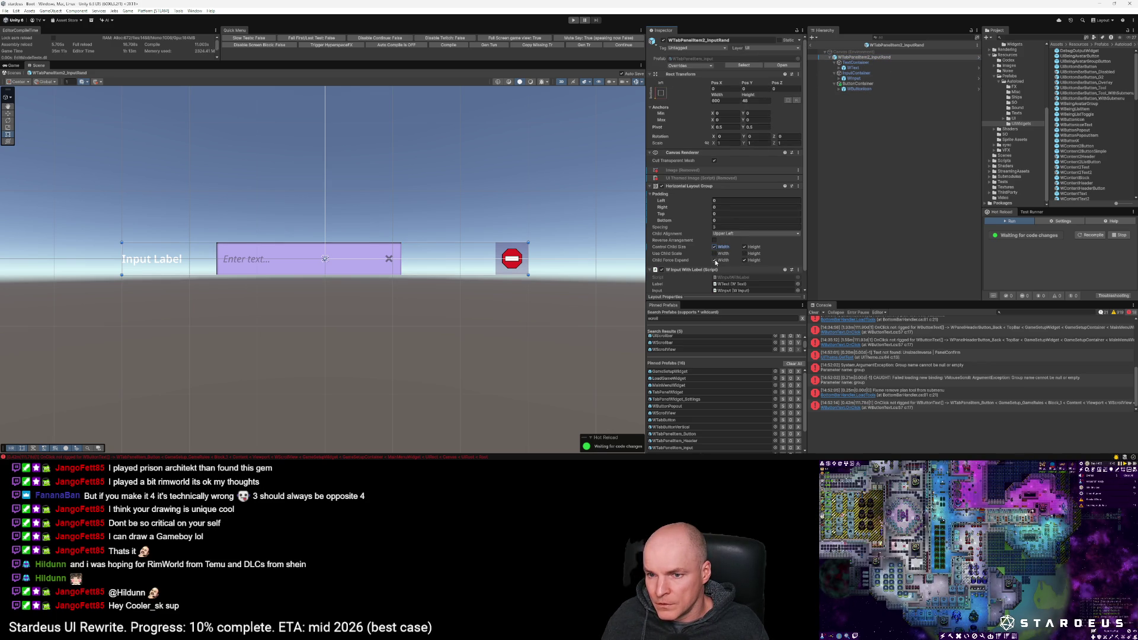
{"action": "left_click", "coordinate": [715, 259]}
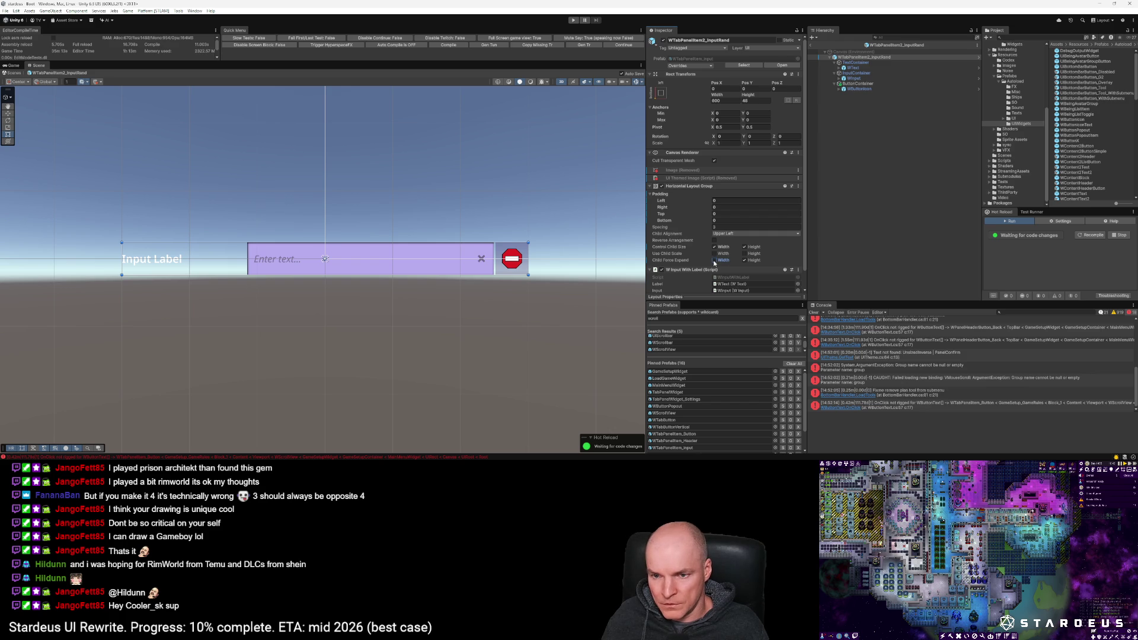
{"action": "scroll", "coordinate": [332, 269], "scroll_direction": "down", "scroll_amount": 1}
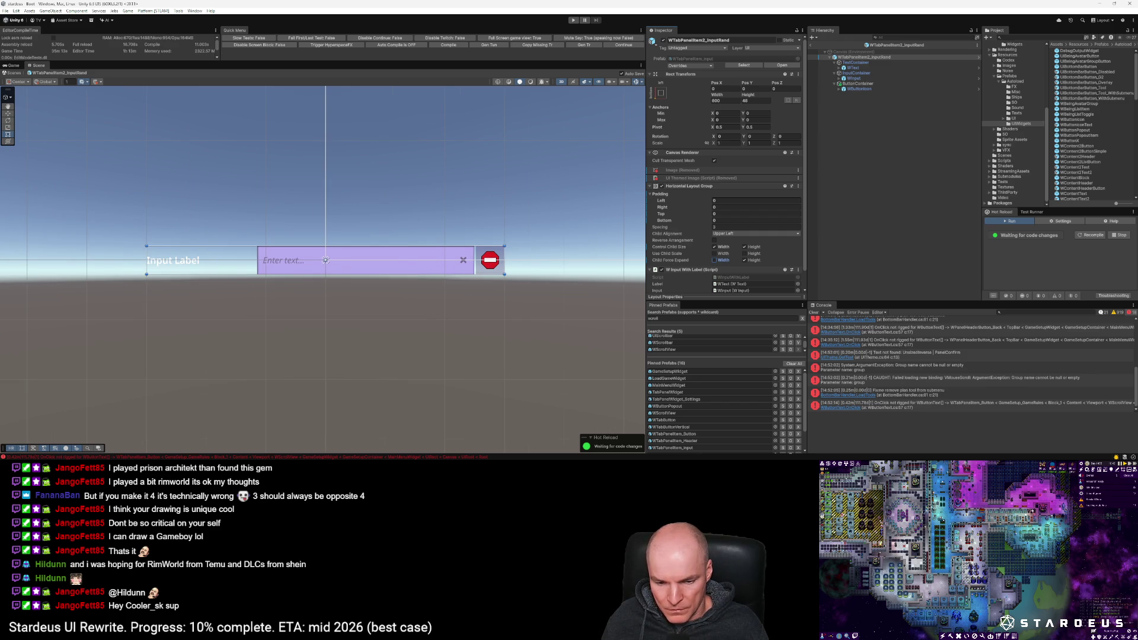
{"action": "left_click", "coordinate": [857, 58]}
{"action": "scroll", "coordinate": [728, 237], "scroll_direction": "down", "scroll_amount": 1}
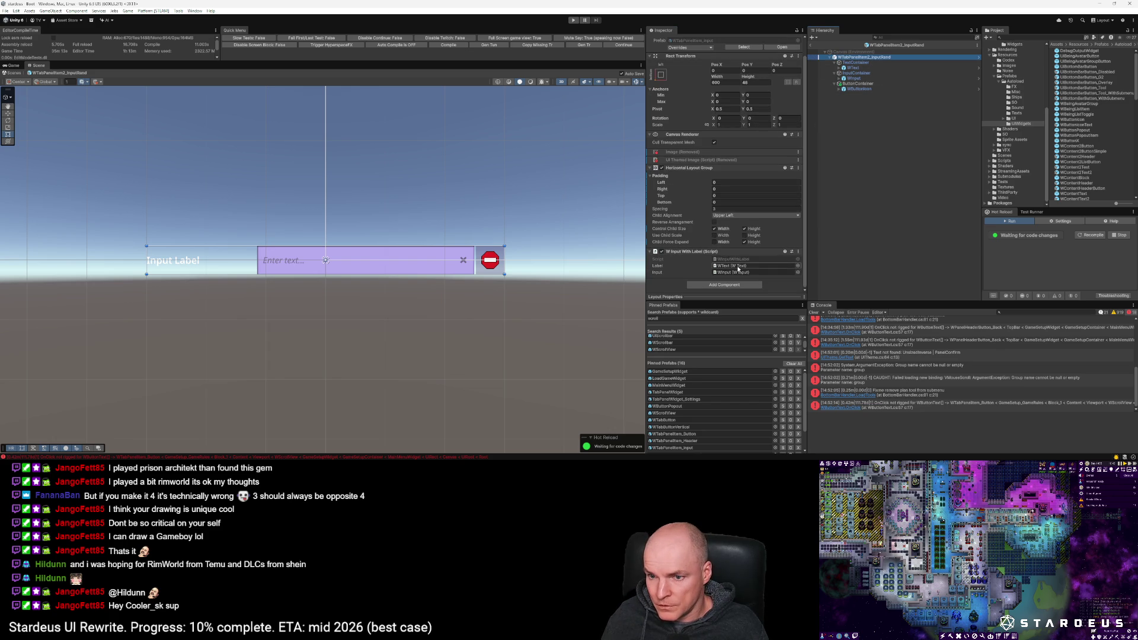
{"action": "left_click", "coordinate": [724, 209]}
{"action": "type", "text": "8"}
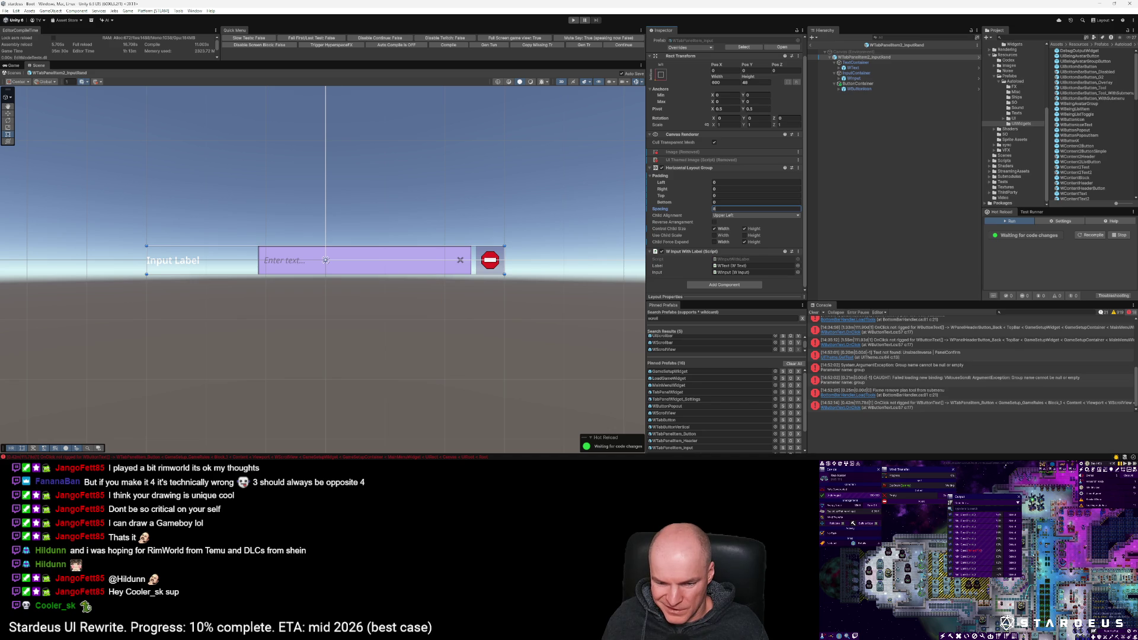
Step: Move WButtonIcon into InputContainer and delete the empty ButtonContainer
{"action": "left_click_drag", "start_coordinate": [855, 91], "coordinate": [856, 75]}
{"action": "left_click", "coordinate": [857, 89]}
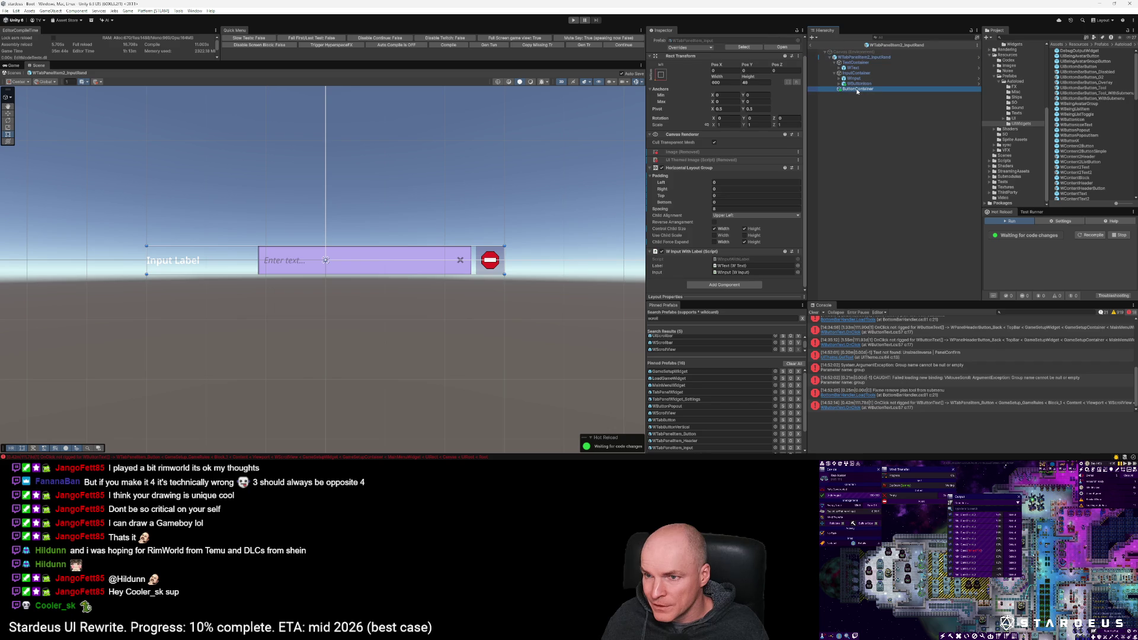
{"action": "key", "text": "Delete"}
Step: Set the button's Pos X to 0 and WInput's Rect Transform Right to 56
{"action": "left_click", "coordinate": [856, 84]}
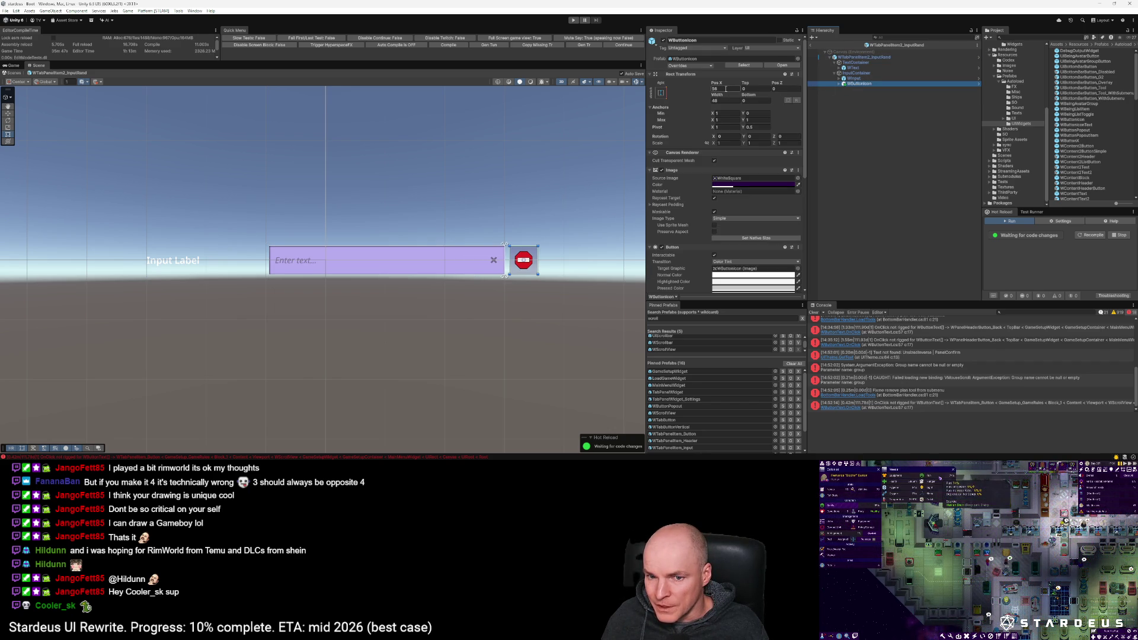
{"action": "left_click", "coordinate": [725, 88]}
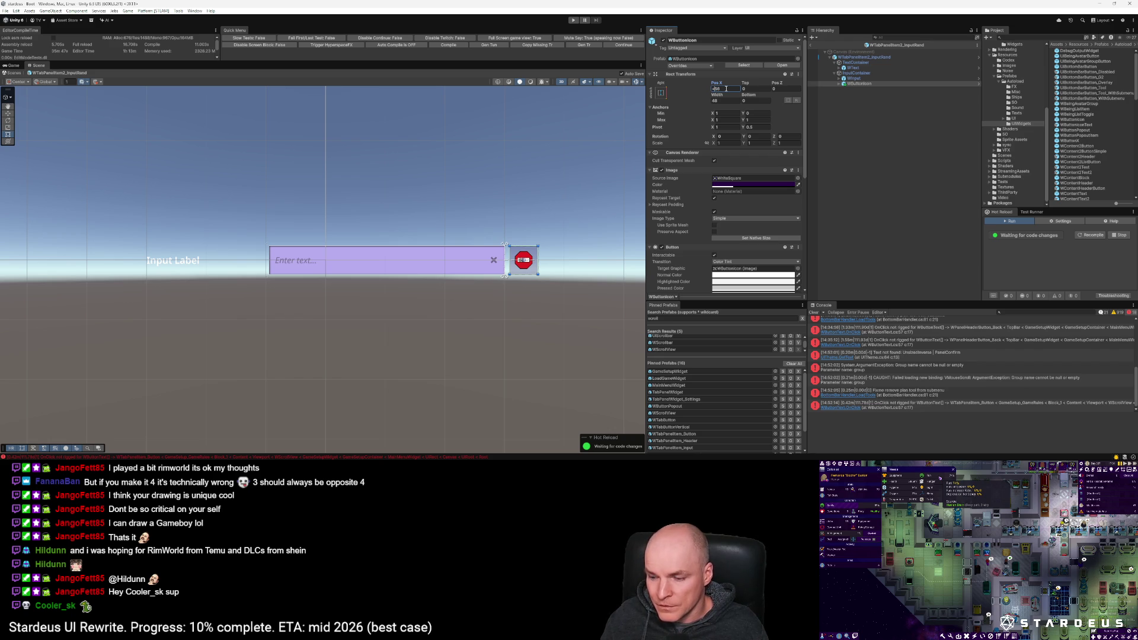
{"action": "type", "text": "-56"}
{"action": "key", "text": "ctrl+a"}
{"action": "type", "text": "0"}
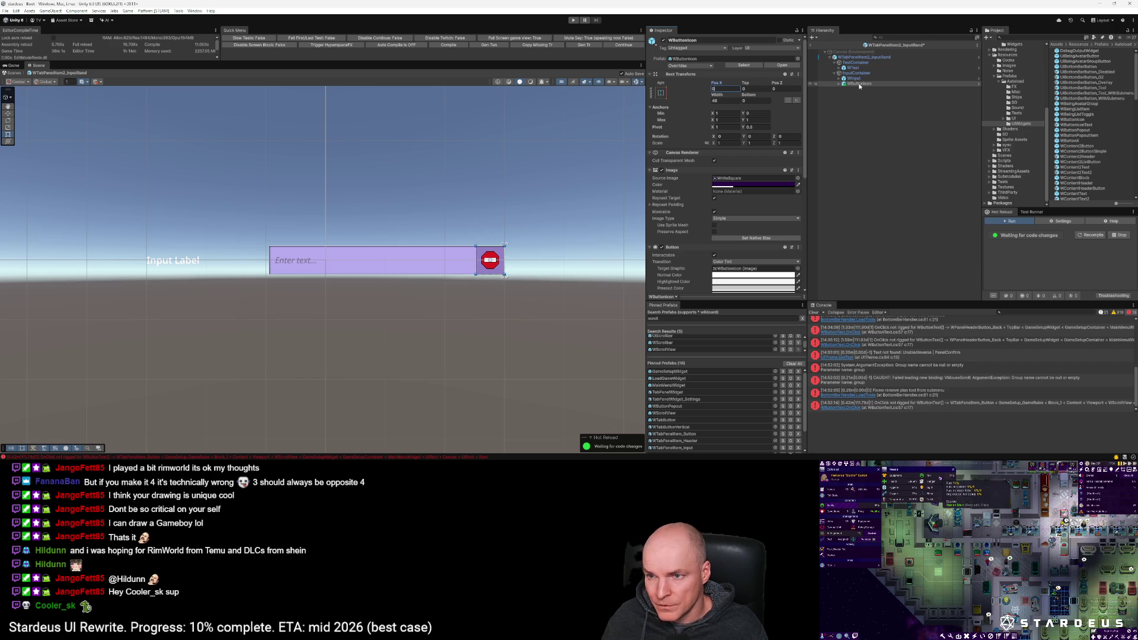
{"action": "left_click", "coordinate": [853, 78]}
{"action": "left_click", "coordinate": [726, 99]}
{"action": "type", "text": "56"}
{"action": "left_click", "coordinate": [470, 316]}
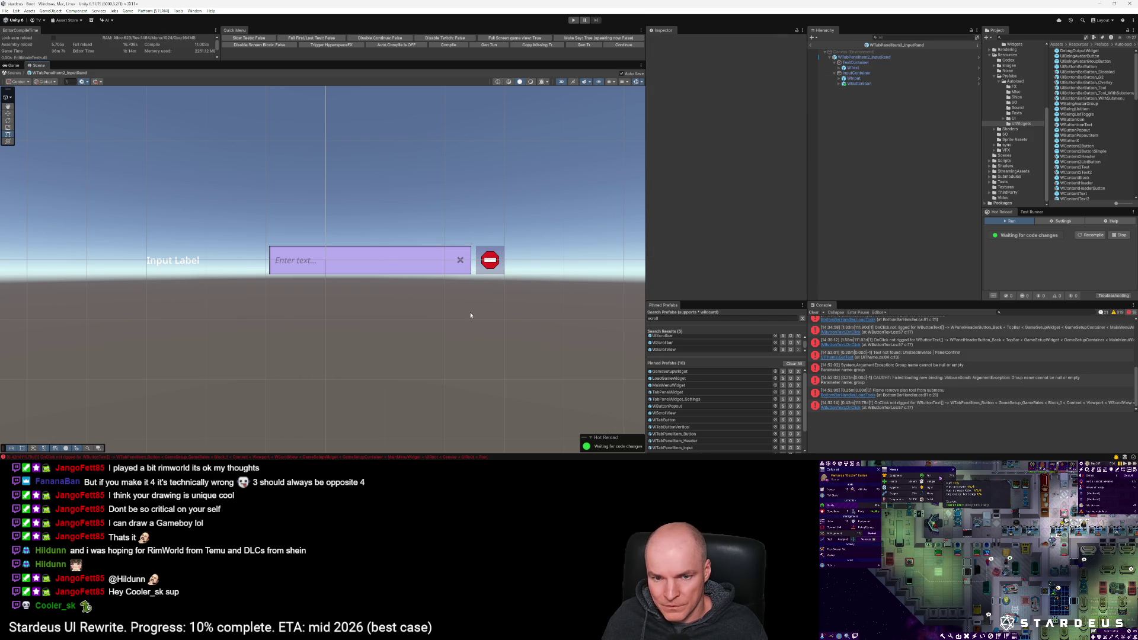
{"action": "left_click", "coordinate": [883, 57]}
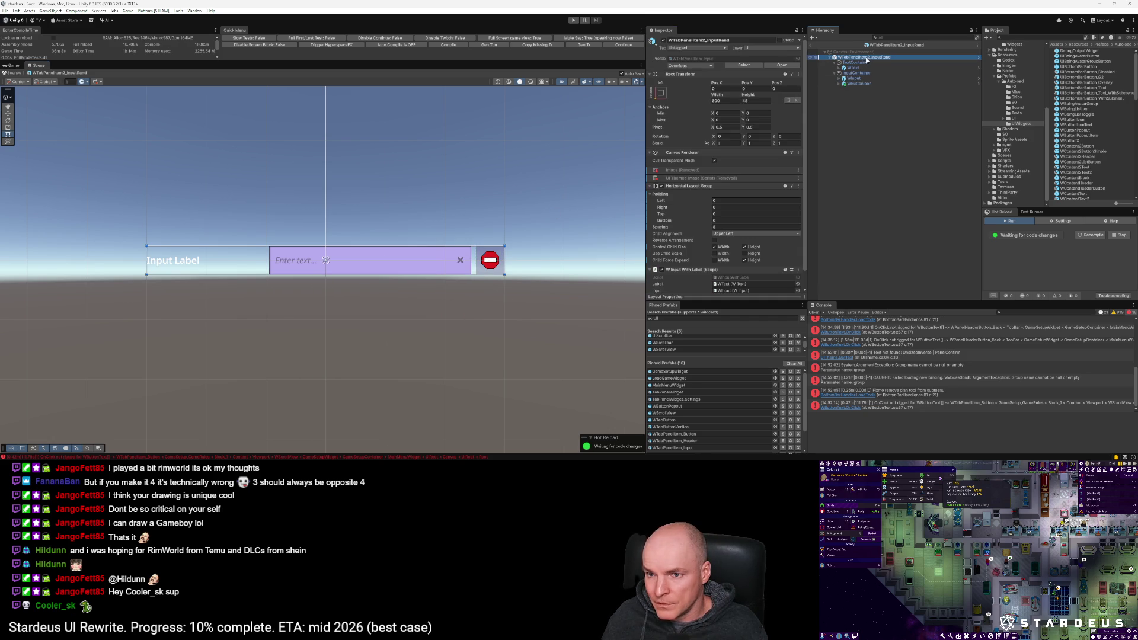
Step: Reset the root Horizontal Layout Group Spacing and enter 3 instead
{"action": "scroll", "coordinate": [768, 211], "scroll_direction": "down", "scroll_amount": 1}
{"action": "left_click", "coordinate": [660, 209]}
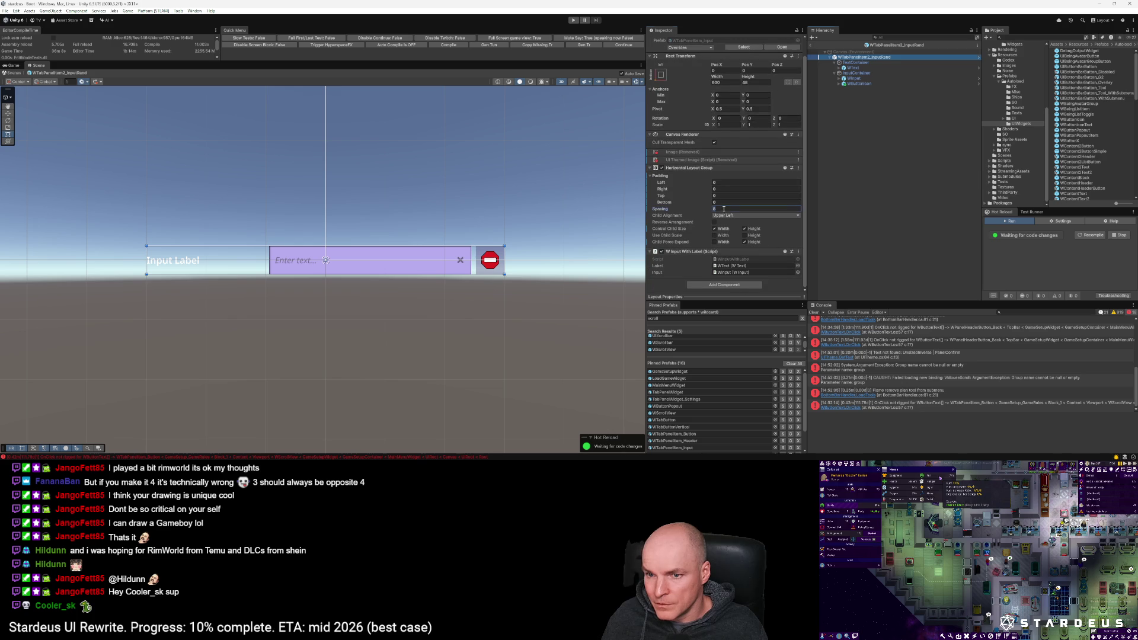
{"action": "right_click", "coordinate": [660, 209]}
{"action": "left_click", "coordinate": [721, 253]}
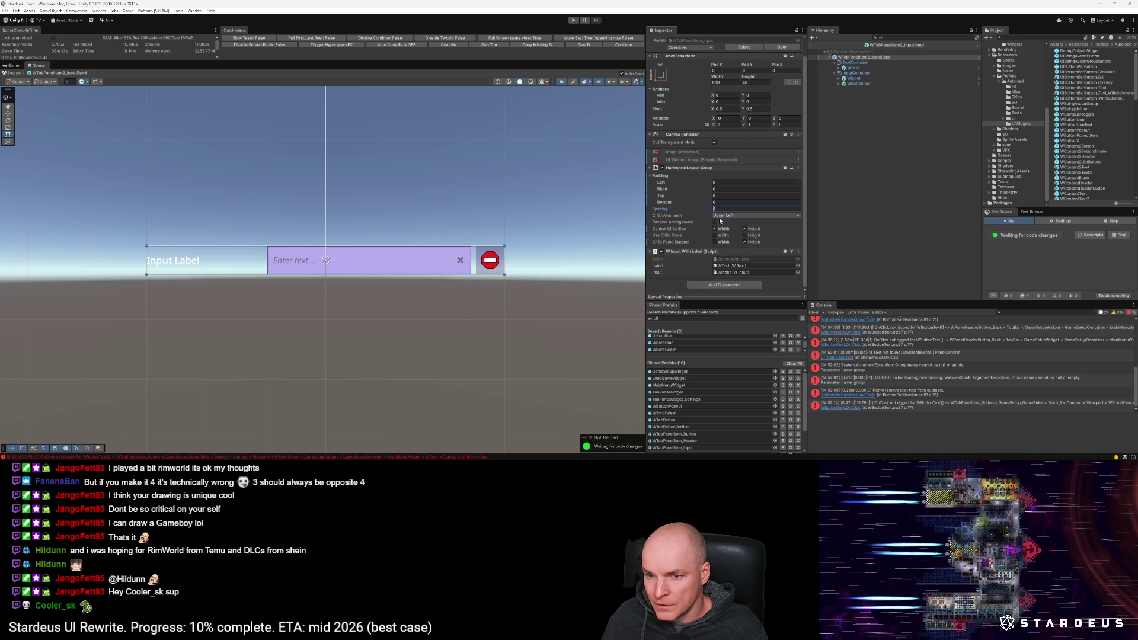
{"action": "type", "text": "3"}
{"action": "key", "text": "shift+Tab"}
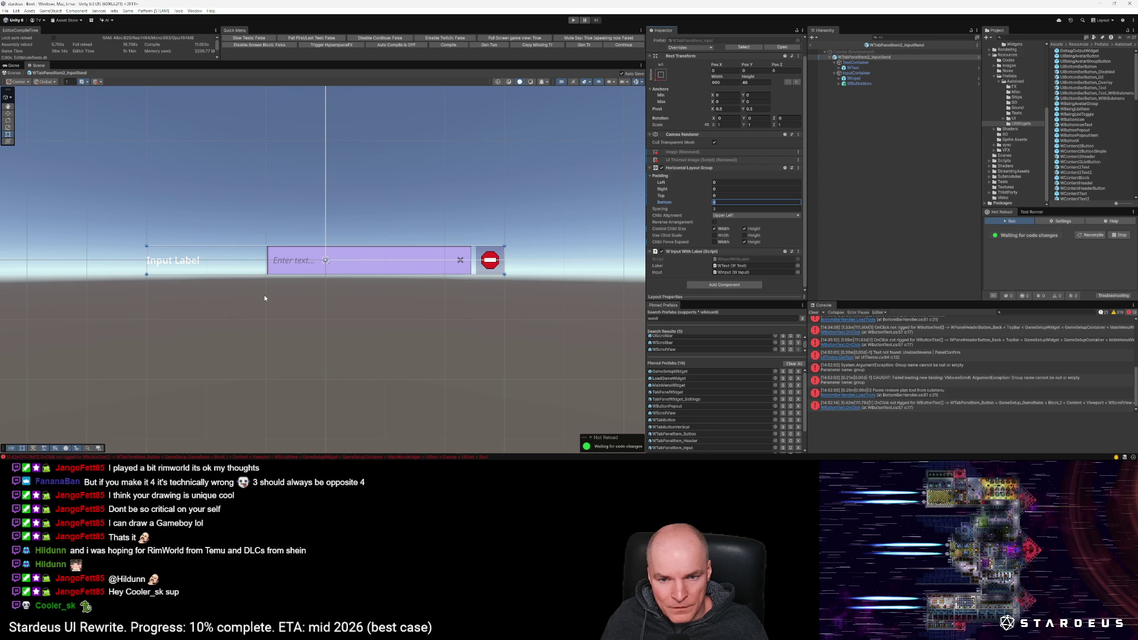
{"action": "scroll", "coordinate": [265, 298], "scroll_direction": "down", "scroll_amount": 3}
{"action": "scroll", "coordinate": [265, 300], "scroll_direction": "up", "scroll_amount": 2}
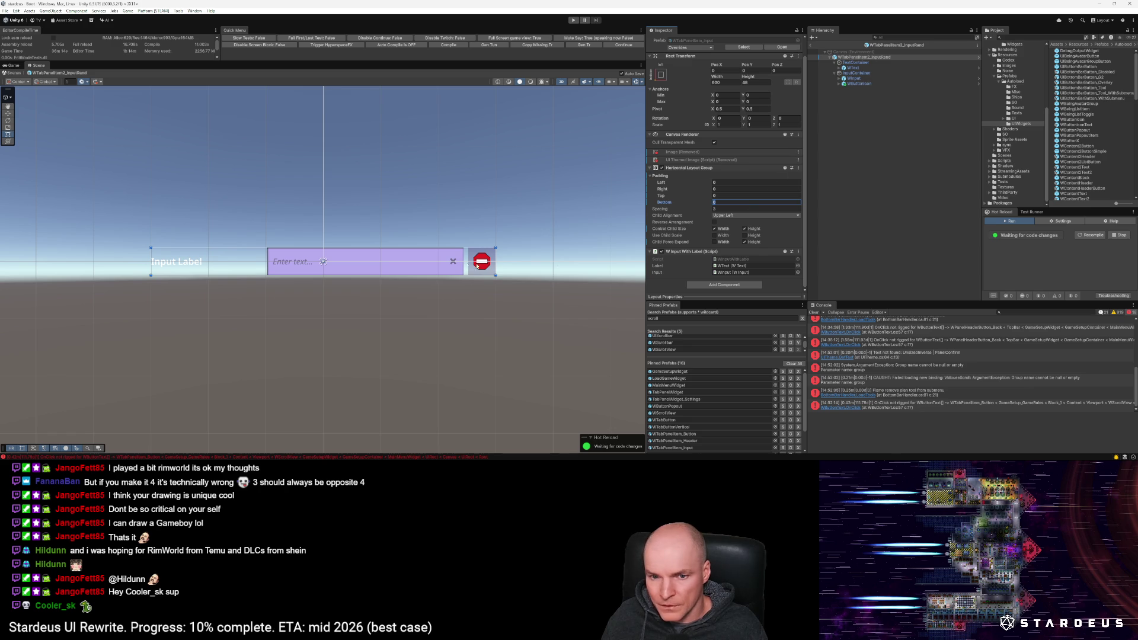
{"action": "scroll", "coordinate": [426, 322], "scroll_direction": "down", "scroll_amount": 1}
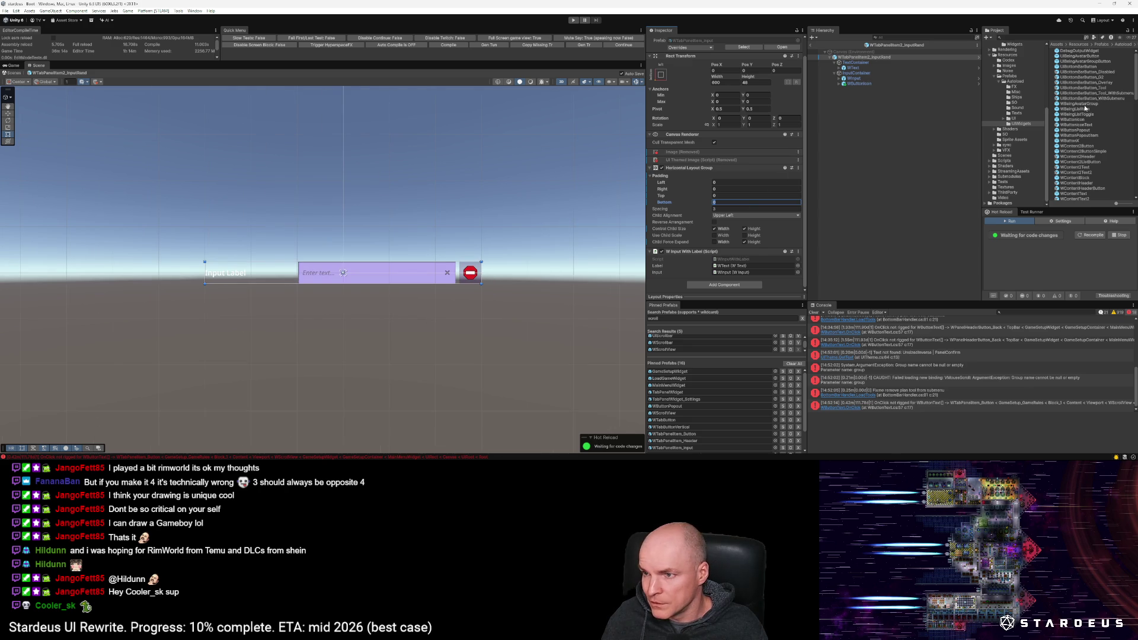
Step: In GameSetupWidget, change the second panel's header text from 'Game Rules' to 'Ship Configuration'
{"action": "double_click", "coordinate": [669, 371]}
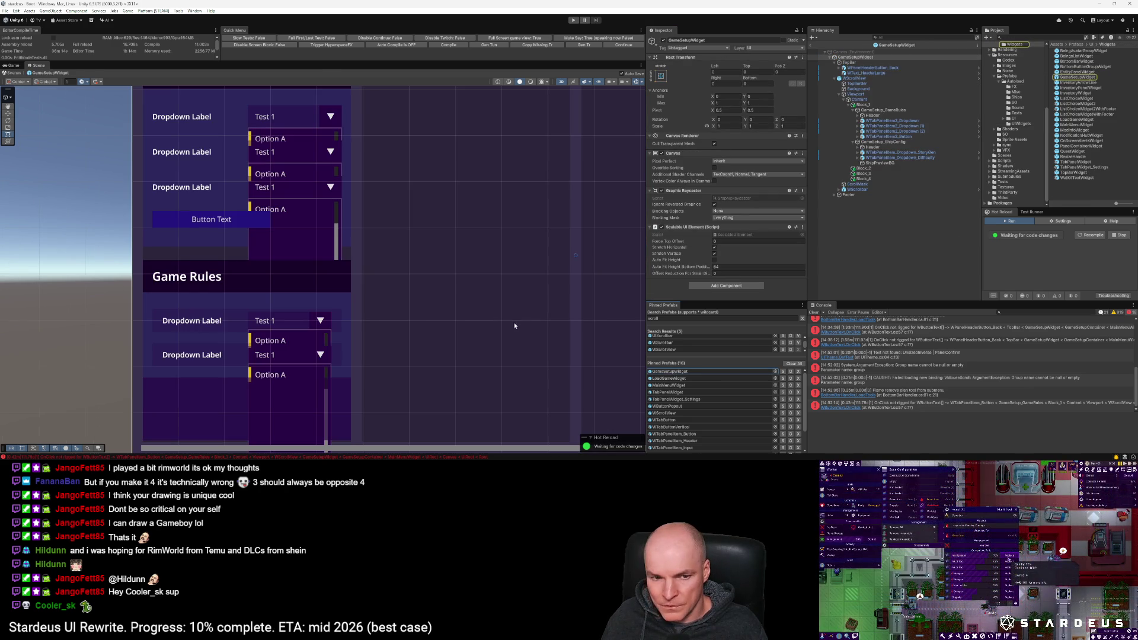
{"action": "left_click", "coordinate": [881, 153]}
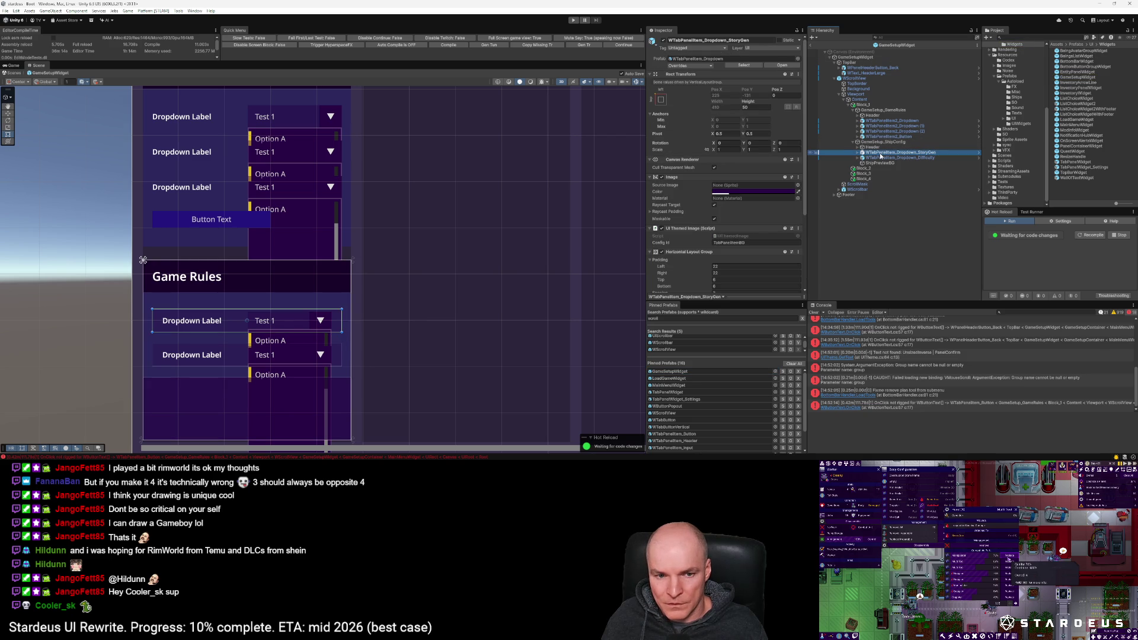
{"action": "left_click", "coordinate": [882, 110]}
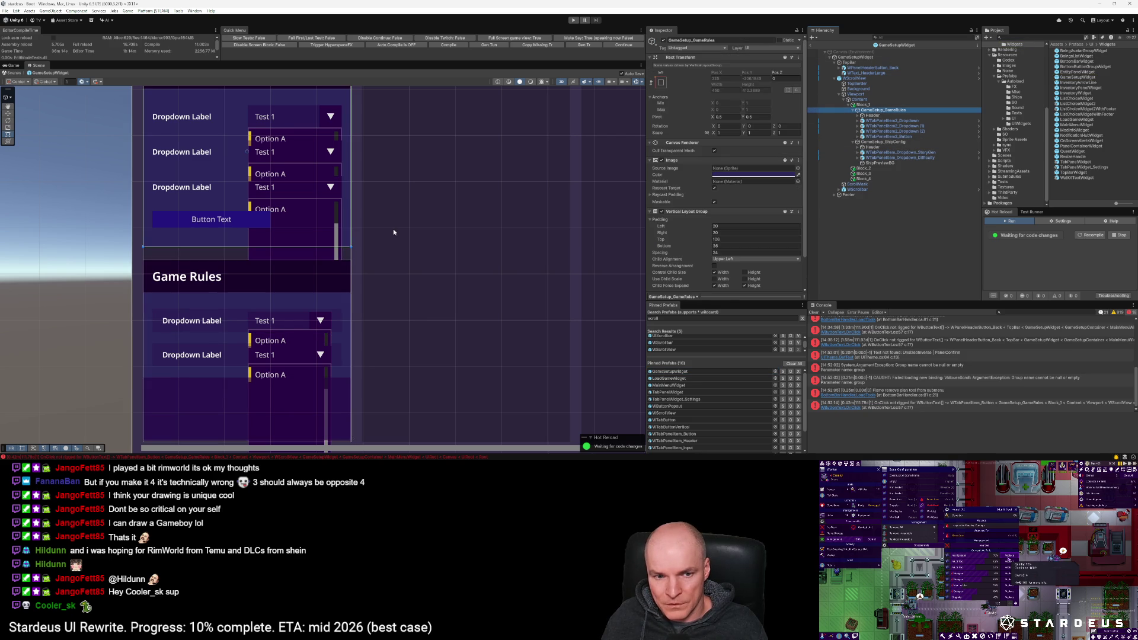
{"action": "key", "text": "f"}
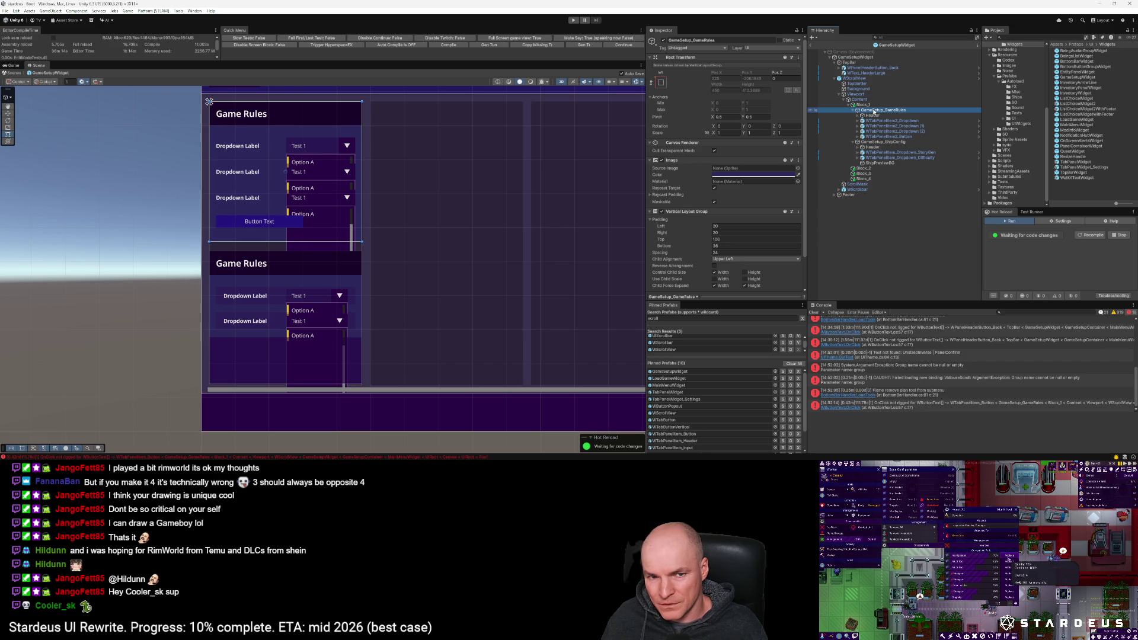
{"action": "left_click", "coordinate": [879, 142]}
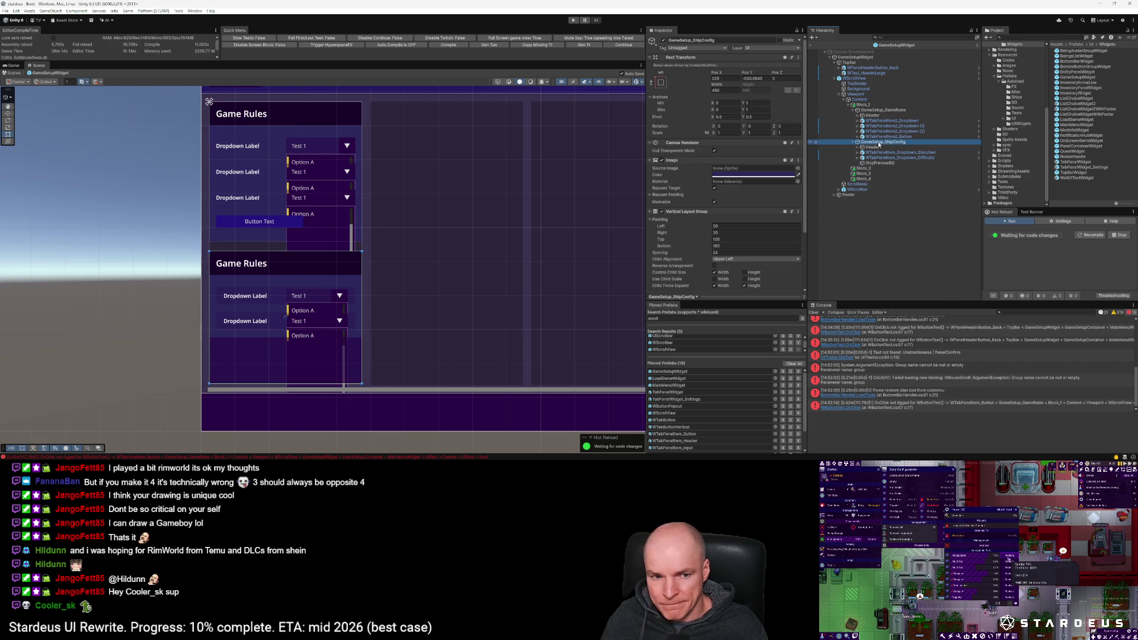
{"action": "left_click", "coordinate": [857, 148]}
{"action": "left_click", "coordinate": [886, 152]}
{"action": "left_click", "coordinate": [684, 195]}
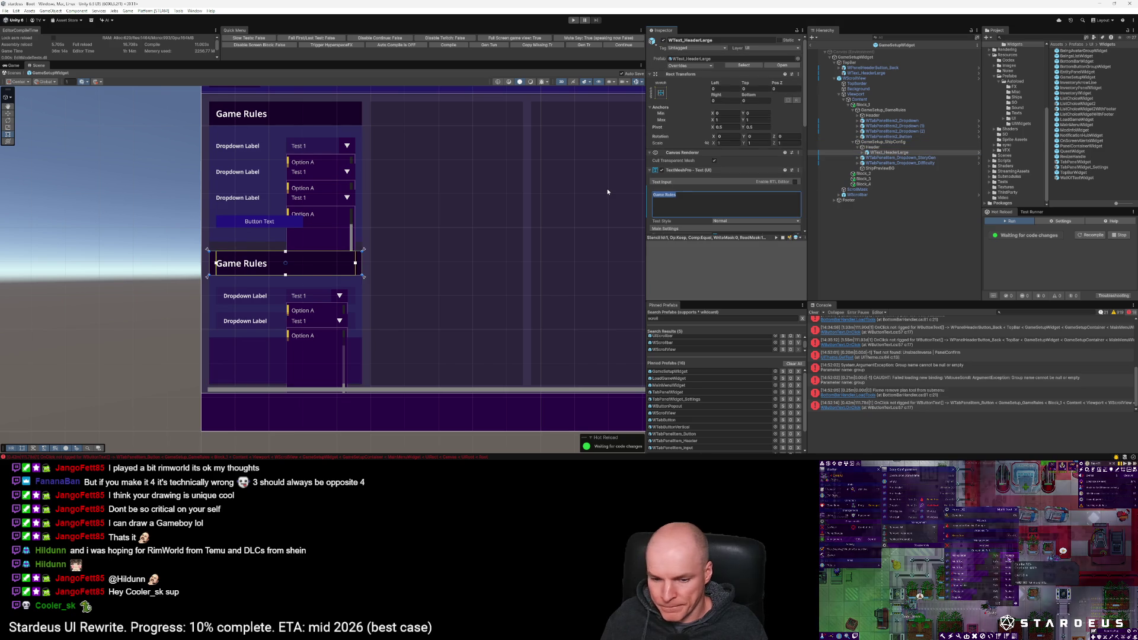
{"action": "type", "text": "Ship Configuration"}
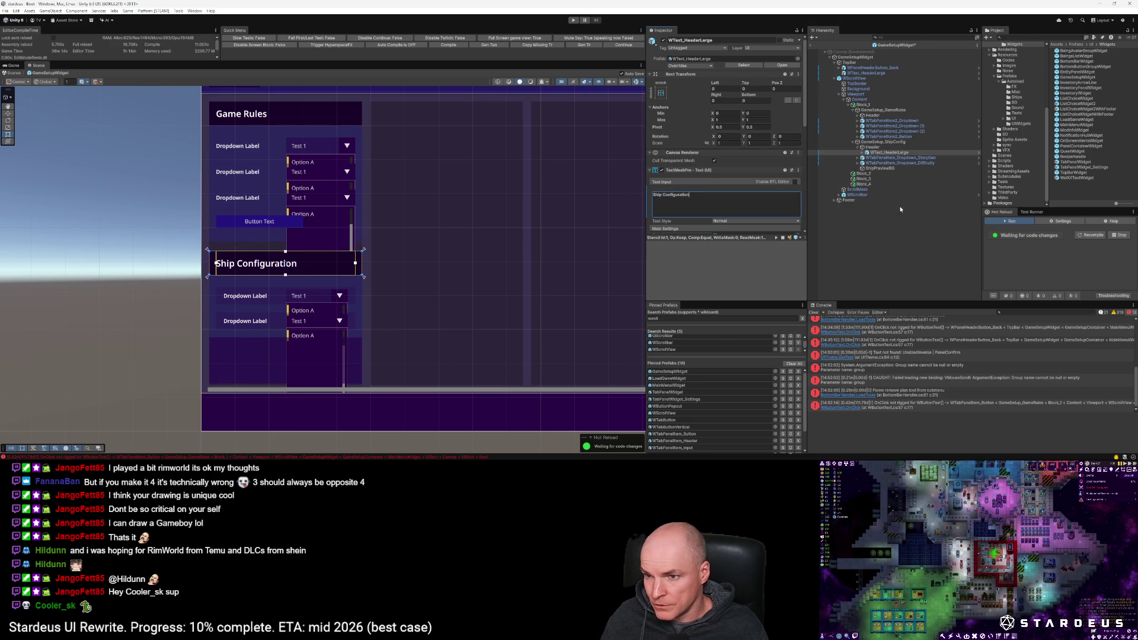
Step: Delete that panel's WTabPanelItem_Dropdown_StoryGen dropdown row
{"action": "left_click", "coordinate": [928, 158]}
{"action": "key", "text": "Delete"}
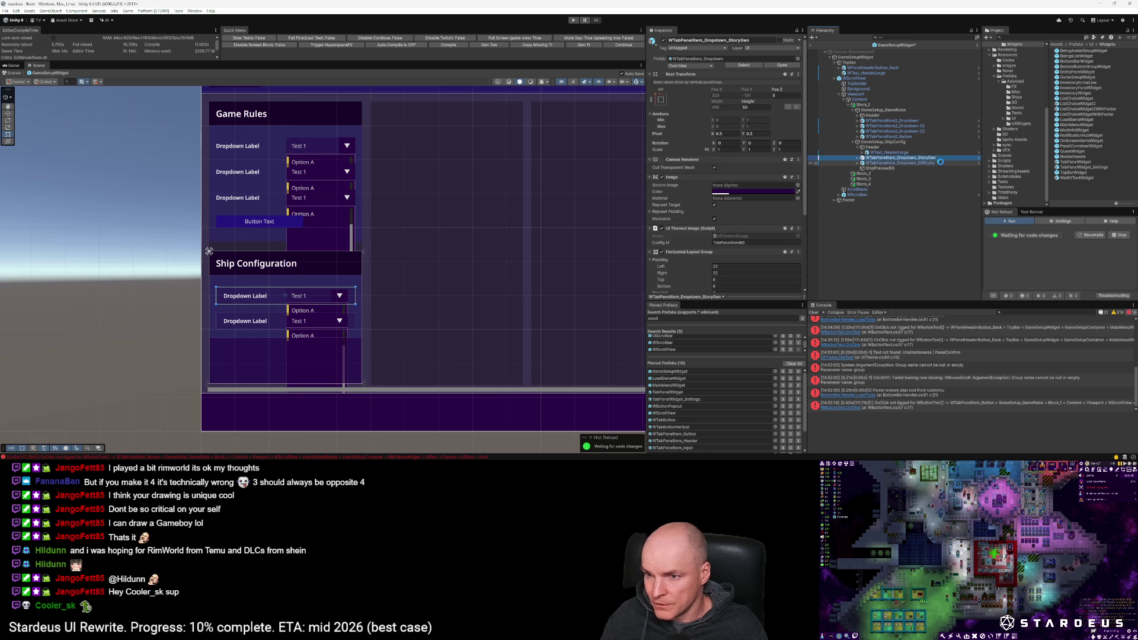
{"action": "left_click", "coordinate": [932, 158]}
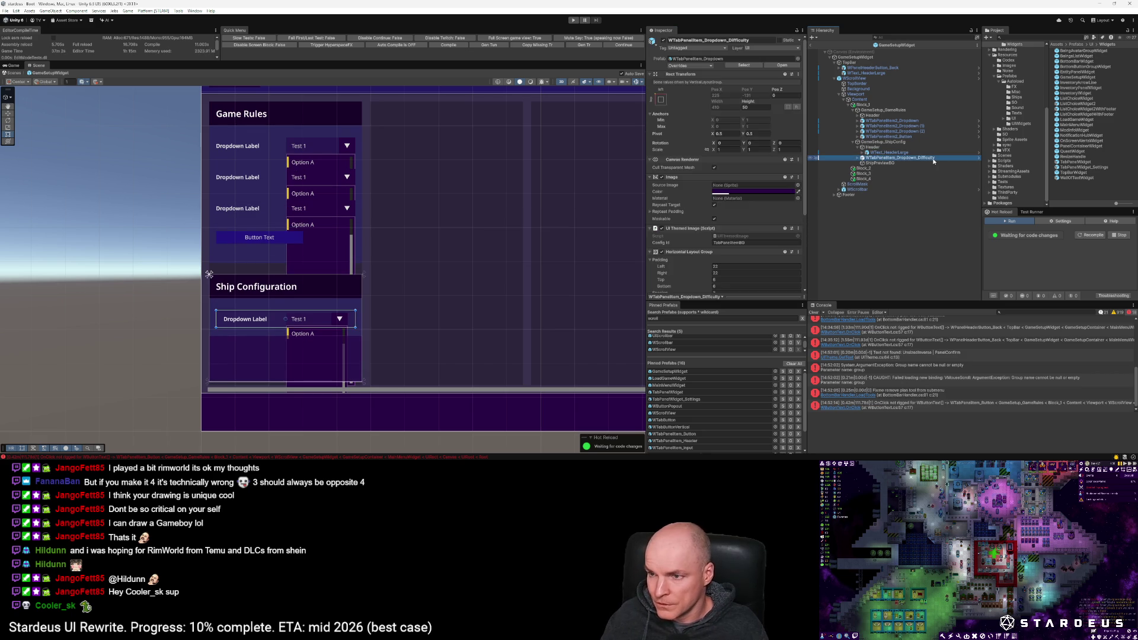
Step: Replace the Difficulty dropdown row in Ship Configuration with two WTabPanelItem2_InputRand input rows
{"action": "key", "text": "Delete"}
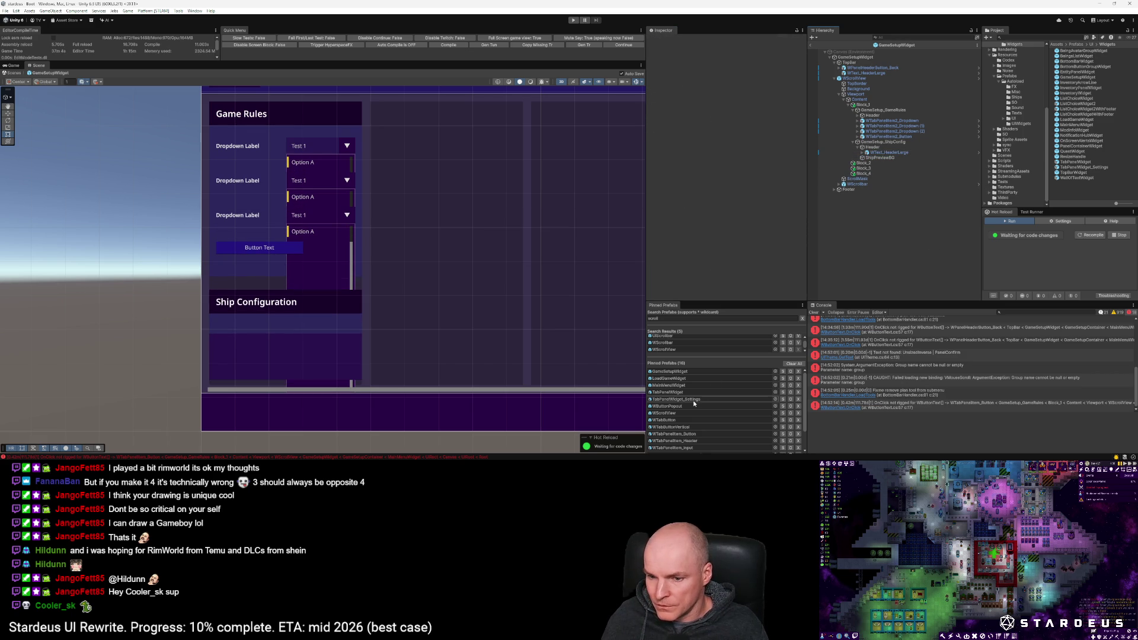
{"action": "left_click", "coordinate": [672, 434]}
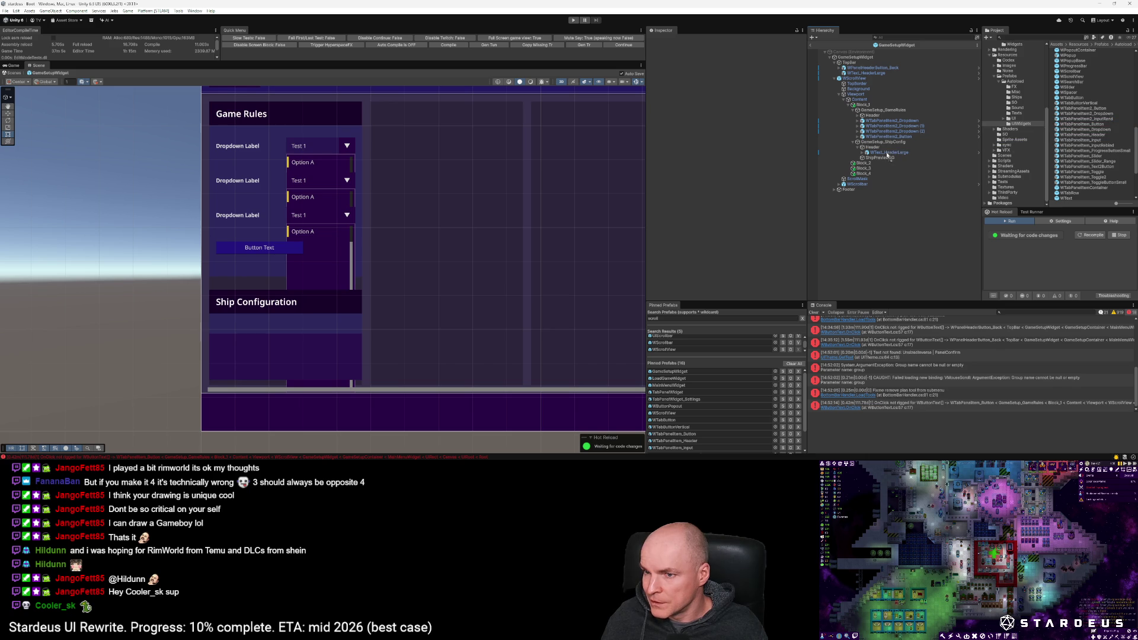
{"action": "mouse_move", "coordinate": [874, 145]}
{"action": "left_mouse_down"}
{"action": "mouse_move", "coordinate": [880, 159]}
{"action": "mouse_move", "coordinate": [859, 146]}
{"action": "mouse_move", "coordinate": [879, 157]}
{"action": "left_mouse_up"}
{"action": "key", "text": "ctrl+d"}
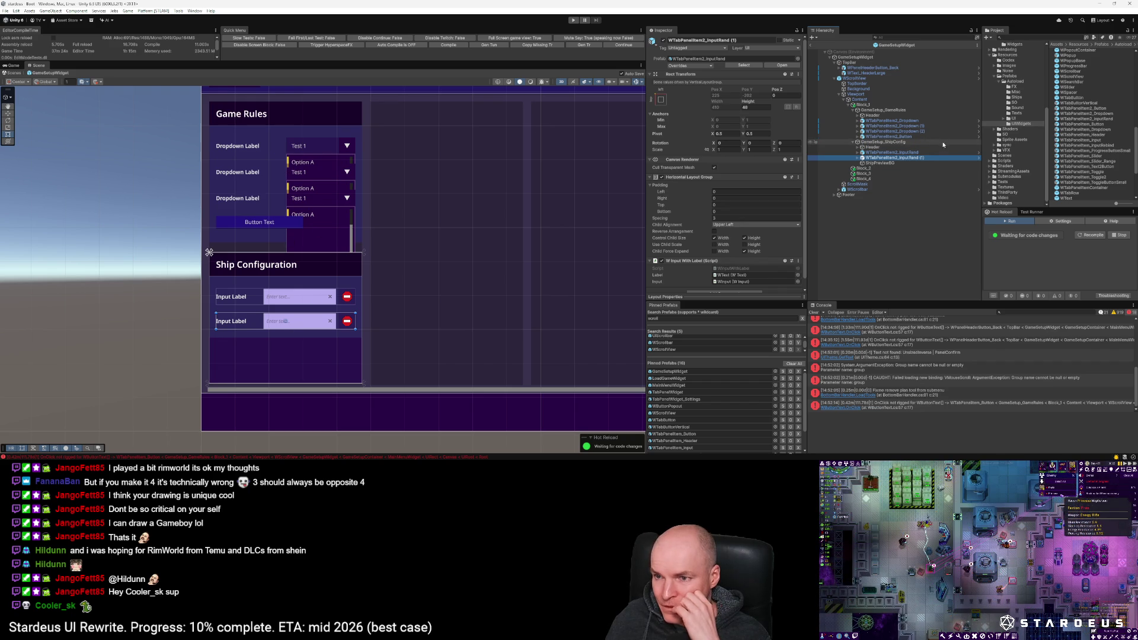
{"action": "left_click", "coordinate": [892, 120]}
Step: In the WTabPanelItem2_Dropdown prefab, set WDropdown's Layout Element flexible width to 2
{"action": "double_click", "coordinate": [1116, 114]}
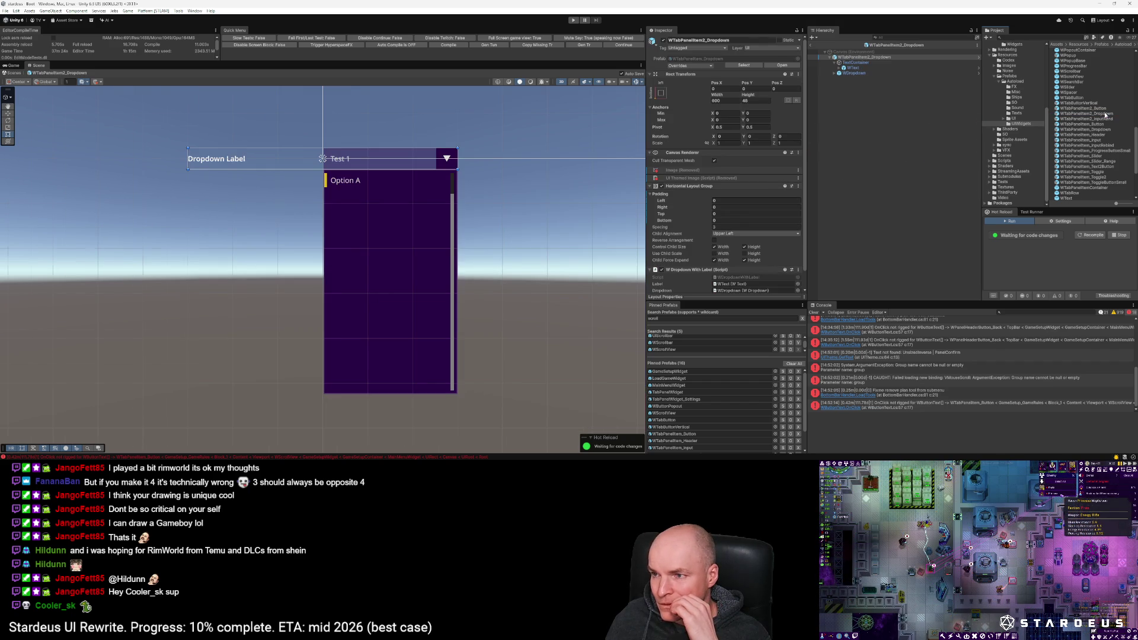
{"action": "left_click", "coordinate": [853, 64]}
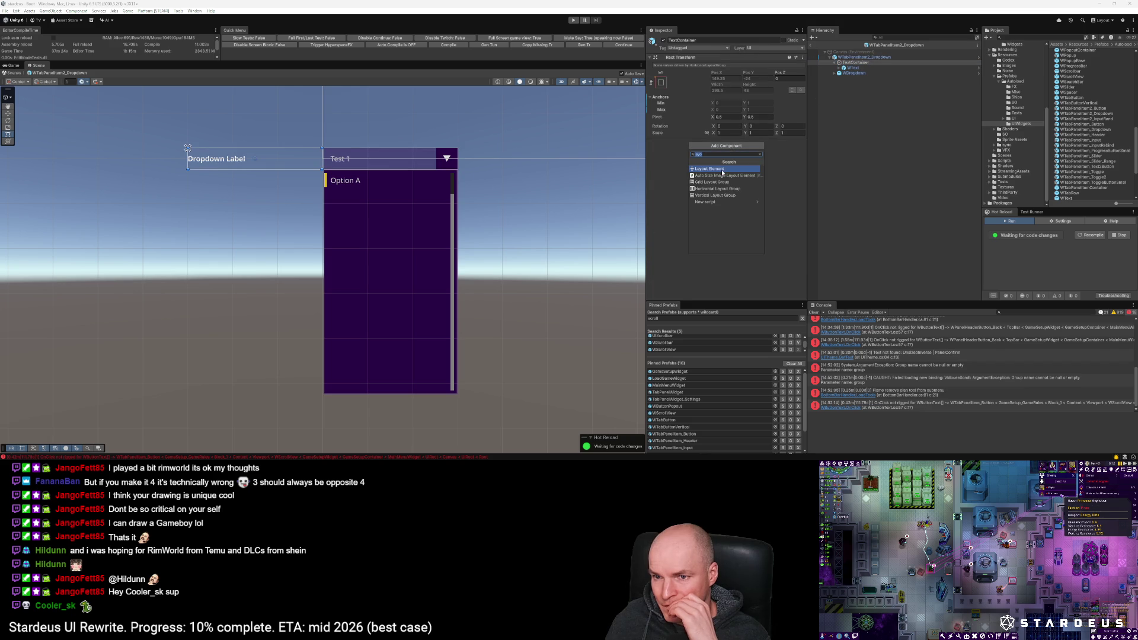
{"action": "left_click", "coordinate": [714, 189]}
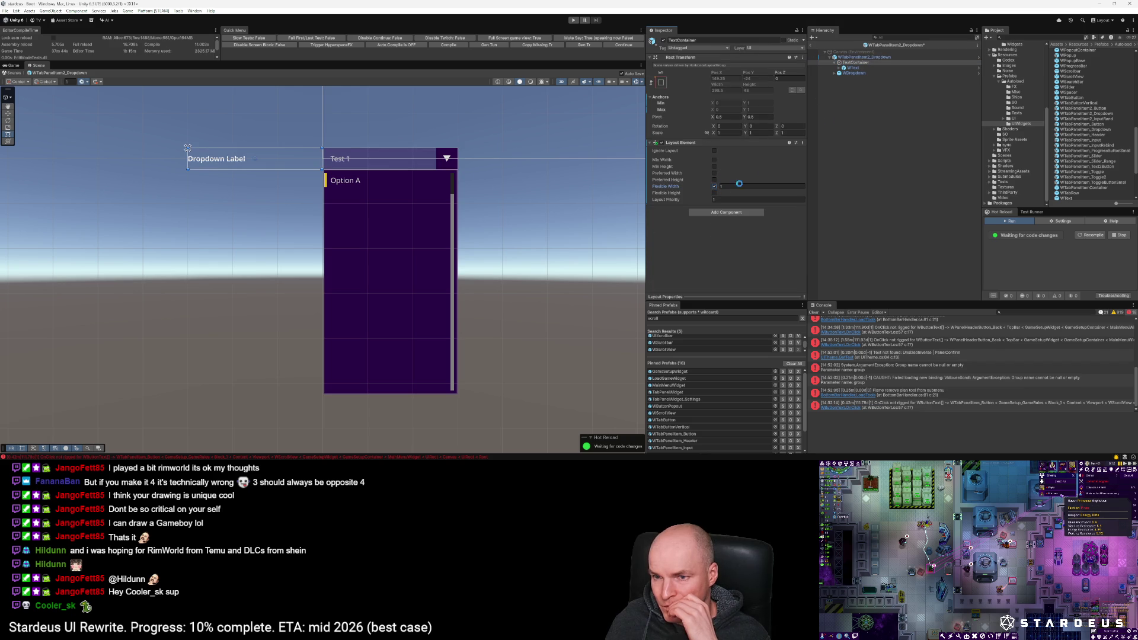
{"action": "left_click", "coordinate": [853, 73]}
{"action": "scroll", "coordinate": [769, 214], "scroll_direction": "down", "scroll_amount": 6}
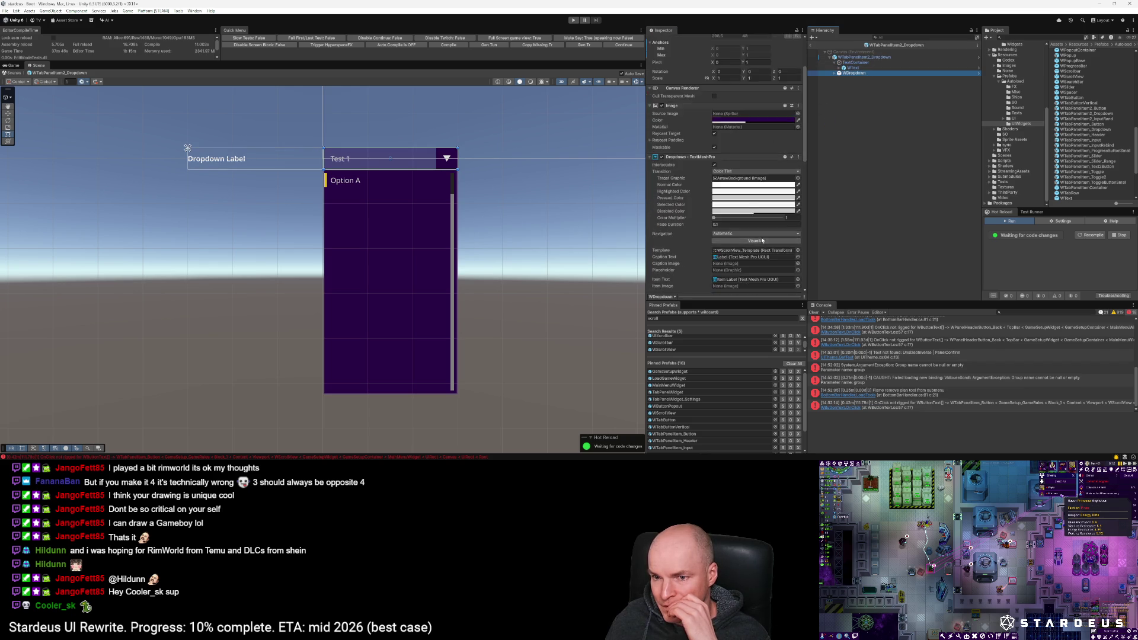
{"action": "scroll", "coordinate": [752, 196], "scroll_direction": "down", "scroll_amount": 3}
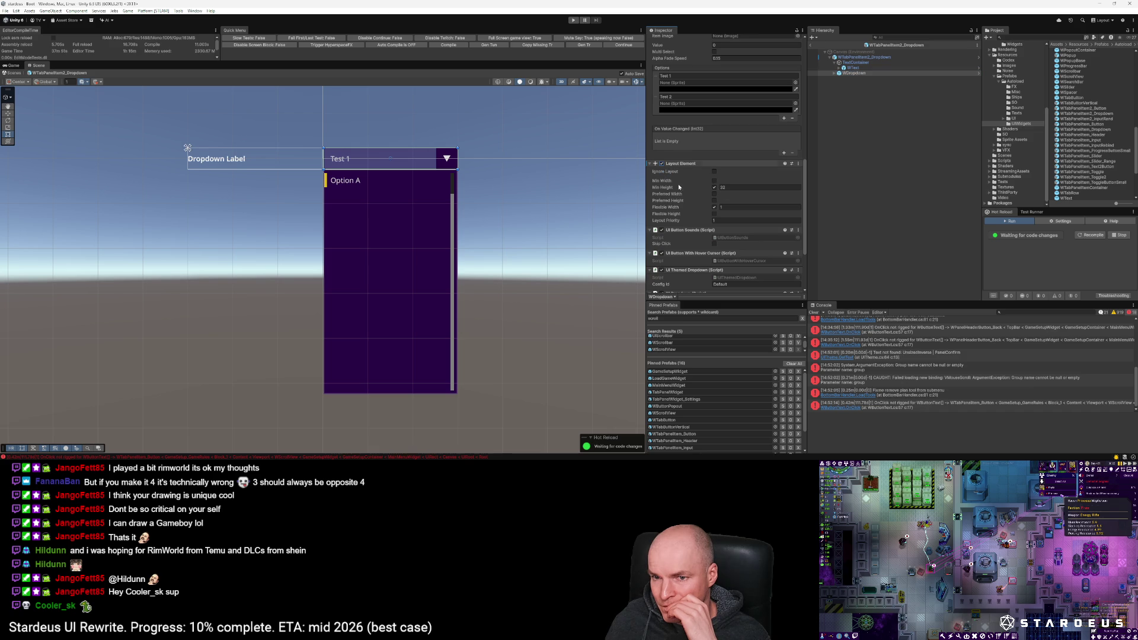
{"action": "left_click", "coordinate": [724, 206]}
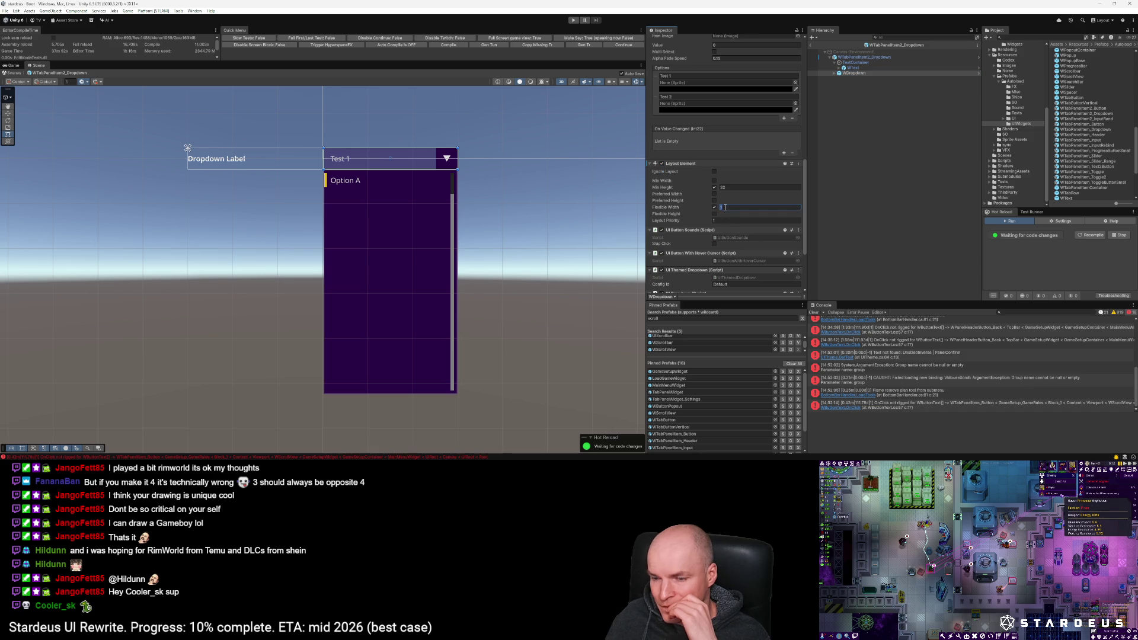
{"action": "type", "text": "2"}
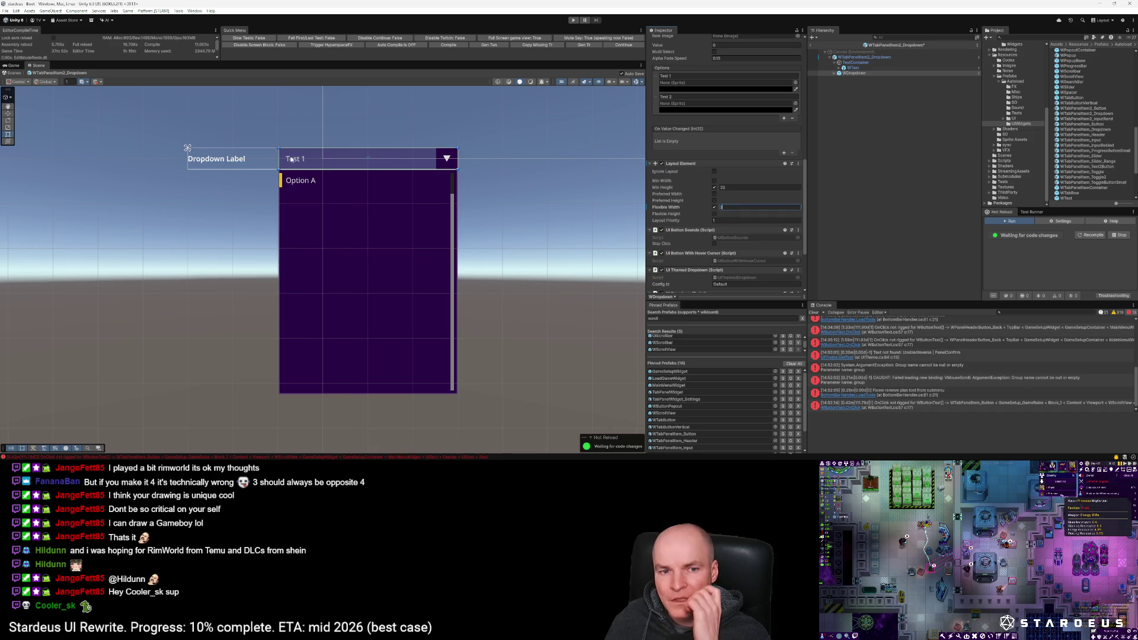
{"action": "left_click", "coordinate": [812, 45]}
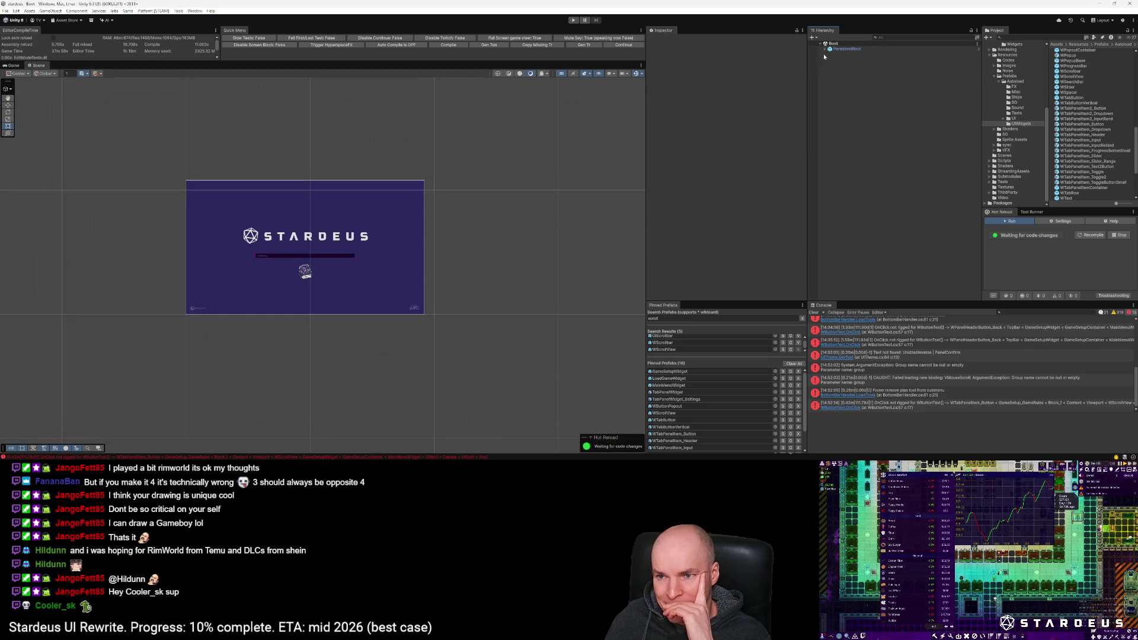
Step: Reopen GameSetupWidget and open the WTabPanelItem2_Dropdown prefab from a Game Rules row
{"action": "left_click", "coordinate": [699, 371]}
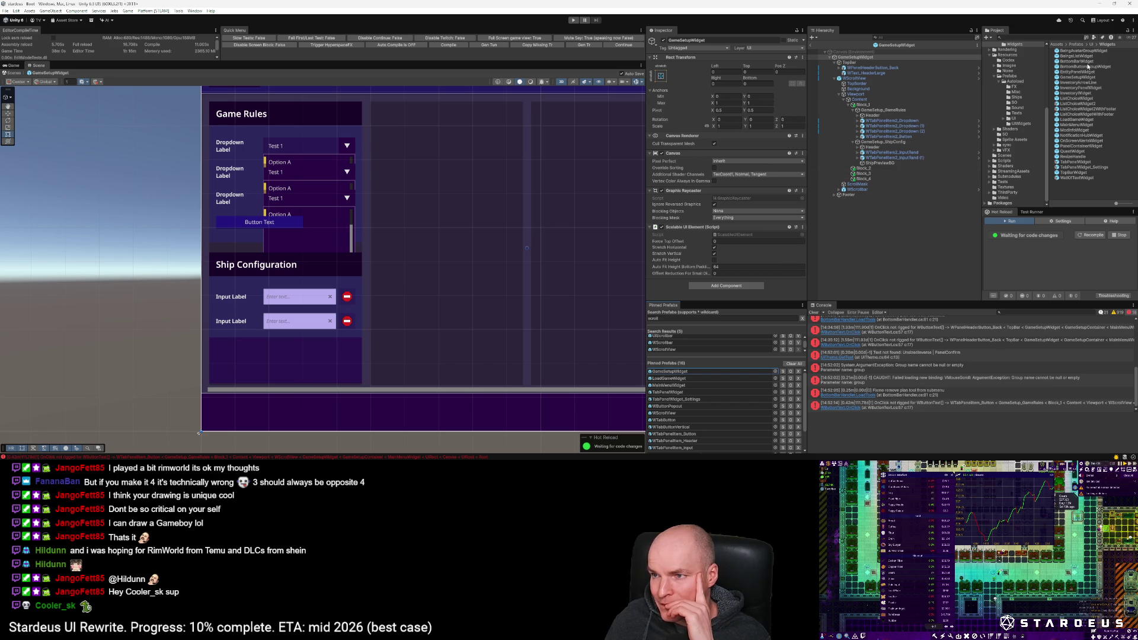
{"action": "left_click", "coordinate": [892, 120]}
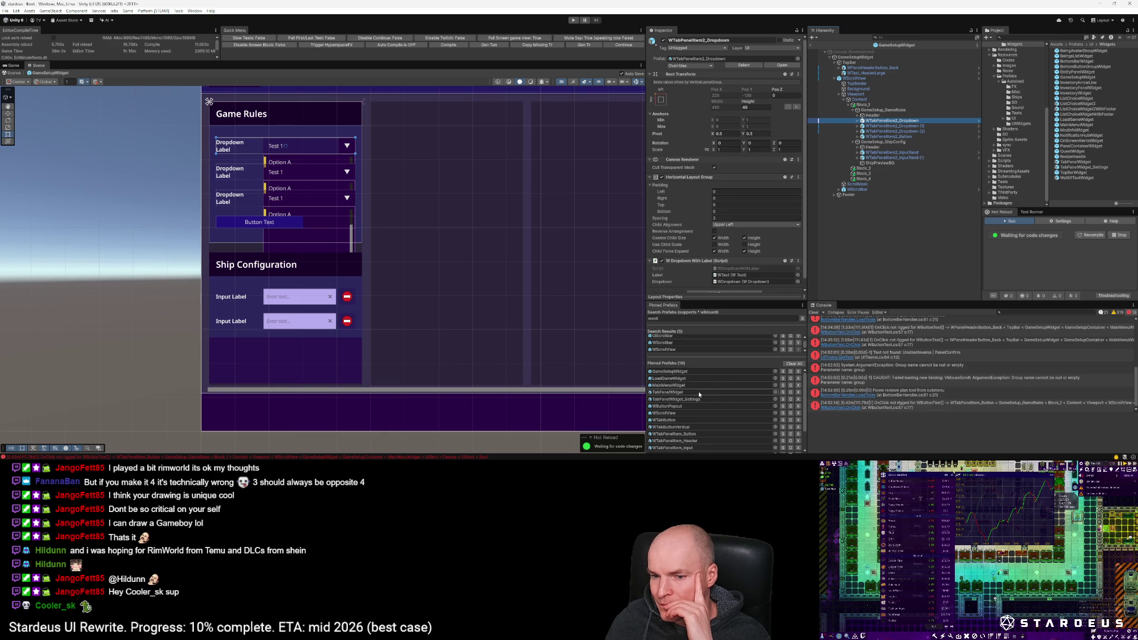
{"action": "left_click", "coordinate": [669, 434]}
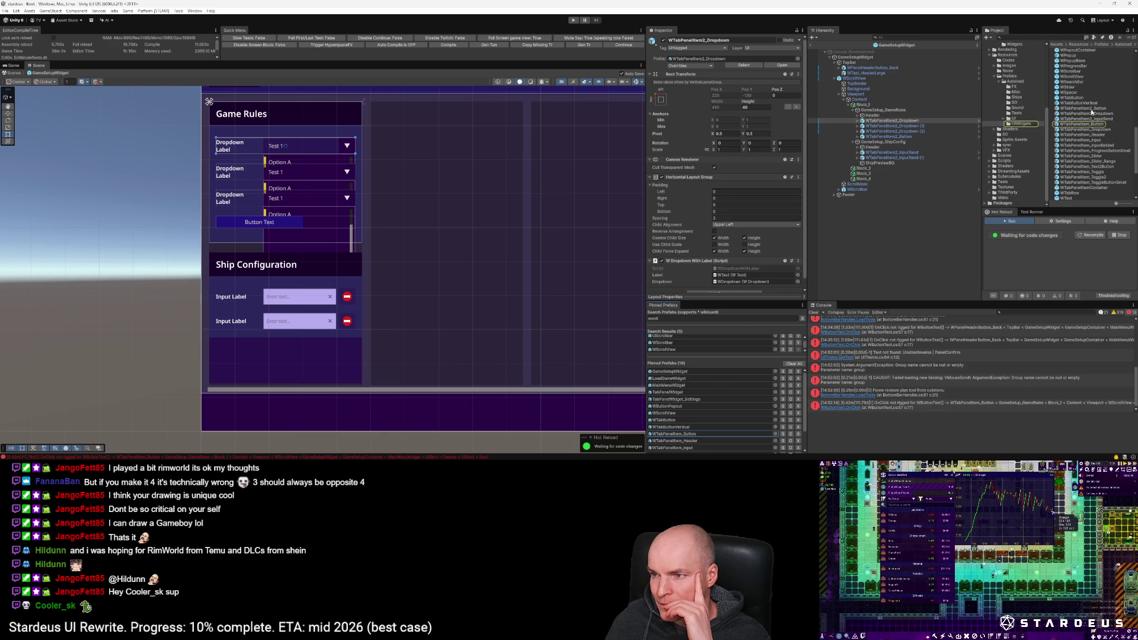
{"action": "double_click", "coordinate": [1090, 113]}
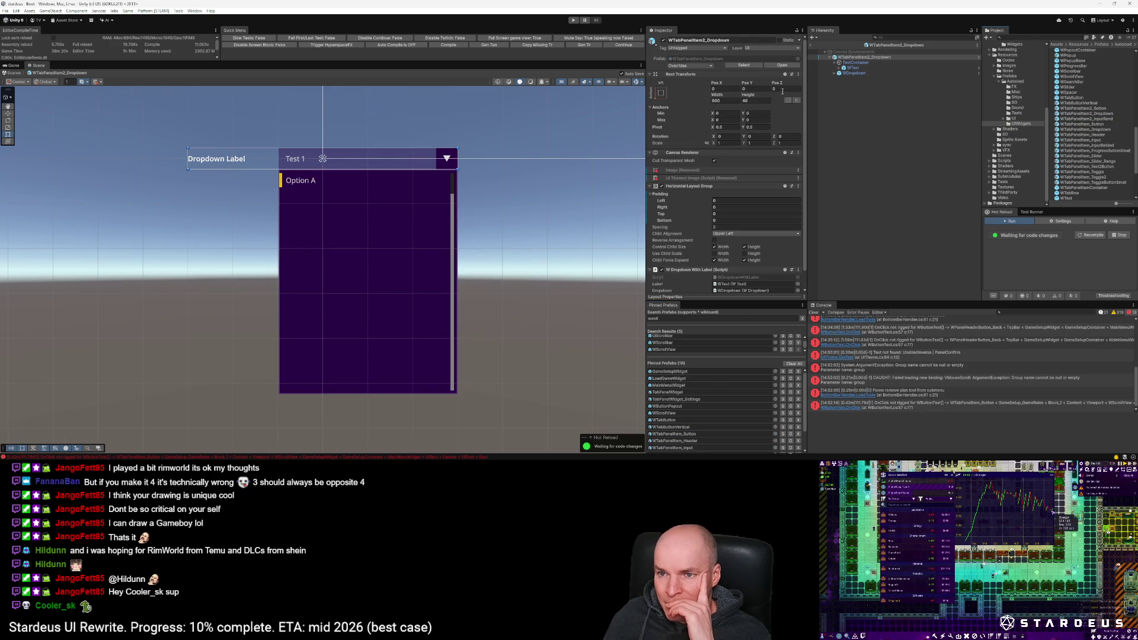
Step: Set the WTabPanelItem2_Dropdown row width to 410 and WDropdown flexible width to 1.5
{"action": "left_click", "coordinate": [731, 101]}
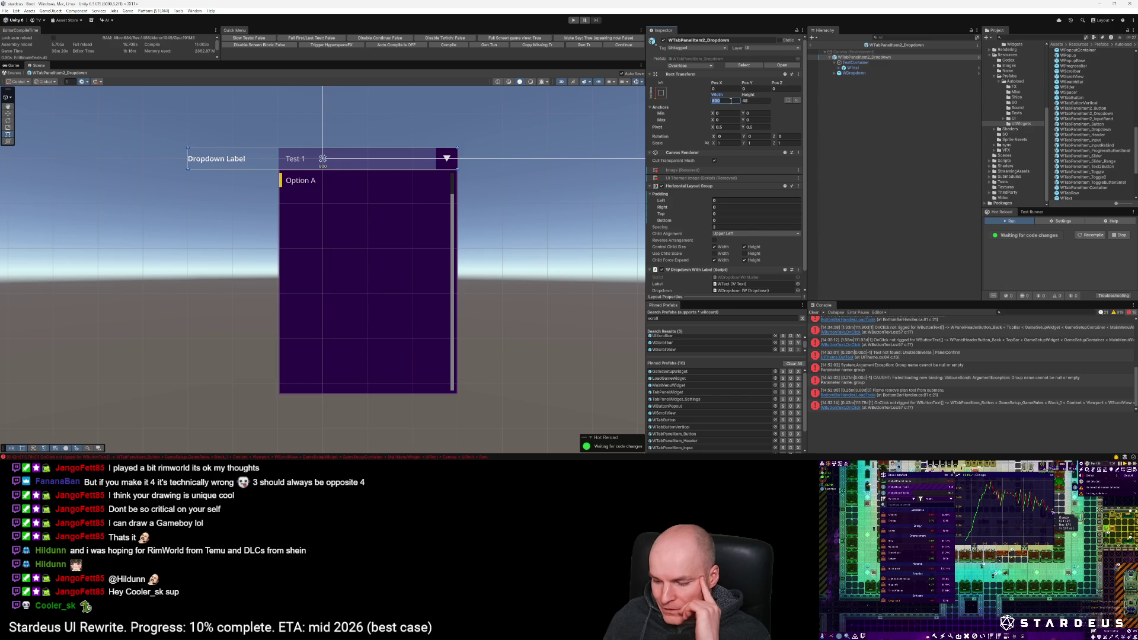
{"action": "type", "text": "410"}
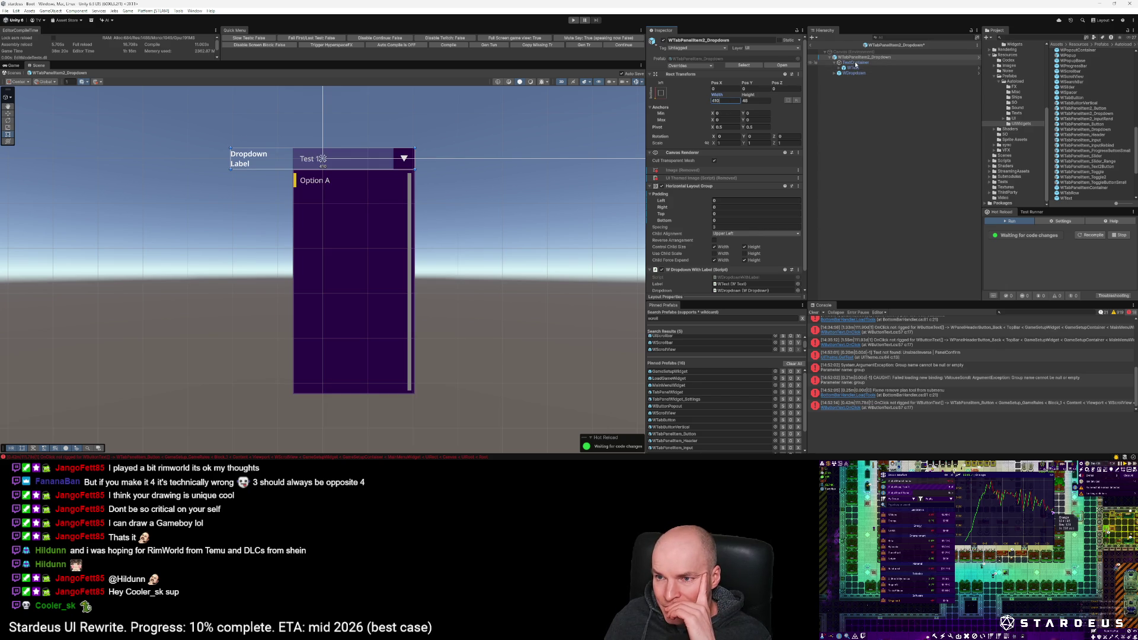
{"action": "left_click", "coordinate": [853, 73]}
{"action": "scroll", "coordinate": [754, 246], "scroll_direction": "down", "scroll_amount": 10}
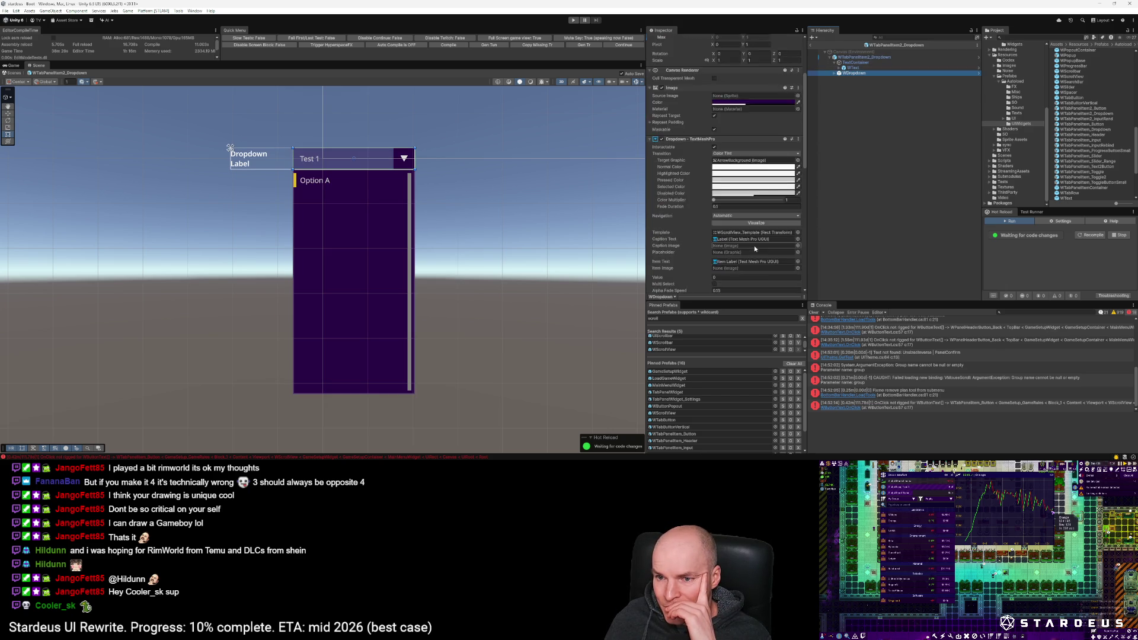
{"action": "scroll", "coordinate": [728, 197], "scroll_direction": "down", "scroll_amount": 5}
{"action": "left_click", "coordinate": [727, 189]}
{"action": "type", "text": "1.5"}
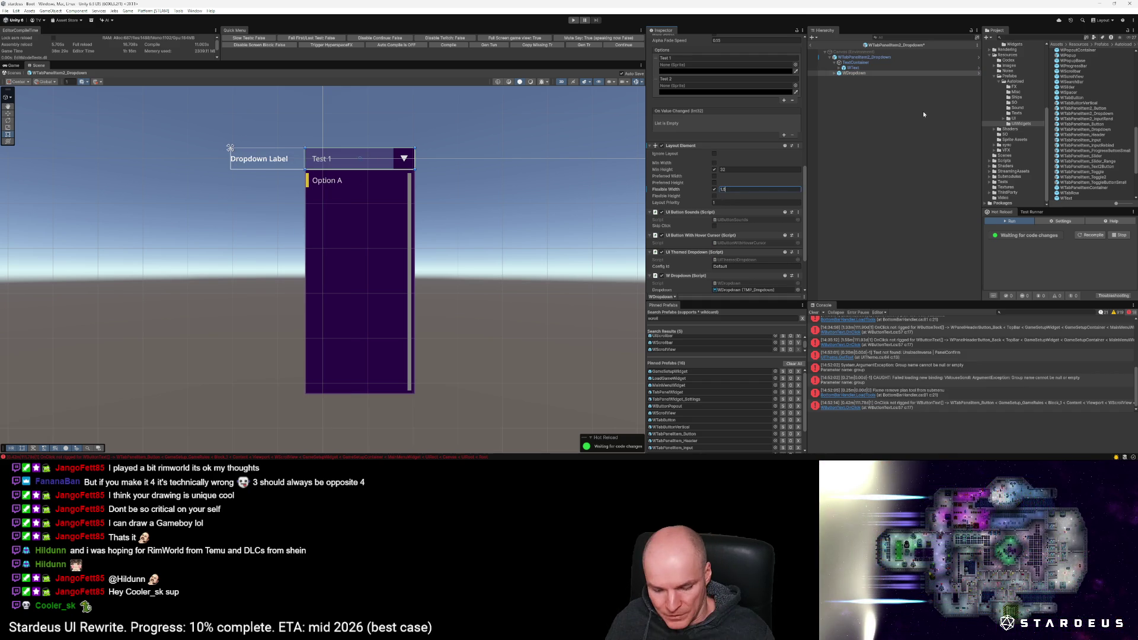
Step: Give the input row prefab's InputContainer a flexible width of 1.5
{"action": "double_click", "coordinate": [1093, 119]}
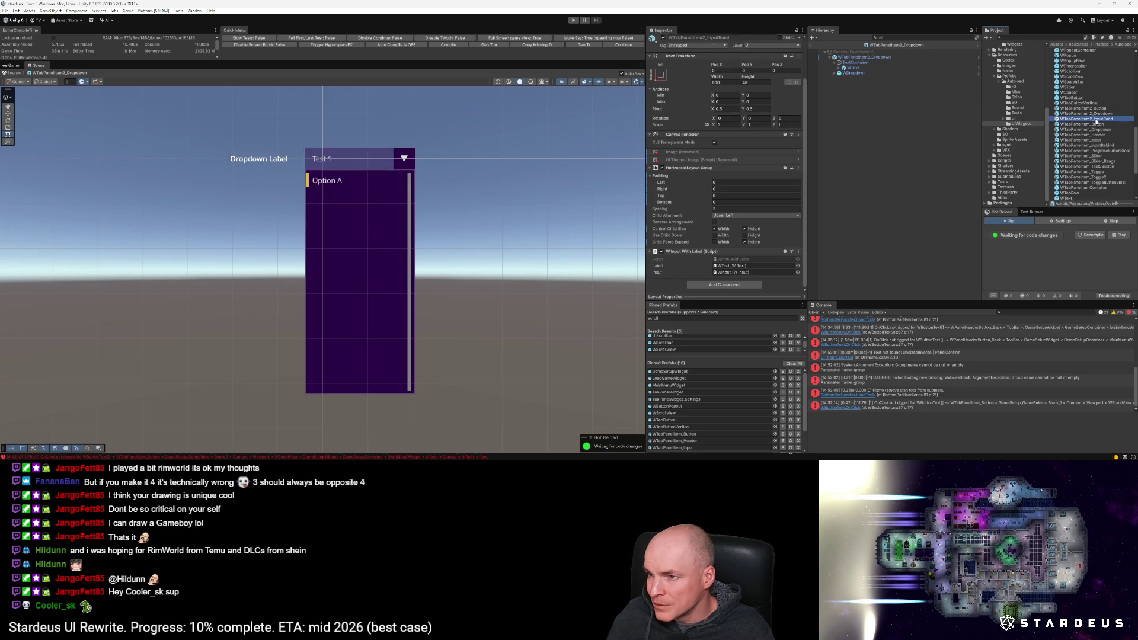
{"action": "left_click", "coordinate": [857, 74]}
{"action": "left_click", "coordinate": [728, 186]}
{"action": "type", "text": "1.5"}
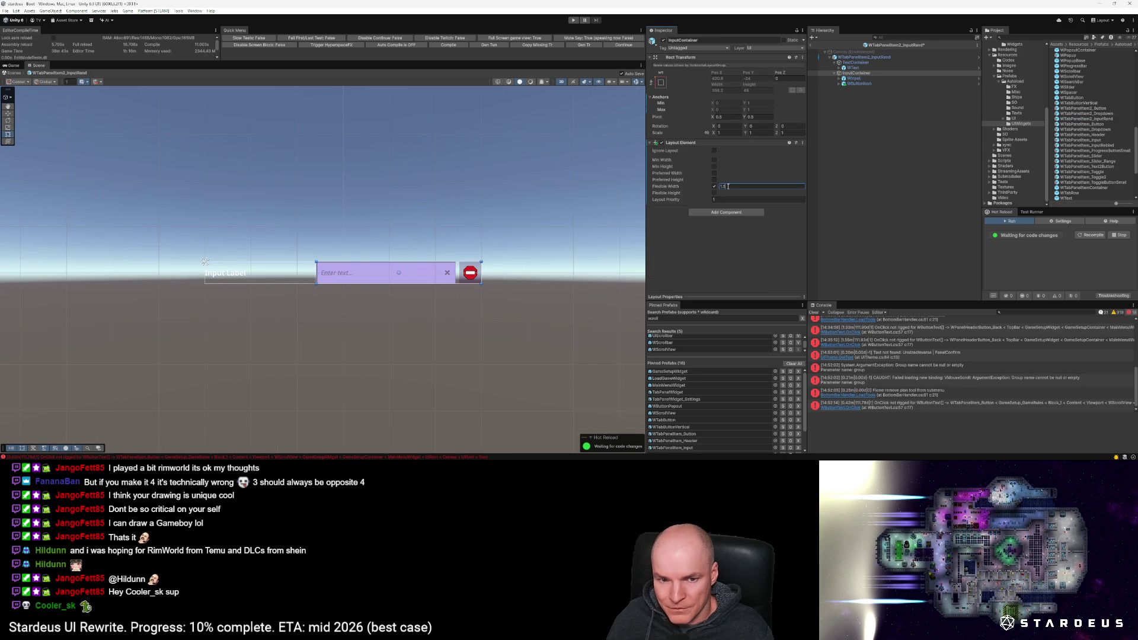
{"action": "key", "text": "Return"}
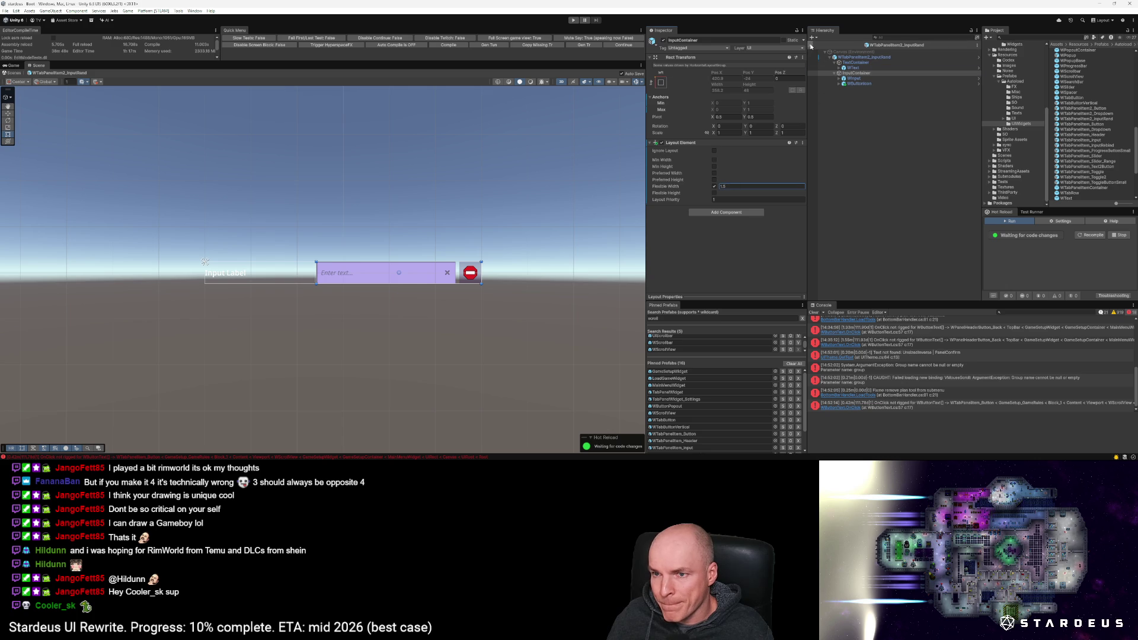
{"action": "left_click", "coordinate": [813, 45]}
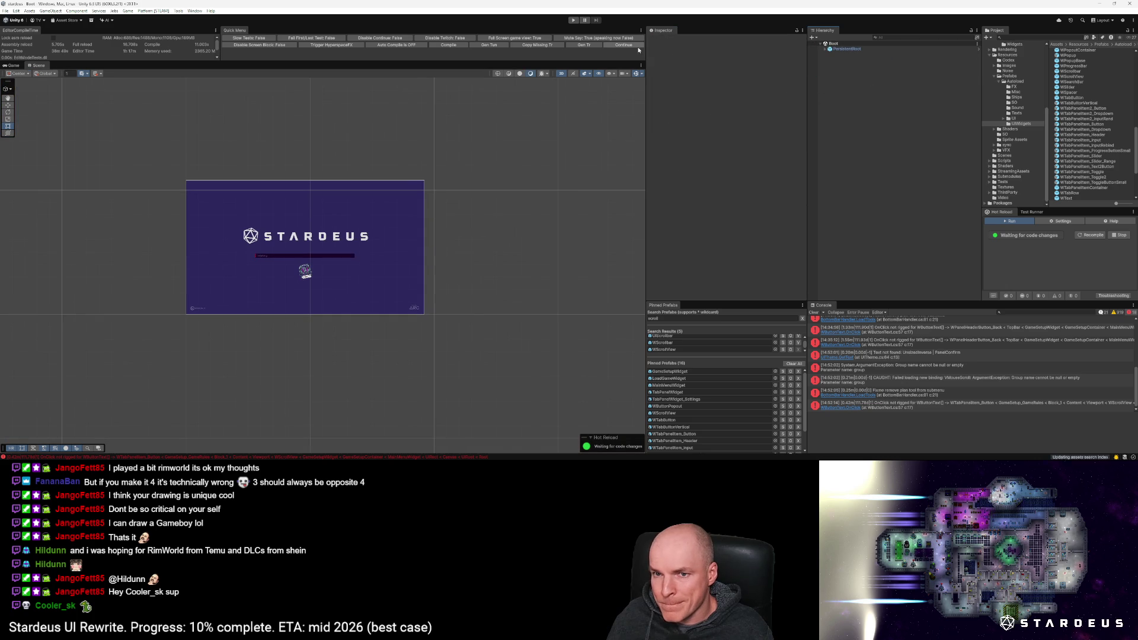
Step: Reopen GameSetupWidget and enter Play mode to preview the Custom Start screen
{"action": "double_click", "coordinate": [681, 372]}
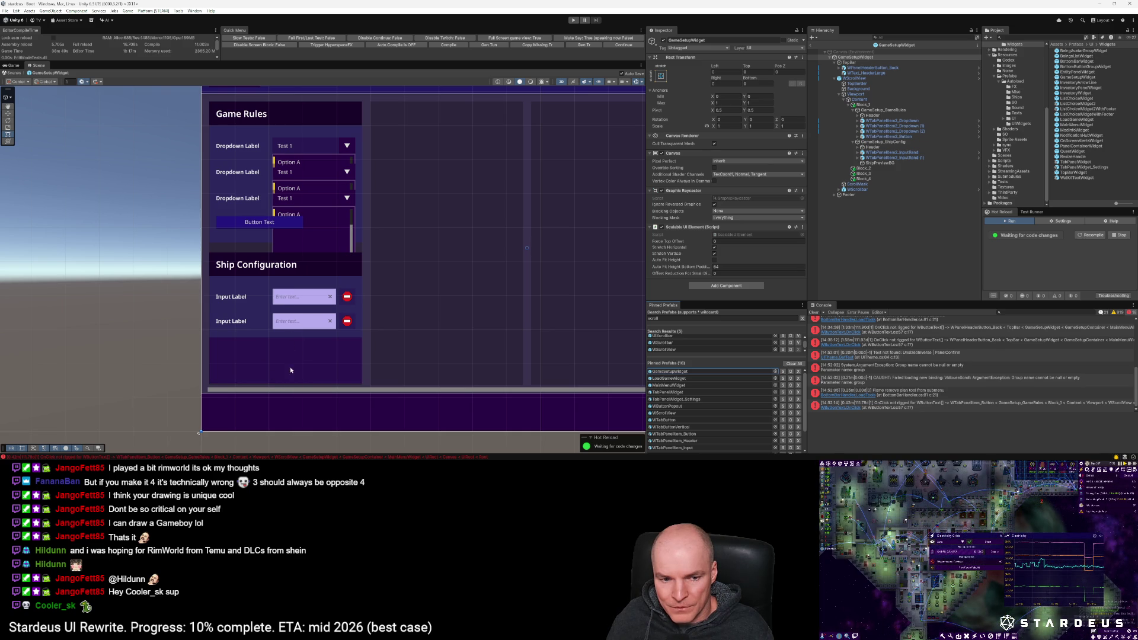
{"action": "left_click", "coordinate": [626, 45]}
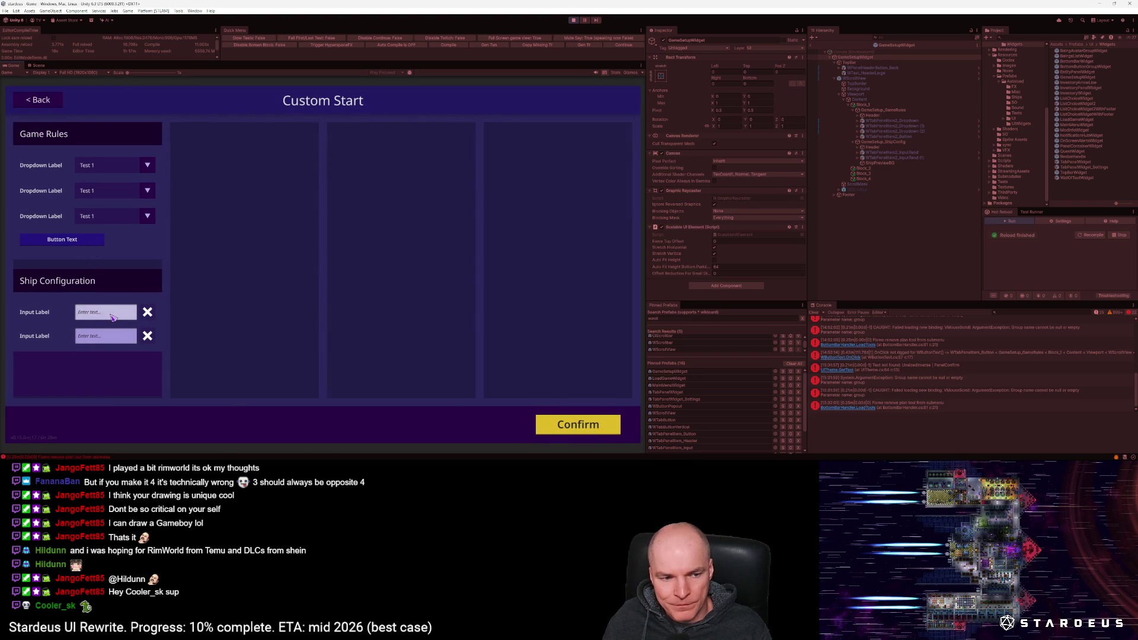
Step: Type 'sd' into an input field, set the first two dropdowns to Test 2, then stop playing
{"action": "type", "text": "fsdafasdfasdf"}
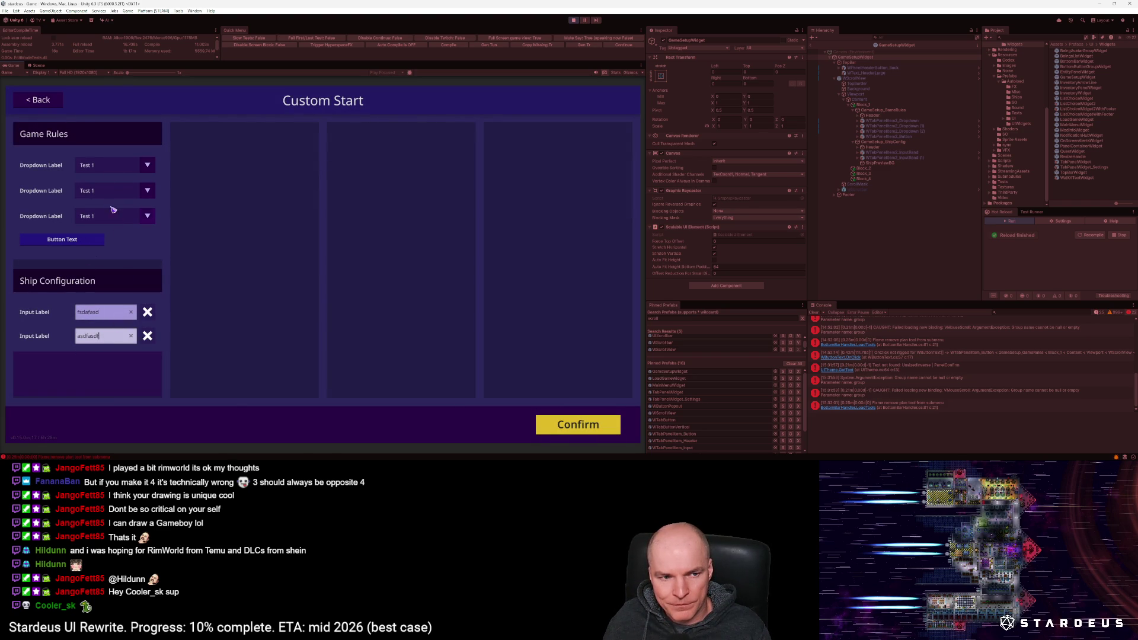
{"action": "left_click", "coordinate": [110, 165]}
{"action": "left_click", "coordinate": [103, 191]}
{"action": "left_click", "coordinate": [104, 191]}
{"action": "left_click", "coordinate": [104, 219]}
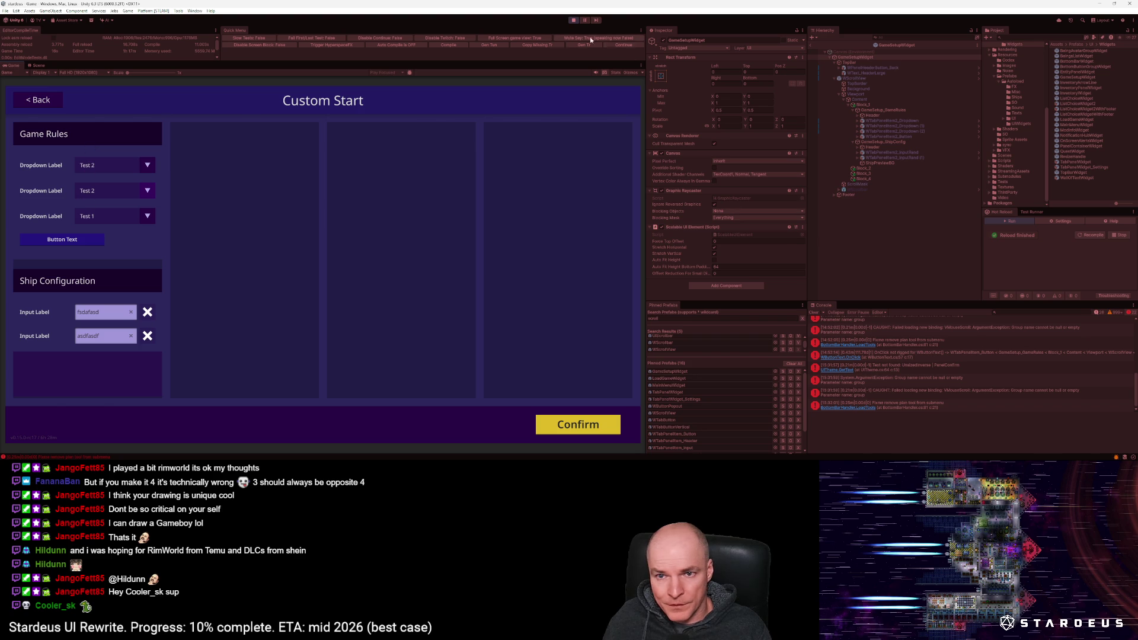
{"action": "left_click", "coordinate": [573, 20]}
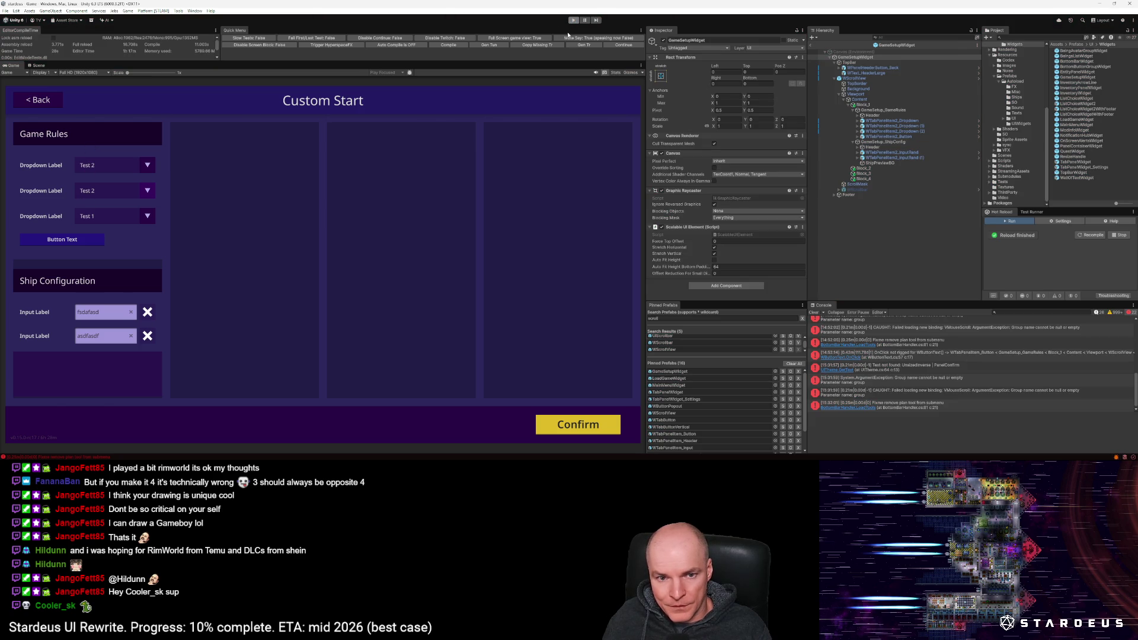
{"action": "scroll", "coordinate": [450, 213], "scroll_direction": "down", "scroll_amount": 5}
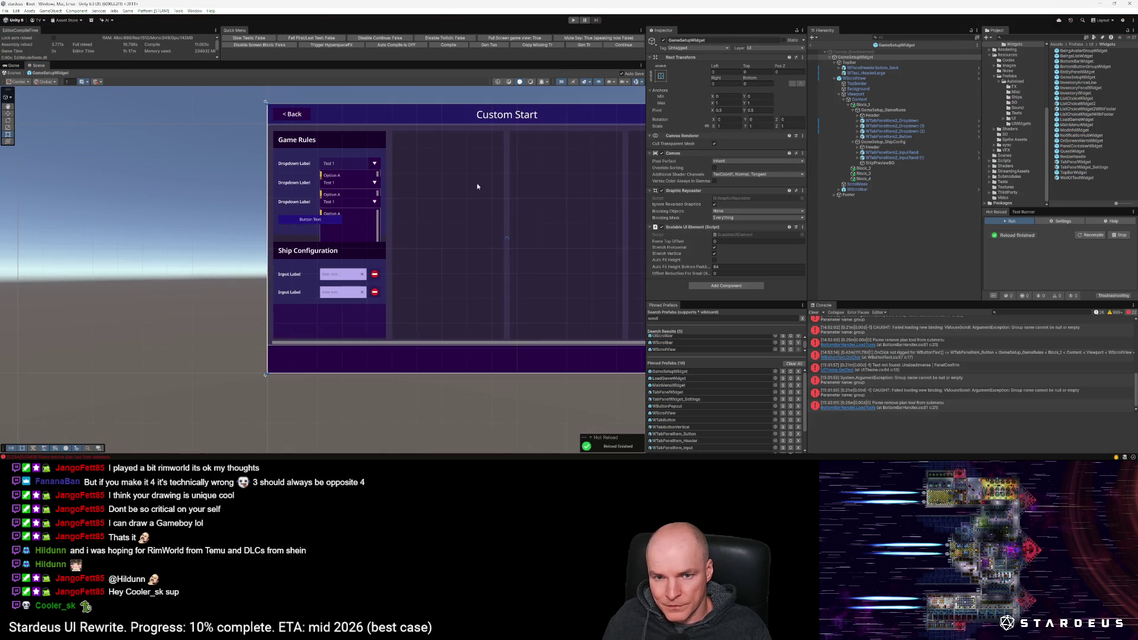
Step: Remove the Image and UI Themed Image components from the Viewport's Background object
{"action": "left_click", "coordinate": [862, 100]}
{"action": "scroll", "coordinate": [755, 209], "scroll_direction": "down", "scroll_amount": 3}
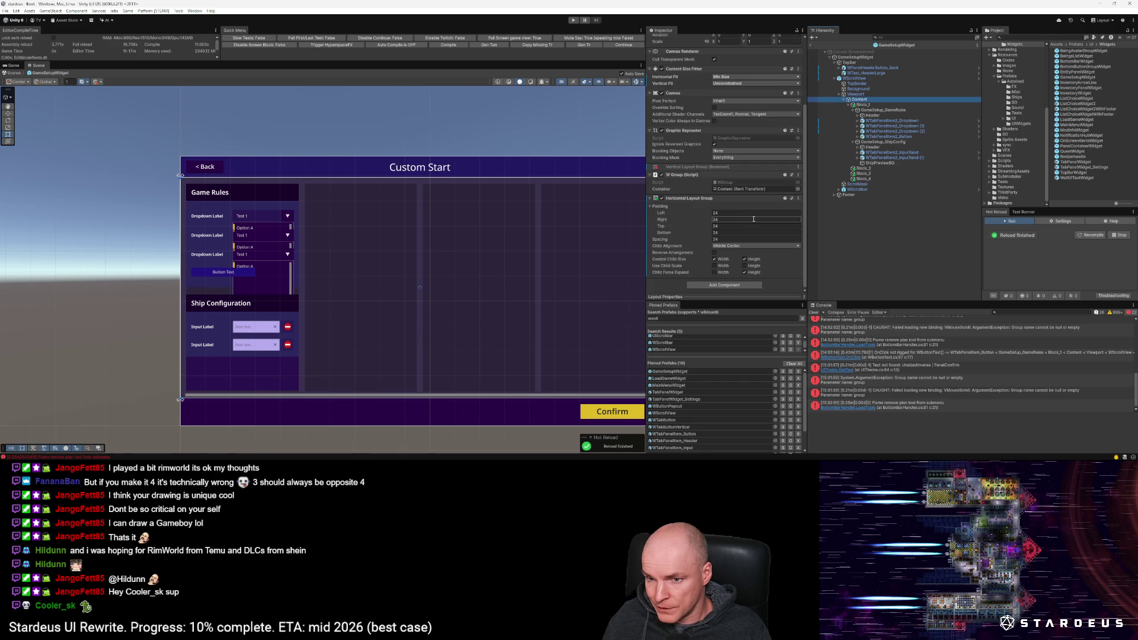
{"action": "left_click", "coordinate": [859, 94]}
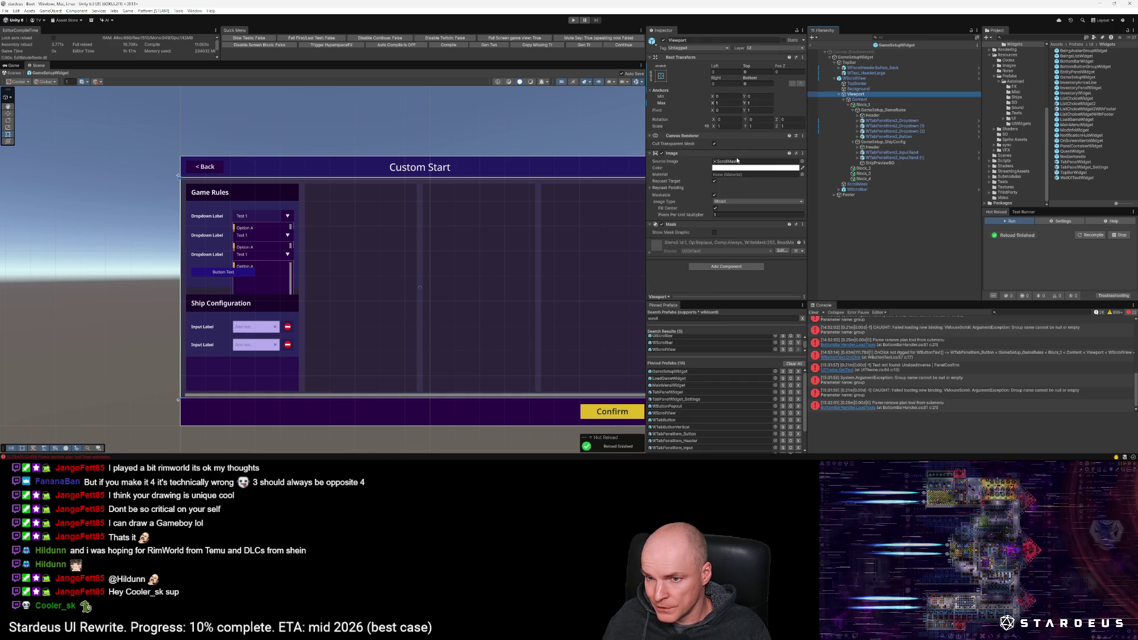
{"action": "left_click", "coordinate": [859, 89]}
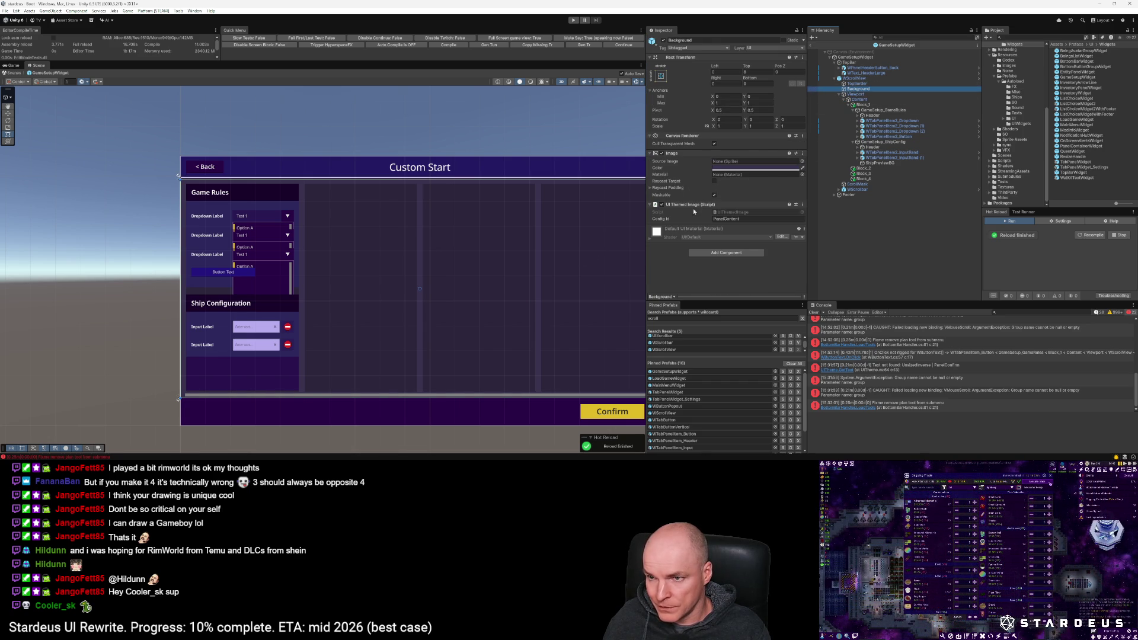
{"action": "left_click", "coordinate": [803, 153]}
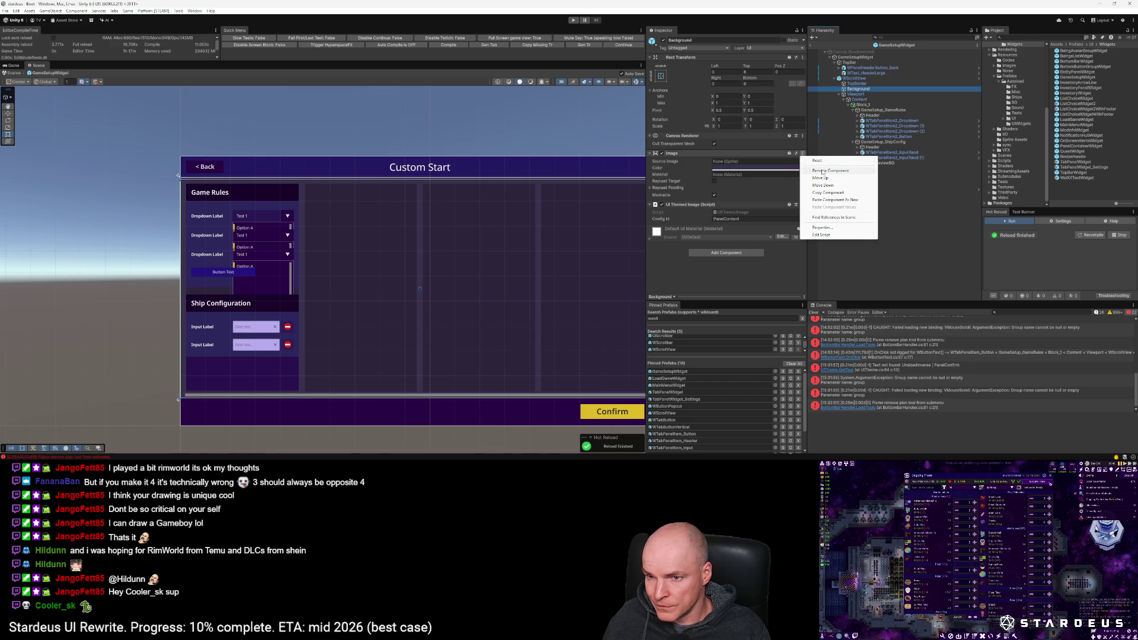
{"action": "left_click", "coordinate": [821, 172]}
{"action": "left_click", "coordinate": [802, 161]}
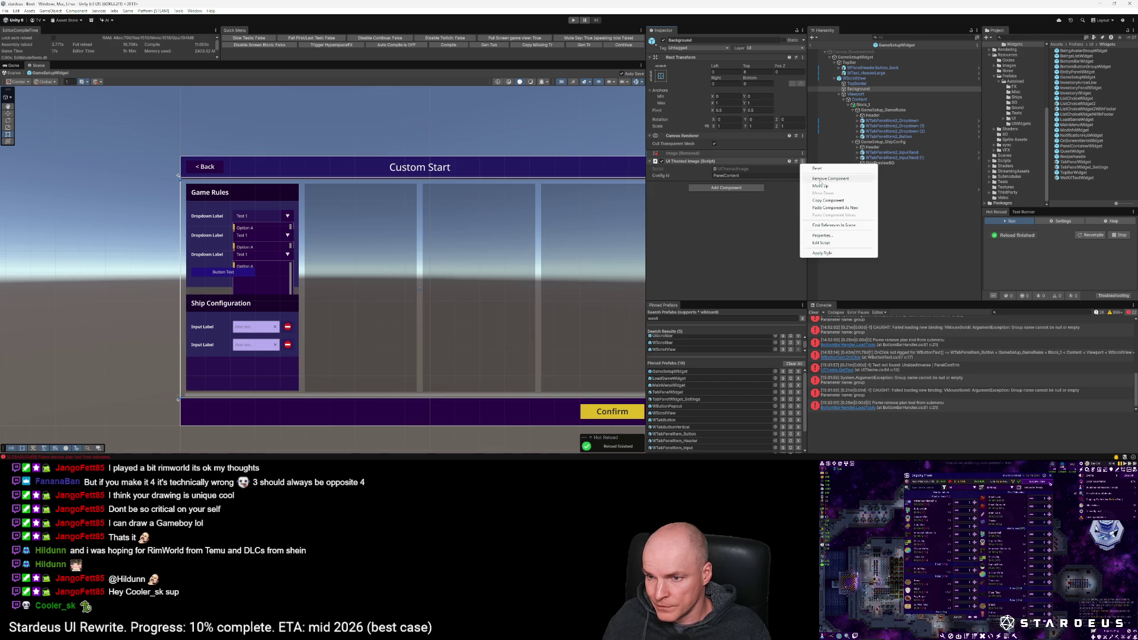
{"action": "left_click", "coordinate": [821, 179]}
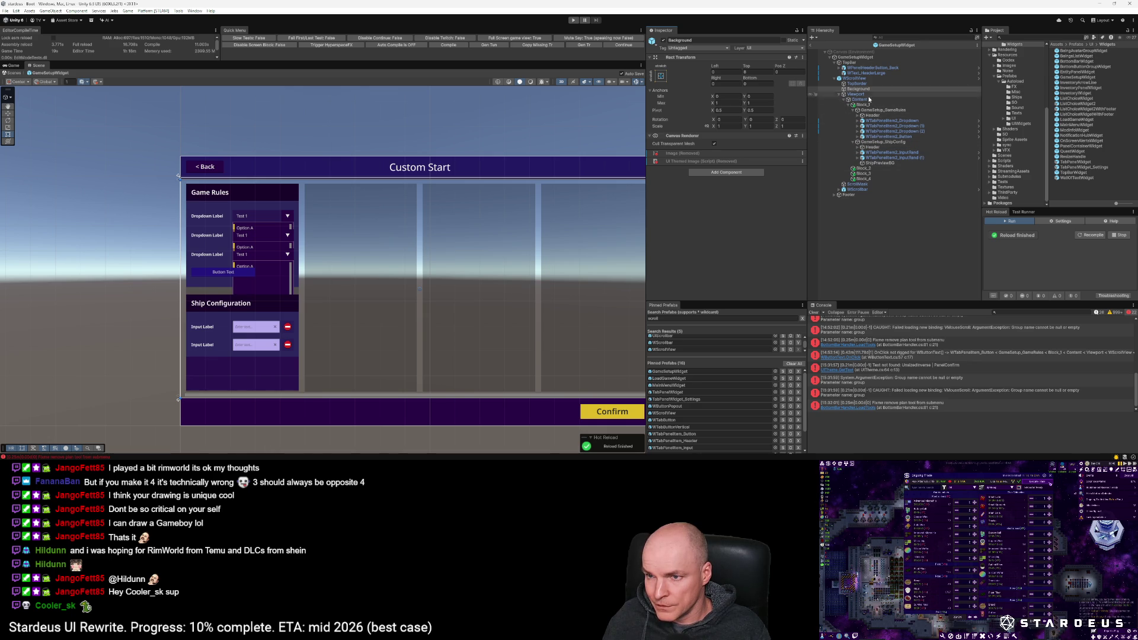
{"action": "left_click", "coordinate": [841, 94]}
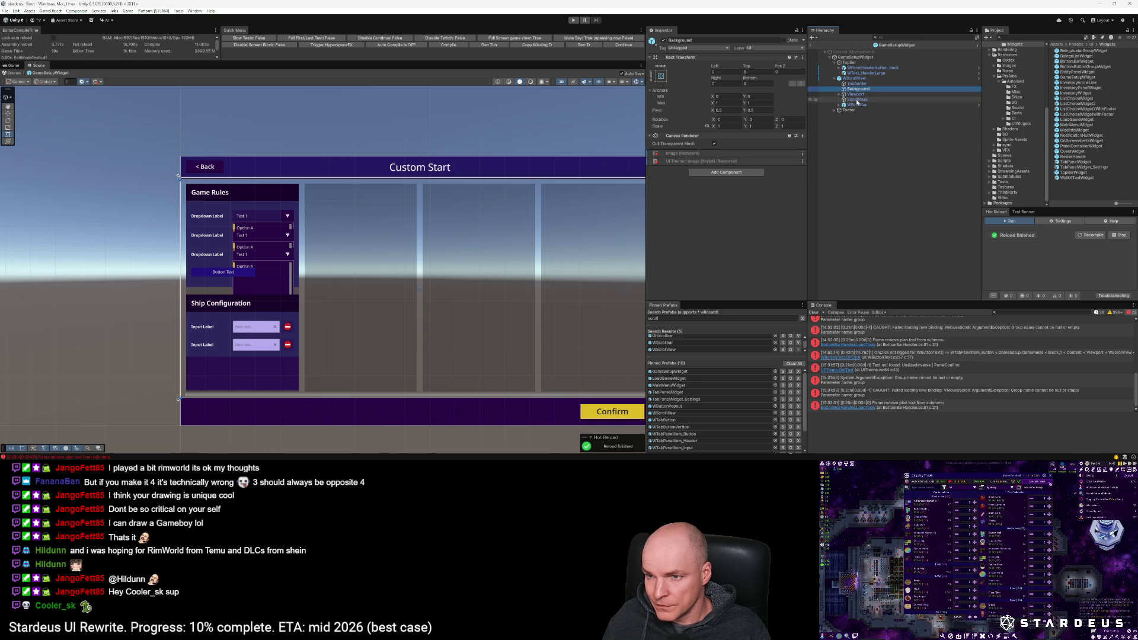
{"action": "left_click", "coordinate": [857, 98]}
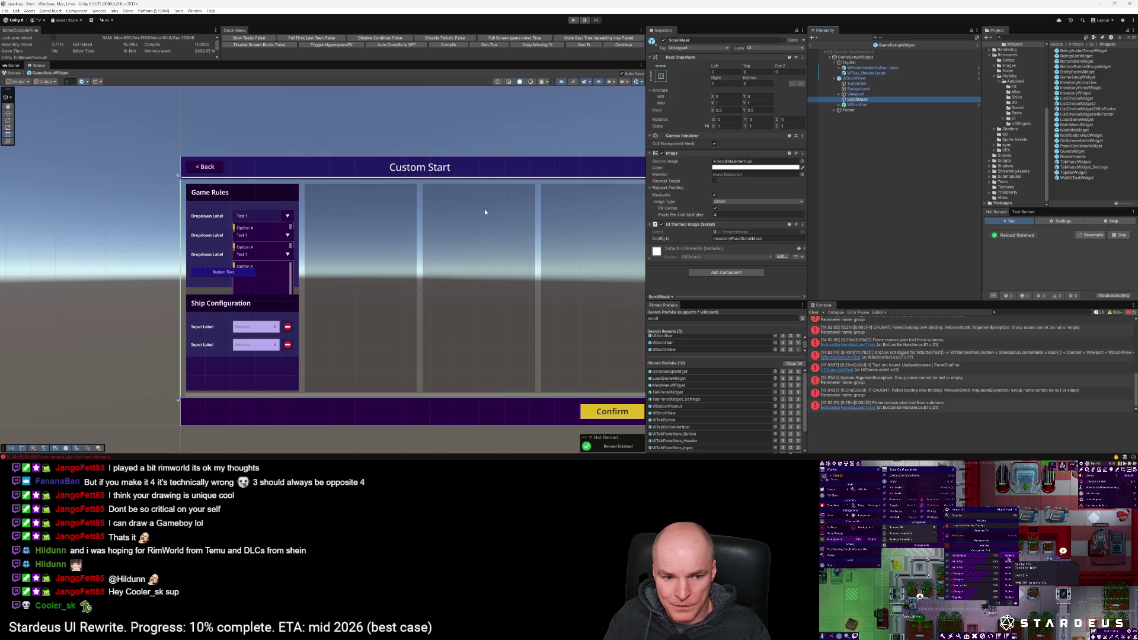
Step: Delete the ScrollMask and TopBorder objects from the scroll view
{"action": "key", "text": "Delete"}
{"action": "left_click", "coordinate": [856, 83]}
{"action": "key", "text": "Delete"}
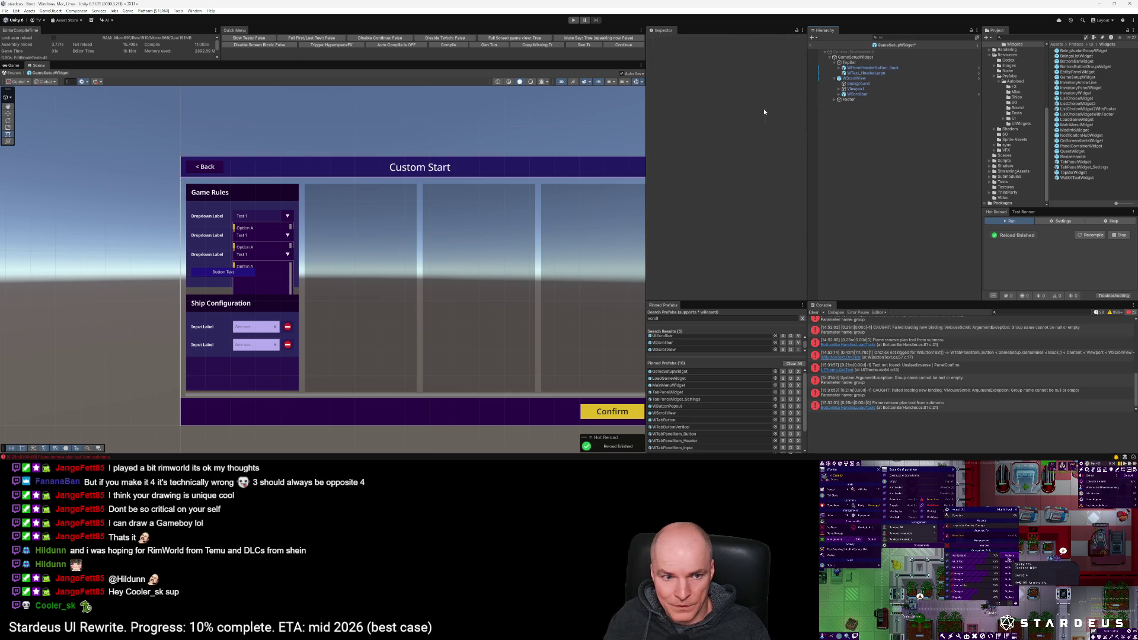
{"action": "left_click", "coordinate": [865, 79]}
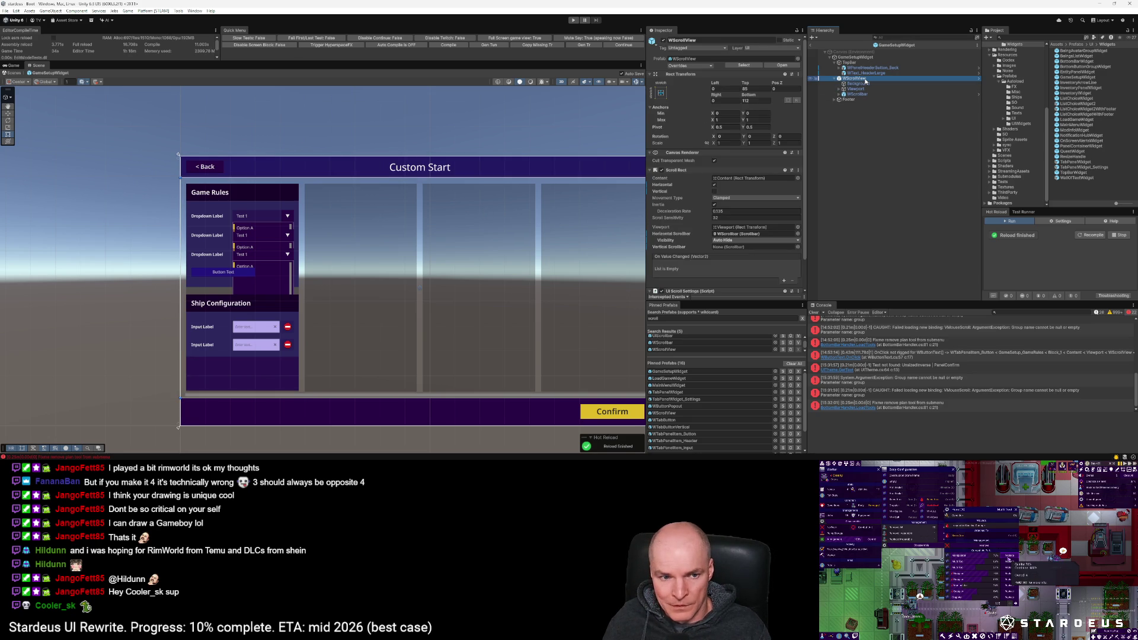
Step: Recentre the scene on the Custom Start UI and inspect Block_1's layout under Viewport
{"action": "scroll", "coordinate": [386, 184], "scroll_direction": "up", "scroll_amount": 3}
{"action": "scroll", "coordinate": [390, 183], "scroll_direction": "down", "scroll_amount": 2}
{"action": "scroll", "coordinate": [388, 189], "scroll_direction": "down", "scroll_amount": 1}
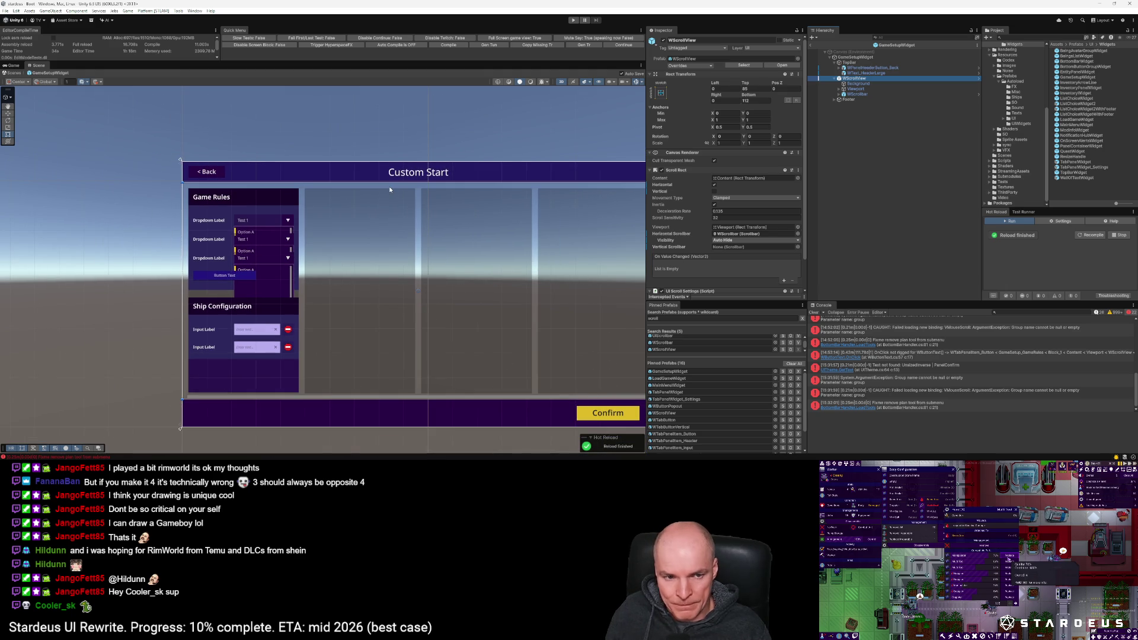
{"action": "mouse_move", "coordinate": [375, 224]}
{"action": "left_mouse_down"}
{"action": "mouse_move", "coordinate": [330, 218]}
{"action": "mouse_move", "coordinate": [429, 190]}
{"action": "left_mouse_up"}
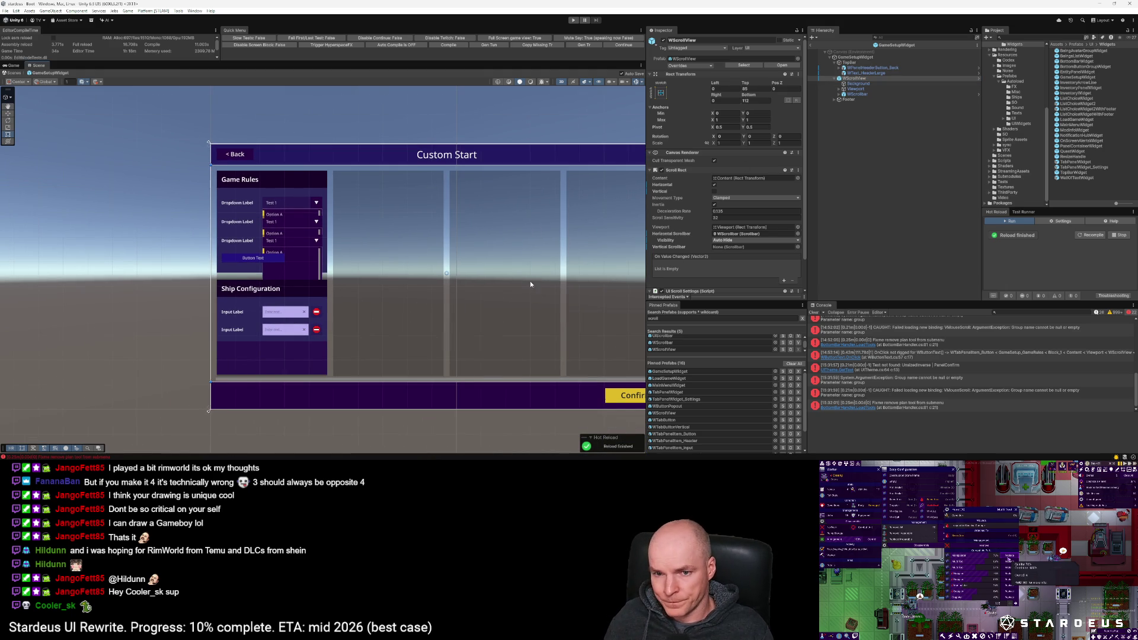
{"action": "scroll", "coordinate": [539, 278], "scroll_direction": "down", "scroll_amount": 1}
{"action": "mouse_move", "coordinate": [531, 278]}
{"action": "left_mouse_down"}
{"action": "mouse_move", "coordinate": [506, 279]}
{"action": "mouse_move", "coordinate": [570, 317]}
{"action": "left_mouse_up"}
{"action": "scroll", "coordinate": [463, 280], "scroll_direction": "up", "scroll_amount": 1}
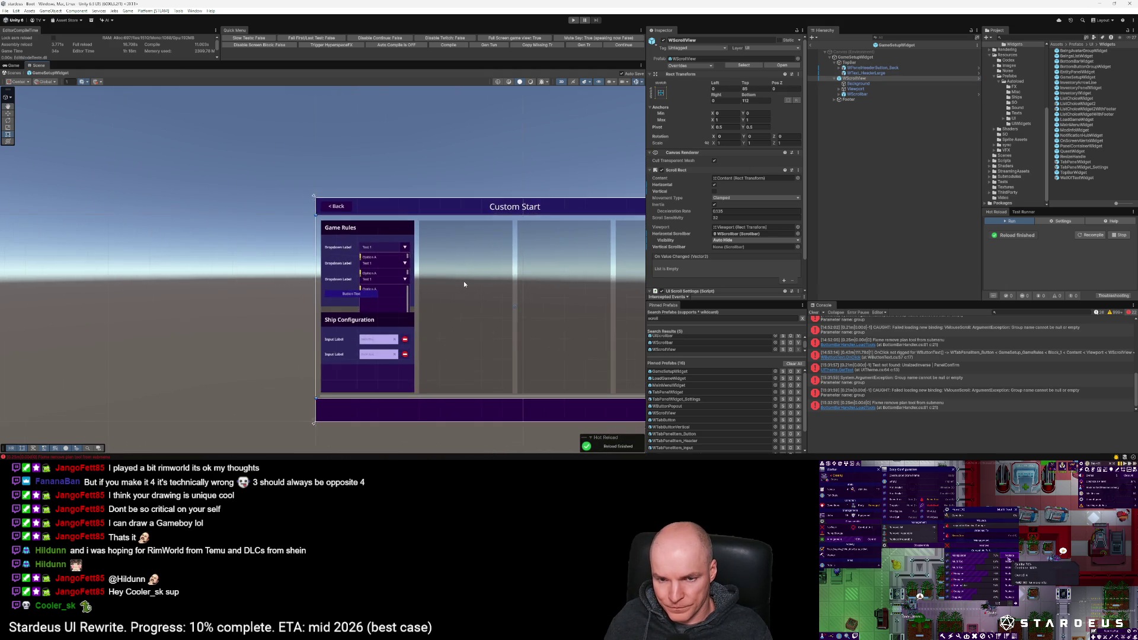
{"action": "scroll", "coordinate": [463, 281], "scroll_direction": "up", "scroll_amount": 2}
{"action": "scroll", "coordinate": [383, 282], "scroll_direction": "up", "scroll_amount": 1}
{"action": "scroll", "coordinate": [382, 282], "scroll_direction": "up", "scroll_amount": 1}
{"action": "scroll", "coordinate": [383, 282], "scroll_direction": "down", "scroll_amount": 2}
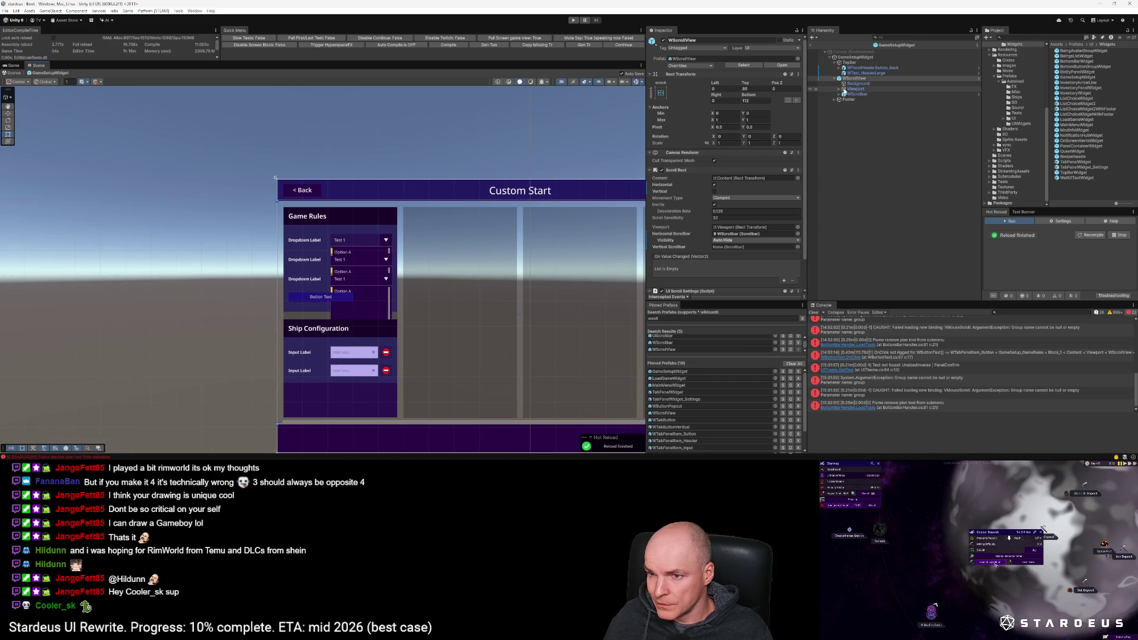
{"action": "left_click", "coordinate": [839, 89]}
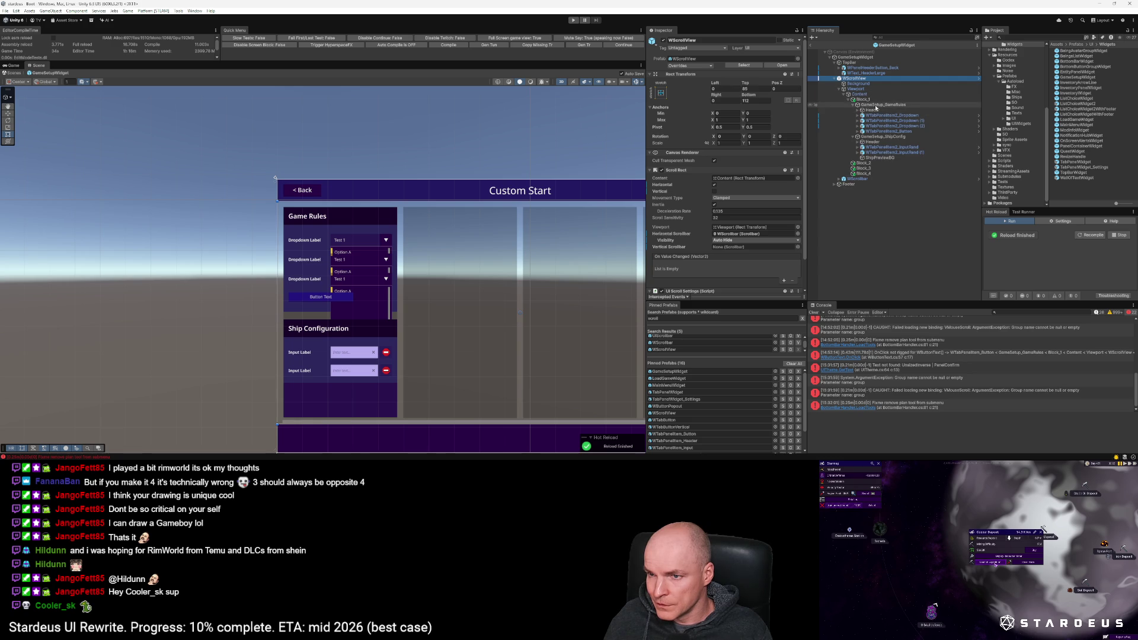
{"action": "left_click", "coordinate": [862, 100]}
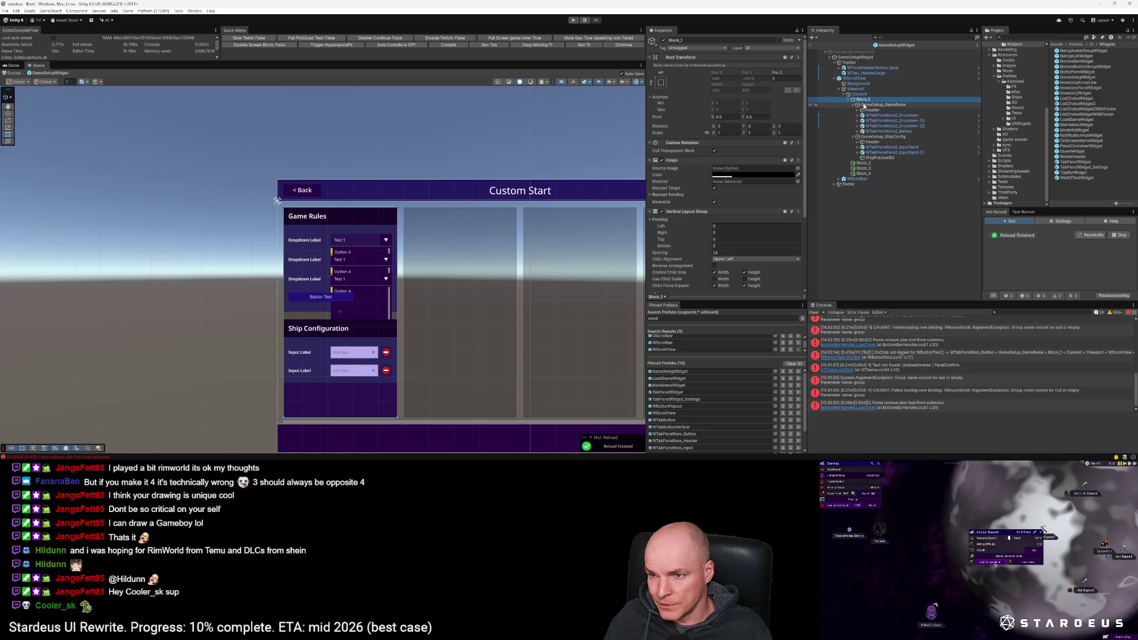
{"action": "left_click", "coordinate": [853, 105]}
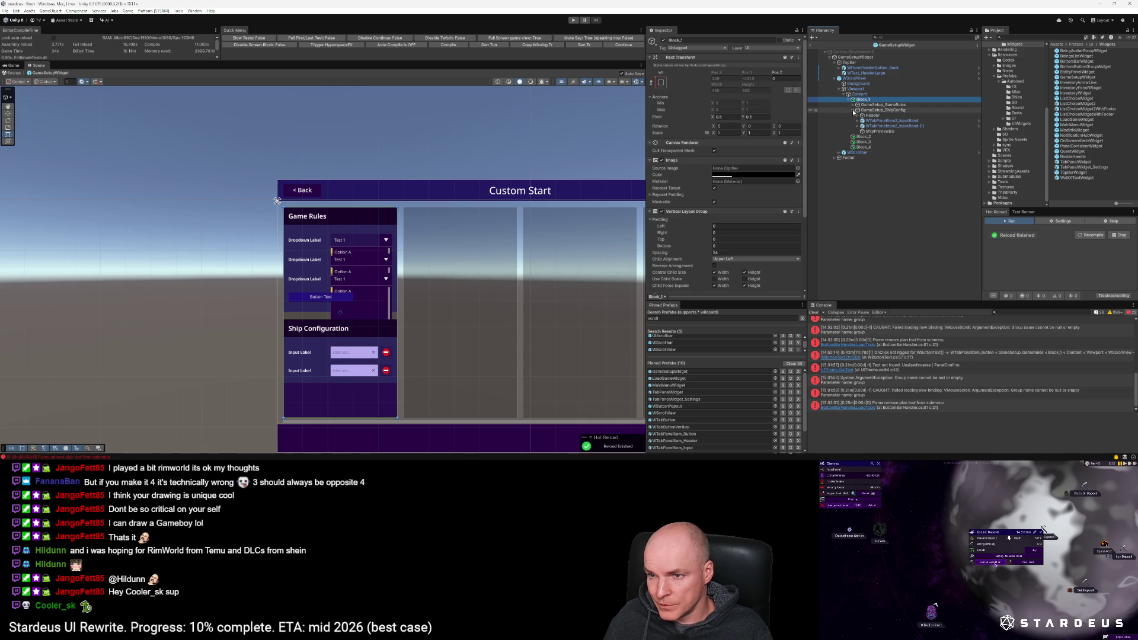
Step: Duplicate the GameSetup_GameRules block and rename the copy GameSetupPanelWidget
{"action": "left_click", "coordinate": [853, 110]}
{"action": "left_click", "coordinate": [877, 104]}
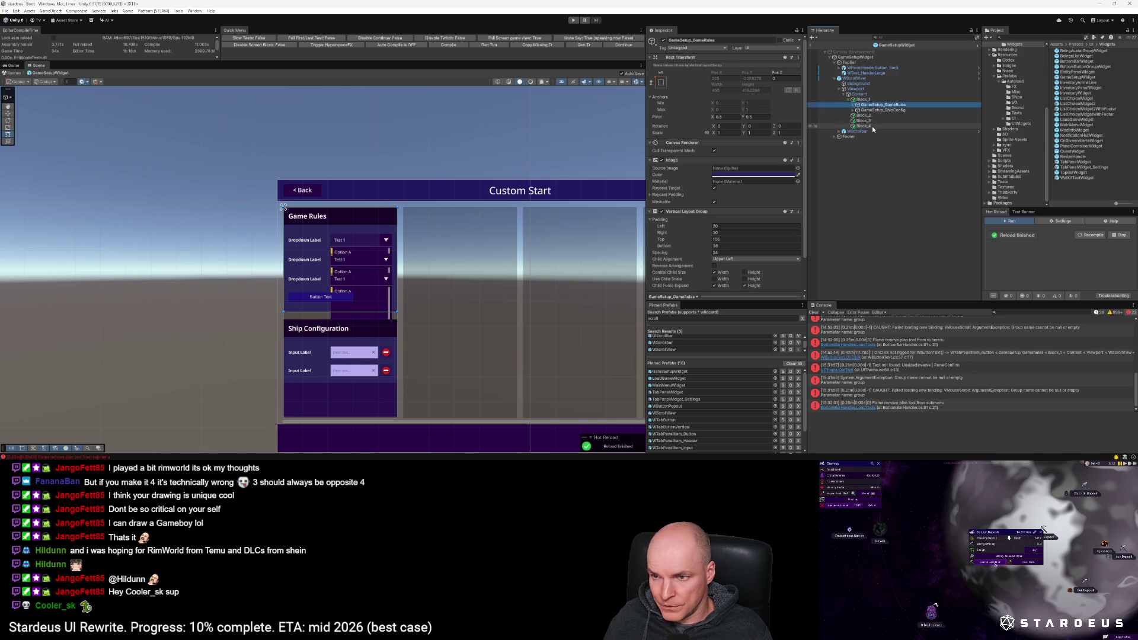
{"action": "key", "text": "ctrl+d"}
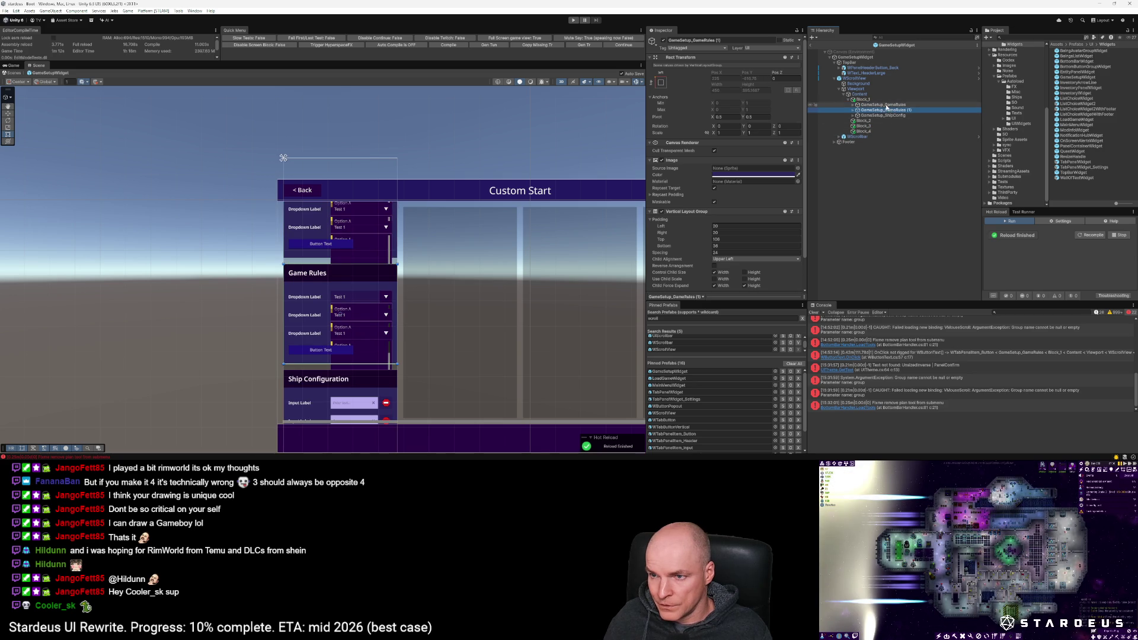
{"action": "key", "text": "F2"}
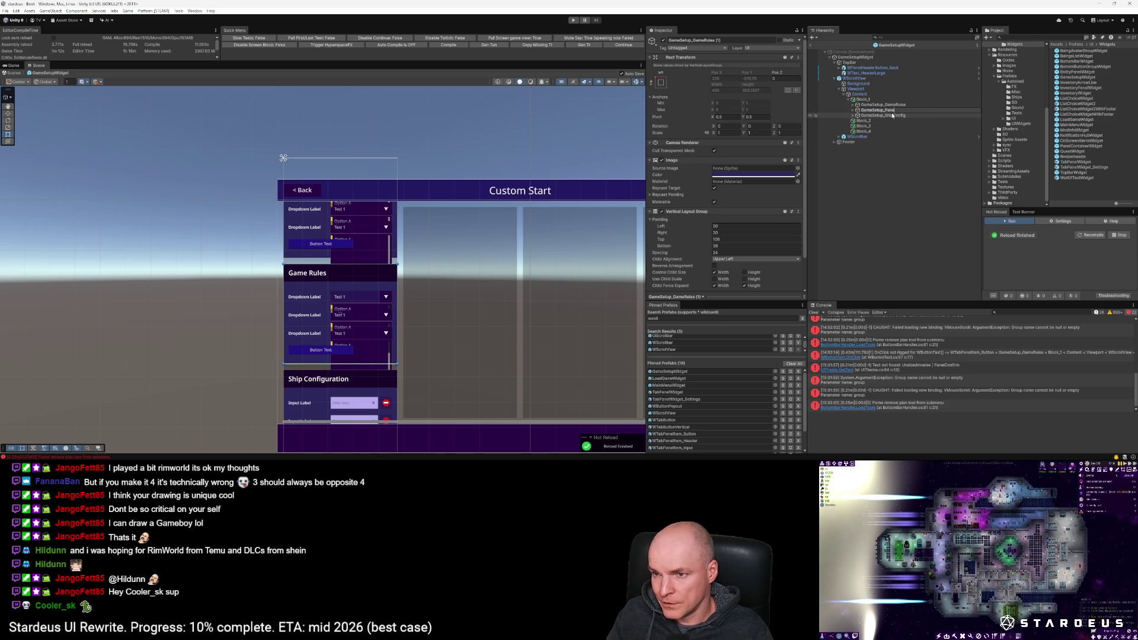
{"action": "type", "text": "l"}
{"action": "key", "text": "Return"}
{"action": "key", "text": "F2"}
{"action": "key", "text": "End"}
{"action": "key", "text": "BackSpace"}
{"action": "key", "text": "BackSpace"}
{"action": "key", "text": "BackSpace"}
{"action": "type", "text": "Wid"}
{"action": "key", "text": "Return"}
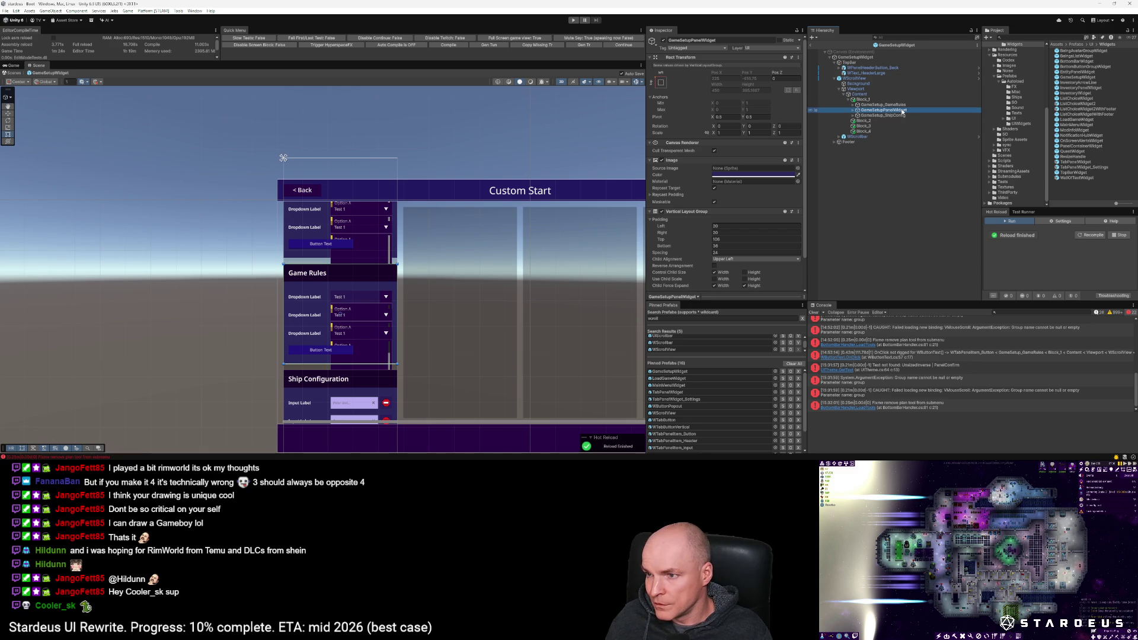
Step: Save GameSetupPanelWidget as a prefab in Widgets, then delete its instance from the layout
{"action": "left_click_drag", "start_coordinate": [903, 111], "coordinate": [1095, 187]}
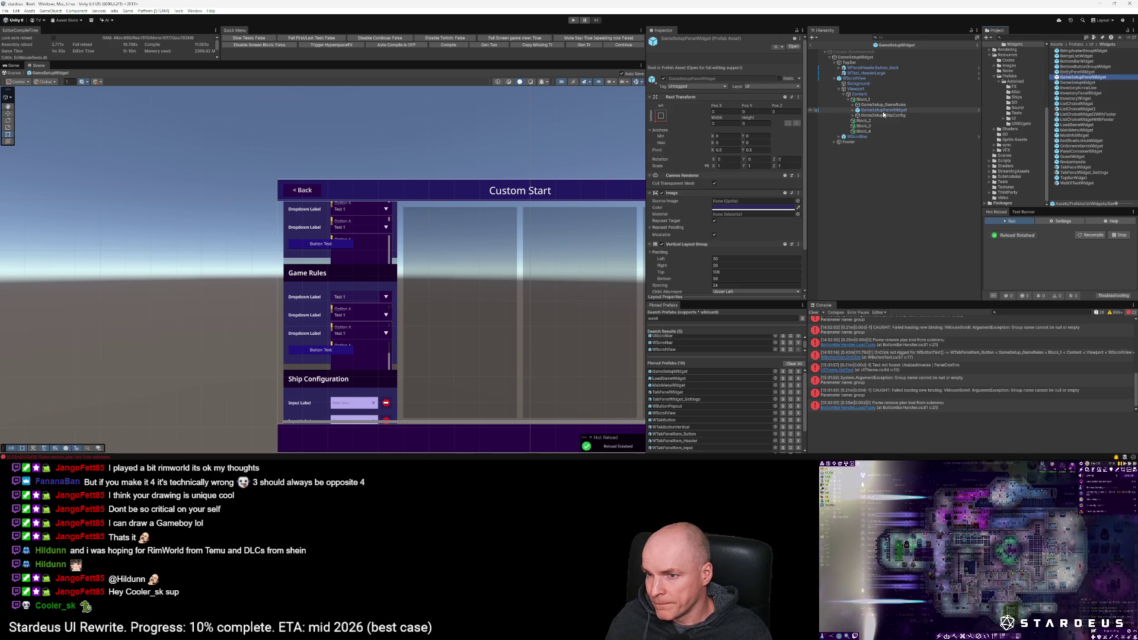
{"action": "key", "text": "Right"}
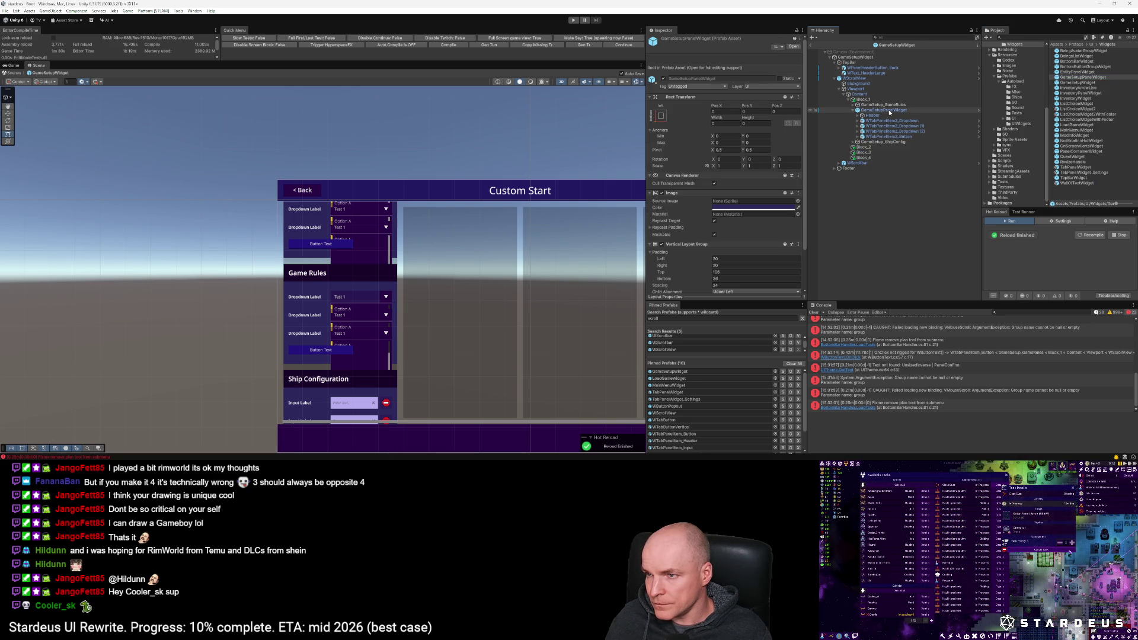
{"action": "left_click", "coordinate": [889, 111]}
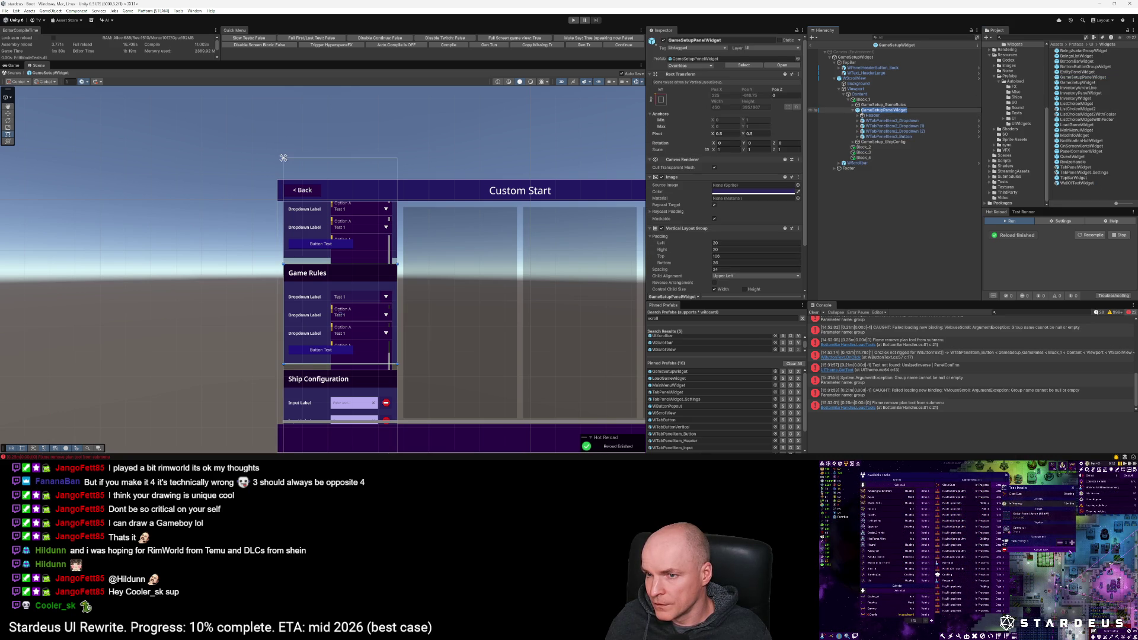
{"action": "key", "text": "Delete"}
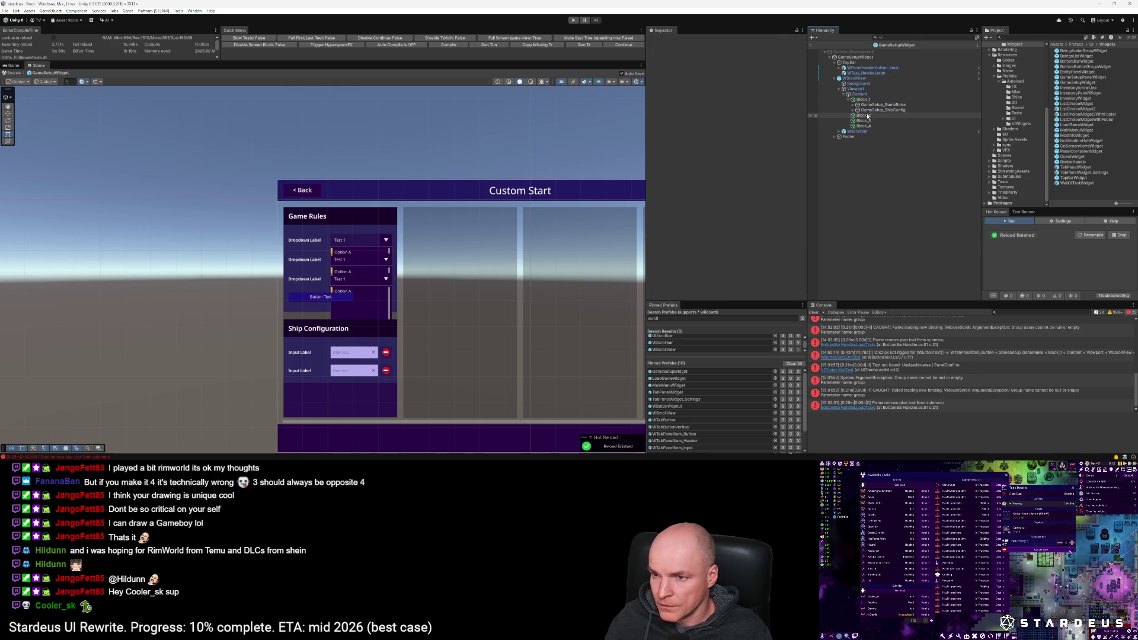
{"action": "left_click", "coordinate": [888, 110]}
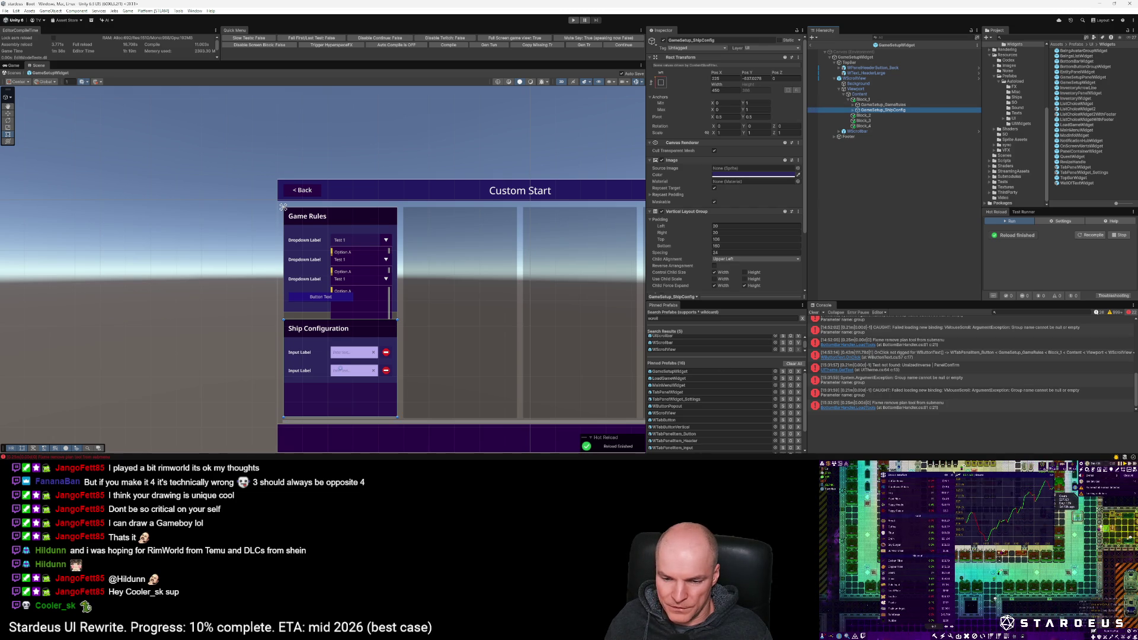
{"action": "key", "text": "alt+Tab"}
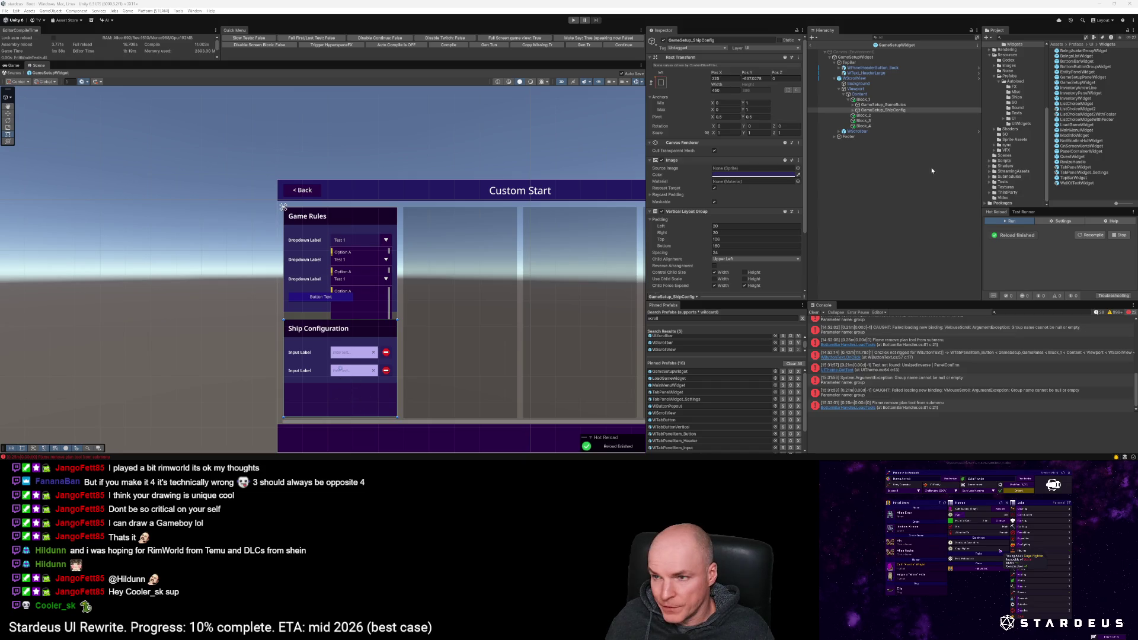
{"action": "left_click", "coordinate": [884, 105]}
{"action": "left_click", "coordinate": [887, 111]}
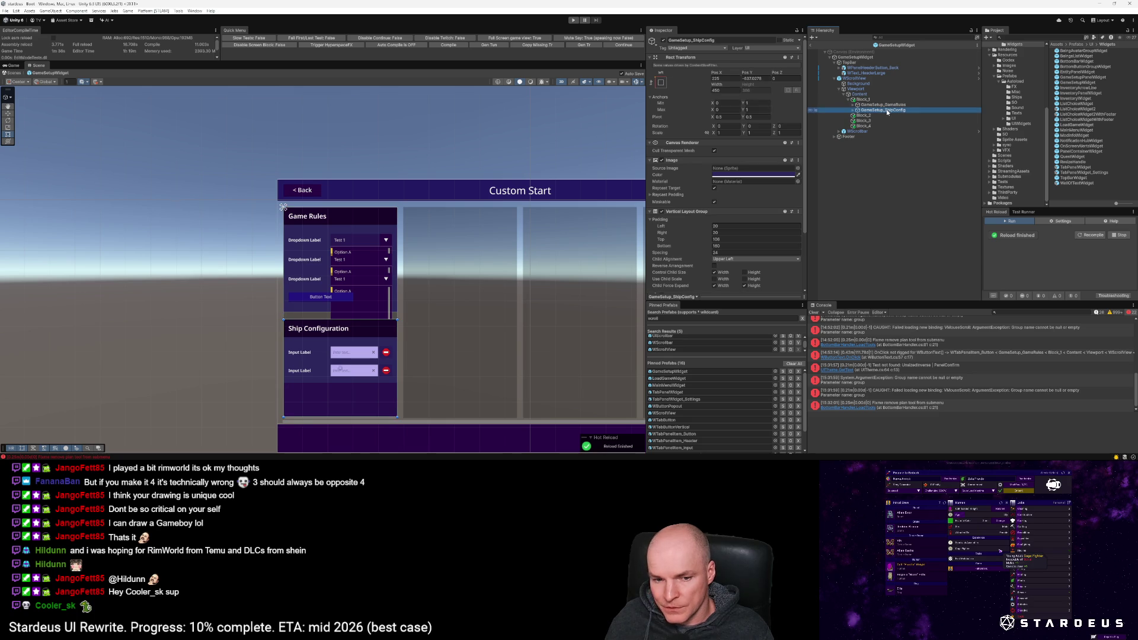
{"action": "left_click", "coordinate": [887, 105]}
{"action": "key", "text": "Delete"}
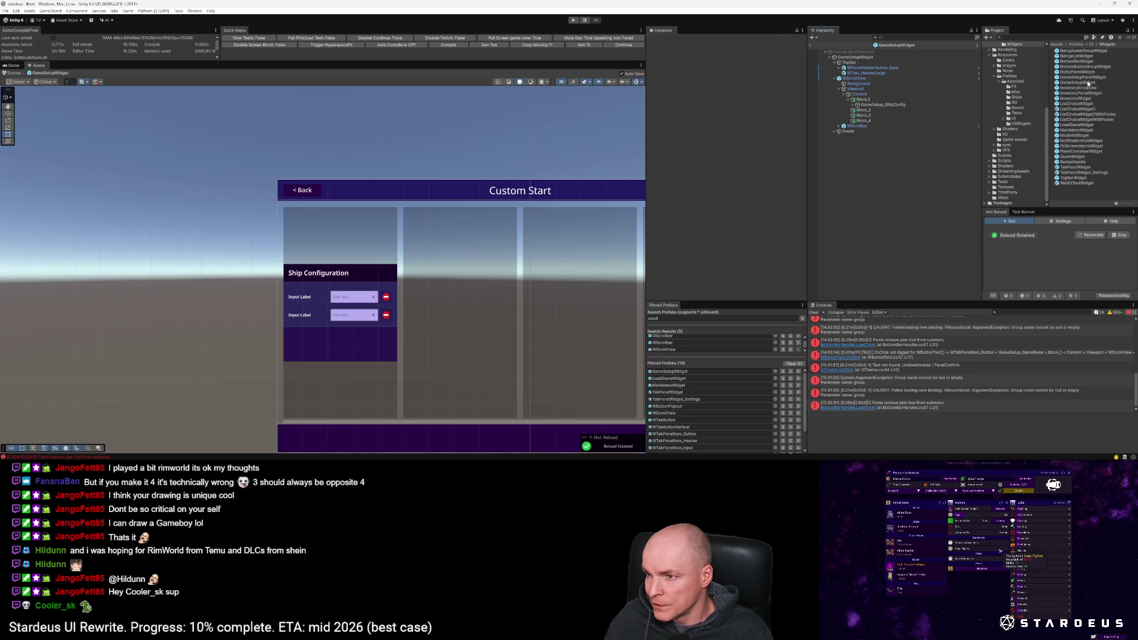
{"action": "key", "text": "ctrl+z"}
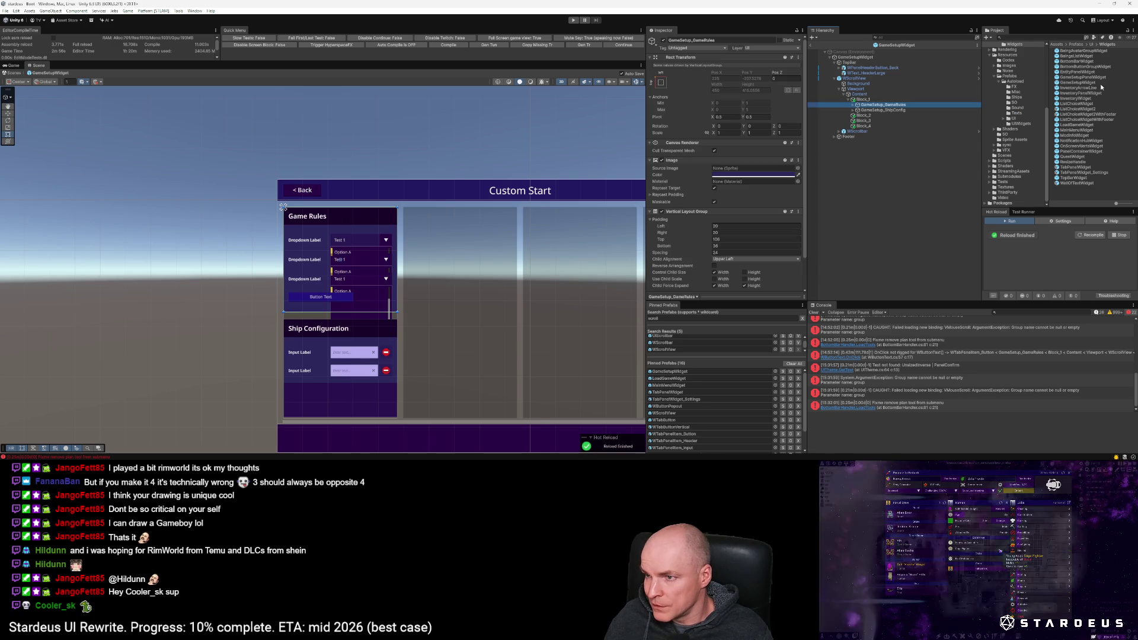
{"action": "double_click", "coordinate": [1086, 76]}
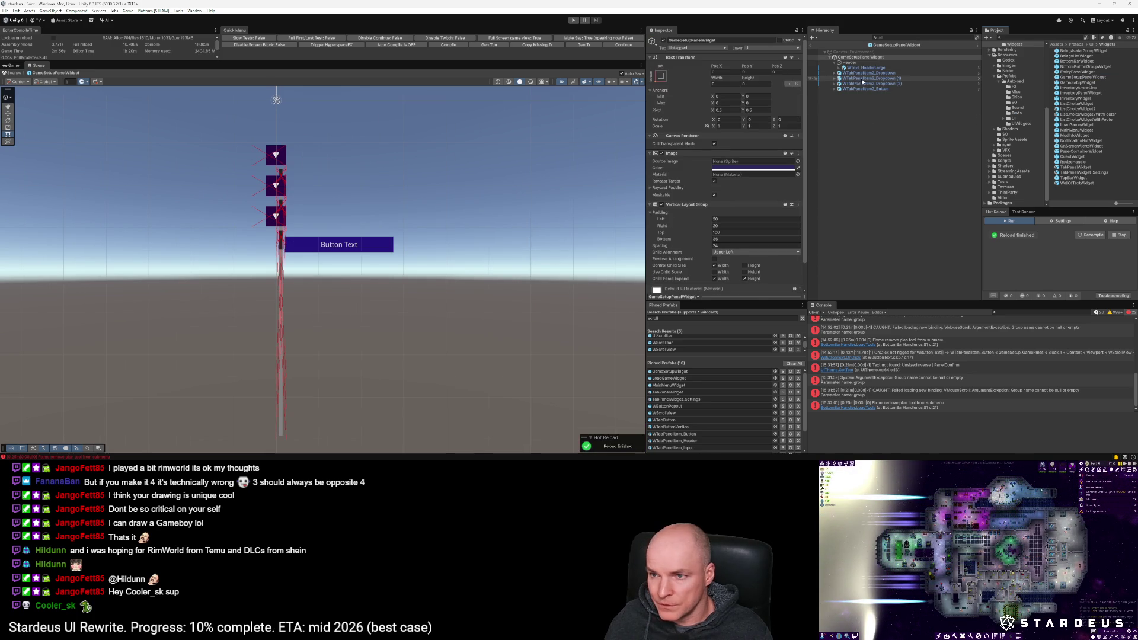
Step: Resize the GameSetupPanelWidget prefab to width 410 and height 400
{"action": "left_click", "coordinate": [719, 84]}
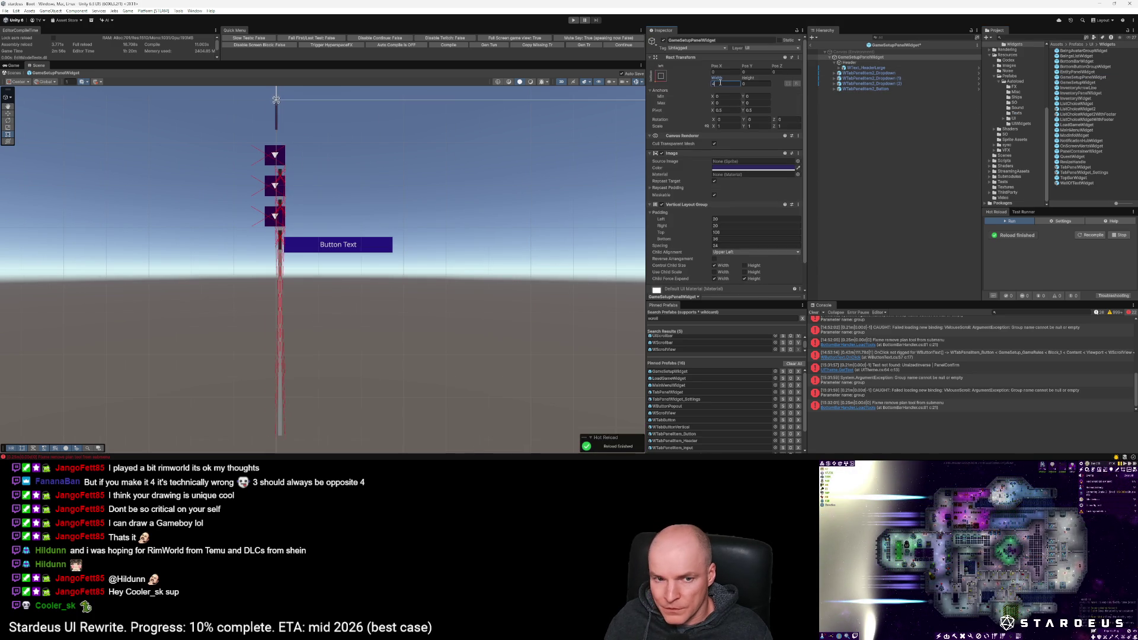
{"action": "type", "text": "410"}
{"action": "left_click", "coordinate": [756, 85]}
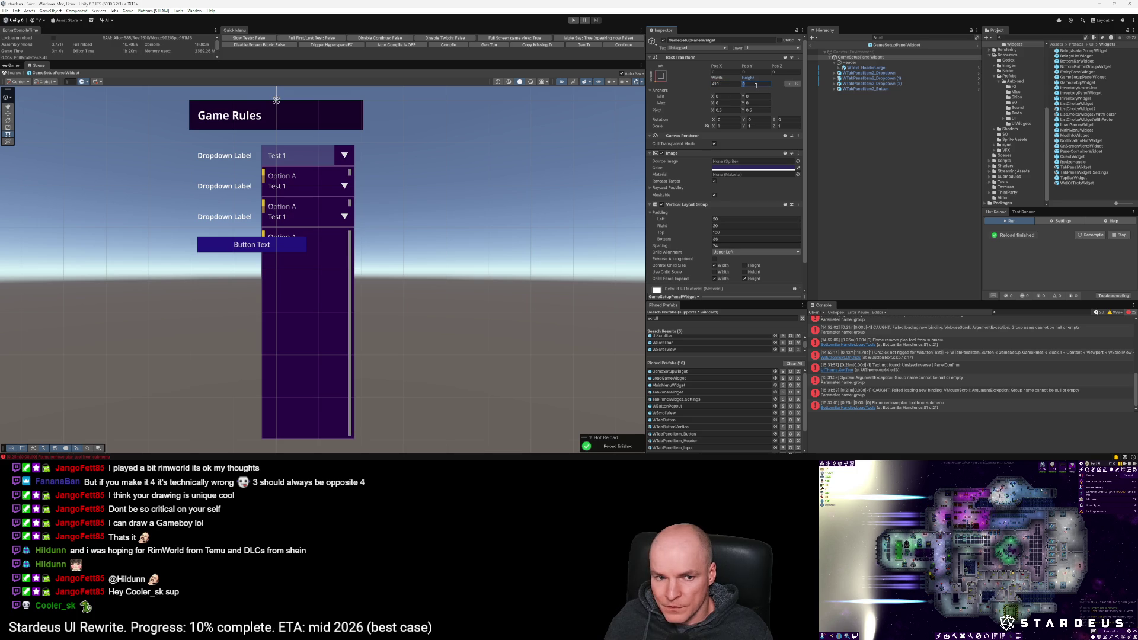
{"action": "type", "text": "400"}
{"action": "key", "text": "Return"}
{"action": "key", "text": "f"}
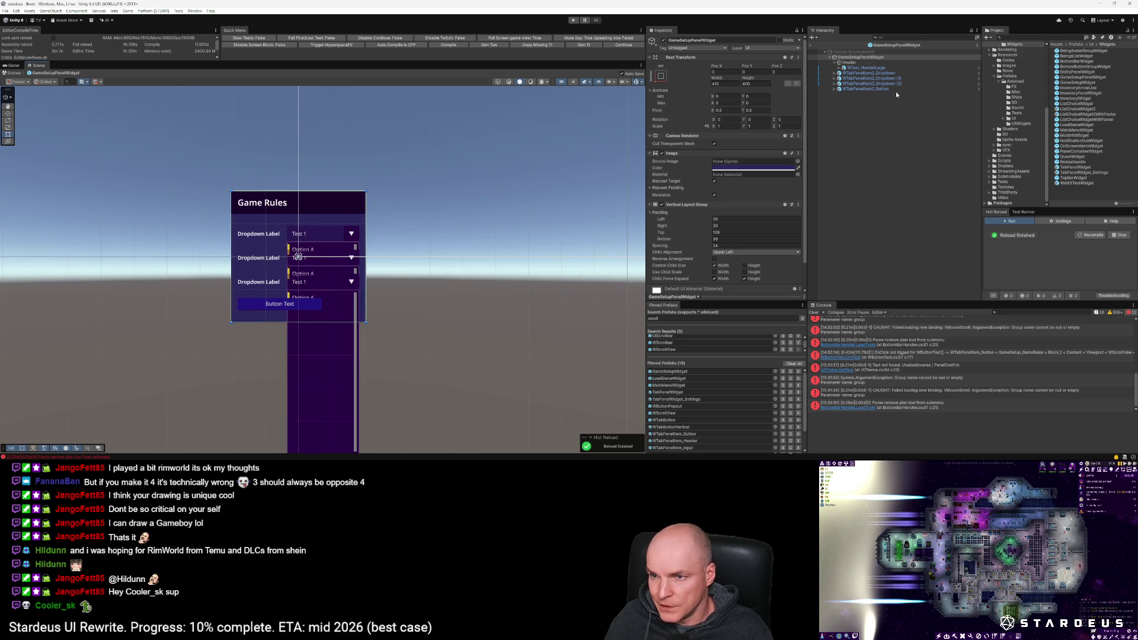
Step: Delete the panel's dropdown rows and button, keeping only the Game Rules header
{"action": "left_click", "coordinate": [866, 73]}
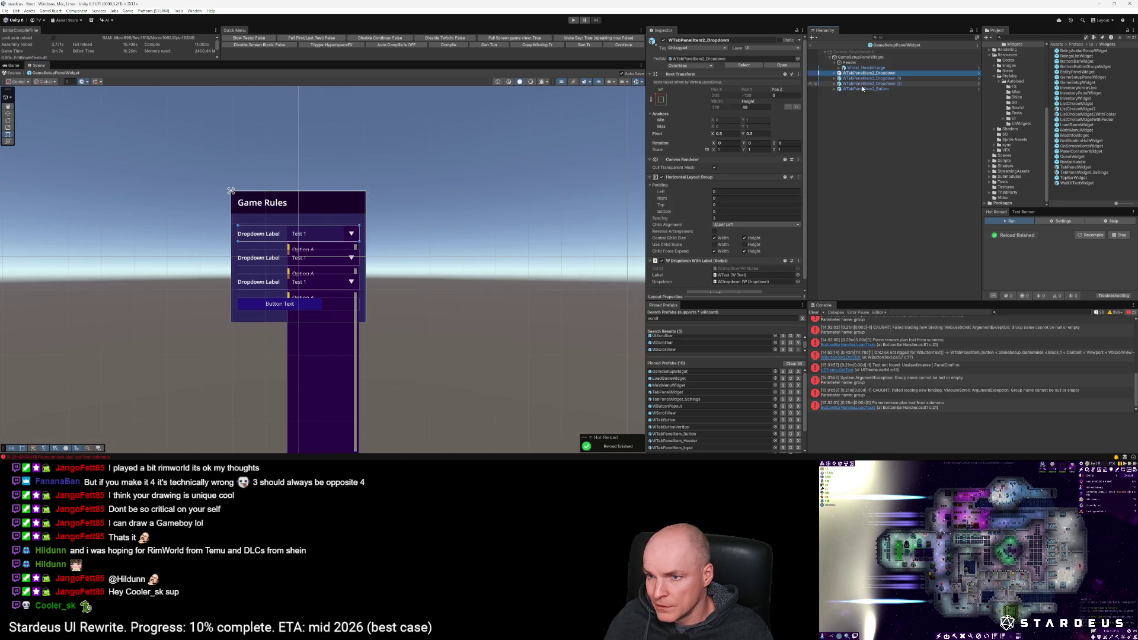
{"action": "left_click", "coordinate": [862, 87], "text": "shift"}
{"action": "key", "text": "Delete"}
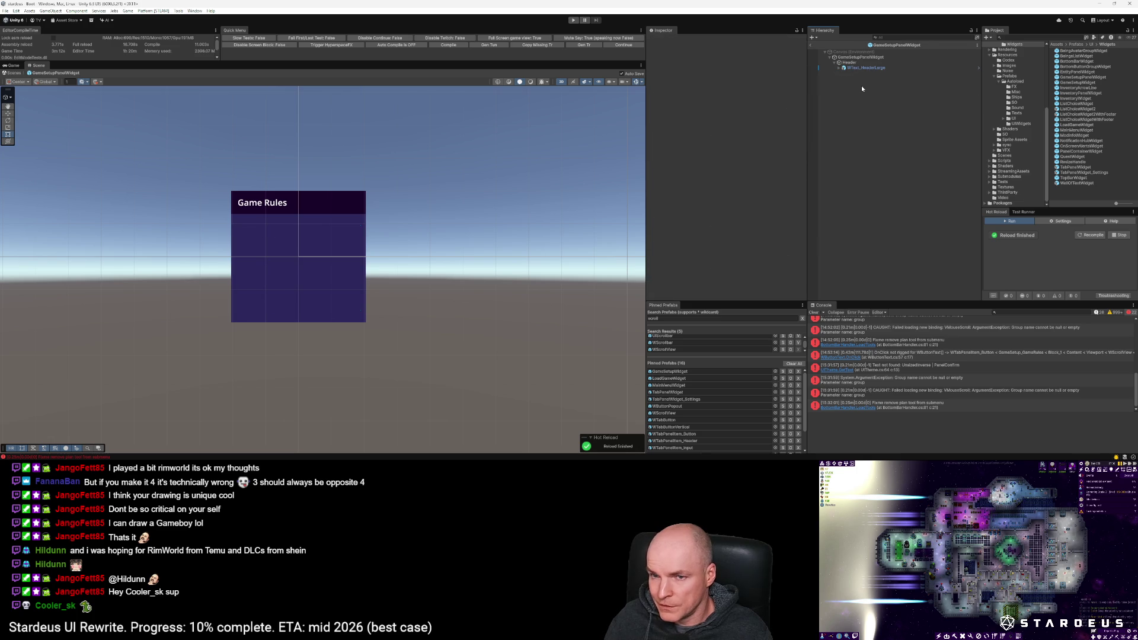
{"action": "left_click", "coordinate": [841, 68]}
{"action": "left_click", "coordinate": [840, 68]}
{"action": "left_click", "coordinate": [856, 57]}
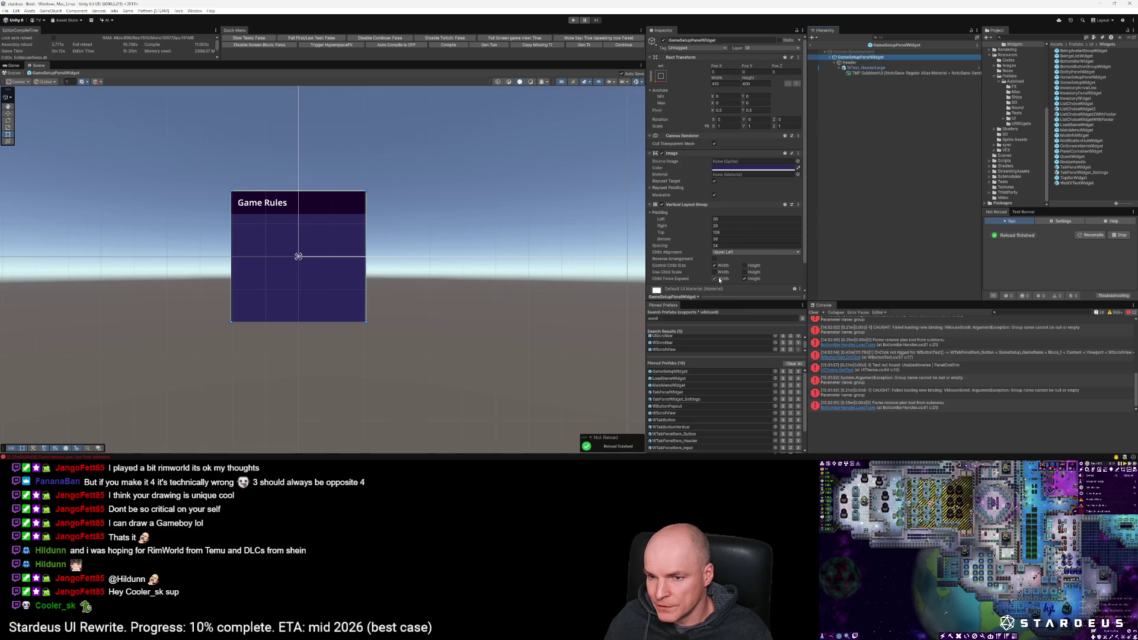
{"action": "double_click", "coordinate": [677, 372]}
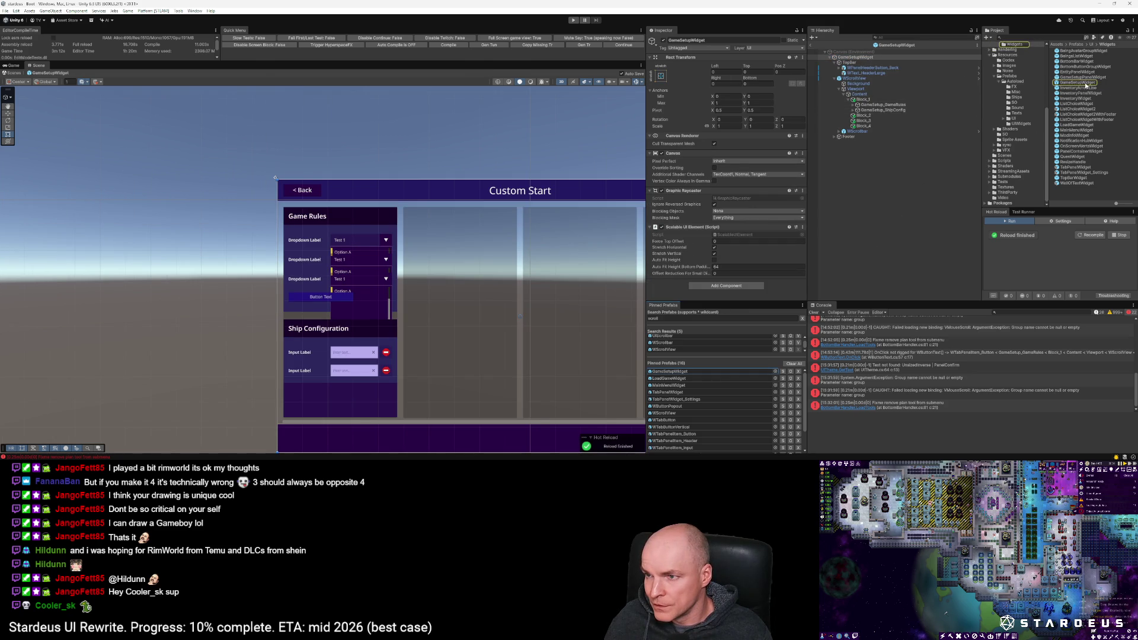
Step: Add a GameSetupPanelWidget above Game Rules and move the four Game Rules dropdown rows into it
{"action": "left_click_drag", "start_coordinate": [1089, 77], "coordinate": [877, 105]}
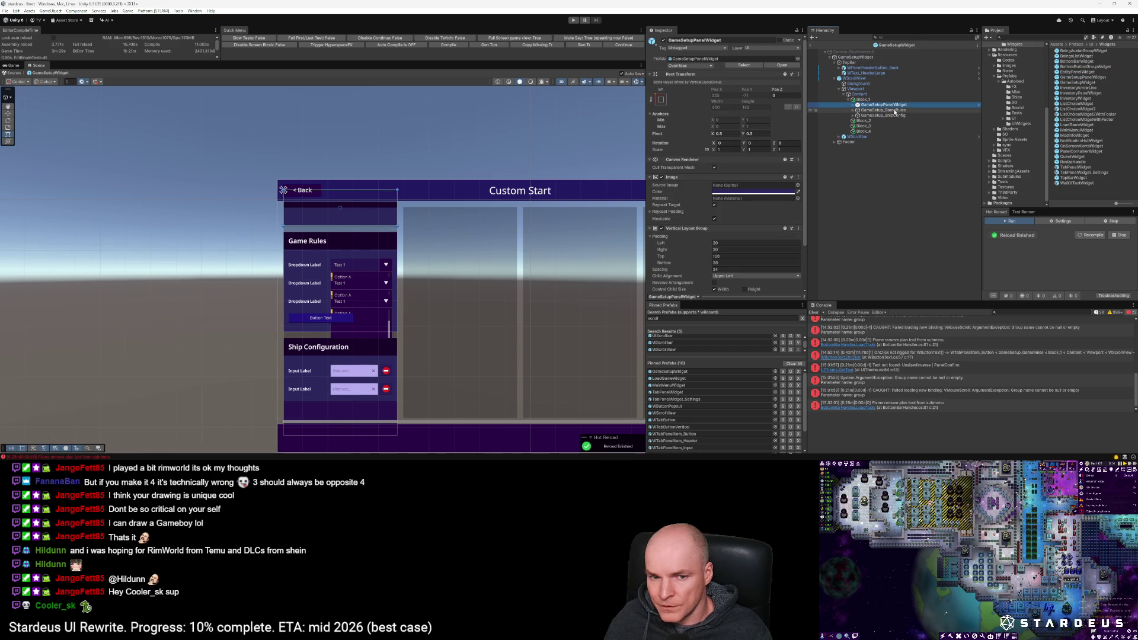
{"action": "left_click", "coordinate": [896, 111]}
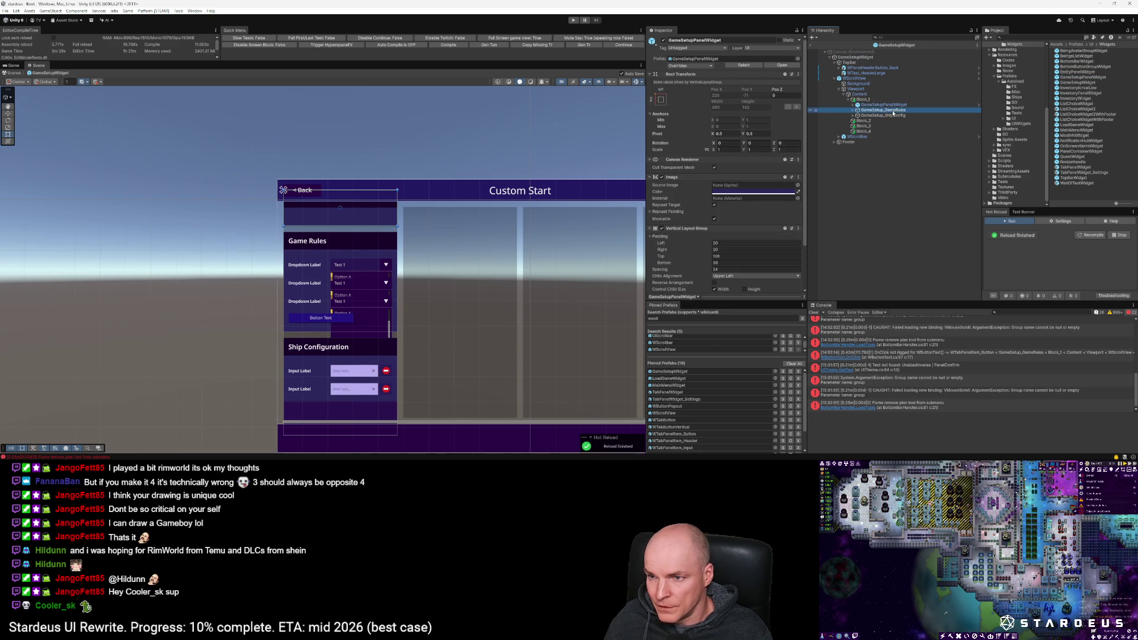
{"action": "left_click", "coordinate": [854, 110]}
{"action": "left_click", "coordinate": [854, 105]}
{"action": "left_click", "coordinate": [889, 142]}
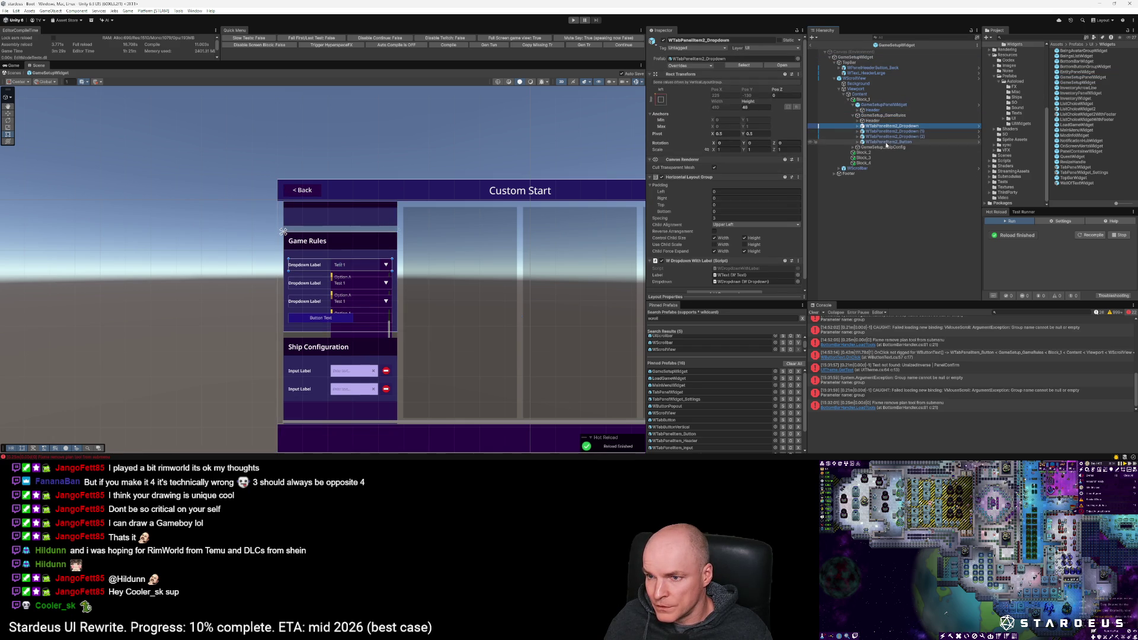
{"action": "left_click", "coordinate": [891, 126], "text": "shift"}
{"action": "mouse_move", "coordinate": [891, 127]}
{"action": "left_mouse_down"}
{"action": "mouse_move", "coordinate": [889, 106]}
{"action": "mouse_move", "coordinate": [868, 136]}
{"action": "left_mouse_up"}
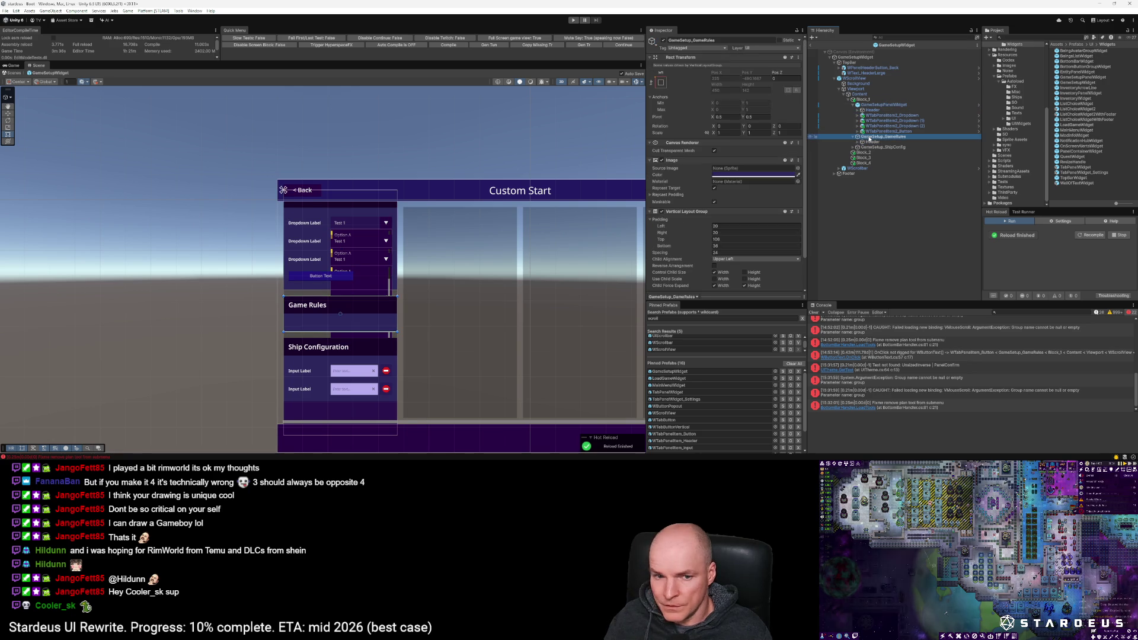
Step: Add a second panel widget under Block_1 and move the ship input rows and preview background into it
{"action": "left_click", "coordinate": [900, 104]}
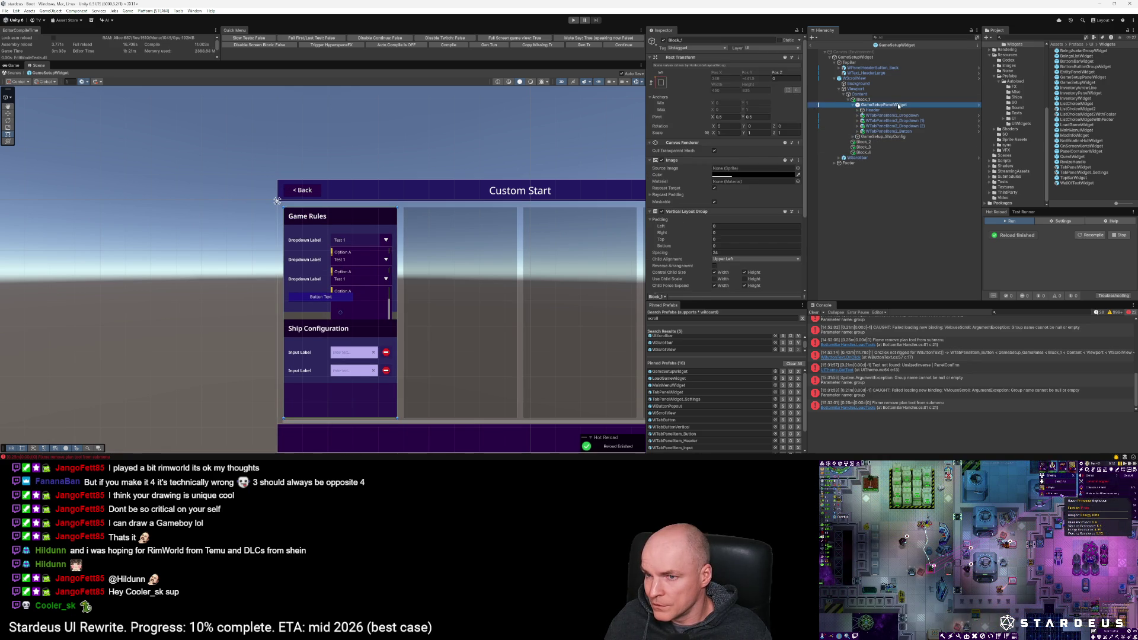
{"action": "left_click", "coordinate": [759, 65]}
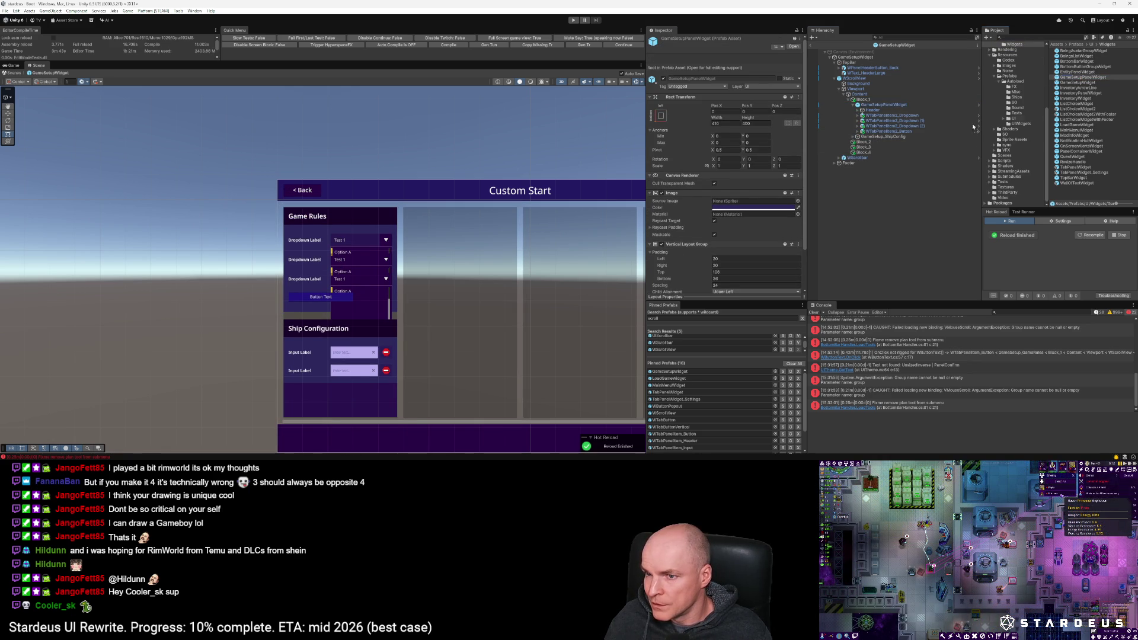
{"action": "left_click_drag", "start_coordinate": [897, 138], "coordinate": [887, 143]}
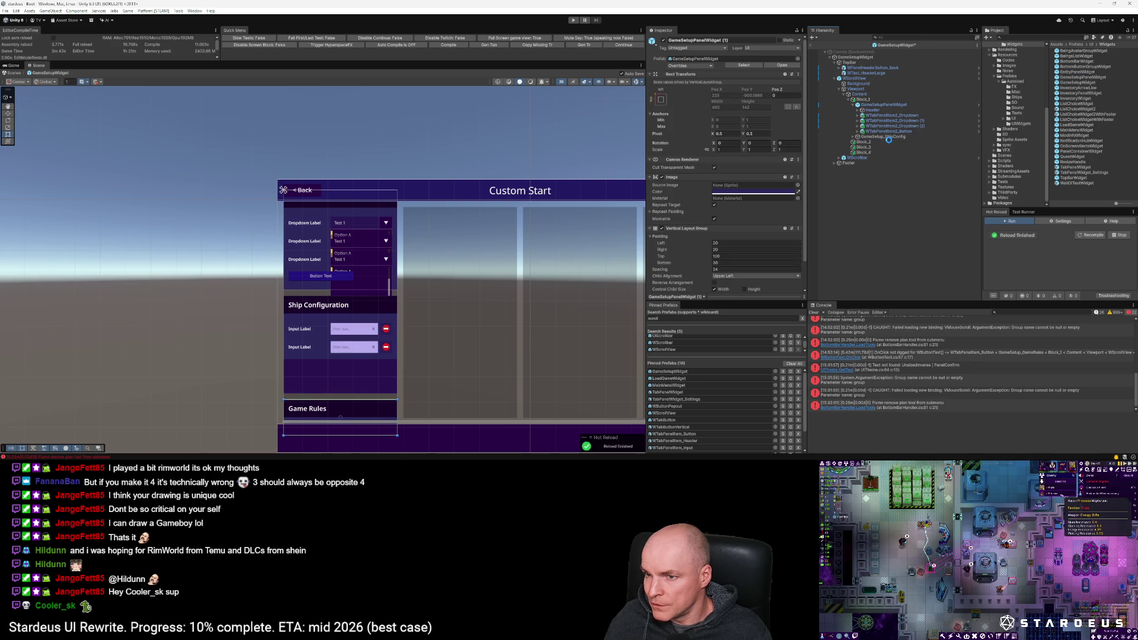
{"action": "left_click", "coordinate": [854, 143]}
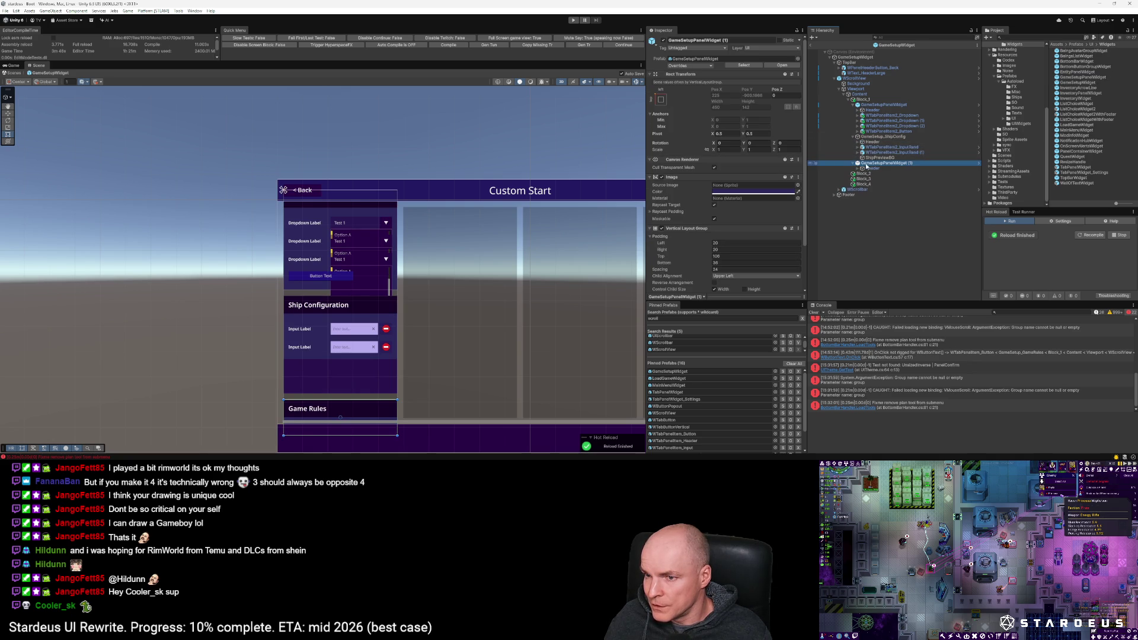
{"action": "left_click", "coordinate": [883, 147]}
{"action": "left_click", "coordinate": [880, 157], "text": "shift"}
{"action": "left_click_drag", "start_coordinate": [884, 148], "coordinate": [906, 164]}
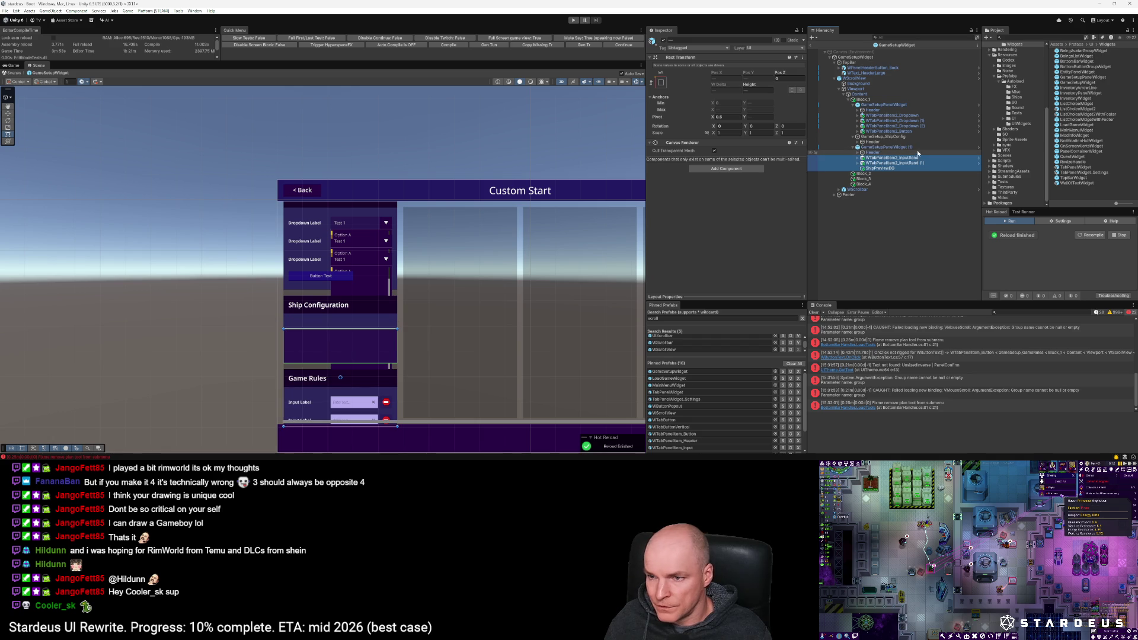
Step: Copy Ship Configuration's vertical layout settings onto the second panel, then delete the old Ship Configuration block
{"action": "left_click", "coordinate": [881, 137]}
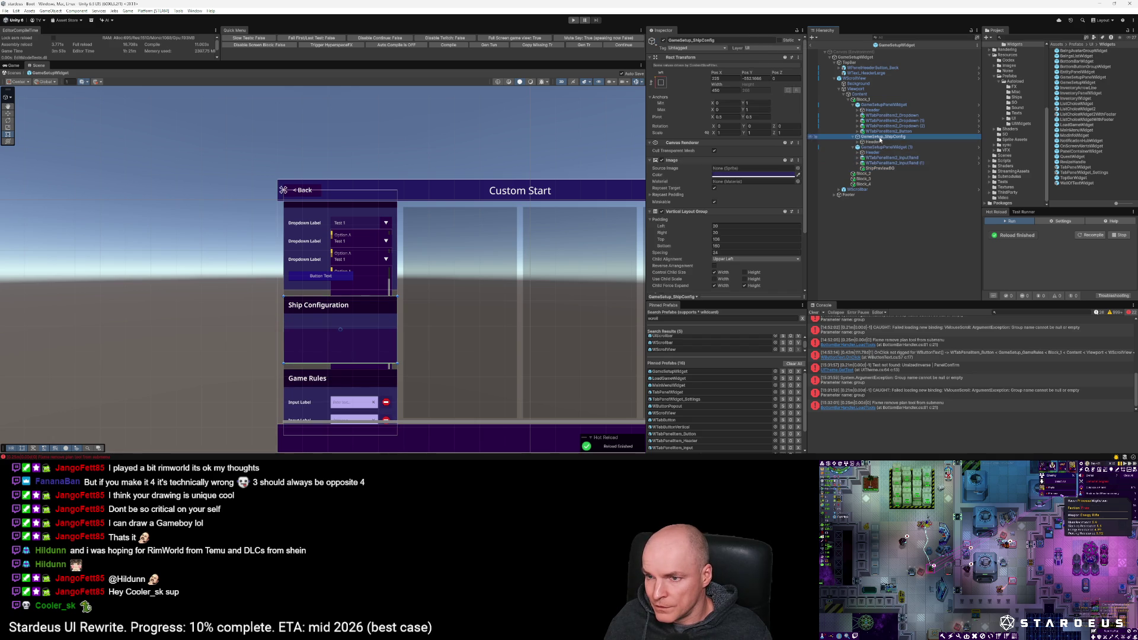
{"action": "left_click", "coordinate": [798, 211]}
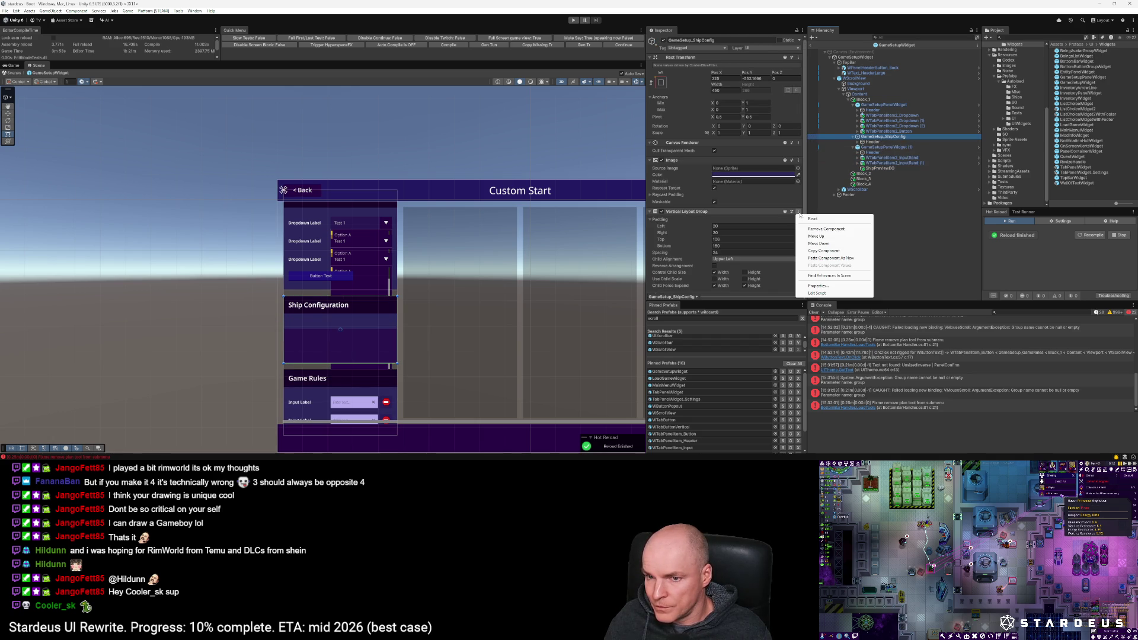
{"action": "left_click", "coordinate": [825, 251]}
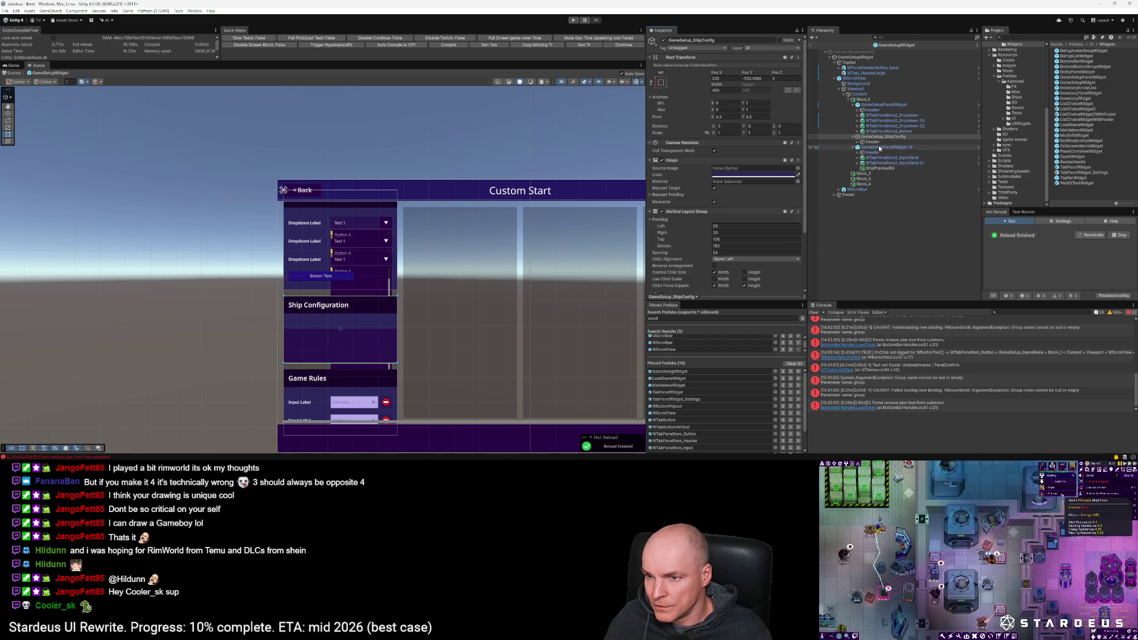
{"action": "left_click", "coordinate": [886, 147]}
{"action": "left_click", "coordinate": [800, 230]}
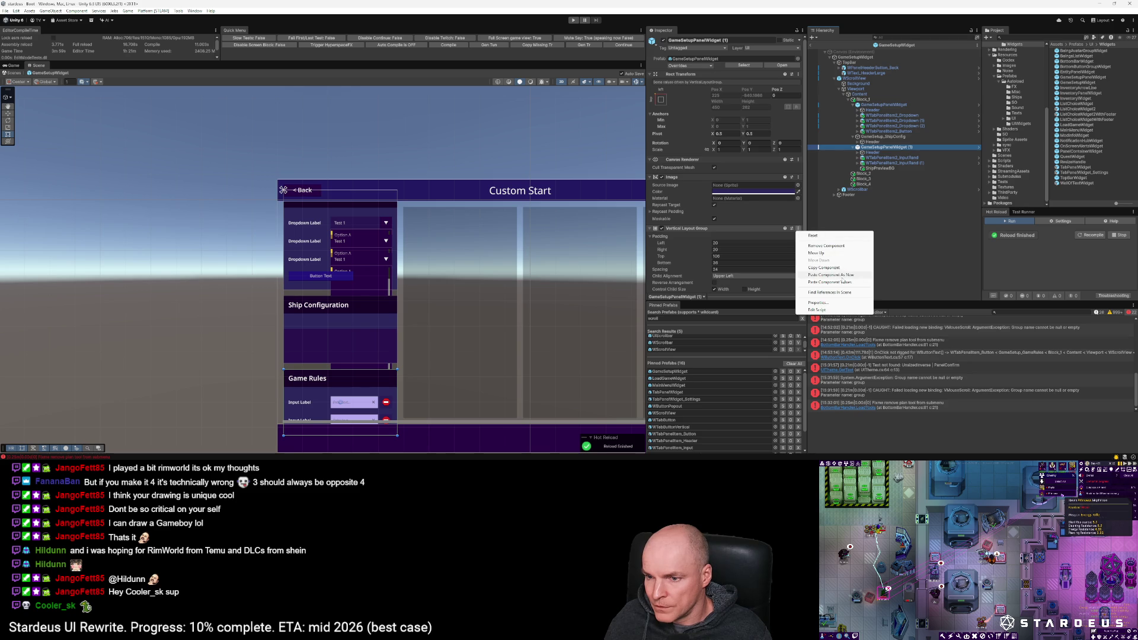
{"action": "left_click", "coordinate": [841, 282]}
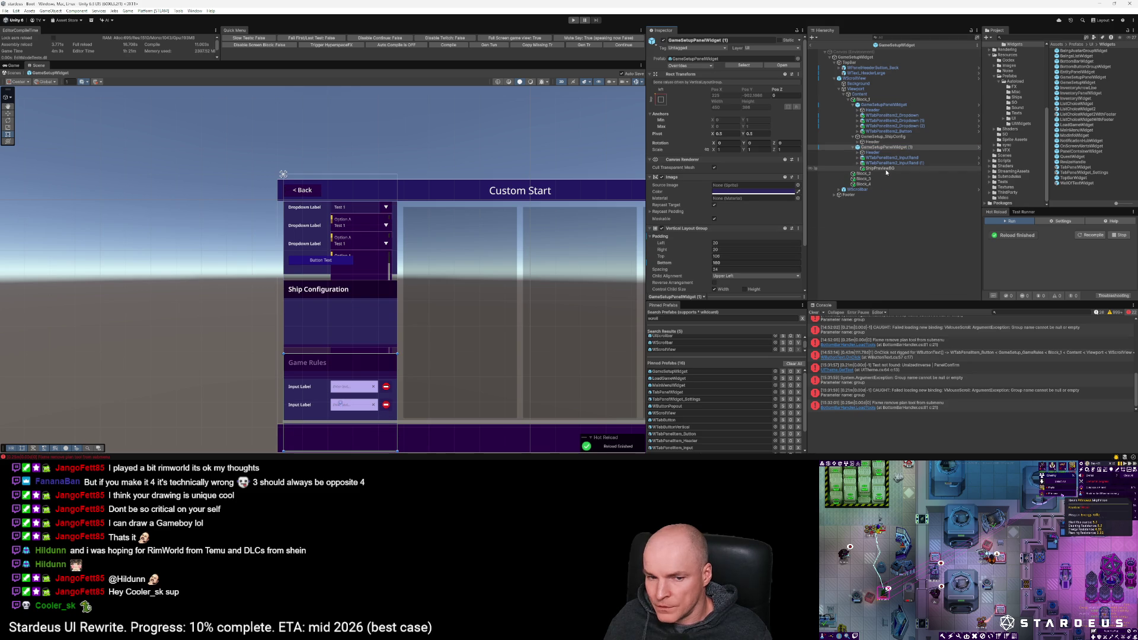
{"action": "left_click", "coordinate": [882, 137]}
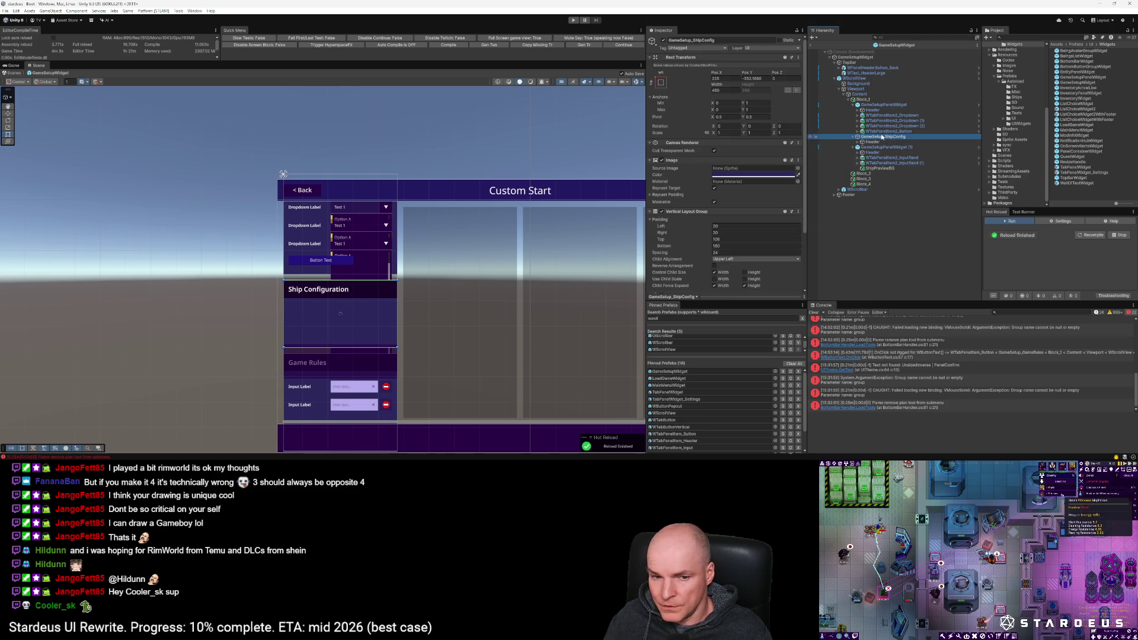
{"action": "key", "text": "Delete"}
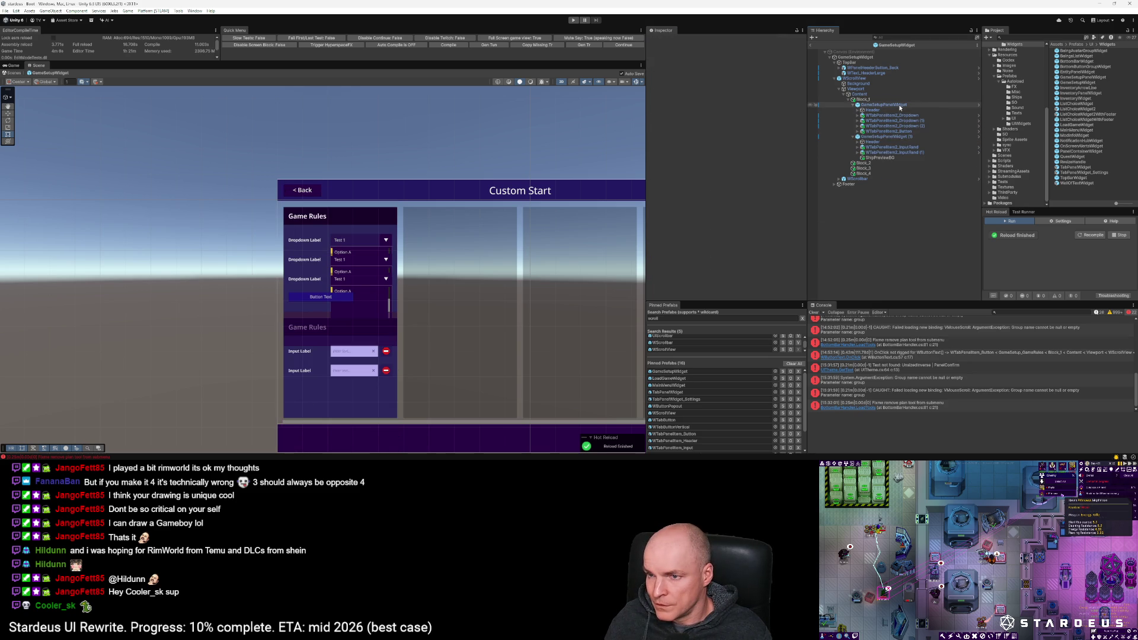
Step: Rename the second panel GameSetupPanelWidget_ShipConfig and set its ShipPreviewBG Pos Y to 0
{"action": "left_click", "coordinate": [899, 104]}
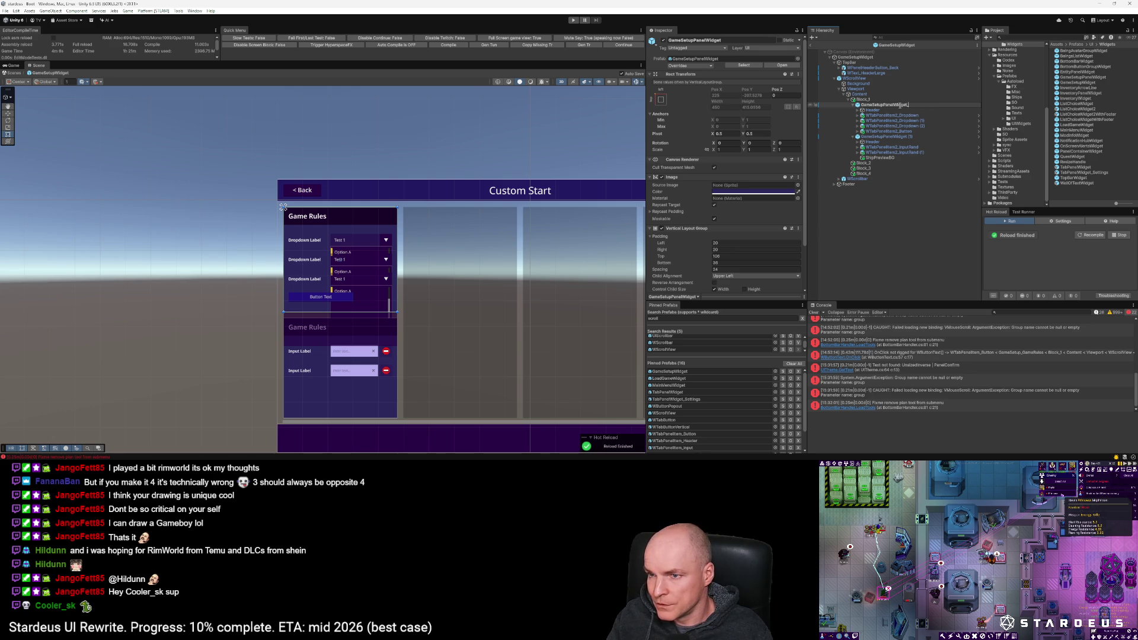
{"action": "left_click", "coordinate": [911, 137]}
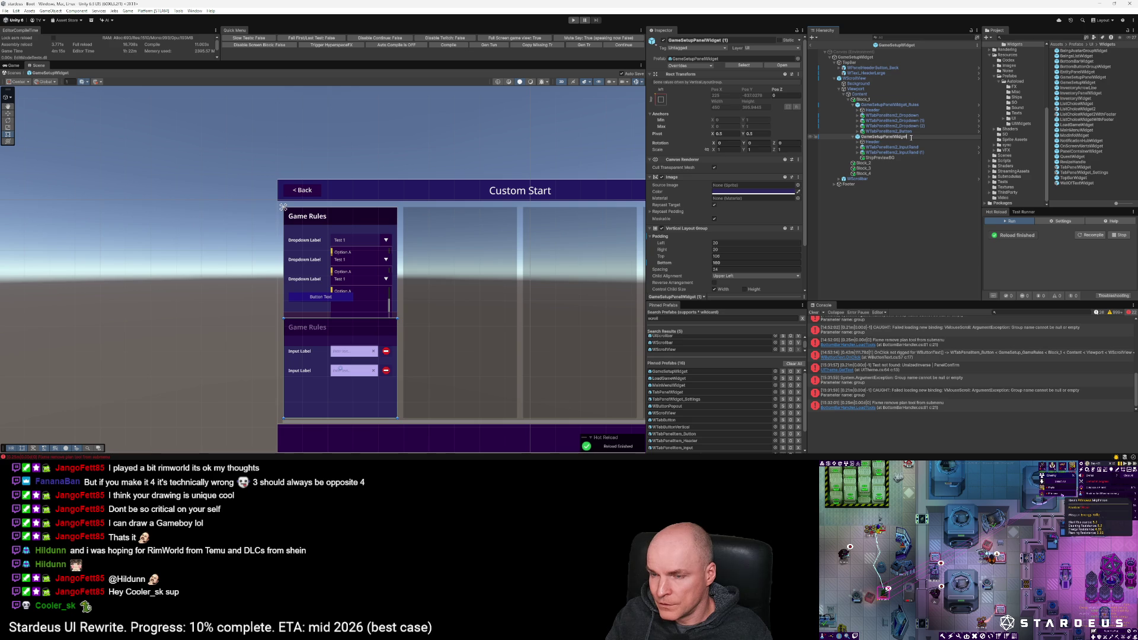
{"action": "type", "text": "_ShipConfig"}
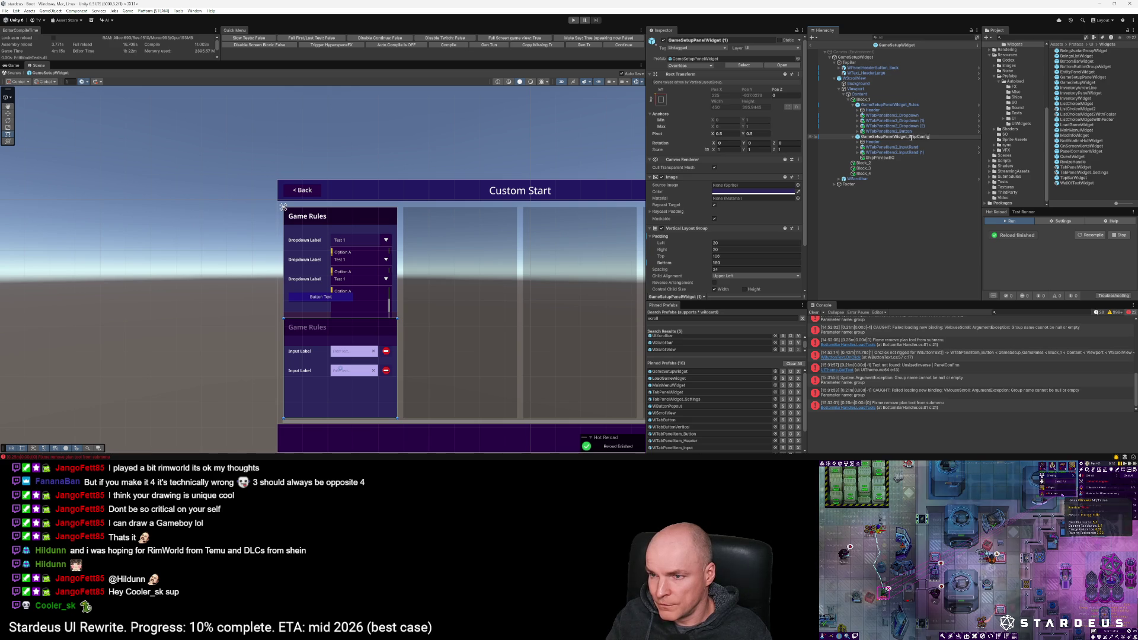
{"action": "key", "text": "Return"}
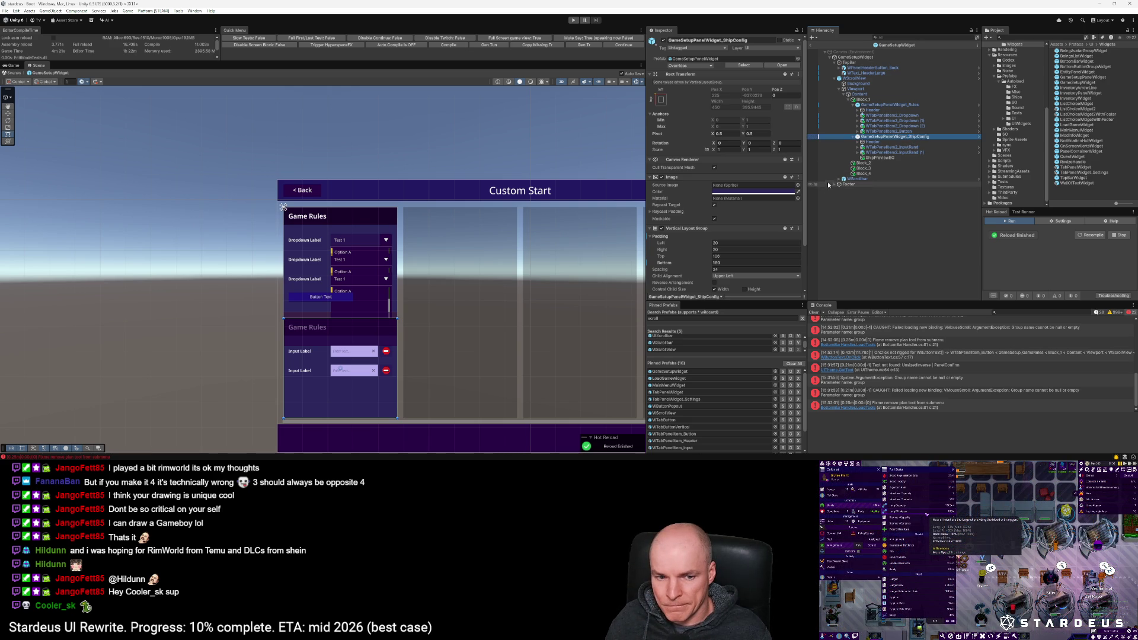
{"action": "left_click", "coordinate": [877, 157]}
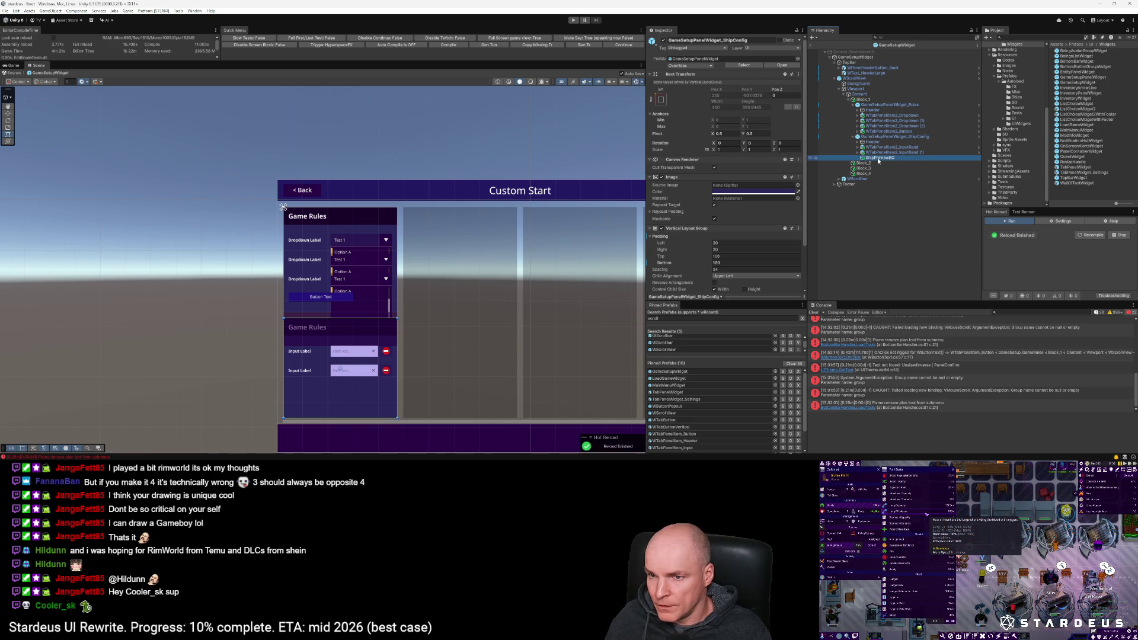
{"action": "left_click", "coordinate": [750, 72]}
{"action": "type", "text": "0"}
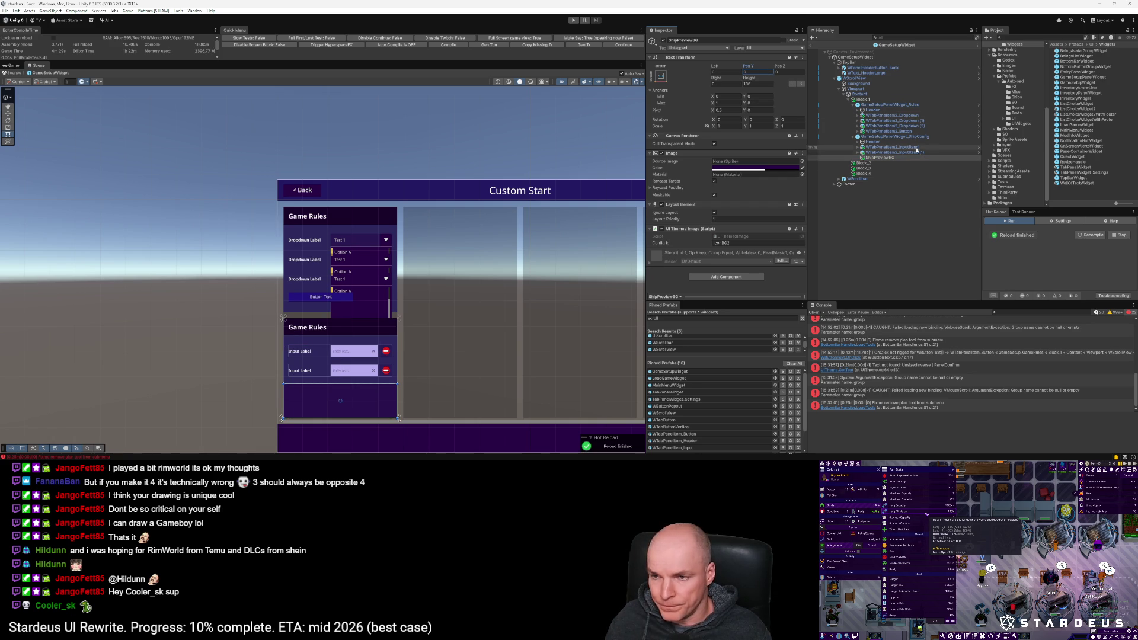
Step: Change the second panel's WText_HeaderLarge title to 'Ship Configuration'
{"action": "left_click", "coordinate": [857, 143]}
{"action": "left_click", "coordinate": [858, 143]}
{"action": "left_click", "coordinate": [886, 147]}
{"action": "type", "text": "Shi"}
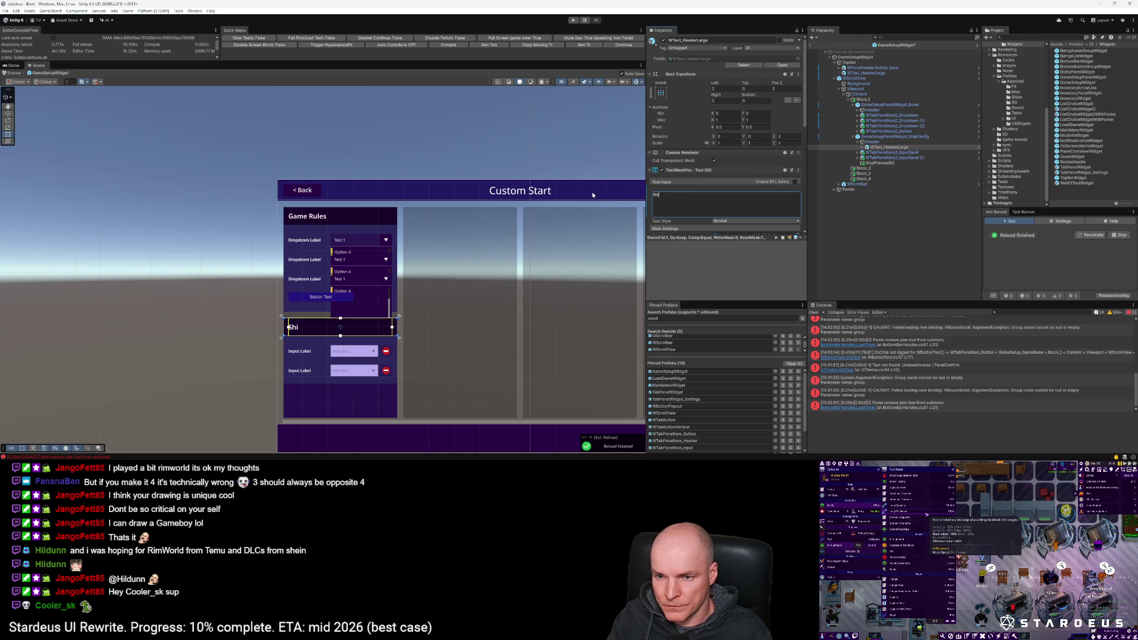
{"action": "type", "text": "oponfiguration"}
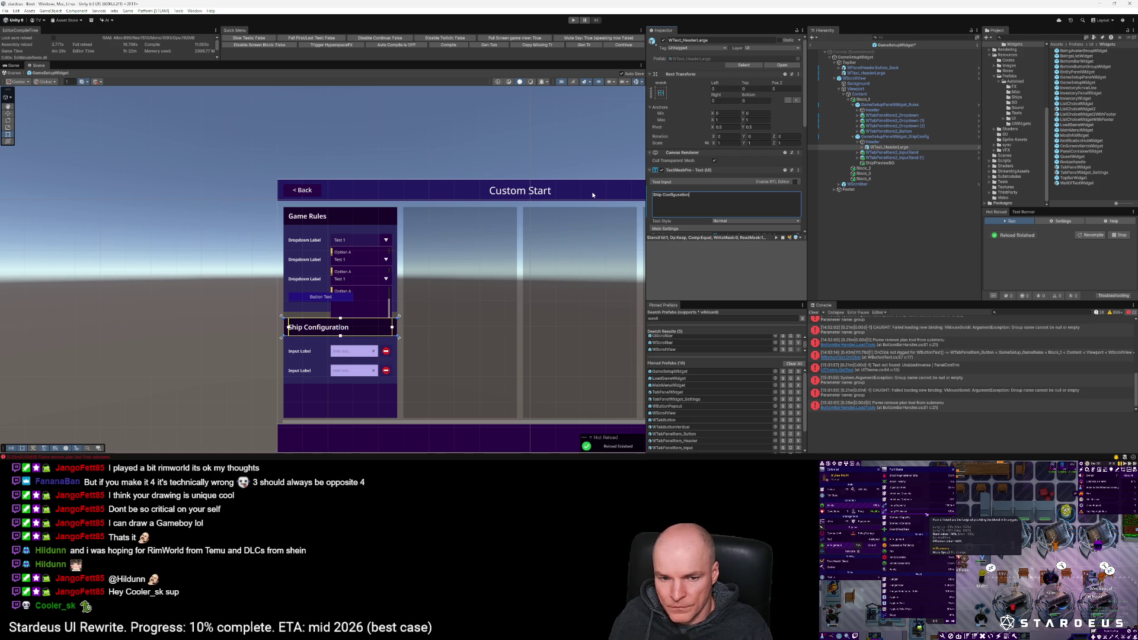
{"action": "left_click", "coordinate": [407, 287]}
{"action": "scroll", "coordinate": [410, 284], "scroll_direction": "down", "scroll_amount": 3}
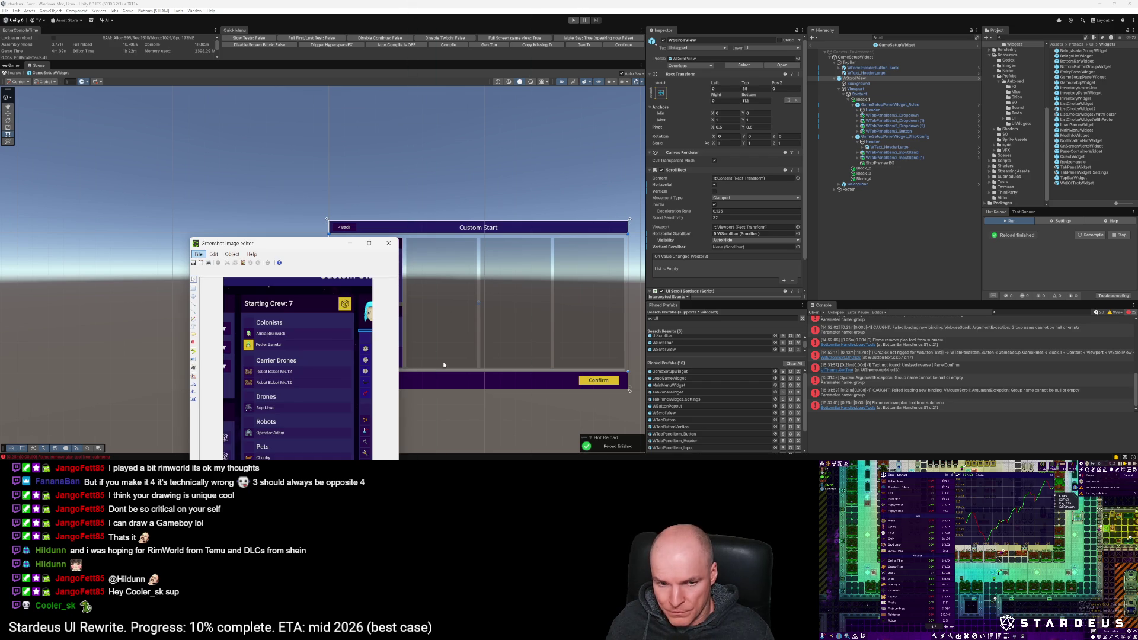
{"action": "mouse_move", "coordinate": [296, 230]}
{"action": "left_mouse_down"}
{"action": "mouse_move", "coordinate": [296, 172]}
{"action": "mouse_move", "coordinate": [268, 120]}
{"action": "mouse_move", "coordinate": [168, 66]}
{"action": "left_mouse_up"}
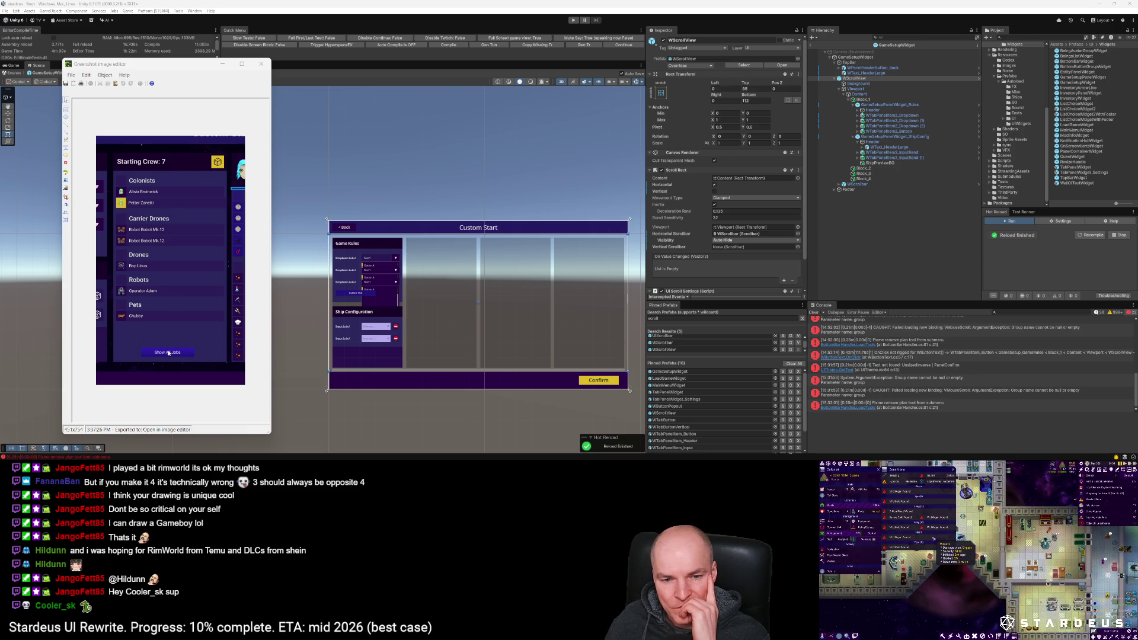
{"action": "left_click", "coordinate": [222, 64]}
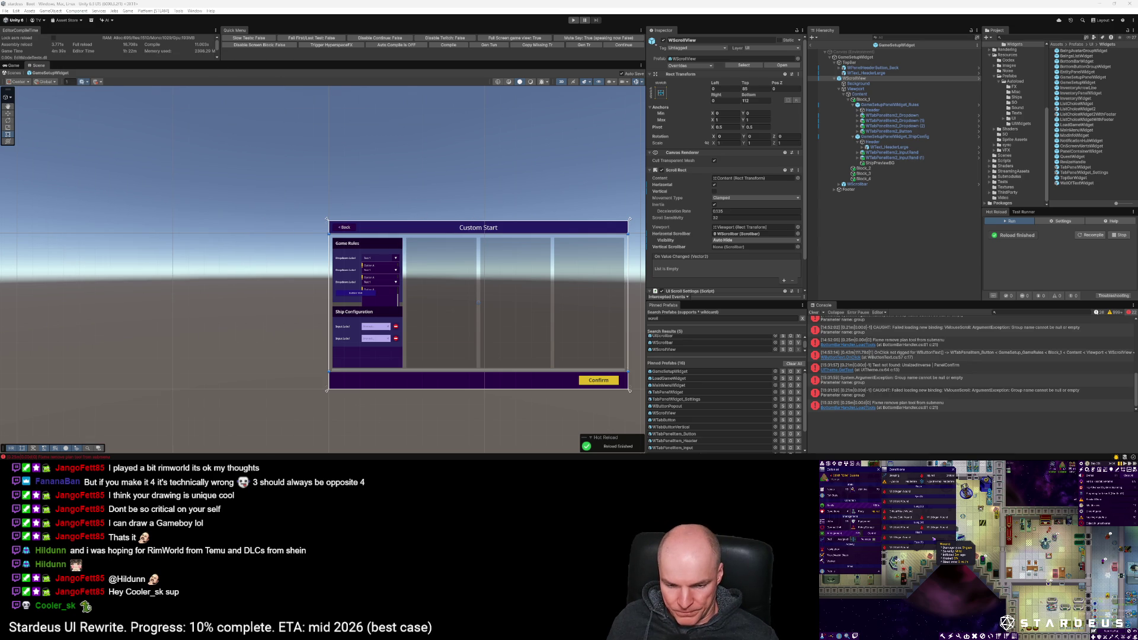
{"action": "left_click_drag", "start_coordinate": [427, 349], "coordinate": [386, 334]}
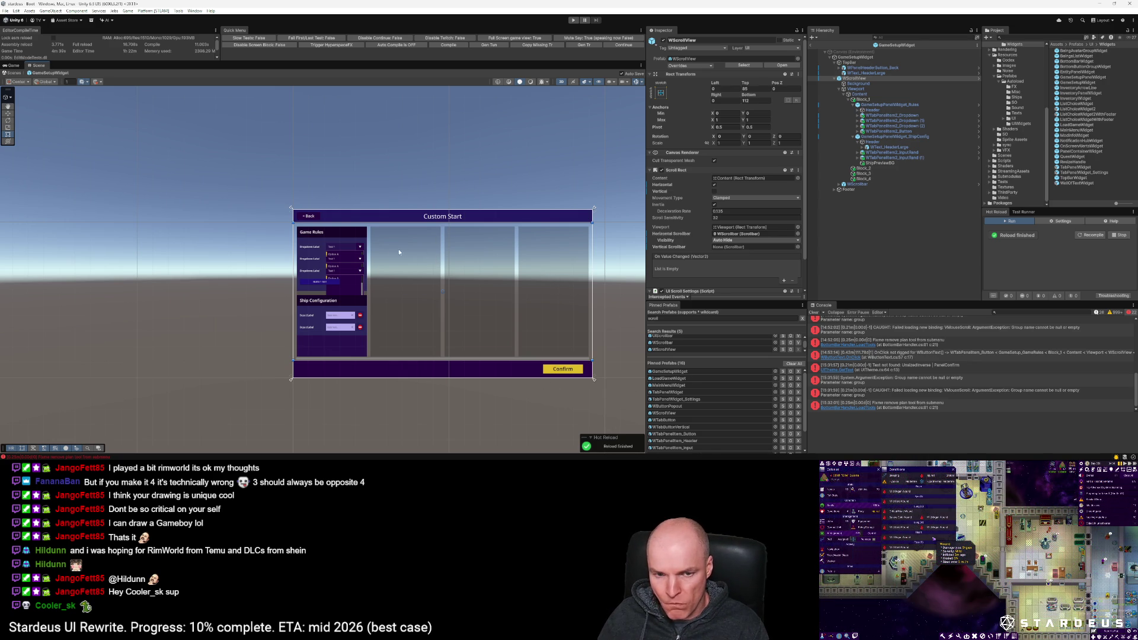
Step: Drop a GameSetupPanelWidget prefab into the empty Block_2 column and anchor it stretch-stretch
{"action": "scroll", "coordinate": [404, 252], "scroll_direction": "up", "scroll_amount": 5}
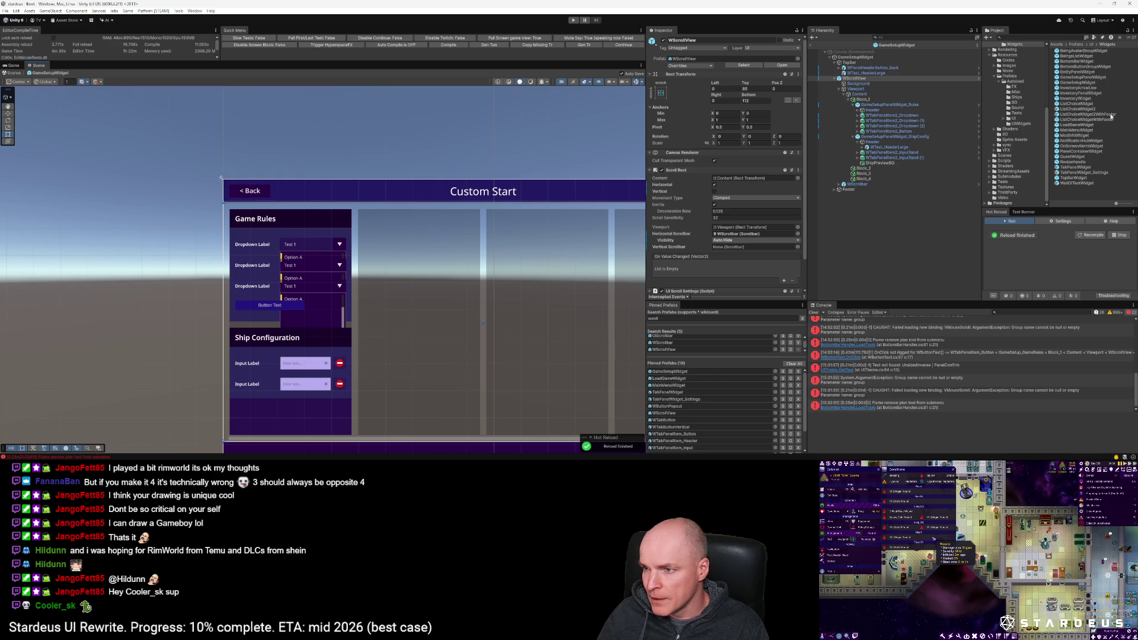
{"action": "left_click", "coordinate": [883, 170]}
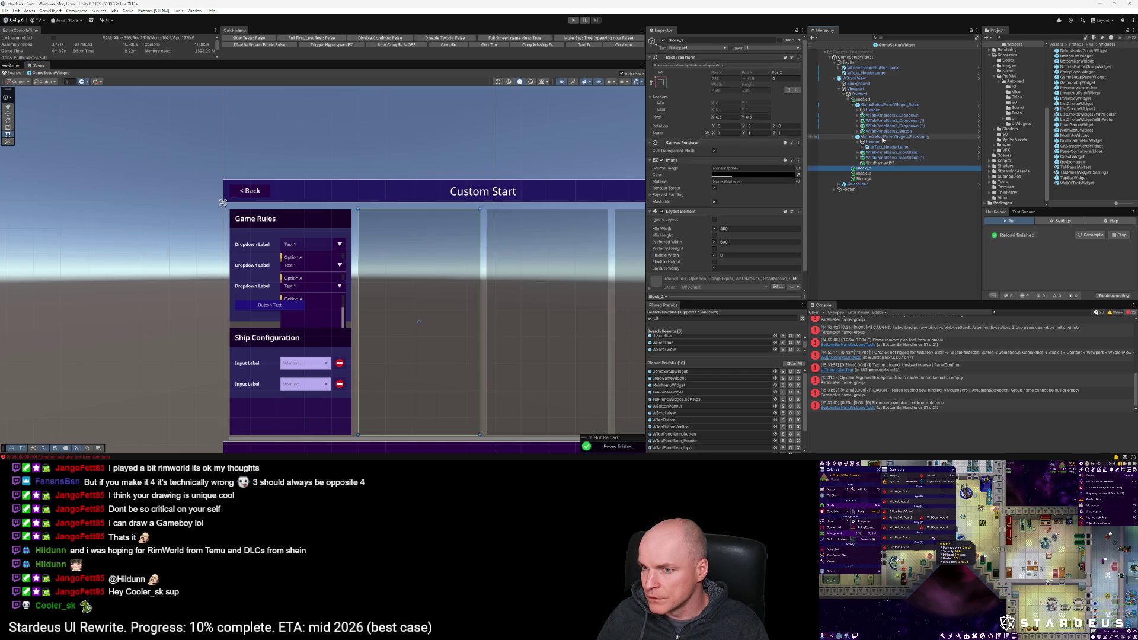
{"action": "left_click", "coordinate": [894, 106]}
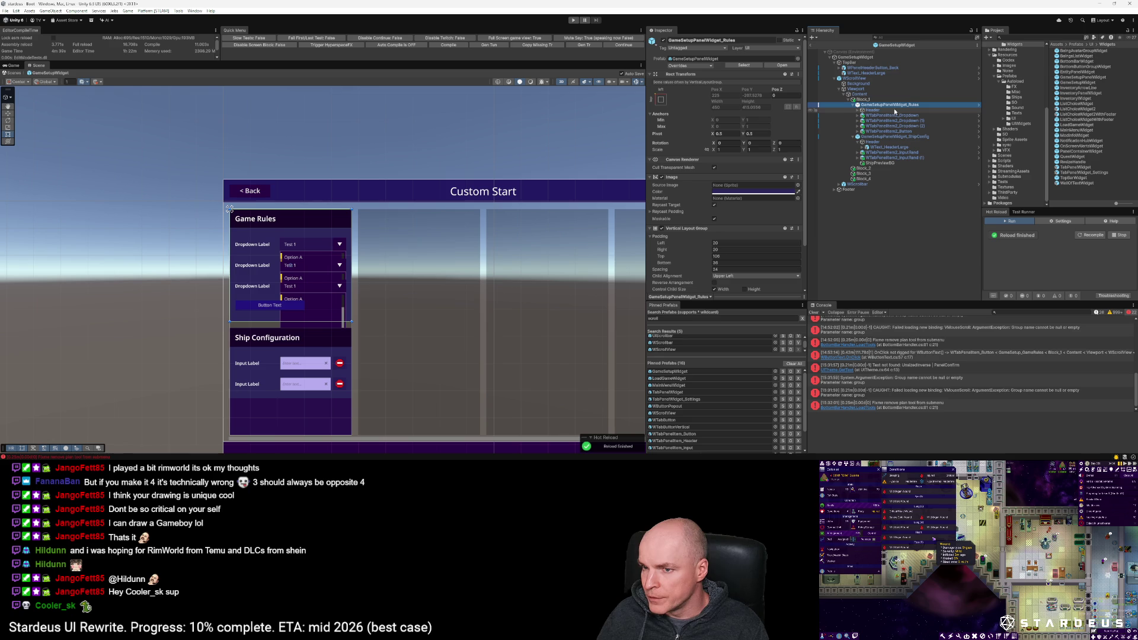
{"action": "left_click", "coordinate": [1079, 77]}
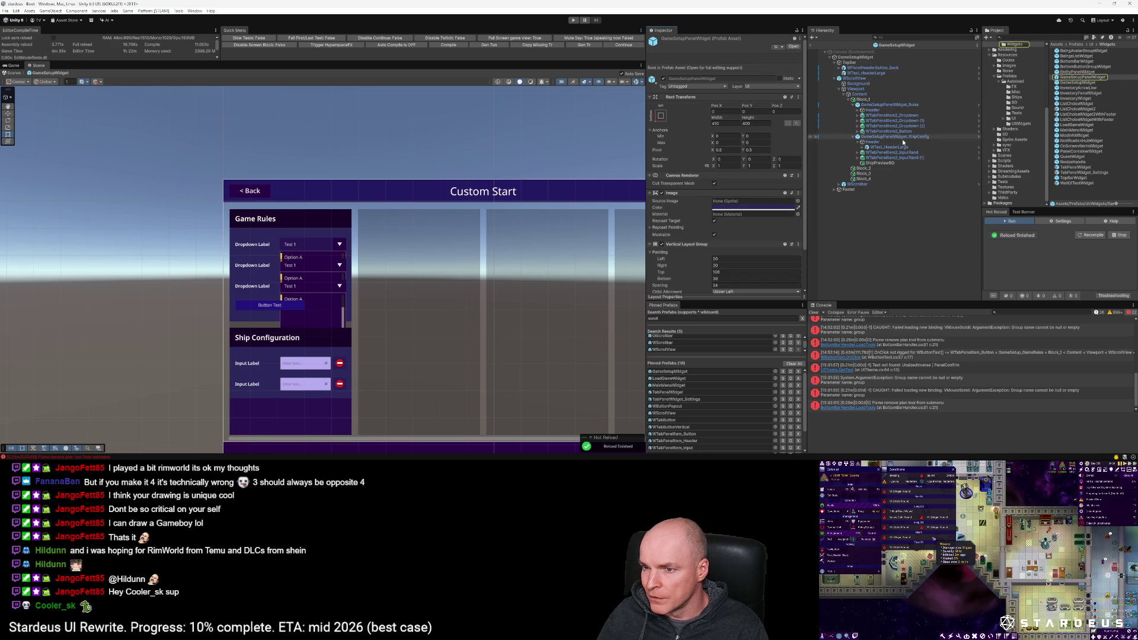
{"action": "mouse_move", "coordinate": [1061, 79]}
{"action": "left_mouse_down"}
{"action": "mouse_move", "coordinate": [971, 131]}
{"action": "mouse_move", "coordinate": [862, 170]}
{"action": "left_mouse_up"}
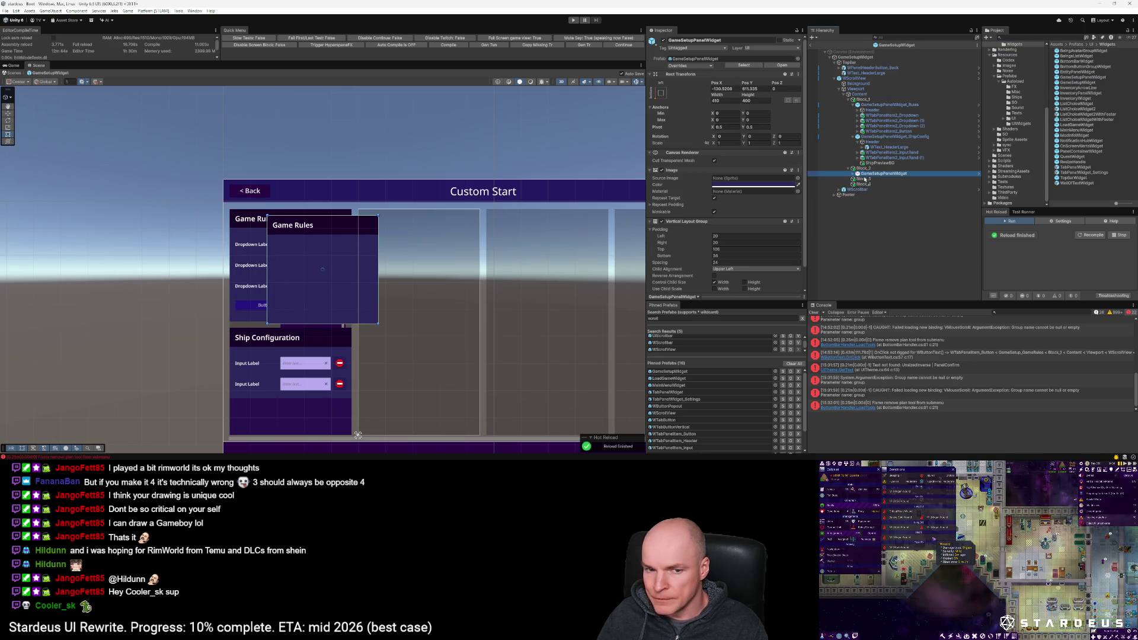
{"action": "left_click", "coordinate": [662, 93]}
{"action": "left_click", "coordinate": [732, 191], "text": "alt"}
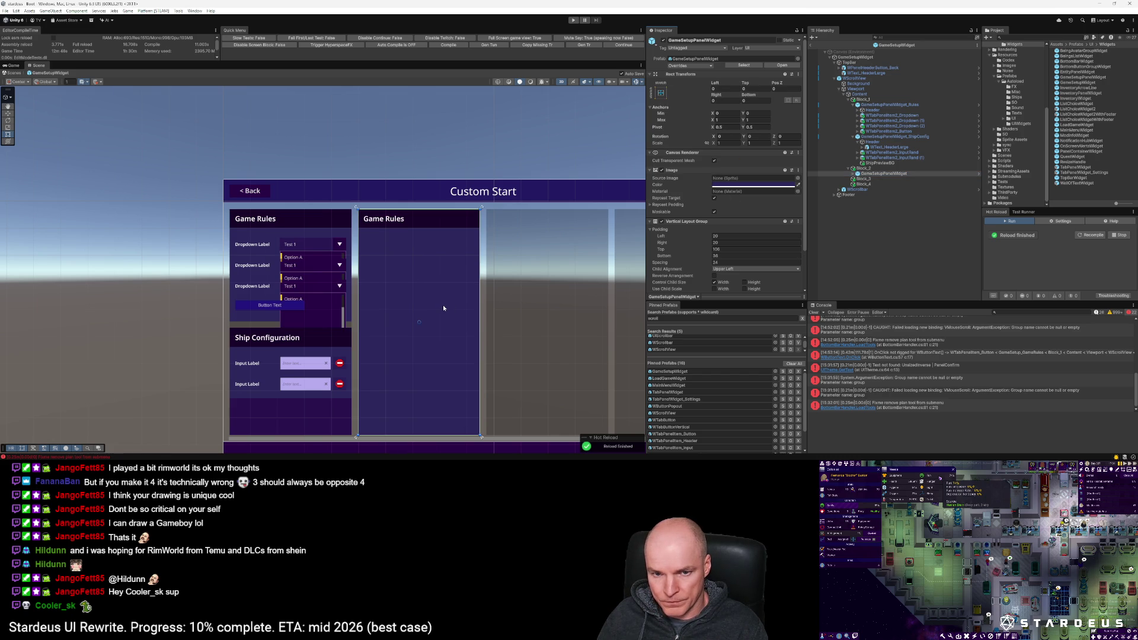
{"action": "scroll", "coordinate": [442, 307], "scroll_direction": "down", "scroll_amount": 3}
{"action": "left_click_drag", "start_coordinate": [443, 308], "coordinate": [449, 275]}
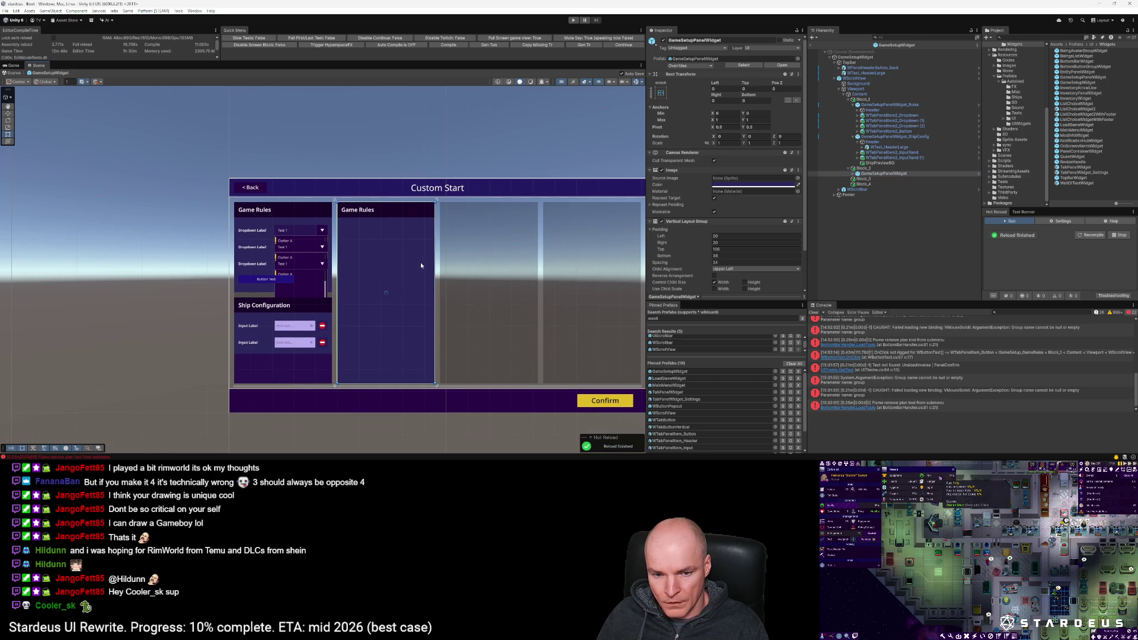
Step: Rename the new panel GameSetupPanelWidget_Crew
{"action": "left_click", "coordinate": [909, 174]}
{"action": "left_click", "coordinate": [911, 175]}
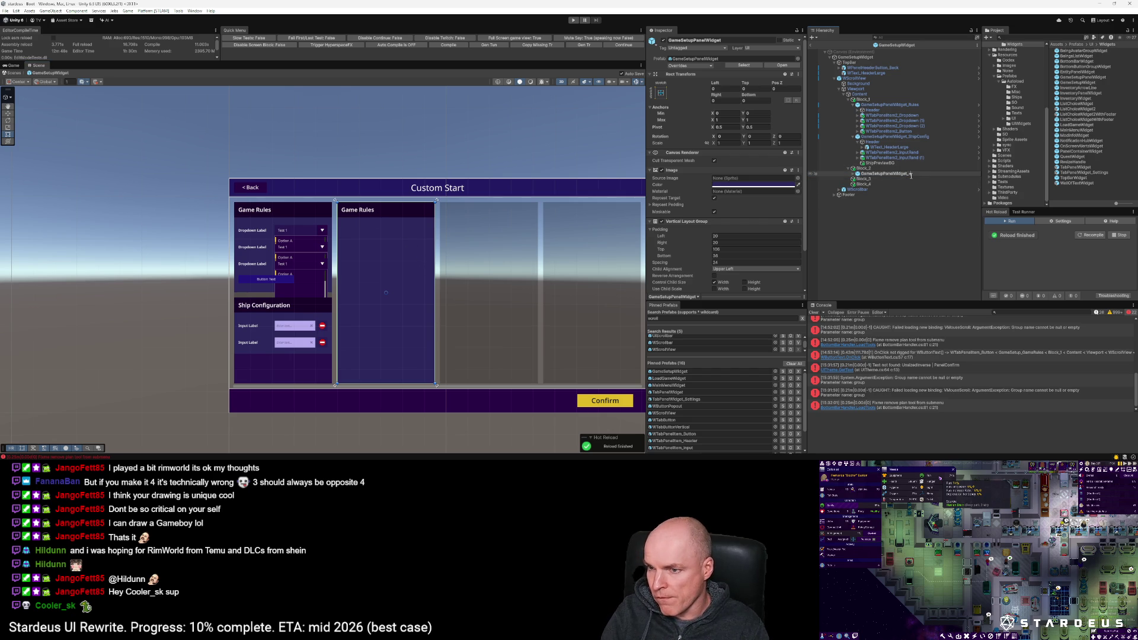
{"action": "type", "text": "Crew"}
{"action": "key", "text": "Return"}
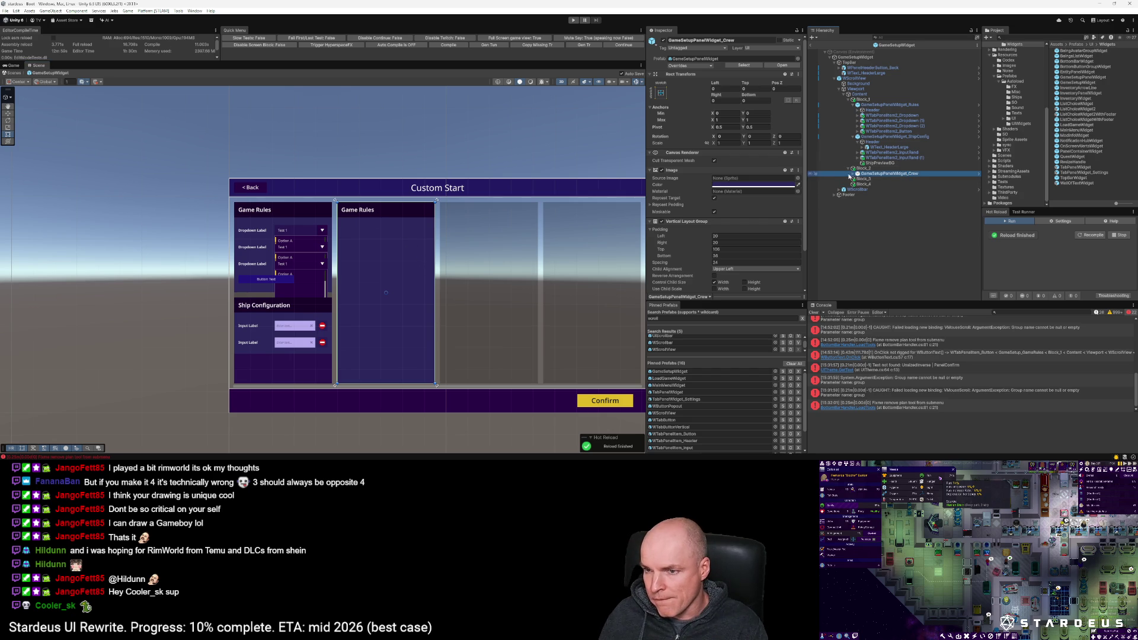
Step: Replace its header's Game Rules text with 'Starting Crew: 7'
{"action": "left_click", "coordinate": [853, 174], "text": "alt"}
{"action": "left_click", "coordinate": [875, 185]}
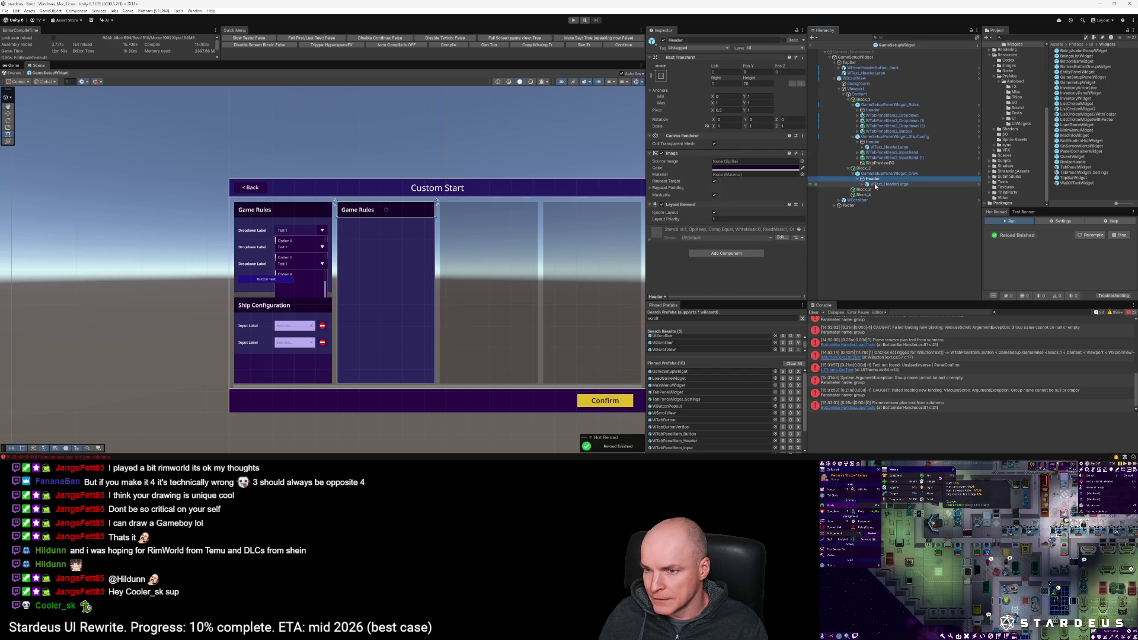
{"action": "left_click", "coordinate": [706, 190]}
{"action": "type", "text": "Starting Cr"}
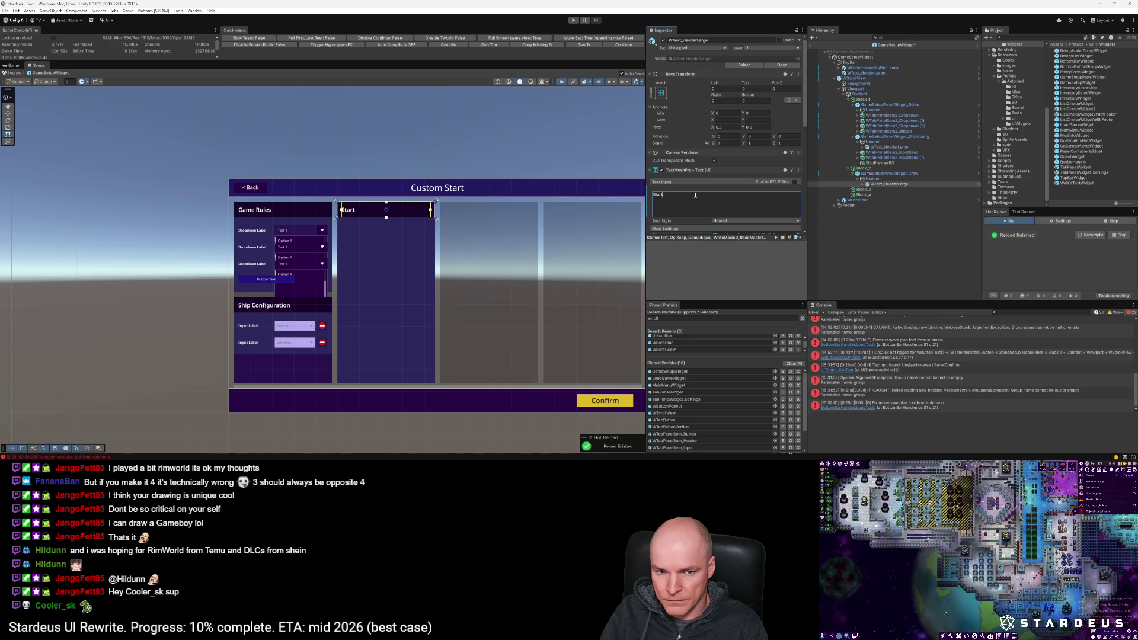
{"action": "type", "text": "ew: 7"}
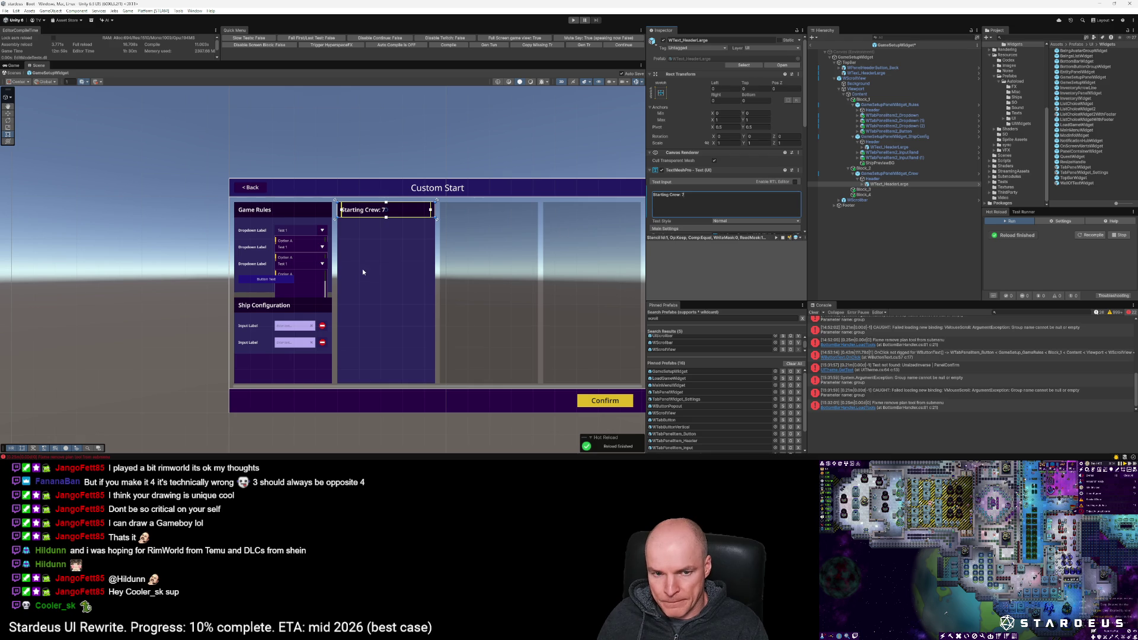
{"action": "scroll", "coordinate": [362, 270], "scroll_direction": "up", "scroll_amount": 3}
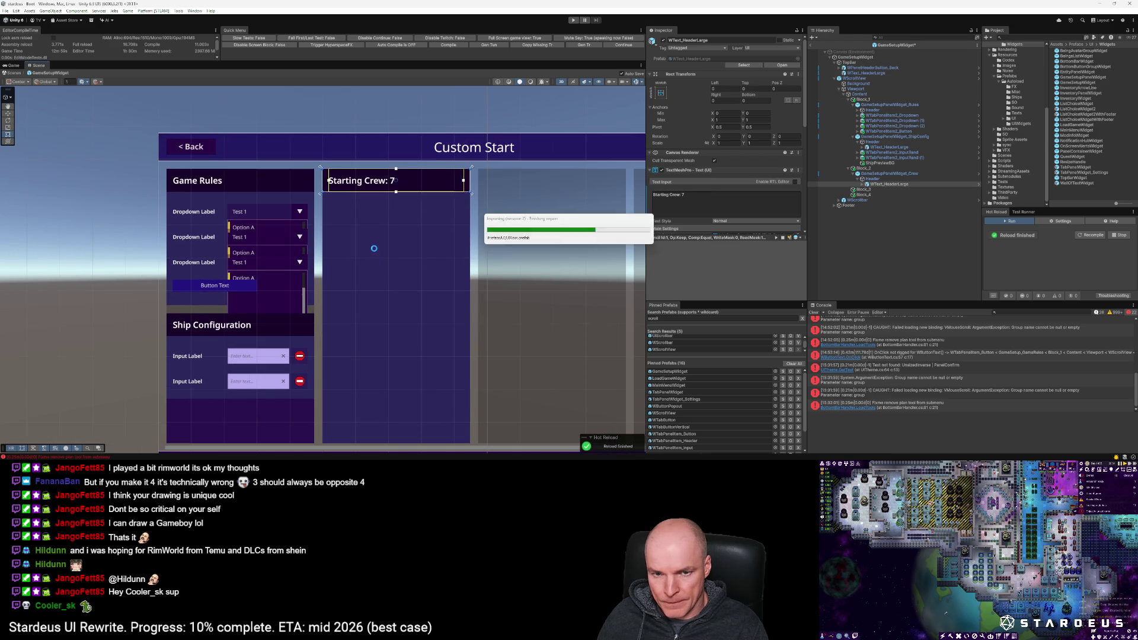
{"action": "left_click_drag", "start_coordinate": [469, 176], "coordinate": [443, 179]}
Step: Set the Starting Crew header text's right inset to 84 and its Extra Settings right margin to 0
{"action": "left_click", "coordinate": [725, 101]}
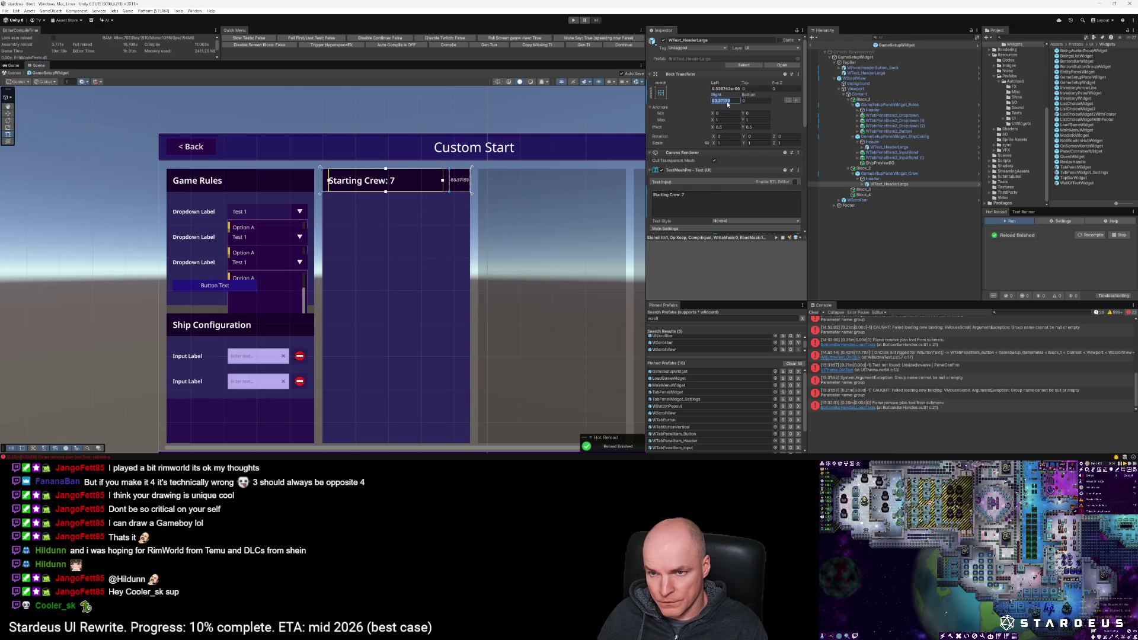
{"action": "type", "text": "84"}
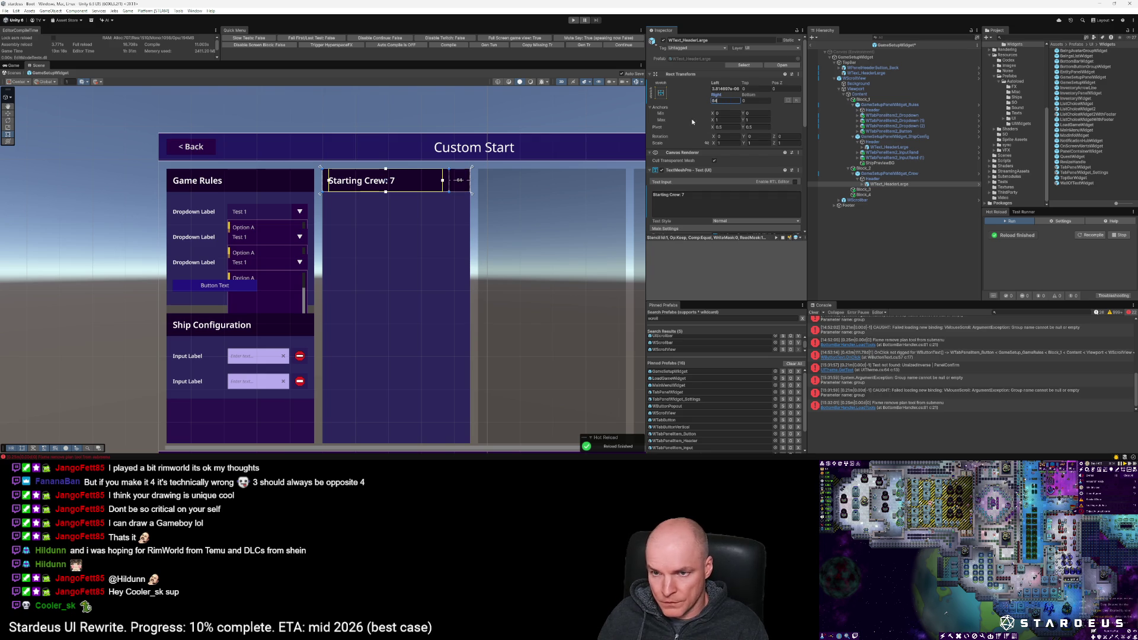
{"action": "scroll", "coordinate": [723, 157], "scroll_direction": "down", "scroll_amount": 3}
{"action": "scroll", "coordinate": [723, 168], "scroll_direction": "down", "scroll_amount": 3}
{"action": "left_click", "coordinate": [712, 205]}
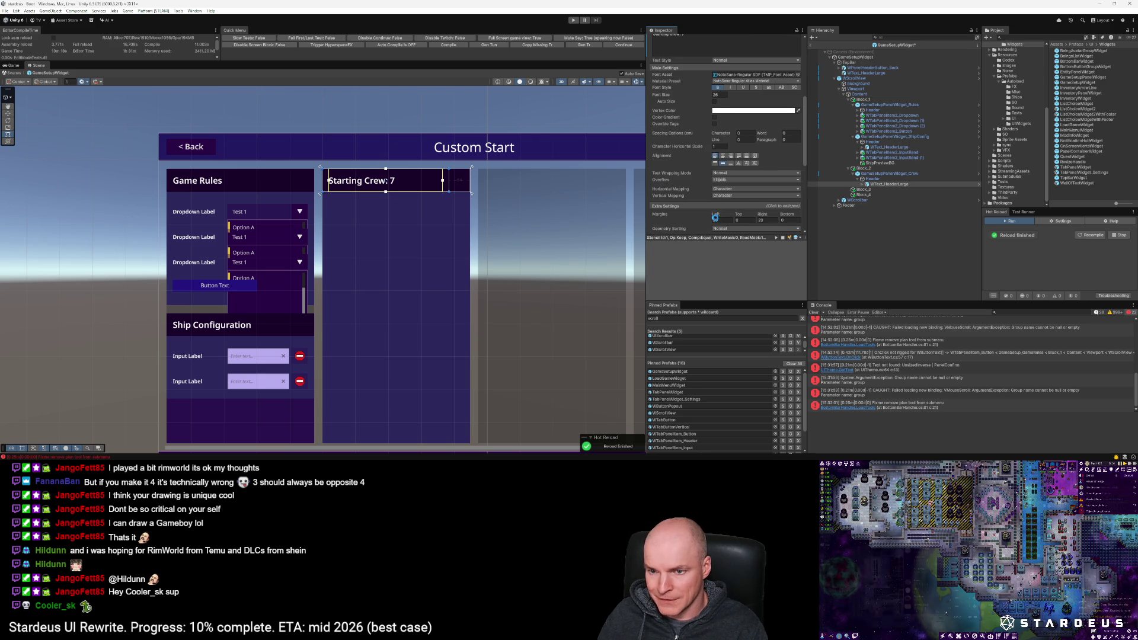
{"action": "left_click", "coordinate": [768, 220]}
{"action": "type", "text": "0"}
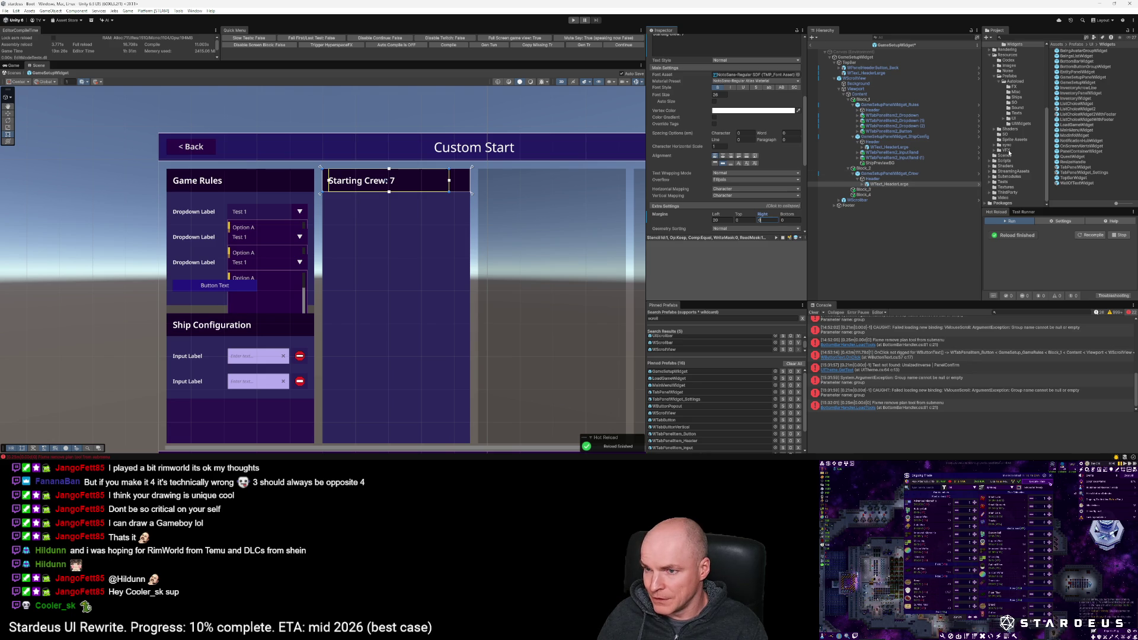
{"action": "left_click", "coordinate": [880, 190]}
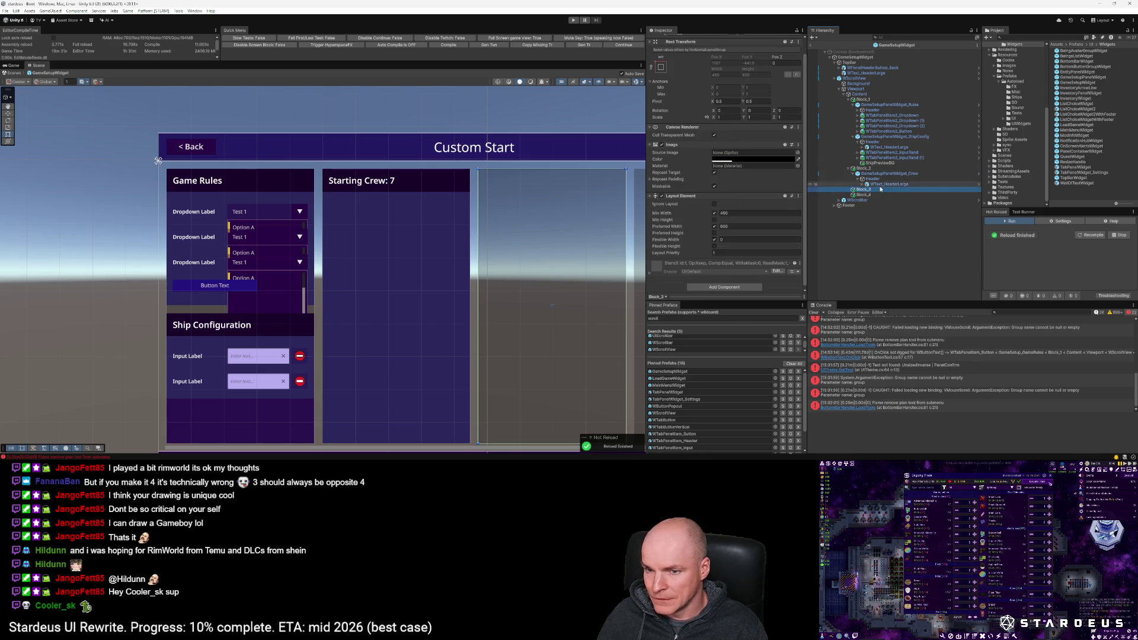
{"action": "left_click", "coordinate": [881, 184]}
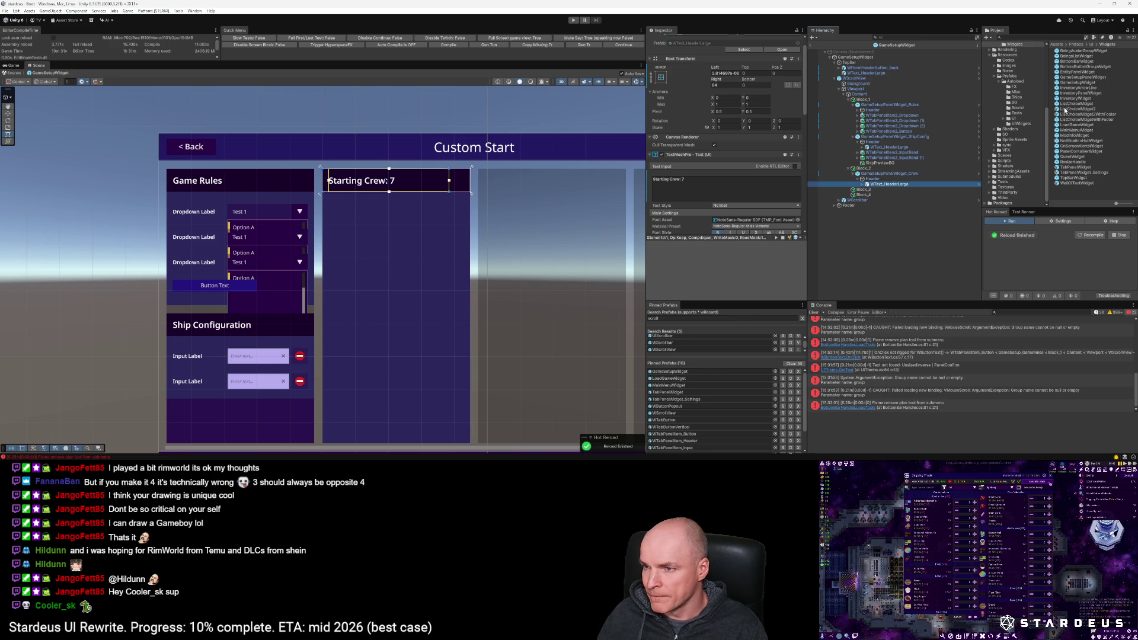
{"action": "left_click", "coordinate": [664, 419]}
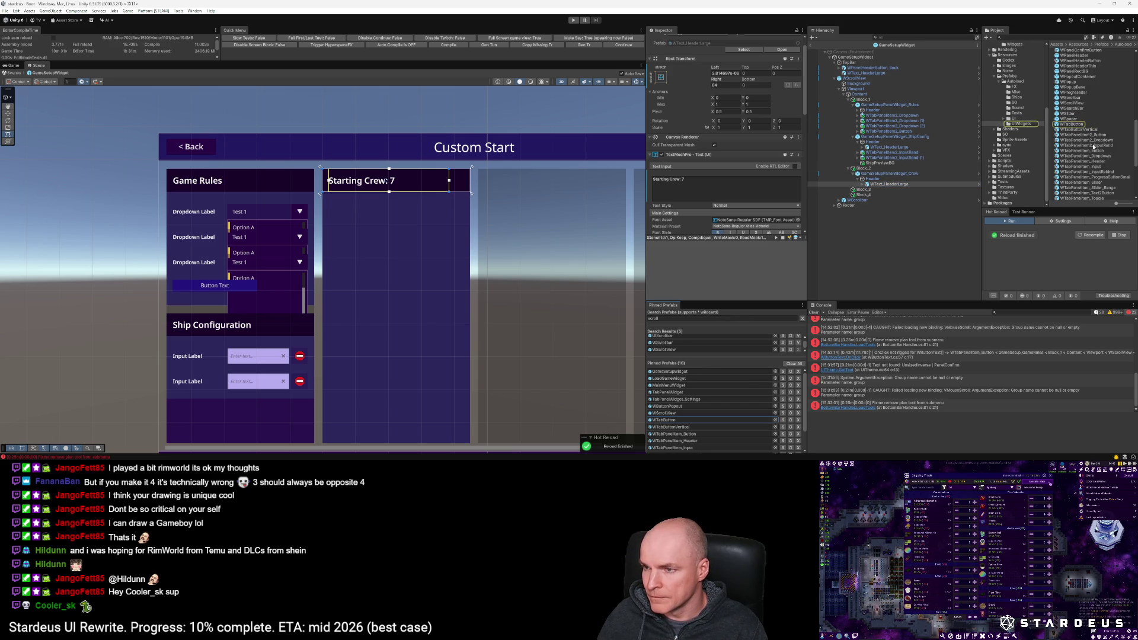
Step: Place a button prefab inside the Starting Crew header, anchored middle-right
{"action": "scroll", "coordinate": [1083, 113], "scroll_direction": "down", "scroll_amount": 5}
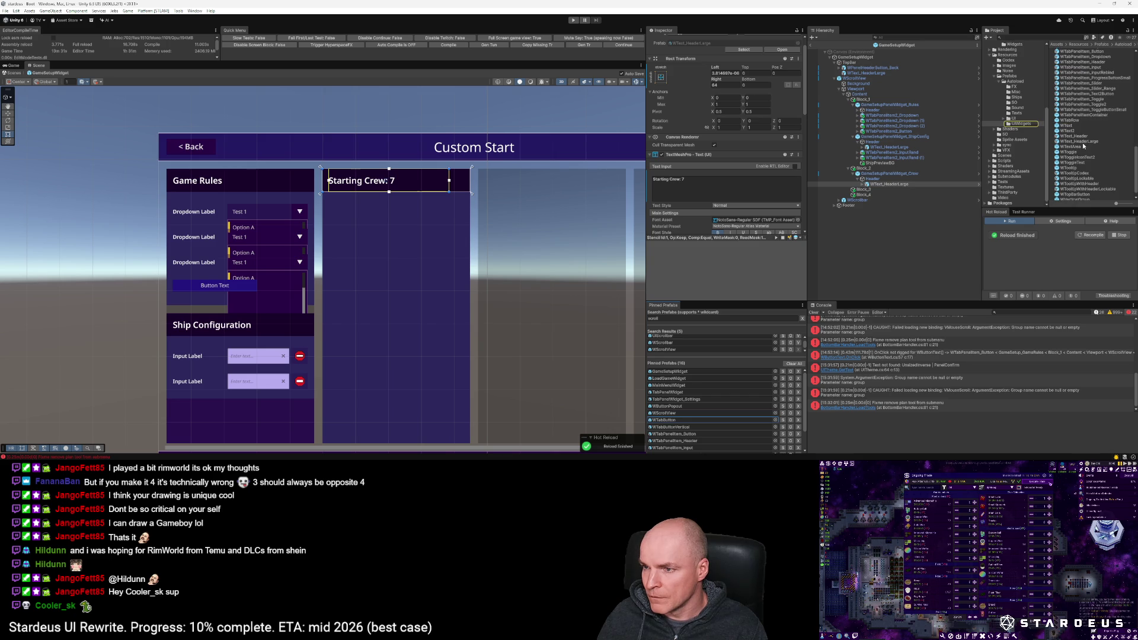
{"action": "scroll", "coordinate": [1082, 148], "scroll_direction": "up", "scroll_amount": 10}
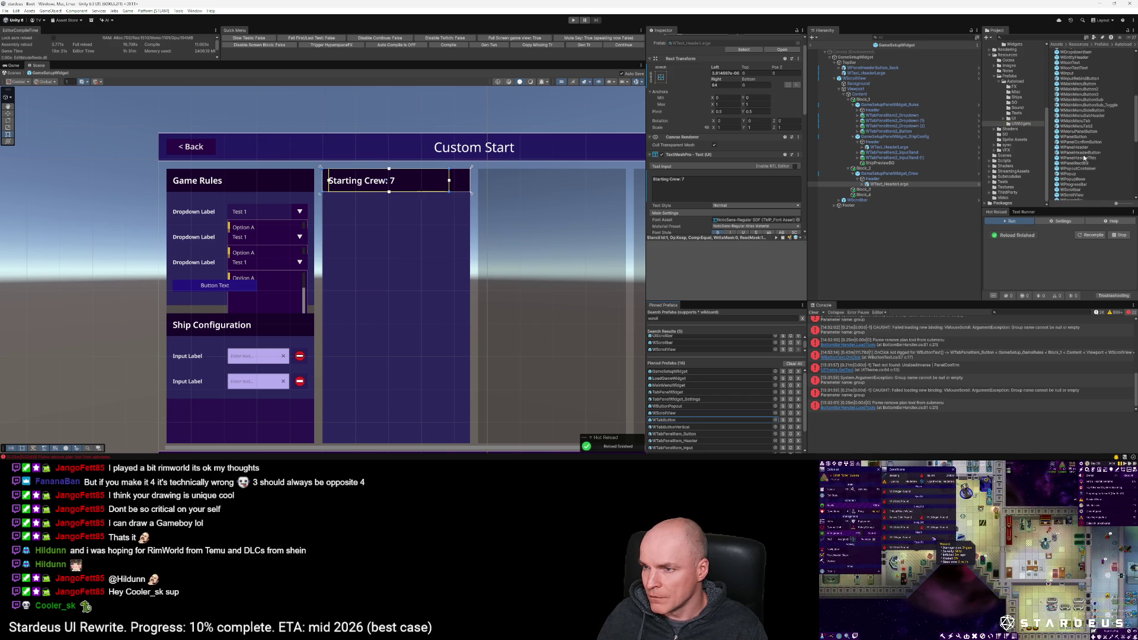
{"action": "scroll", "coordinate": [1083, 154], "scroll_direction": "up", "scroll_amount": 4}
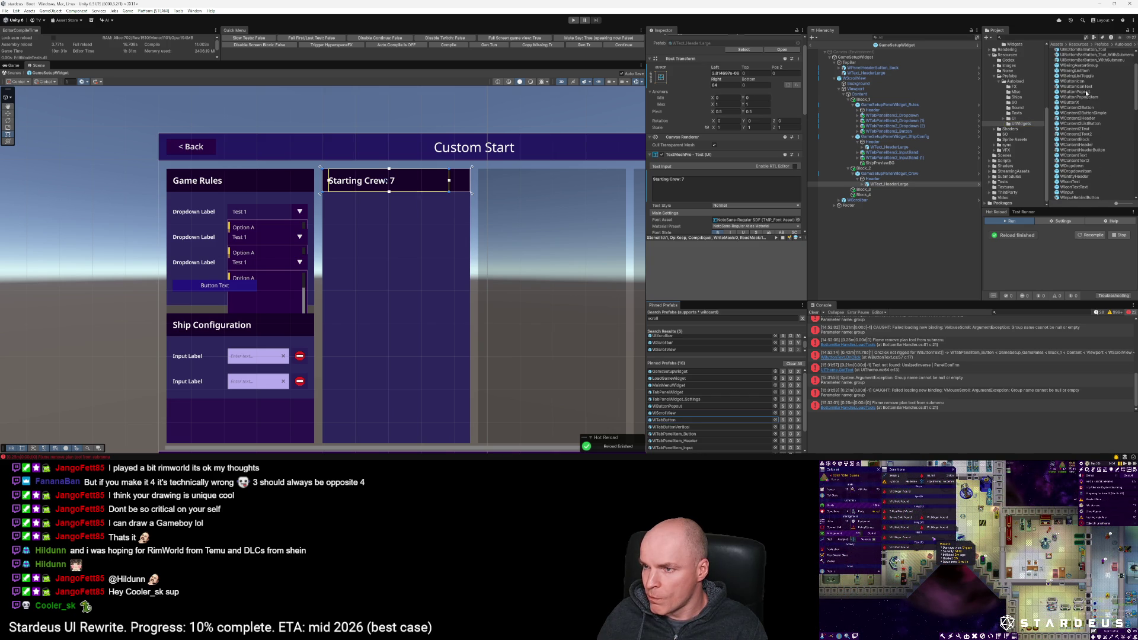
{"action": "mouse_move", "coordinate": [892, 184]}
{"action": "left_mouse_down"}
{"action": "mouse_move", "coordinate": [920, 203]}
{"action": "mouse_move", "coordinate": [876, 182]}
{"action": "left_mouse_up"}
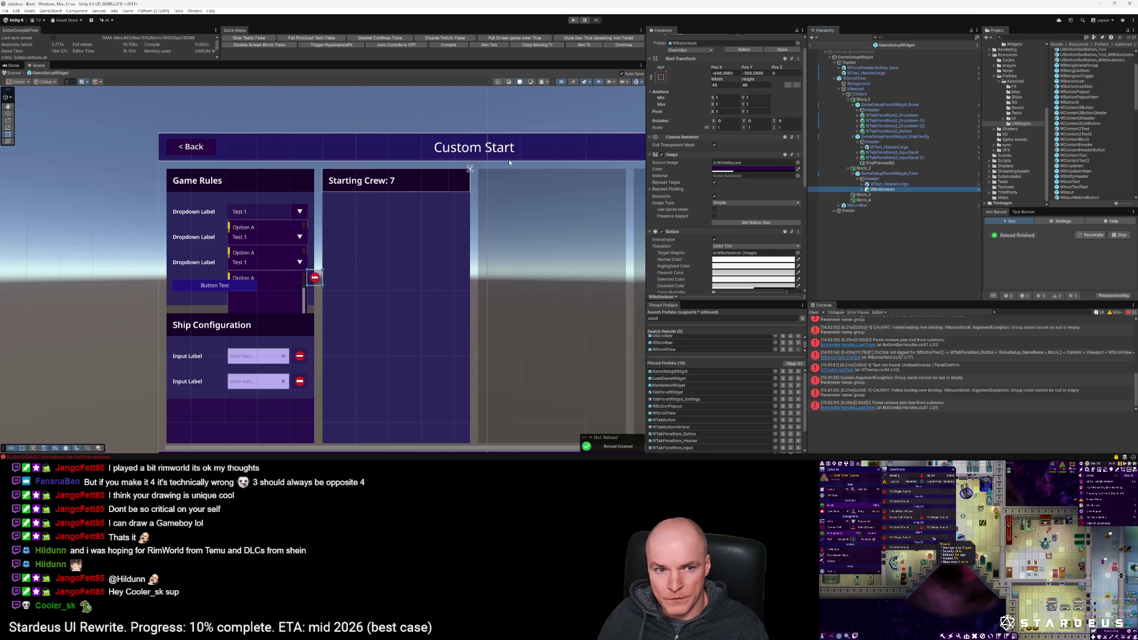
{"action": "left_click", "coordinate": [661, 77]}
{"action": "left_click", "coordinate": [714, 145], "text": "alt+shift"}
Step: Set the remove button's Pos X to -12 so it sits inside the header
{"action": "scroll", "coordinate": [468, 181], "scroll_direction": "up", "scroll_amount": 1}
{"action": "scroll", "coordinate": [468, 181], "scroll_direction": "up", "scroll_amount": 4}
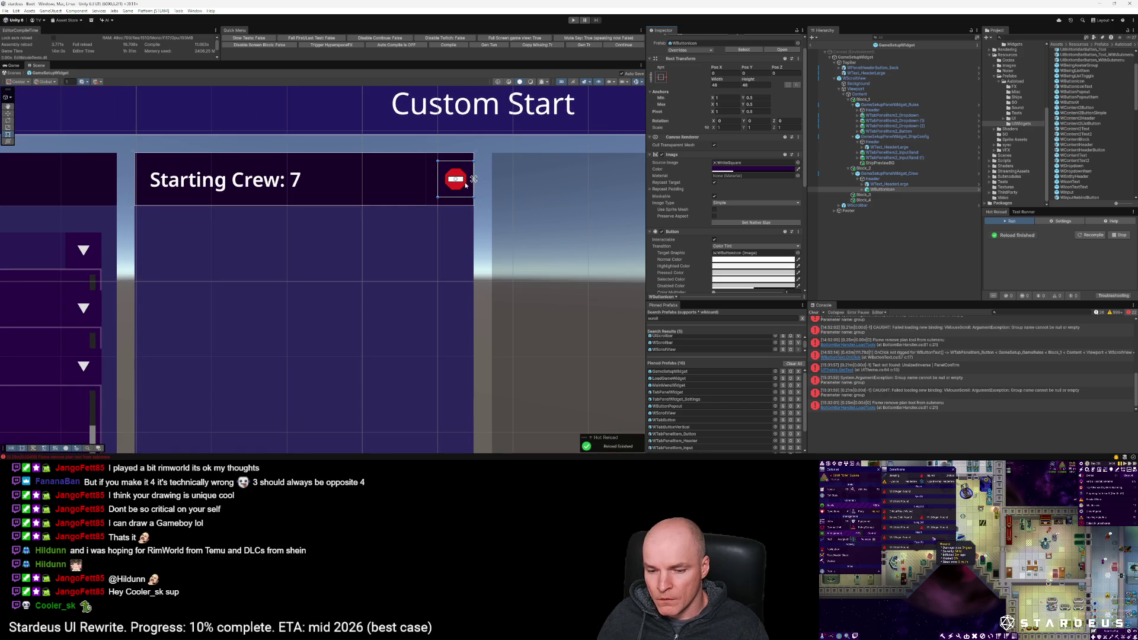
{"action": "scroll", "coordinate": [466, 185], "scroll_direction": "down", "scroll_amount": 1}
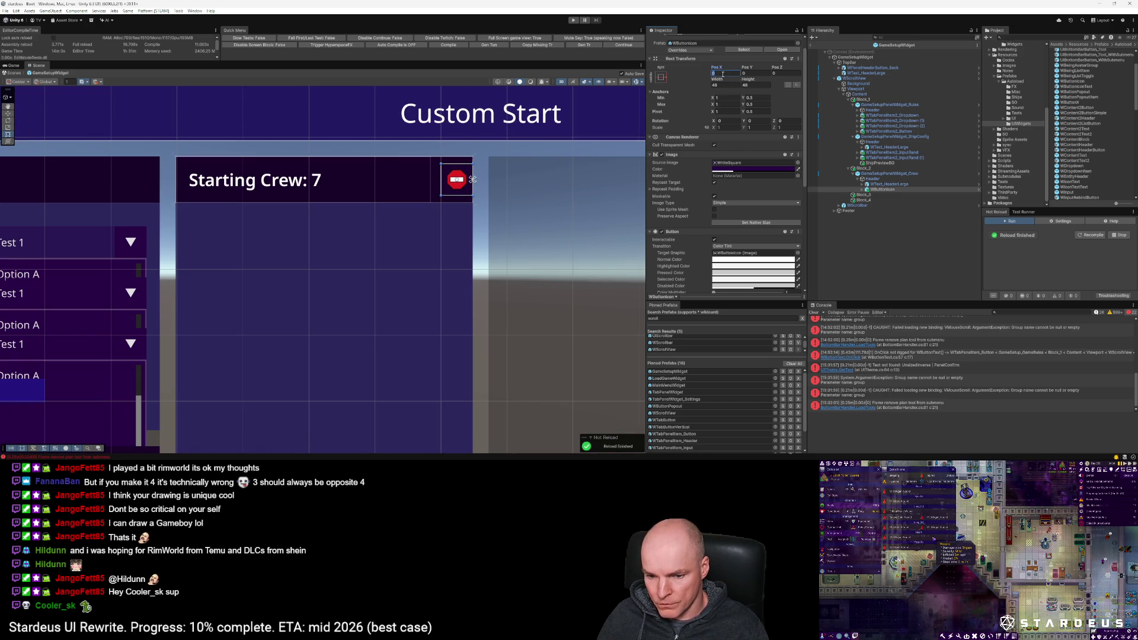
{"action": "key", "text": "Return"}
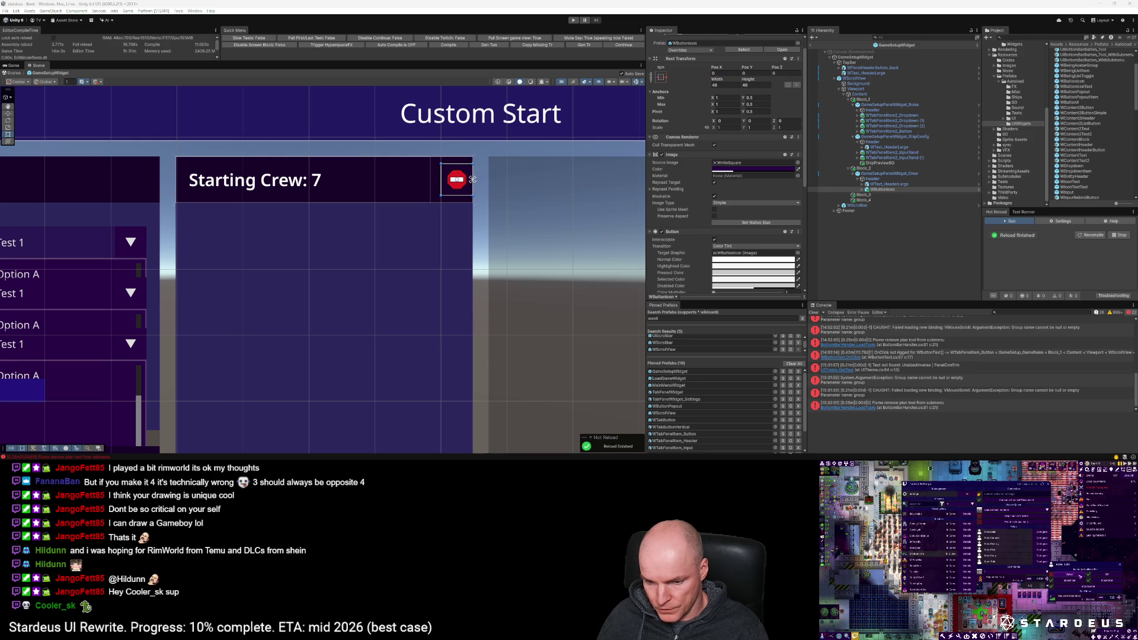
{"action": "left_click", "coordinate": [726, 74]}
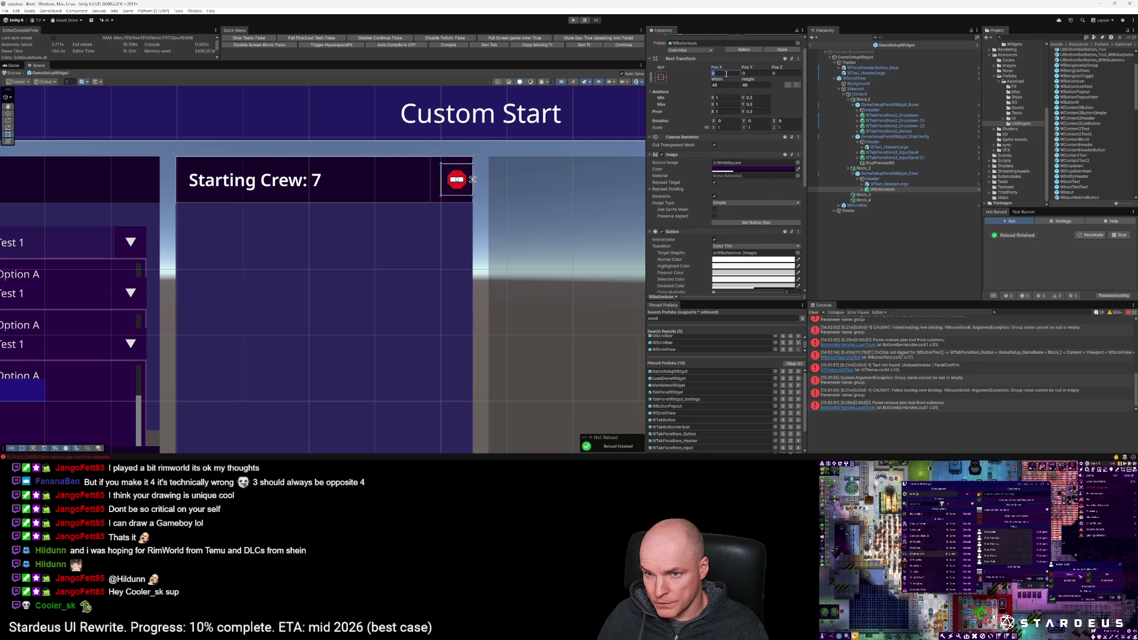
{"action": "type", "text": "12"}
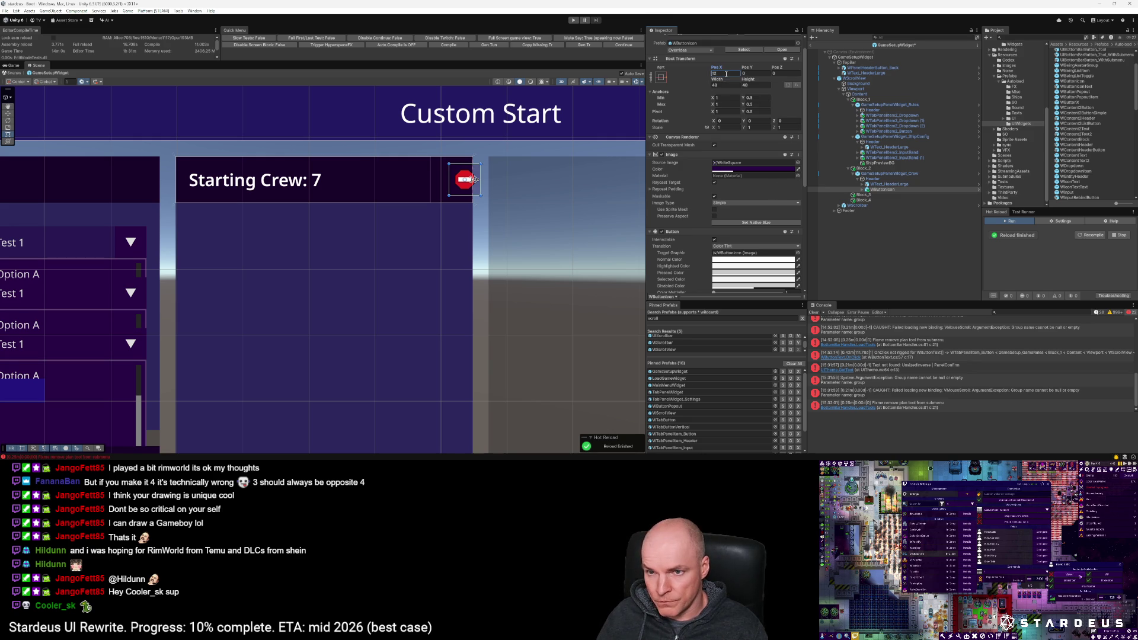
{"action": "key", "text": "Home"}
{"action": "type", "text": "-"}
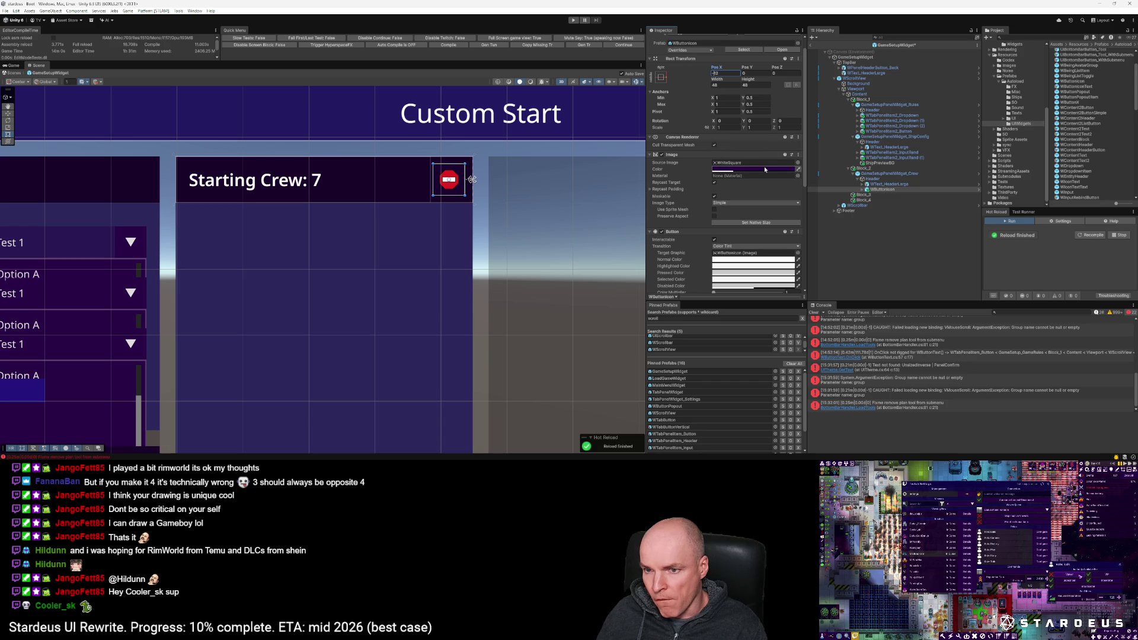
{"action": "left_click", "coordinate": [763, 169]}
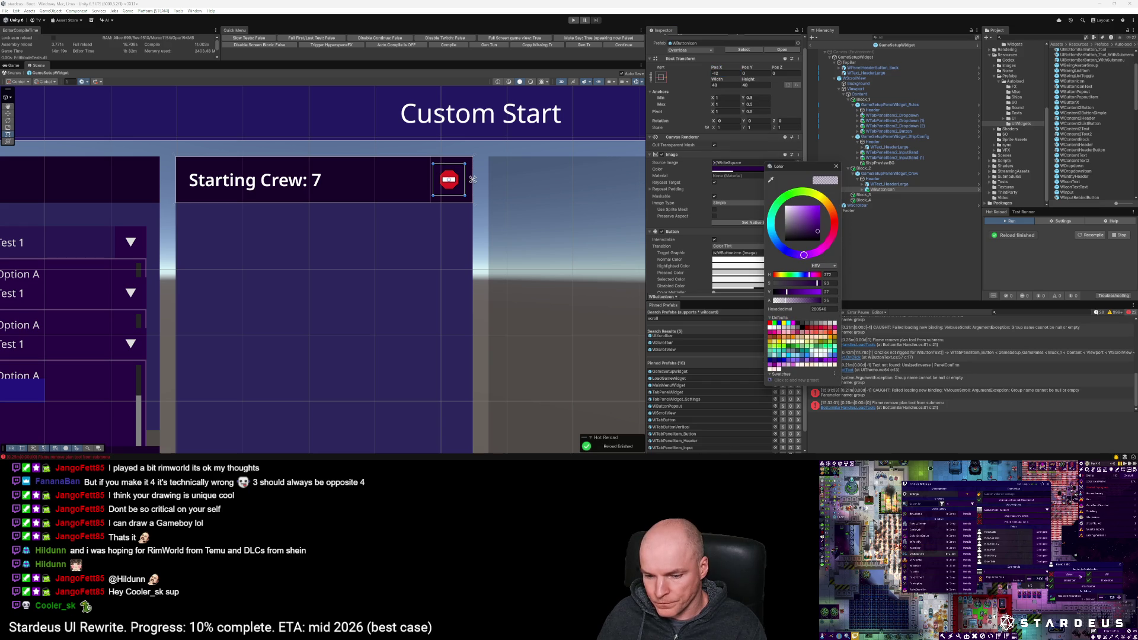
Step: Set the remove button's image colour to yellow DFB826 with alpha 100
{"action": "key", "text": "Escape"}
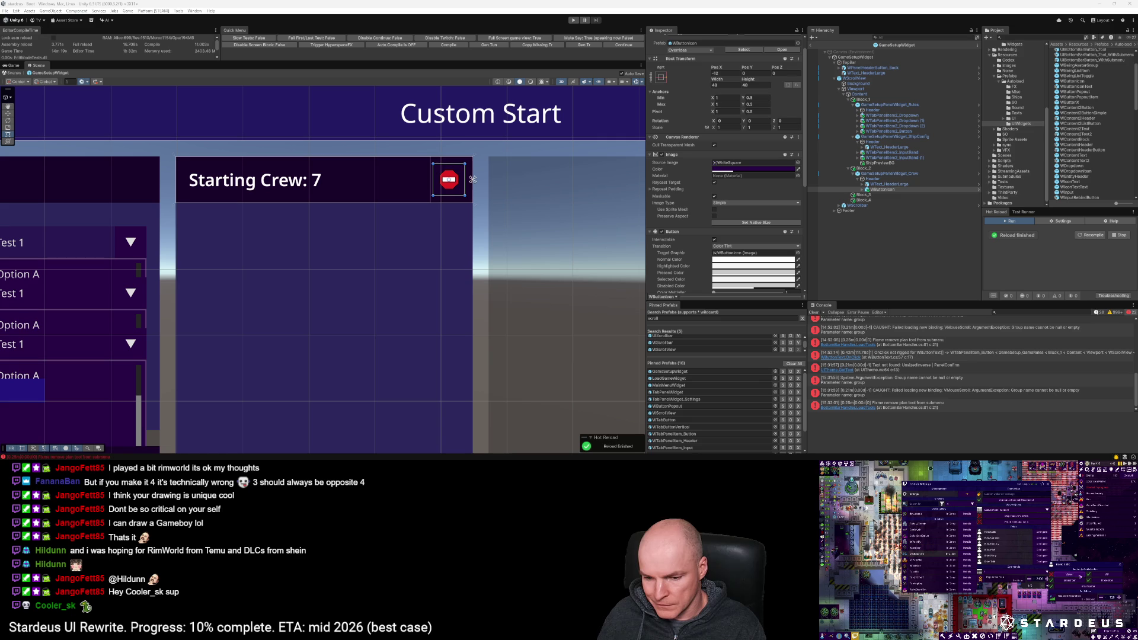
{"action": "left_click", "coordinate": [766, 170]}
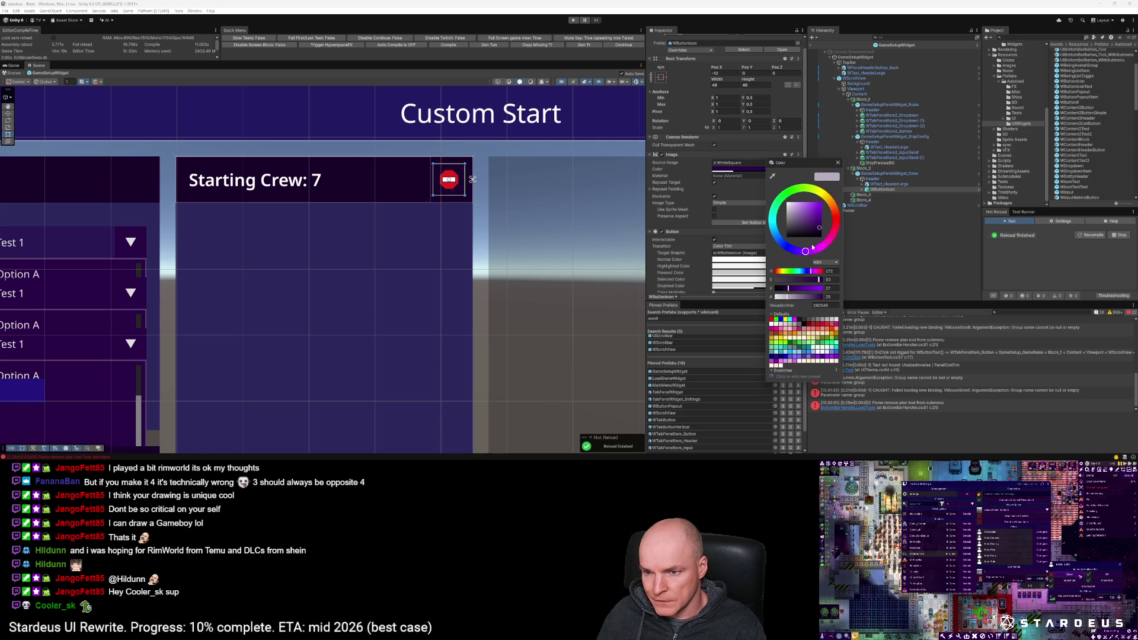
{"action": "left_click", "coordinate": [830, 294]}
{"action": "type", "text": "100"}
{"action": "key", "text": "Return"}
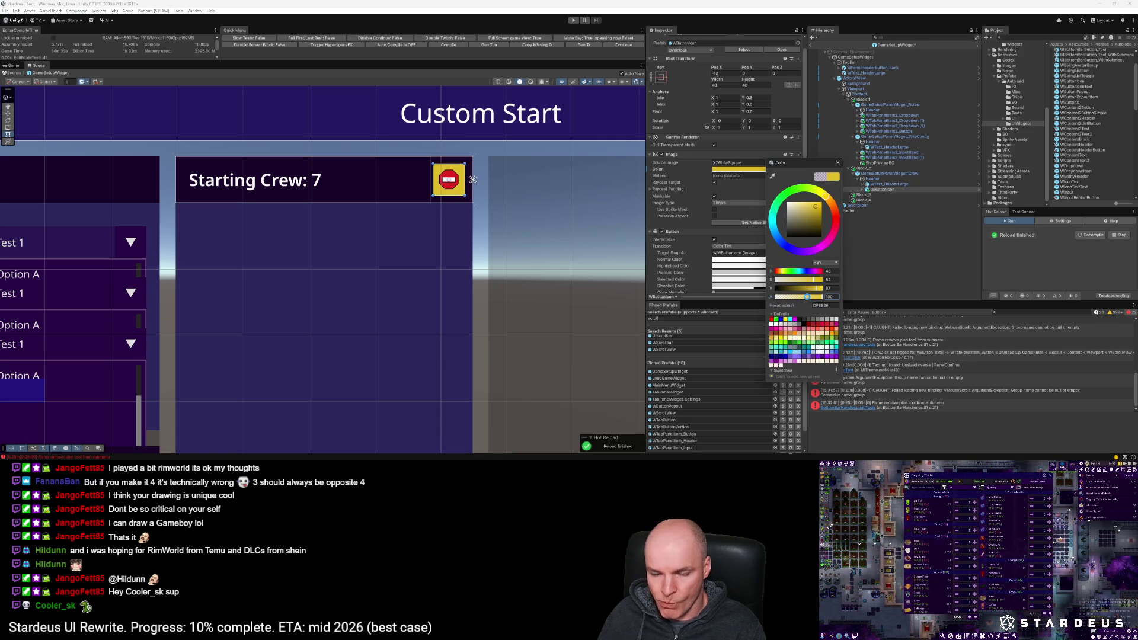
{"action": "scroll", "coordinate": [512, 258], "scroll_direction": "down", "scroll_amount": 3}
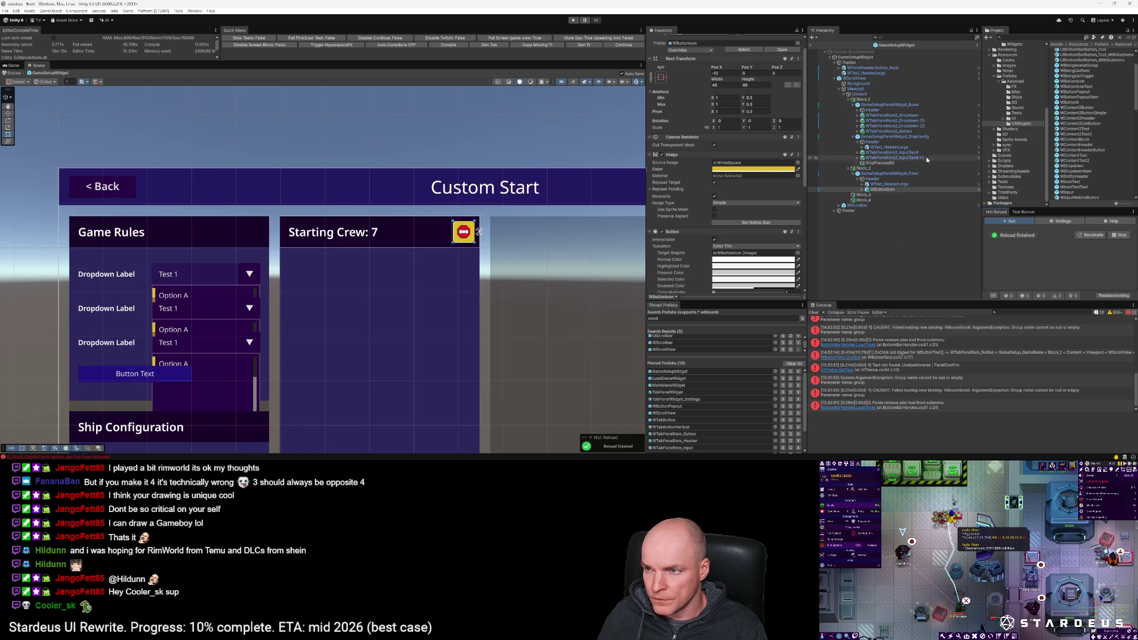
Step: Find the Dice sprite, switch its Mesh Type to Full Rect and apply the import settings
{"action": "left_click", "coordinate": [1069, 36]}
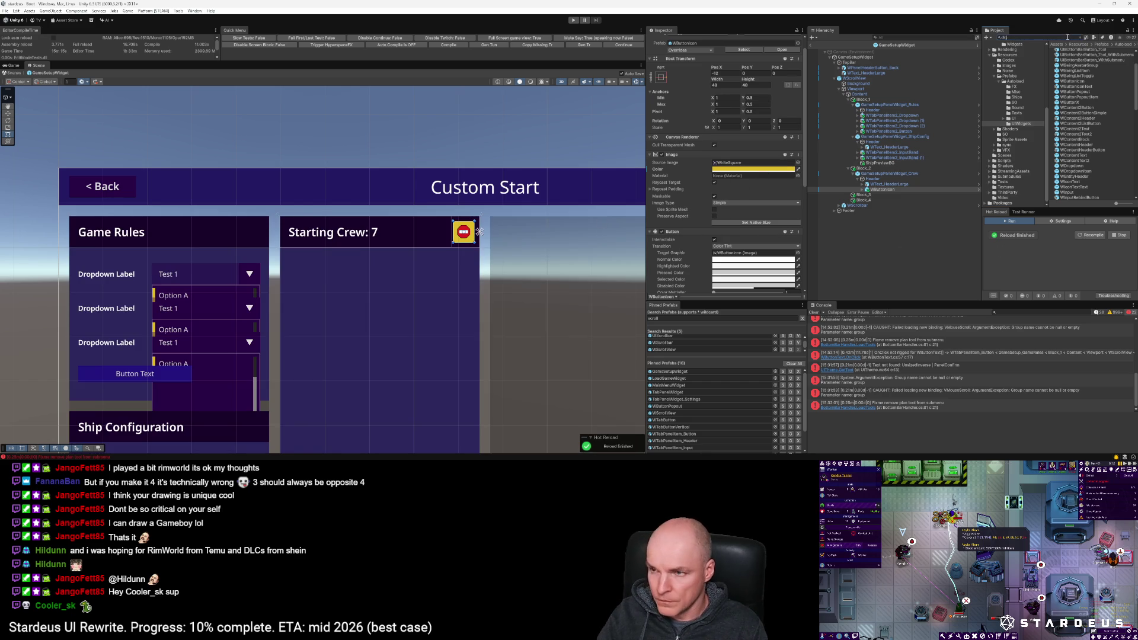
{"action": "type", "text": "disc"}
{"action": "left_click", "coordinate": [1064, 51]}
{"action": "left_click", "coordinate": [730, 89]}
{"action": "left_click", "coordinate": [728, 92]}
{"action": "left_click", "coordinate": [728, 90]}
{"action": "left_click", "coordinate": [726, 96]}
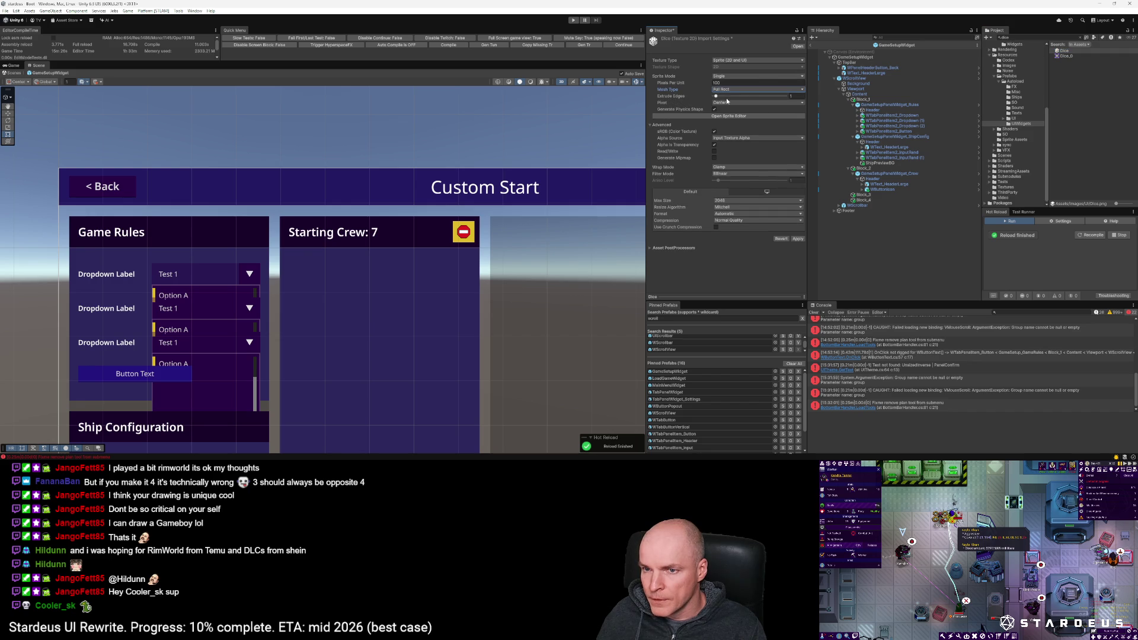
{"action": "left_click", "coordinate": [798, 238]}
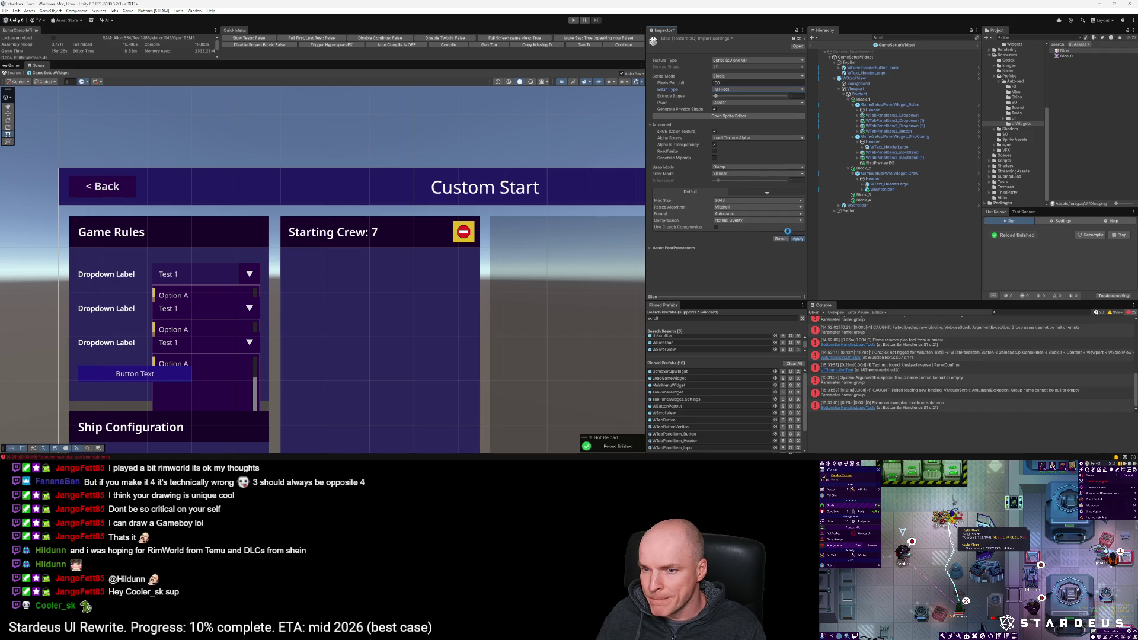